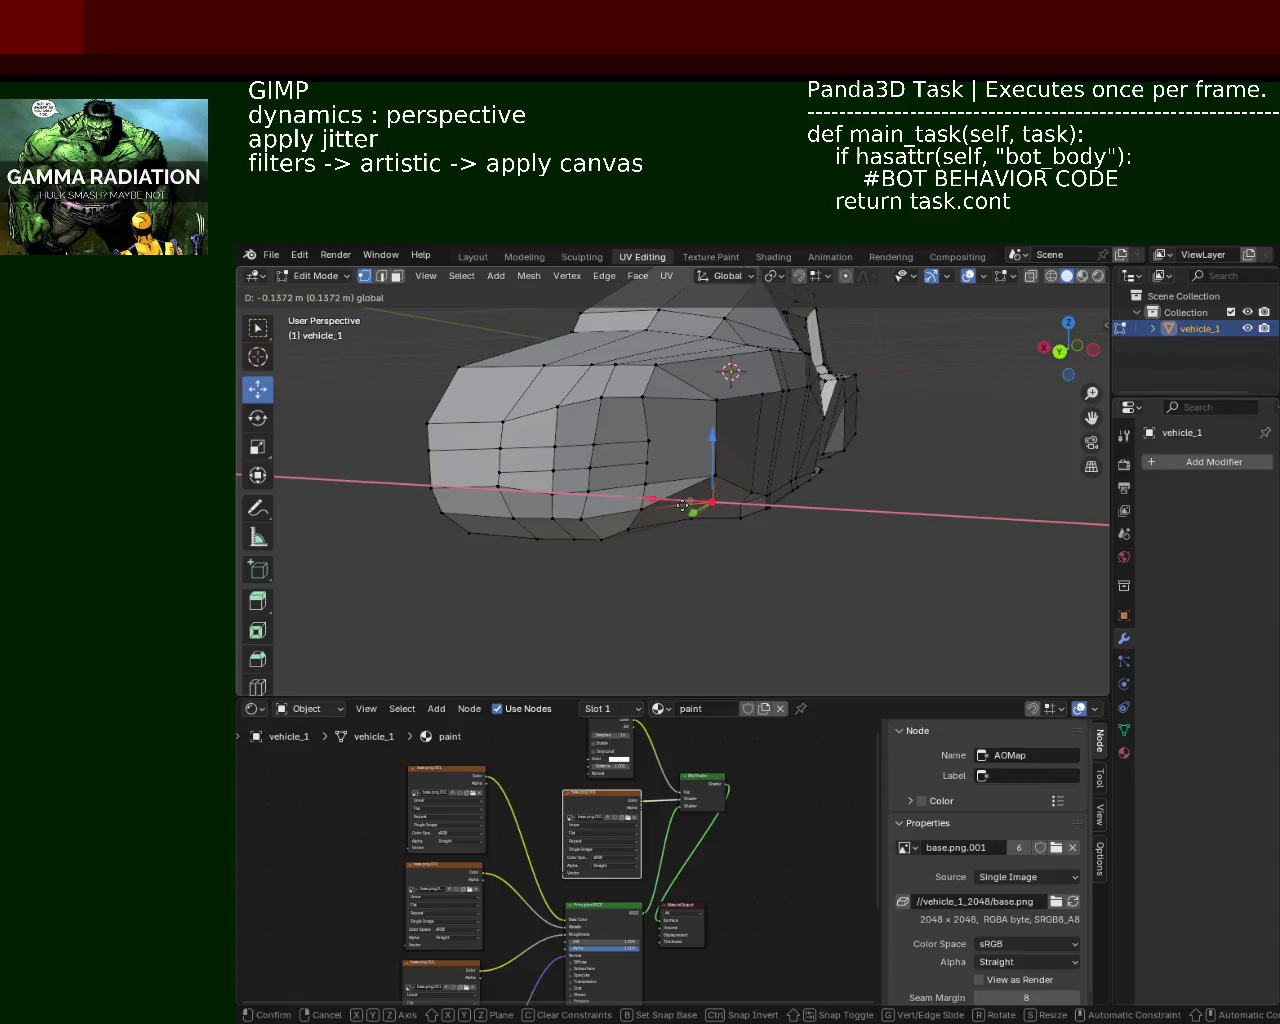
Step: Reshape the front body panels: raise one vertex along Z, shift another along X, and raise a third
left_click_drag(683, 505, 630, 470)
key("g")
key("z")
left_click(720, 449)
key("g")
key("x")
left_click(686, 514)
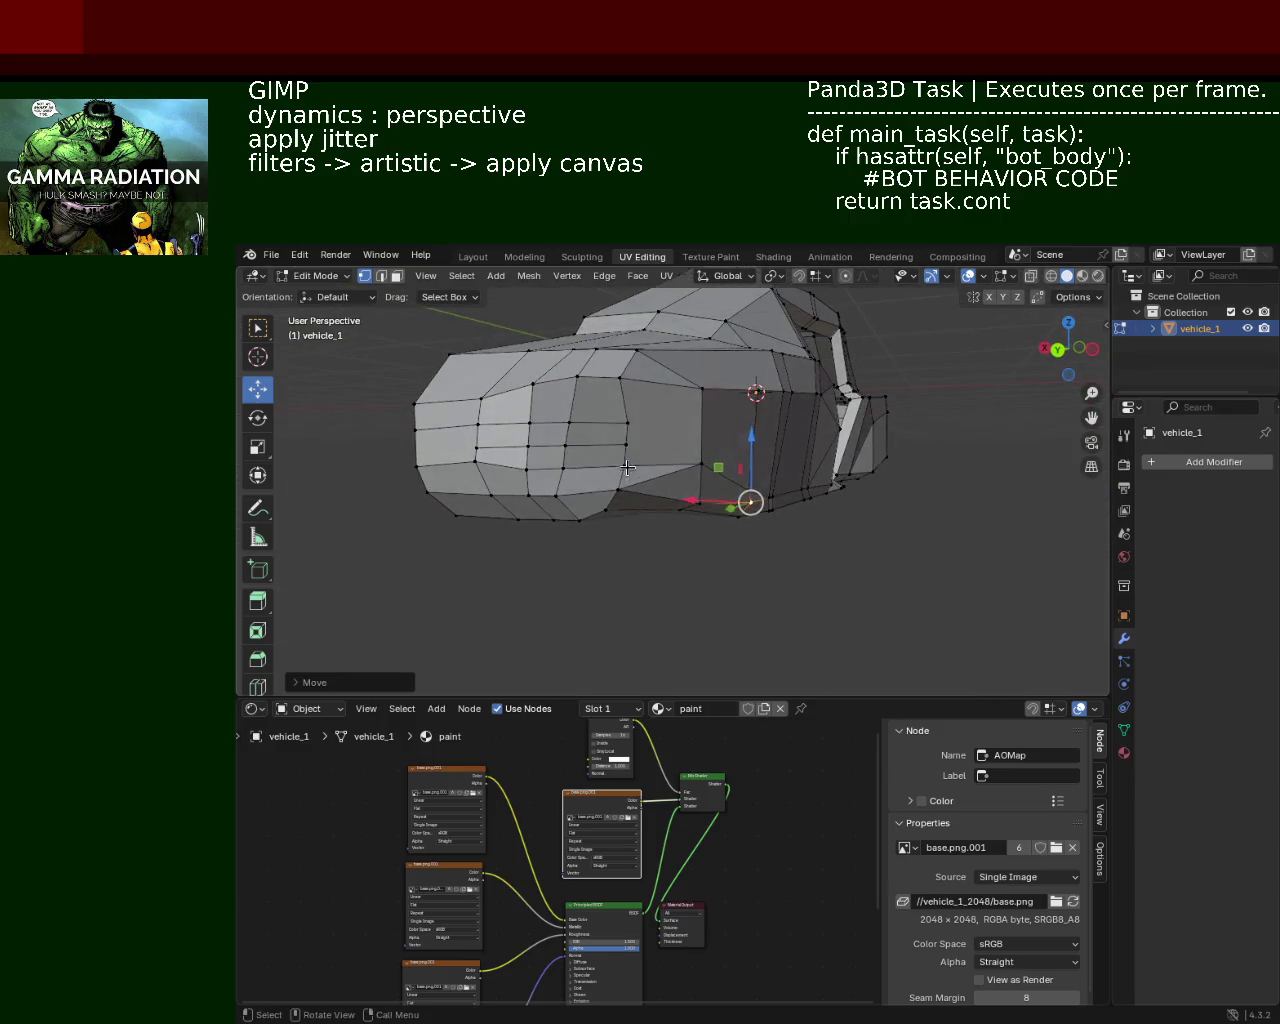
left_click(624, 455)
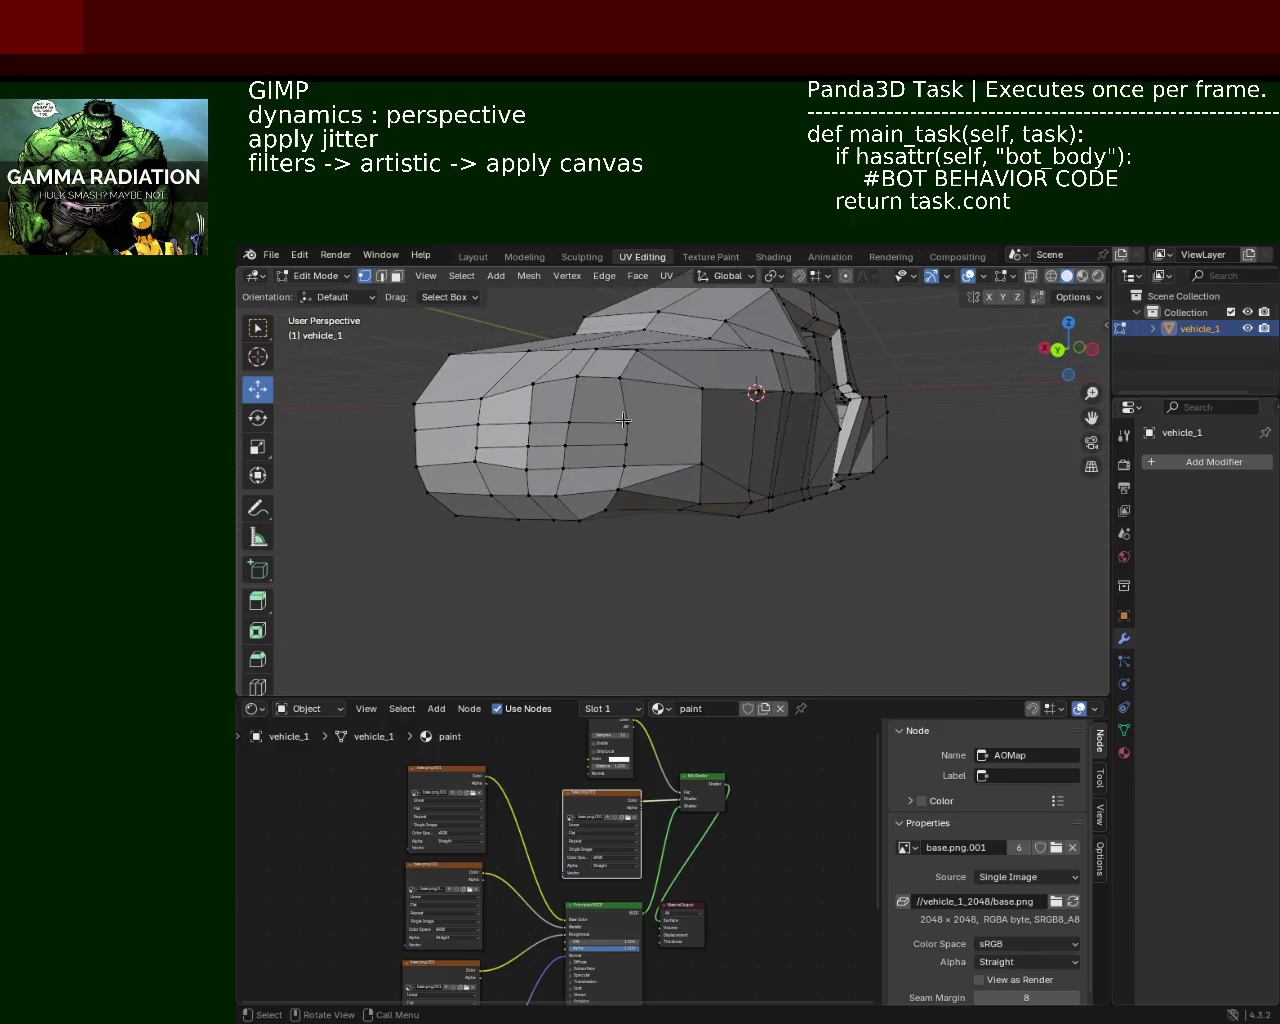
left_click_drag(626, 417, 626, 393)
left_click(569, 423)
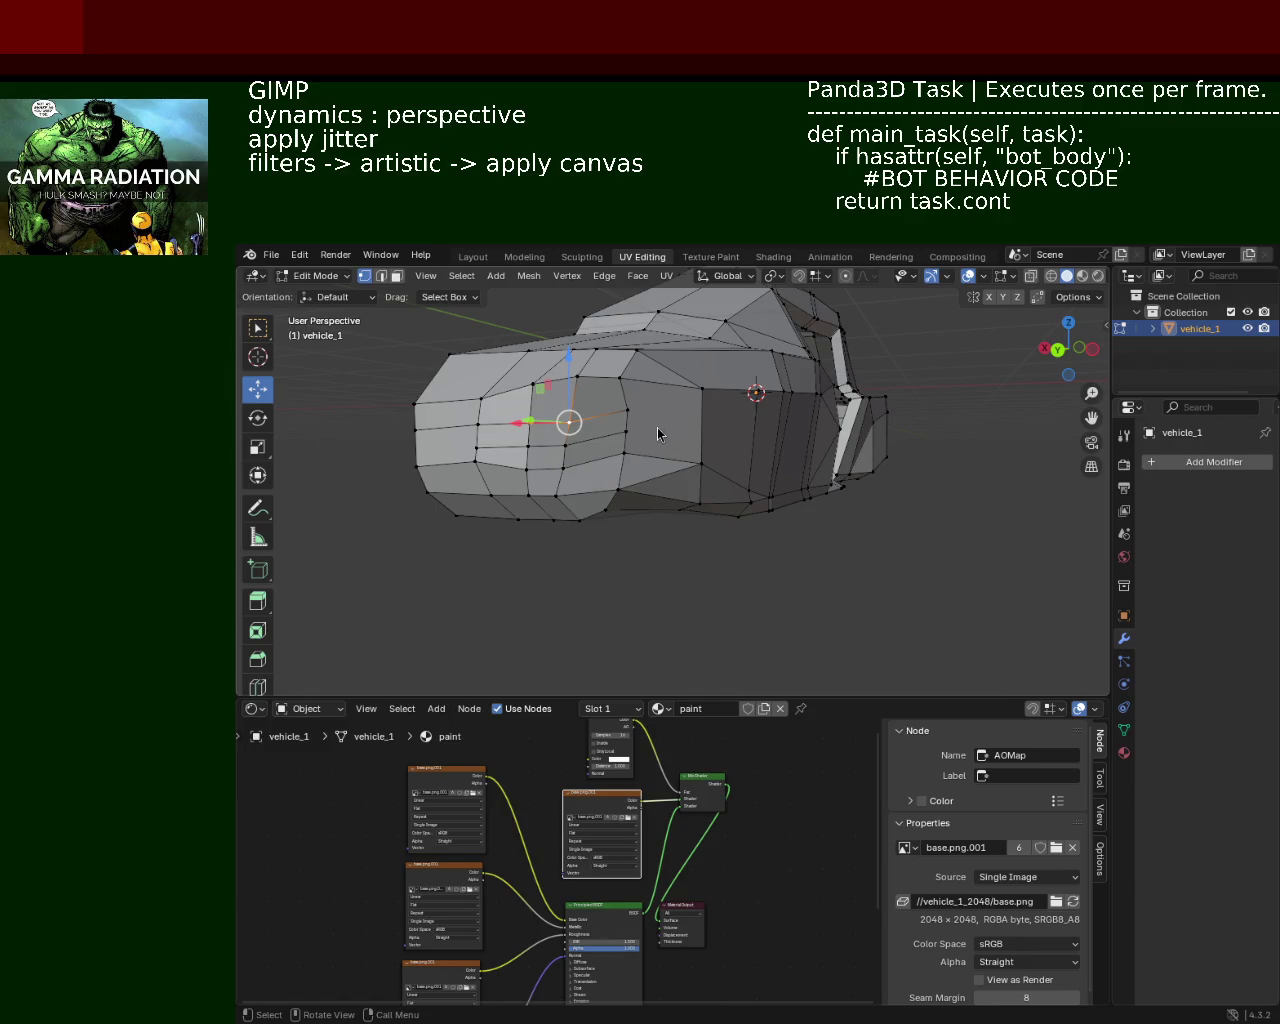
Step: Raise two side-body vertices along Z, redoing the first with a smaller lift
left_click_drag(683, 433, 678, 404)
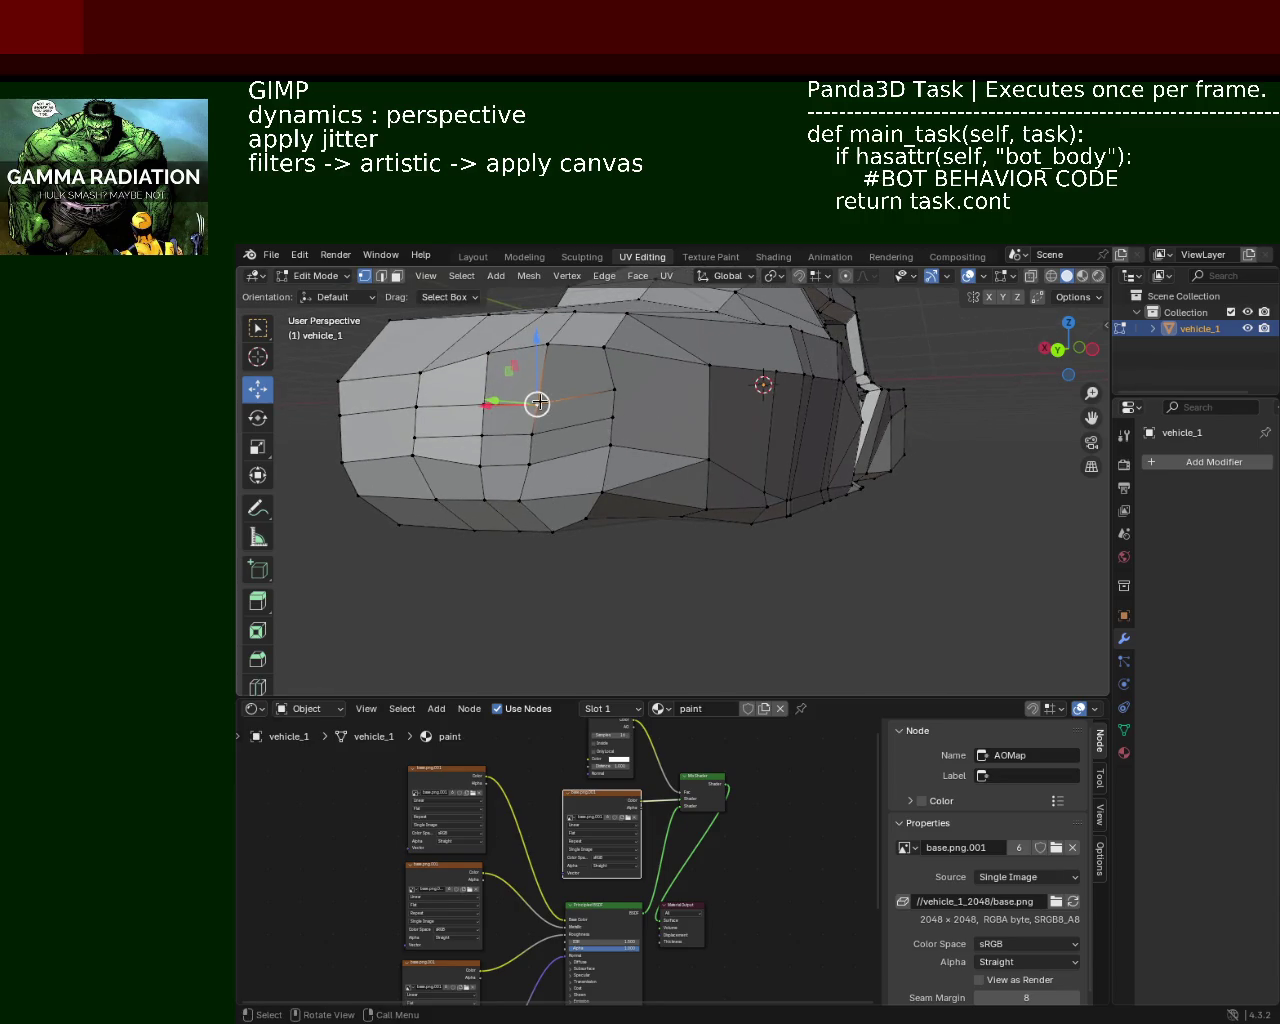
left_click_drag(536, 373, 541, 343)
key("Escape")
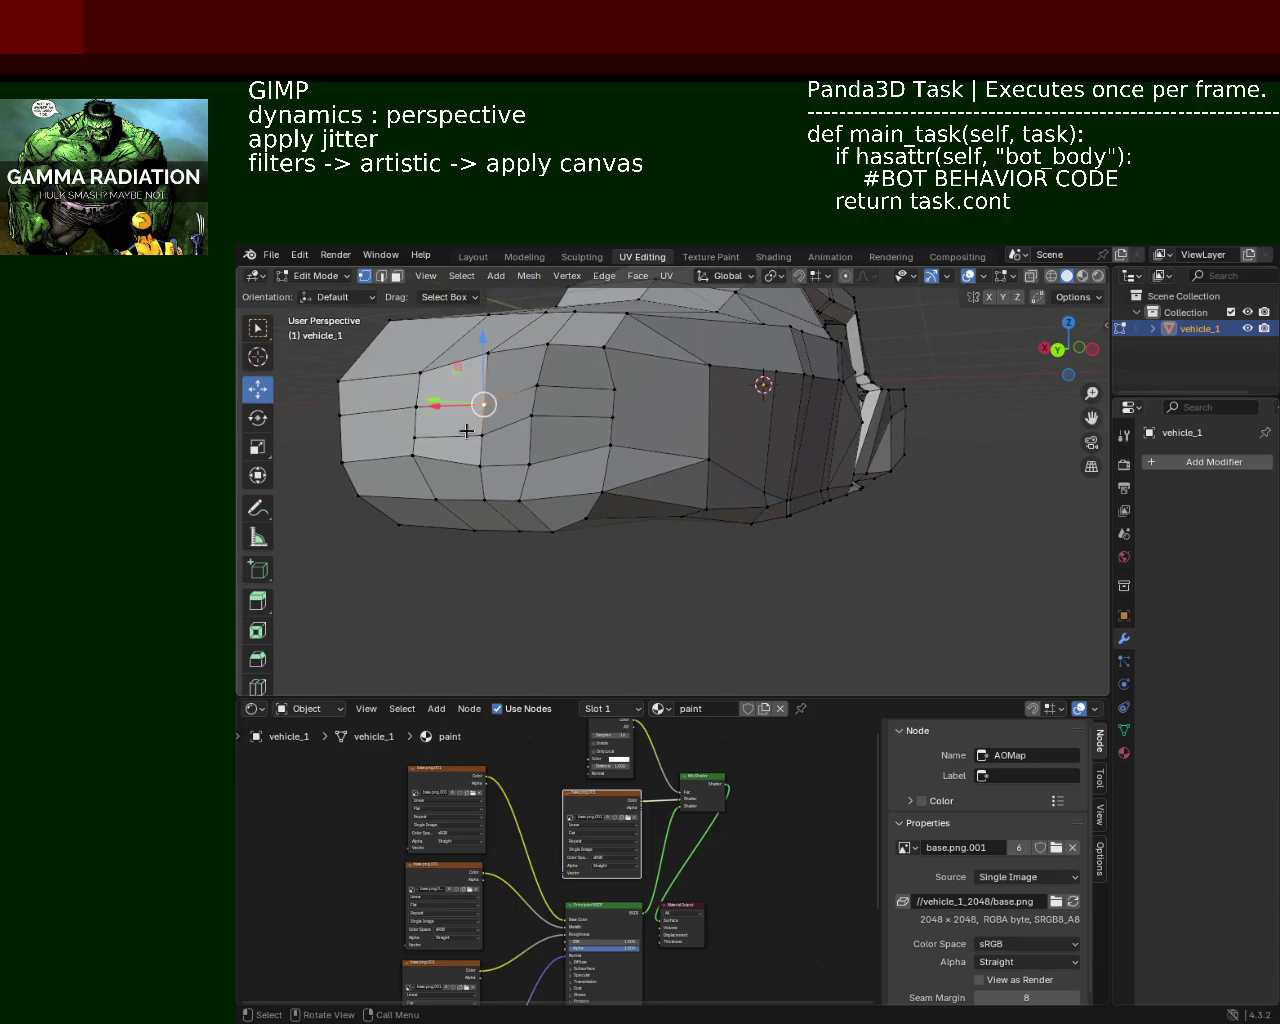
left_click_drag(484, 440, 484, 338)
left_click_drag(484, 338, 648, 378)
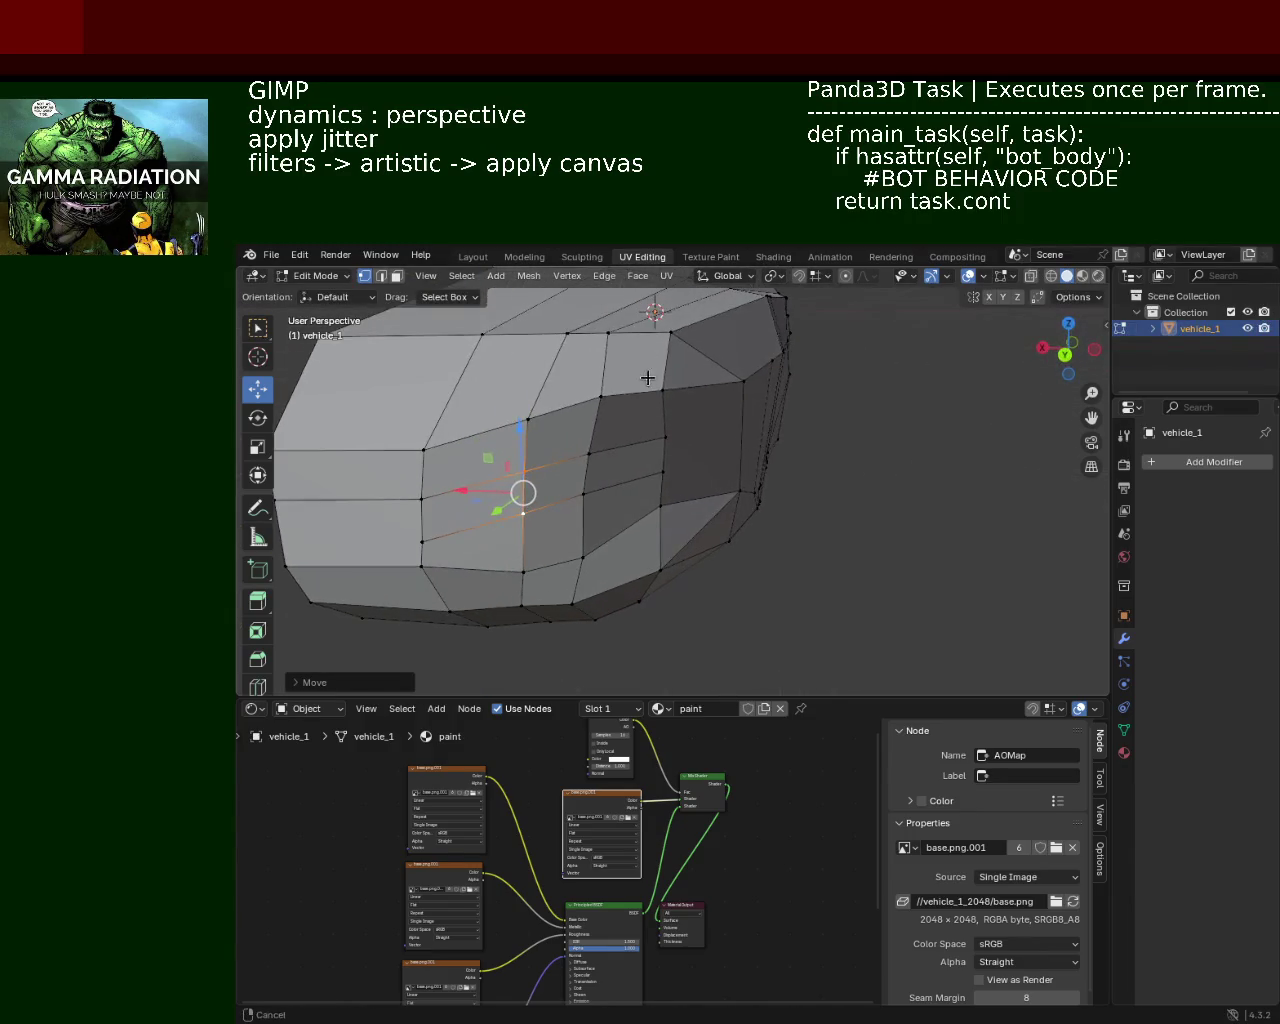
left_click(665, 383)
left_click_drag(645, 368, 640, 400)
left_click_drag(640, 400, 780, 541)
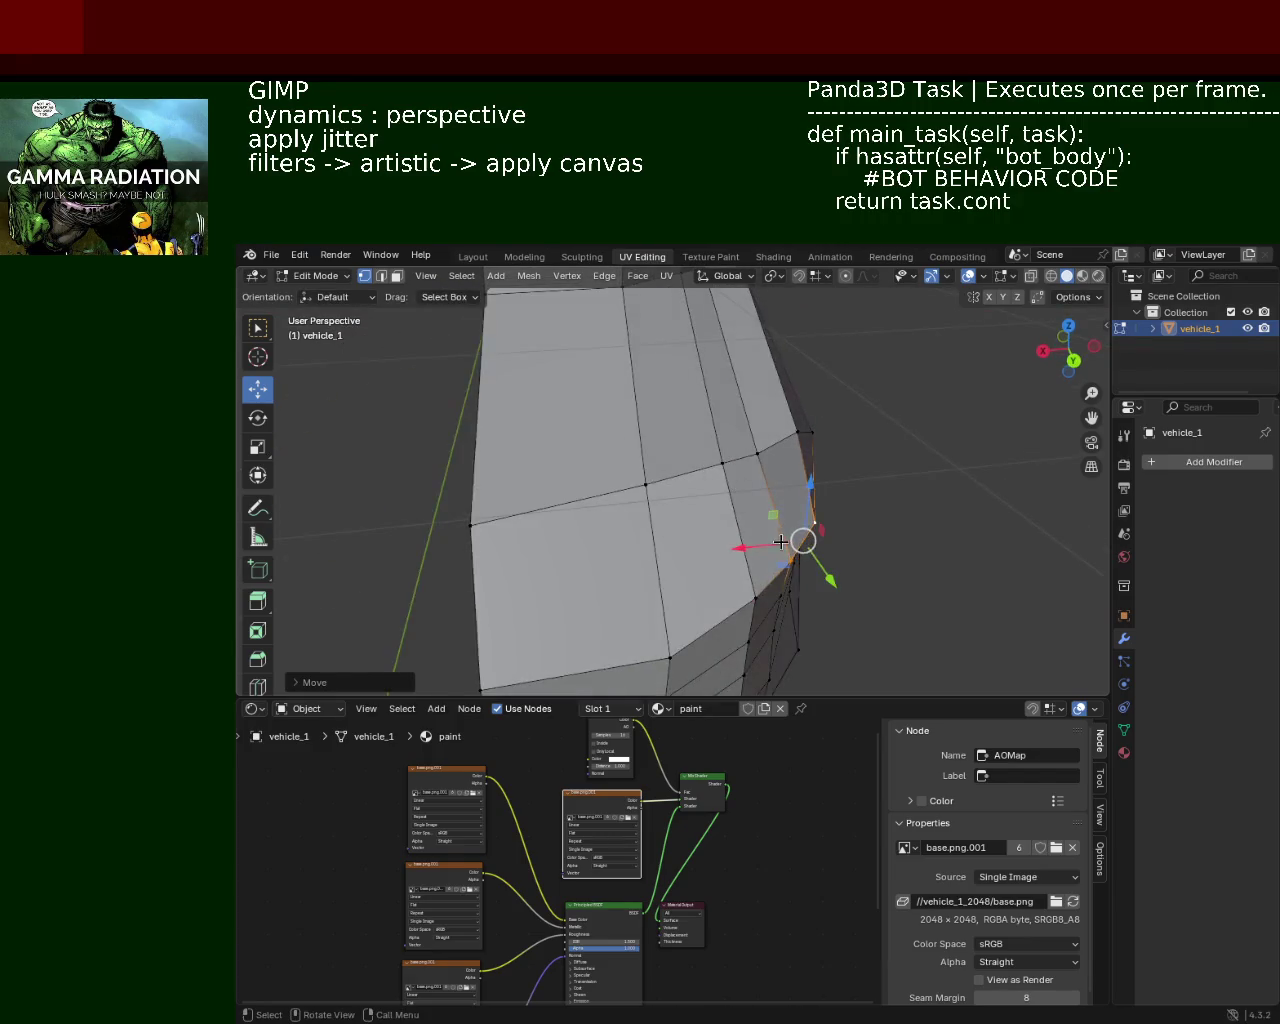
Step: Shift the selected edge loop along X and adjust it vertically from the end view
left_click_drag(819, 568, 796, 552)
left_click_drag(796, 552, 624, 492)
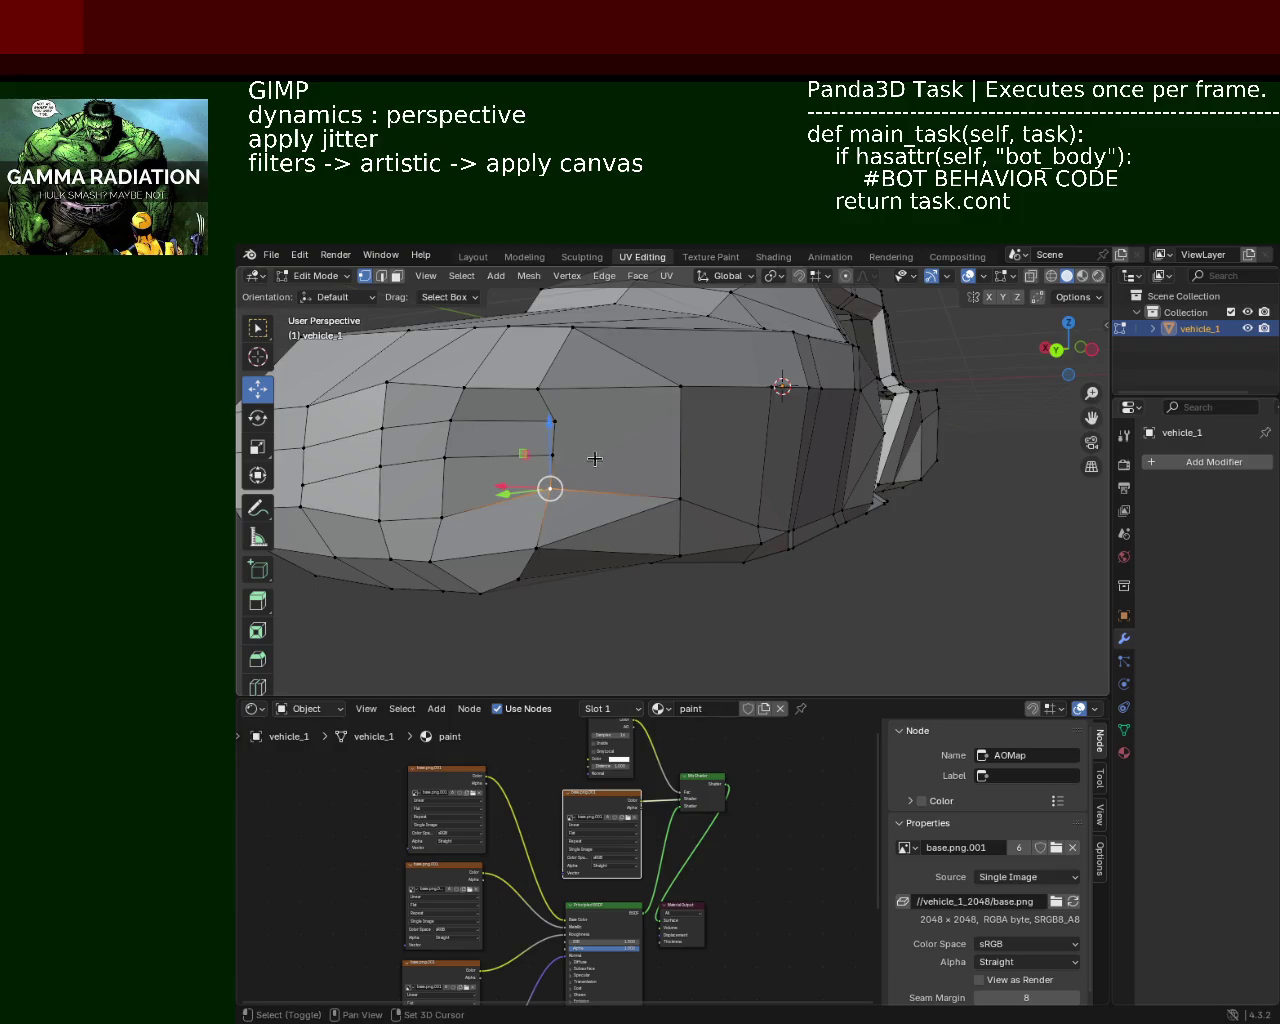
key("KP_Decimal")
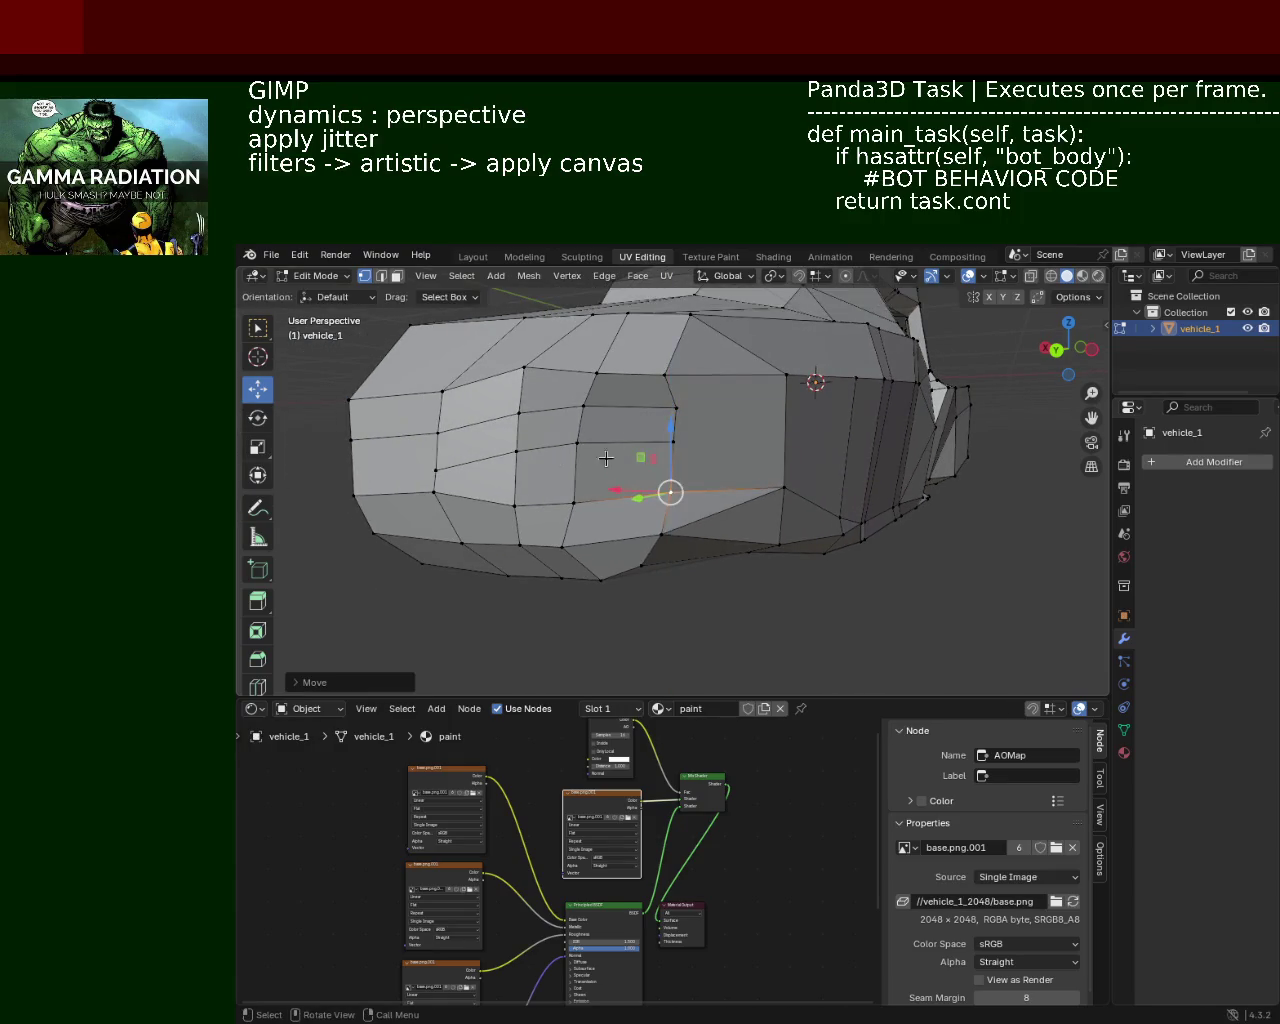
key("KP_6")
key("g")
key("z")
key("Return")
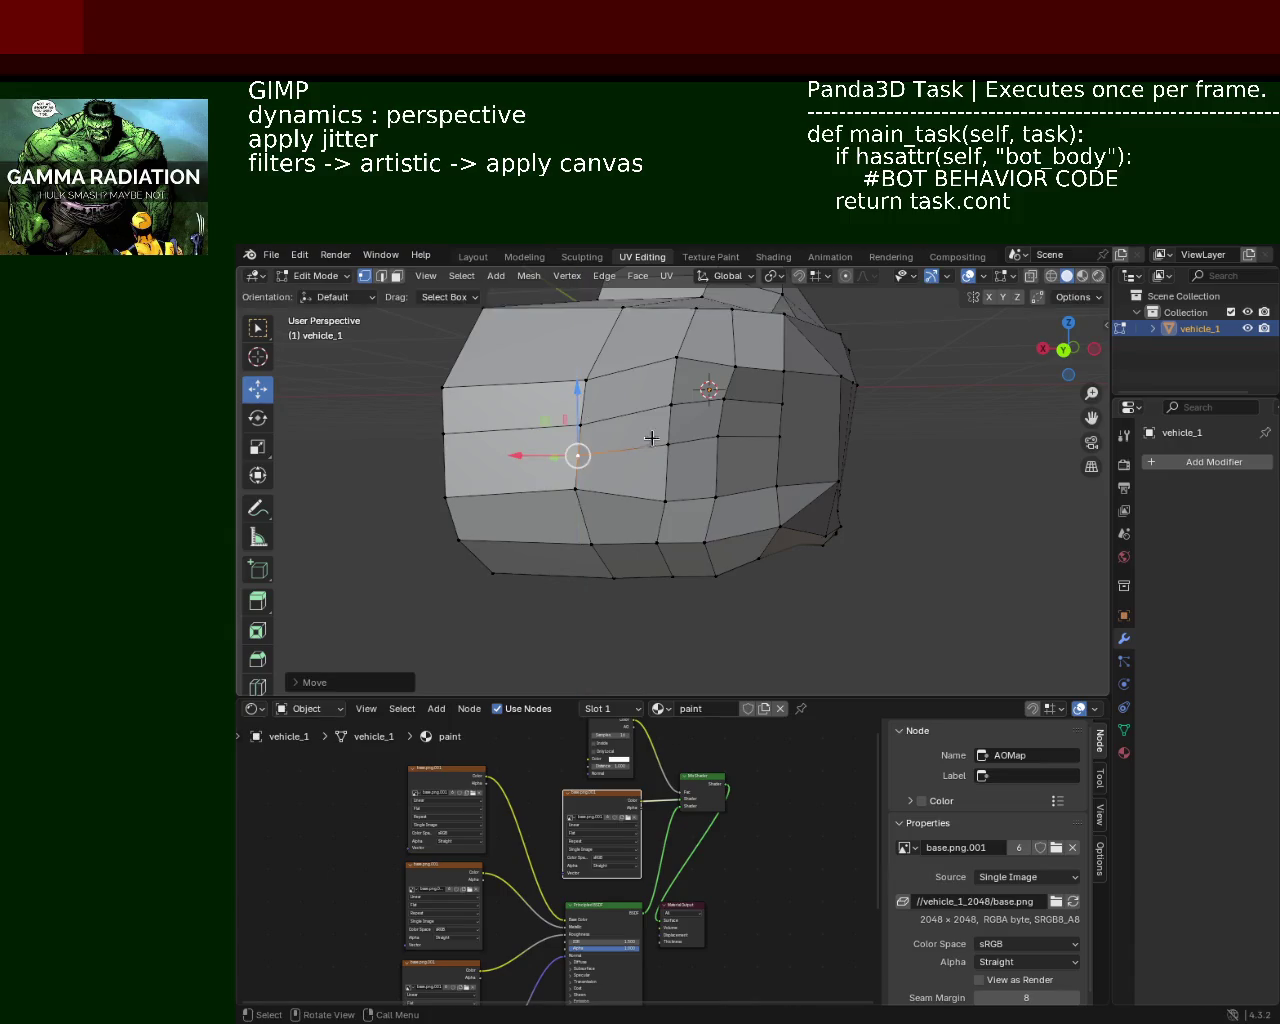
scroll("up", 3)
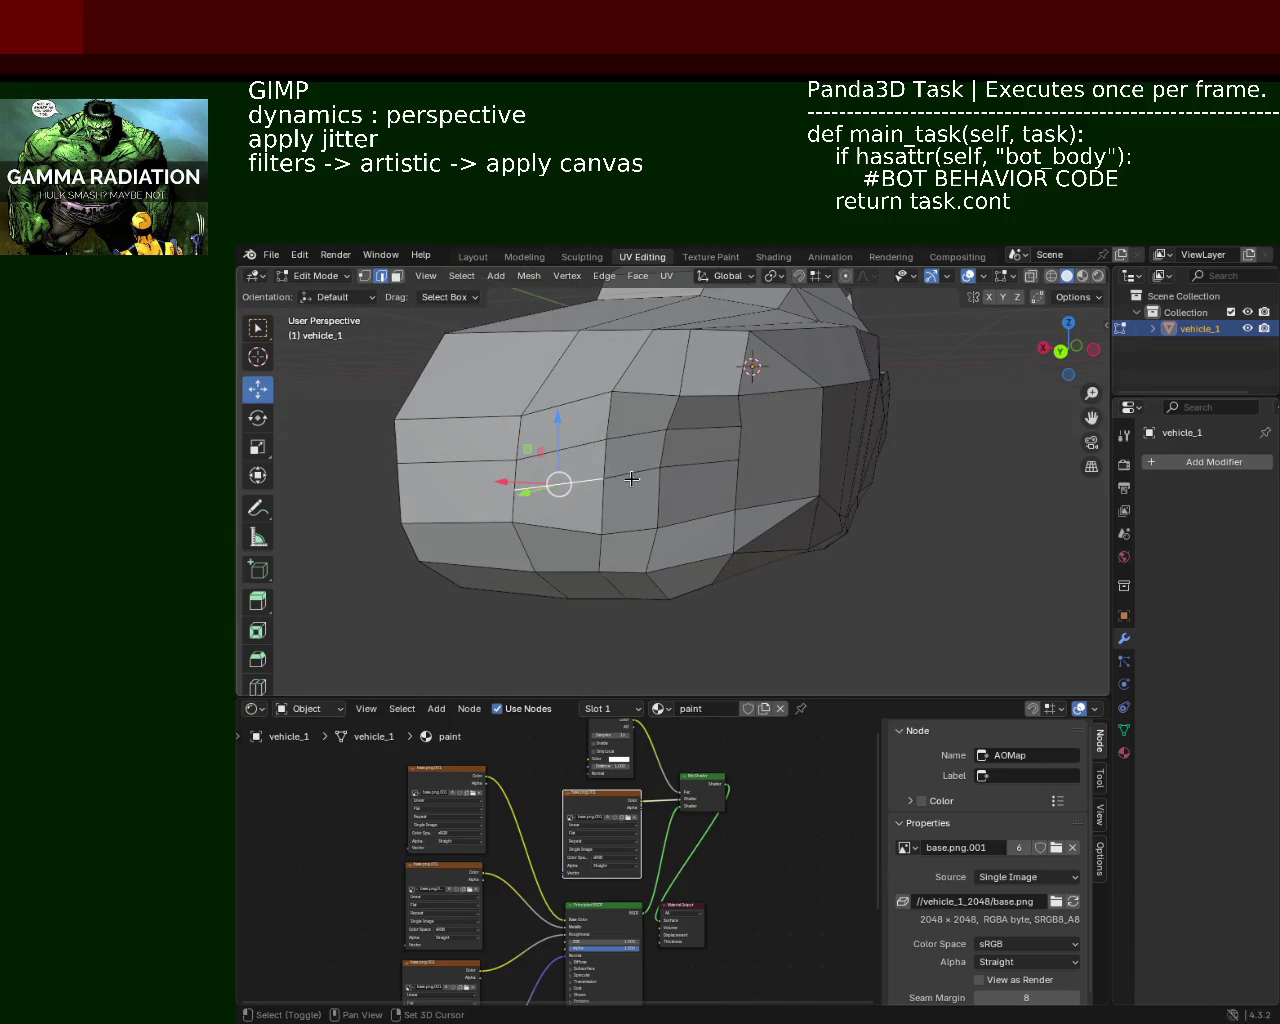
Step: Dissolve three unneeded edges along the car's side
key("x")
left_click(658, 541)
left_click_drag(658, 541, 663, 483)
key("x")
left_click(720, 455)
left_click_drag(761, 509, 571, 516)
left_click(738, 510)
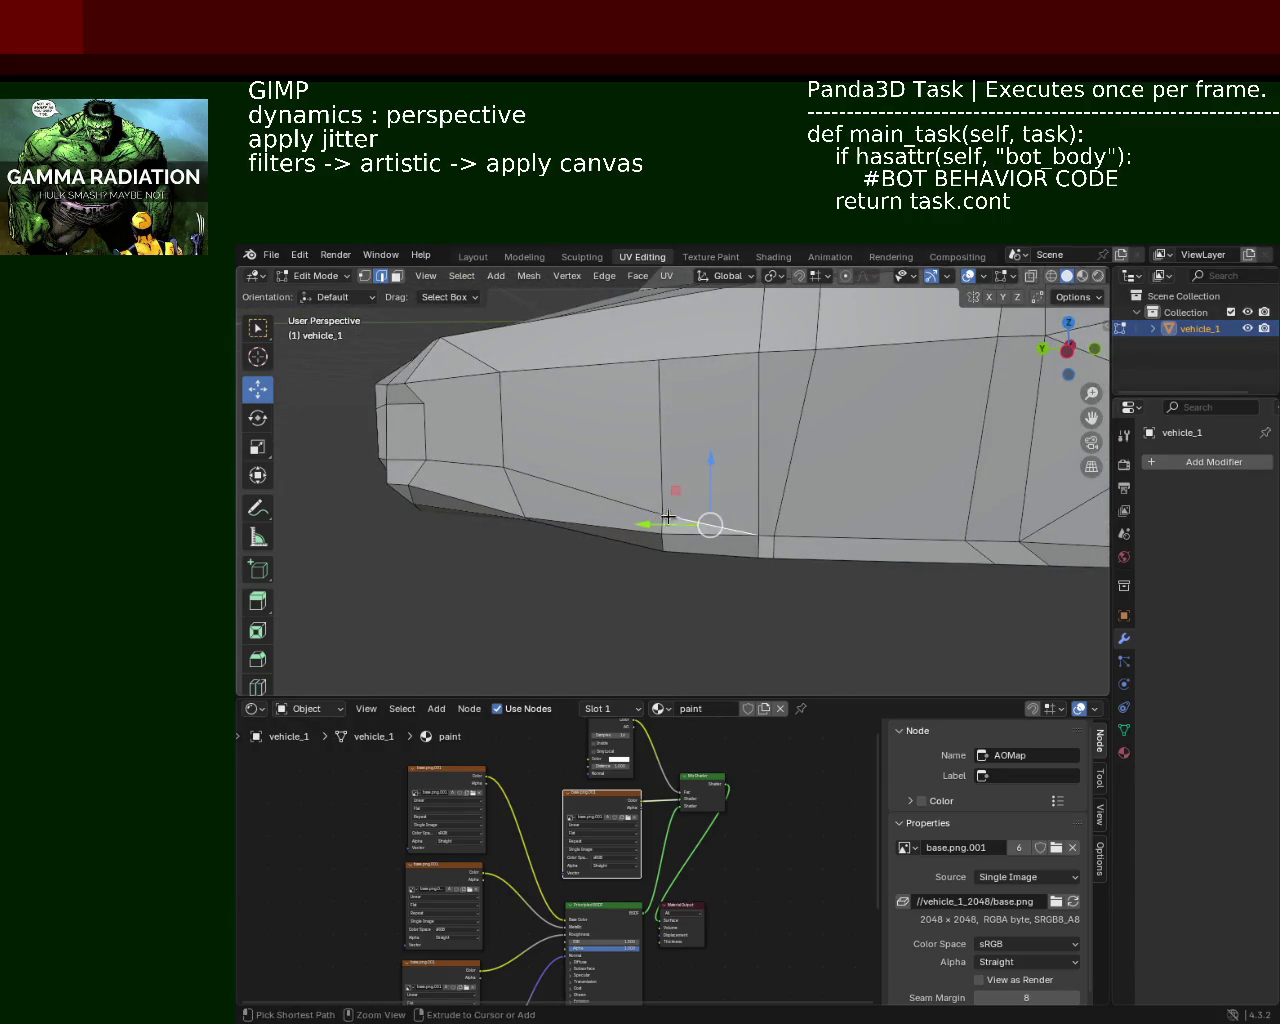
key("x")
left_click(691, 530)
left_click_drag(449, 434, 766, 424)
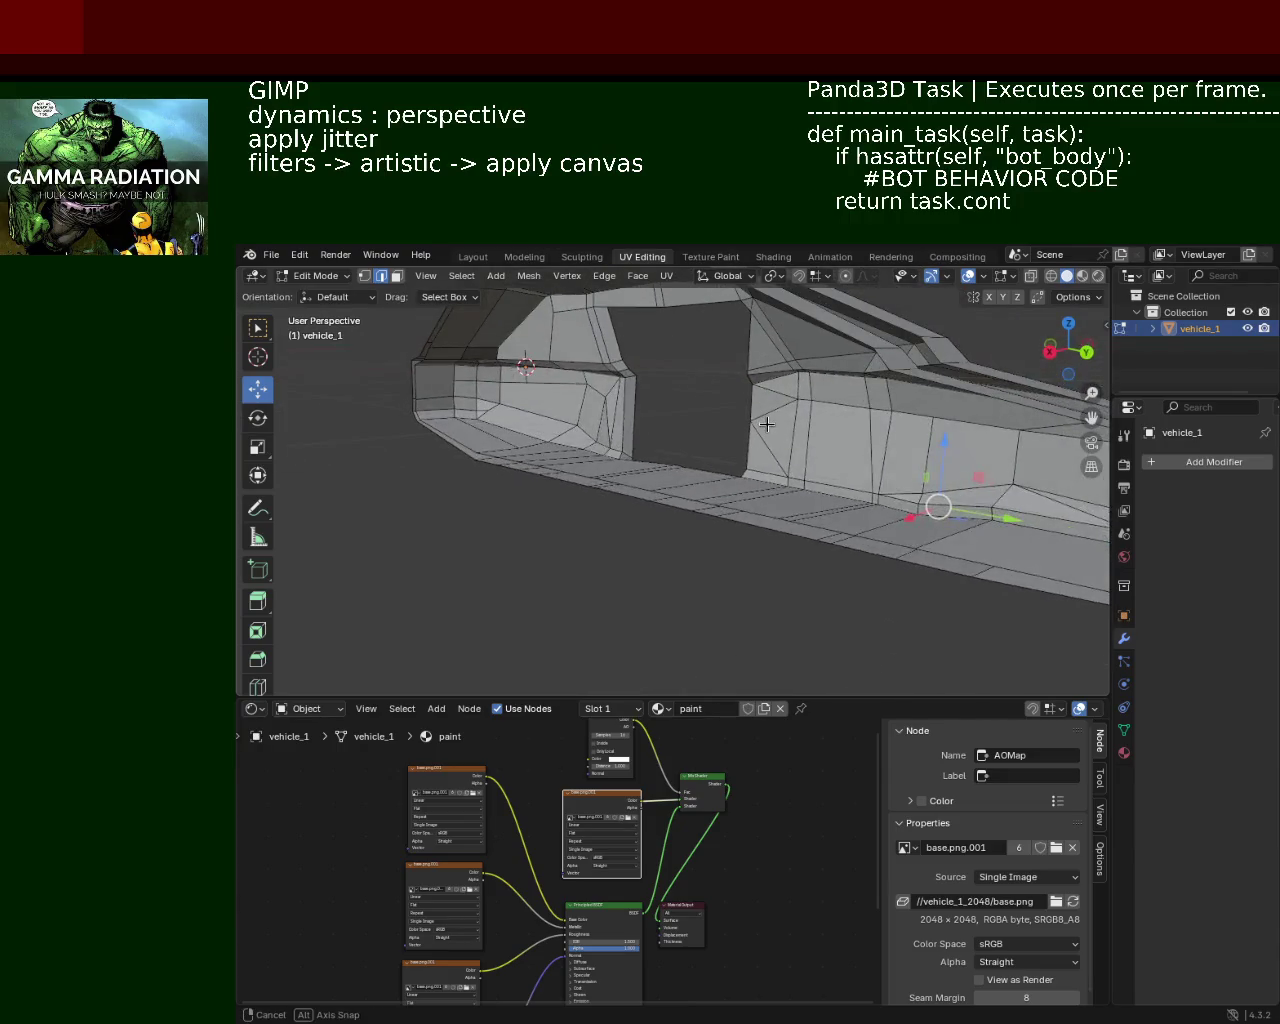
Step: Dissolve two edges near the window frame and nudge another edge slightly upward
left_click_drag(684, 443, 761, 437)
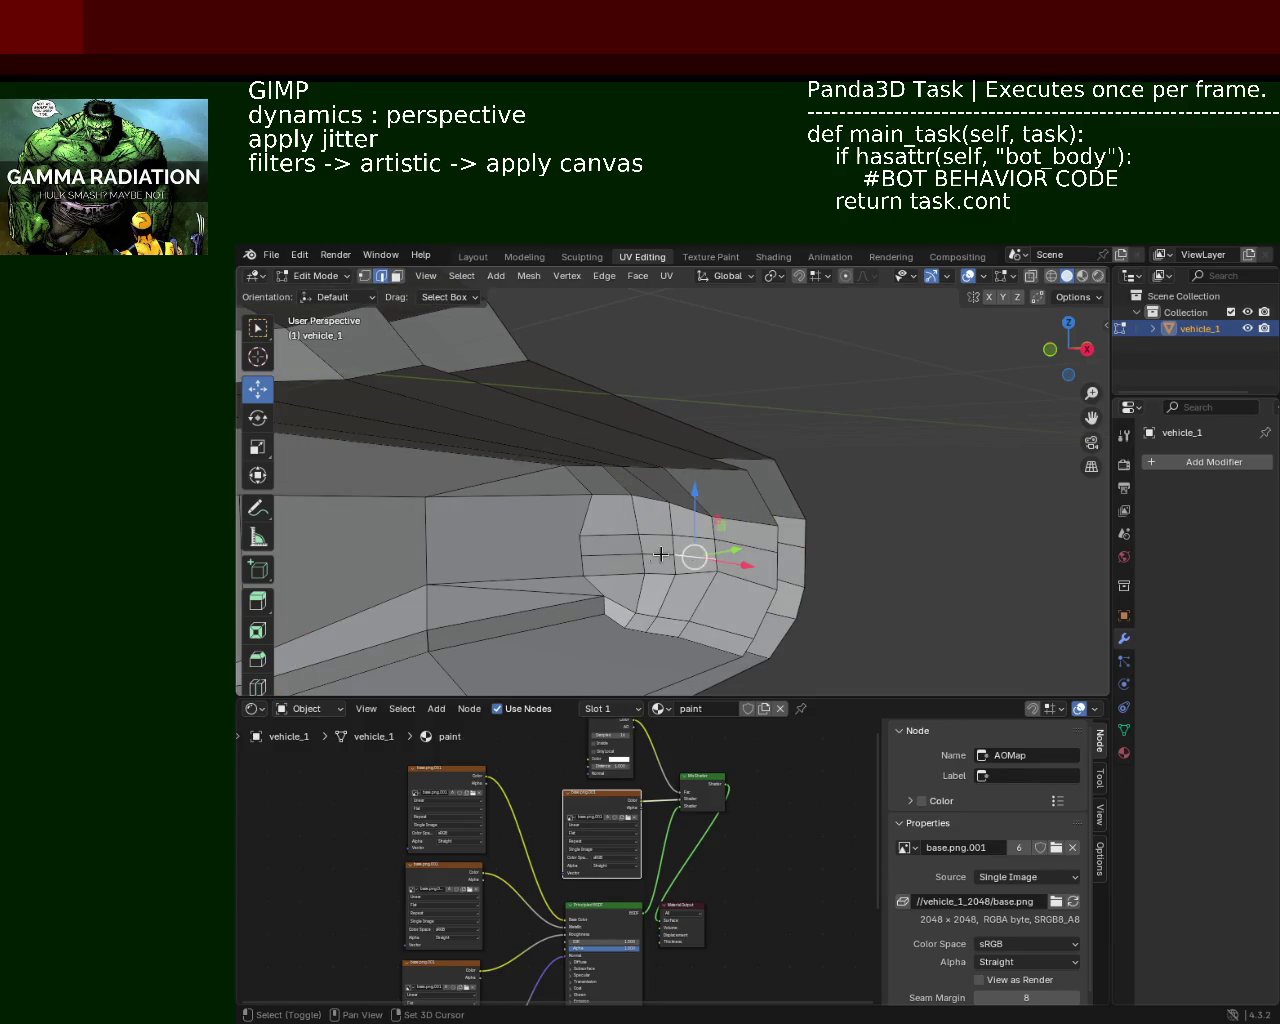
key("x")
left_click(624, 553)
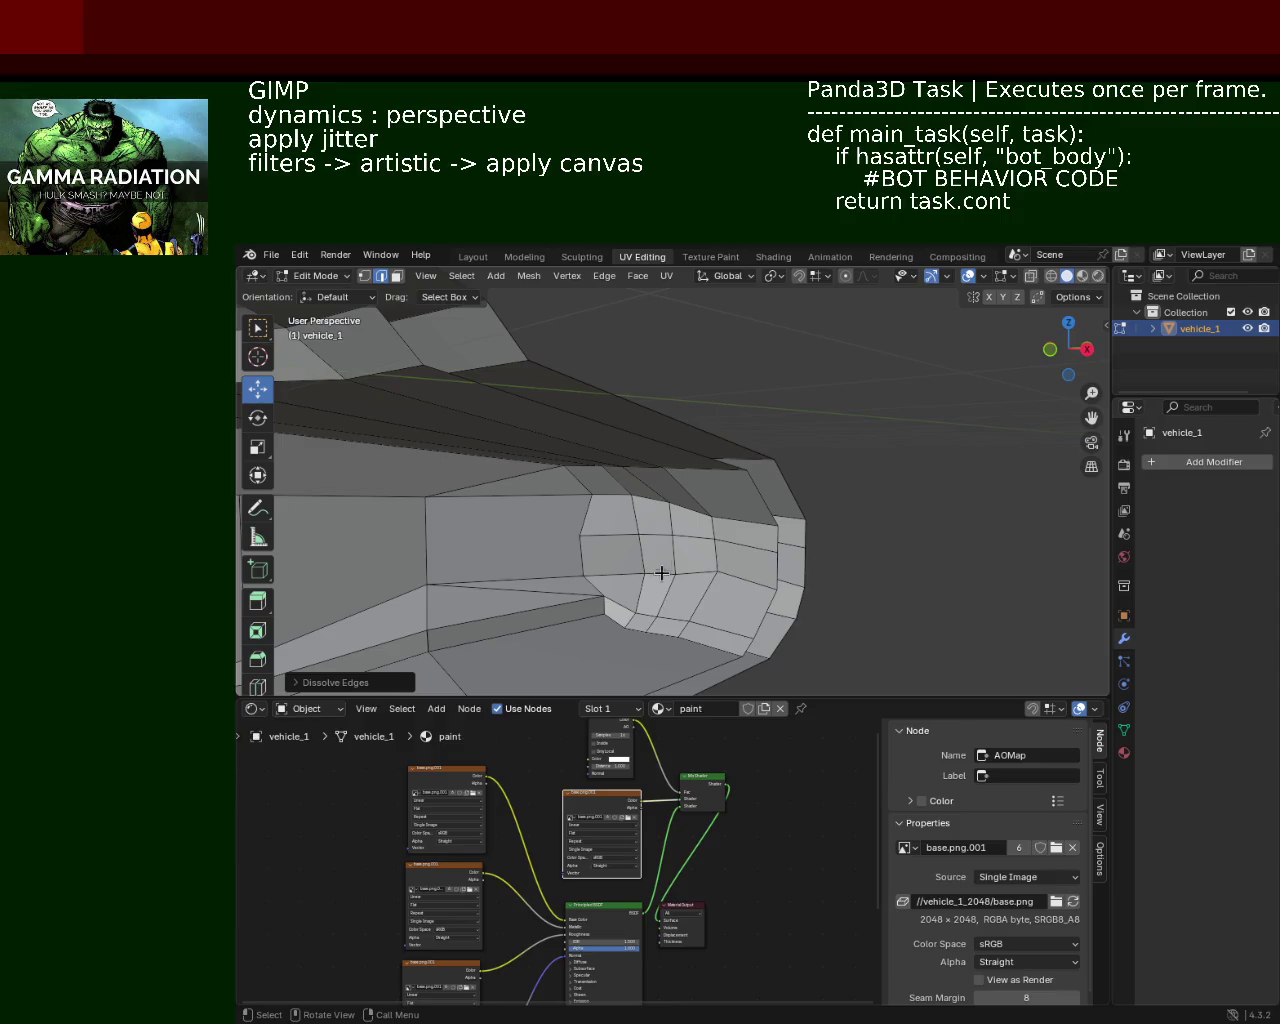
key("x")
left_click(634, 580)
left_click_drag(634, 580, 754, 547)
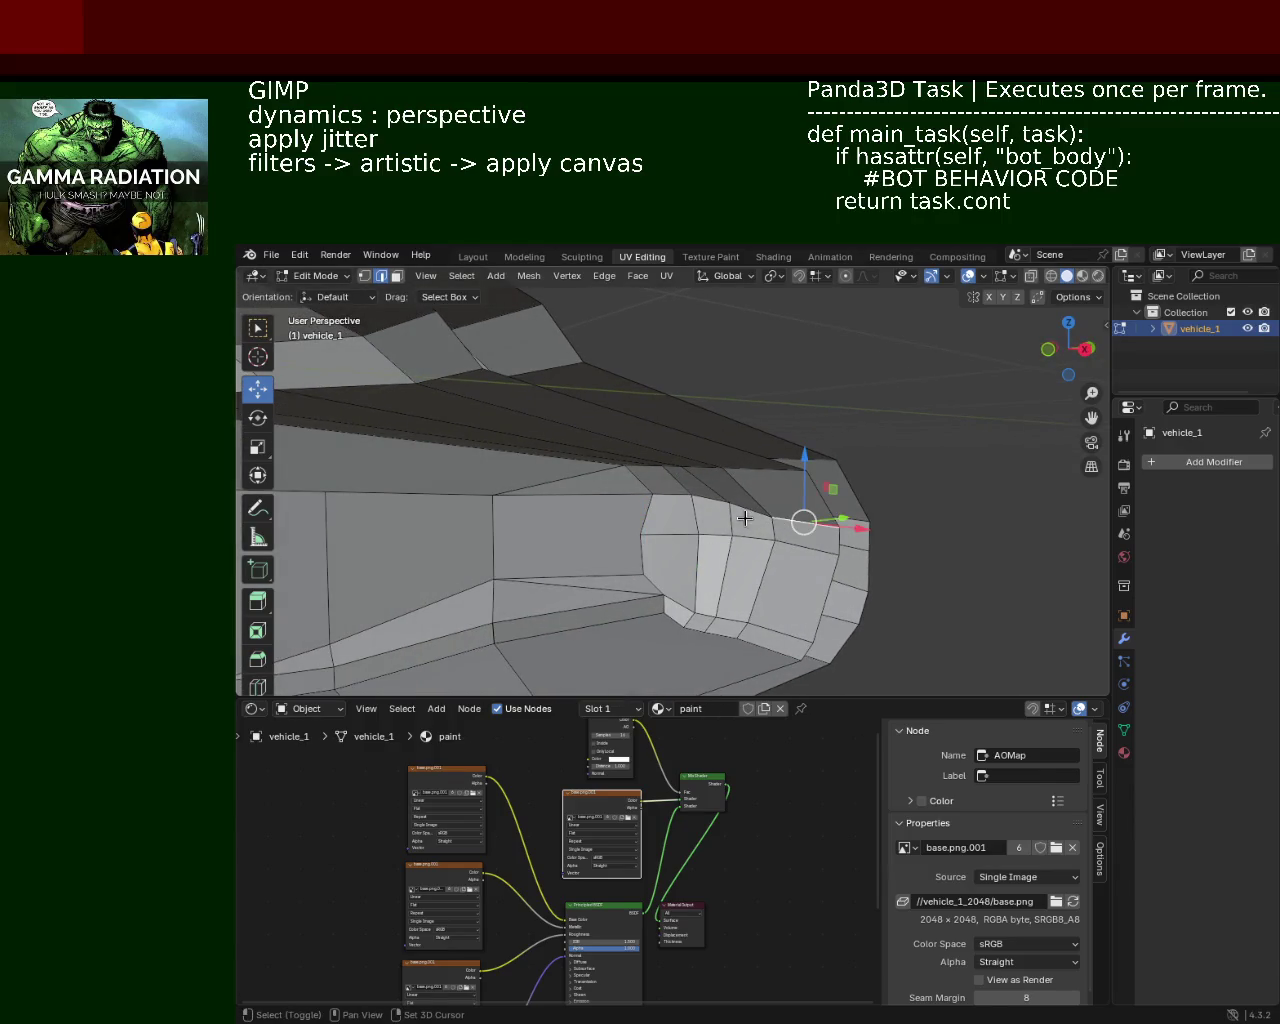
left_click_drag(776, 477, 743, 489)
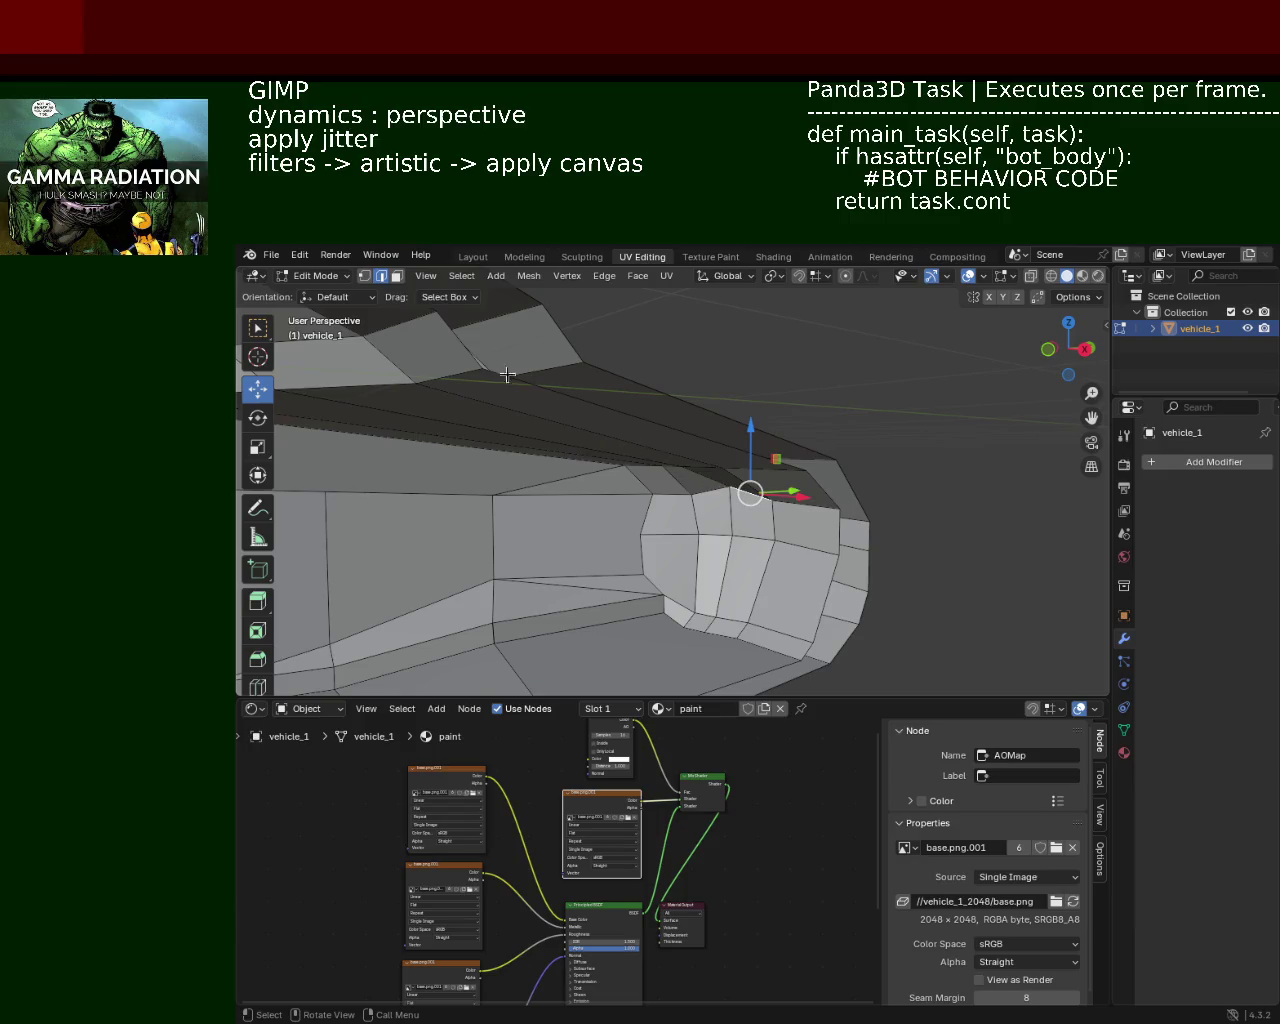
left_click_drag(729, 487, 729, 491)
left_click_drag(871, 523, 896, 514)
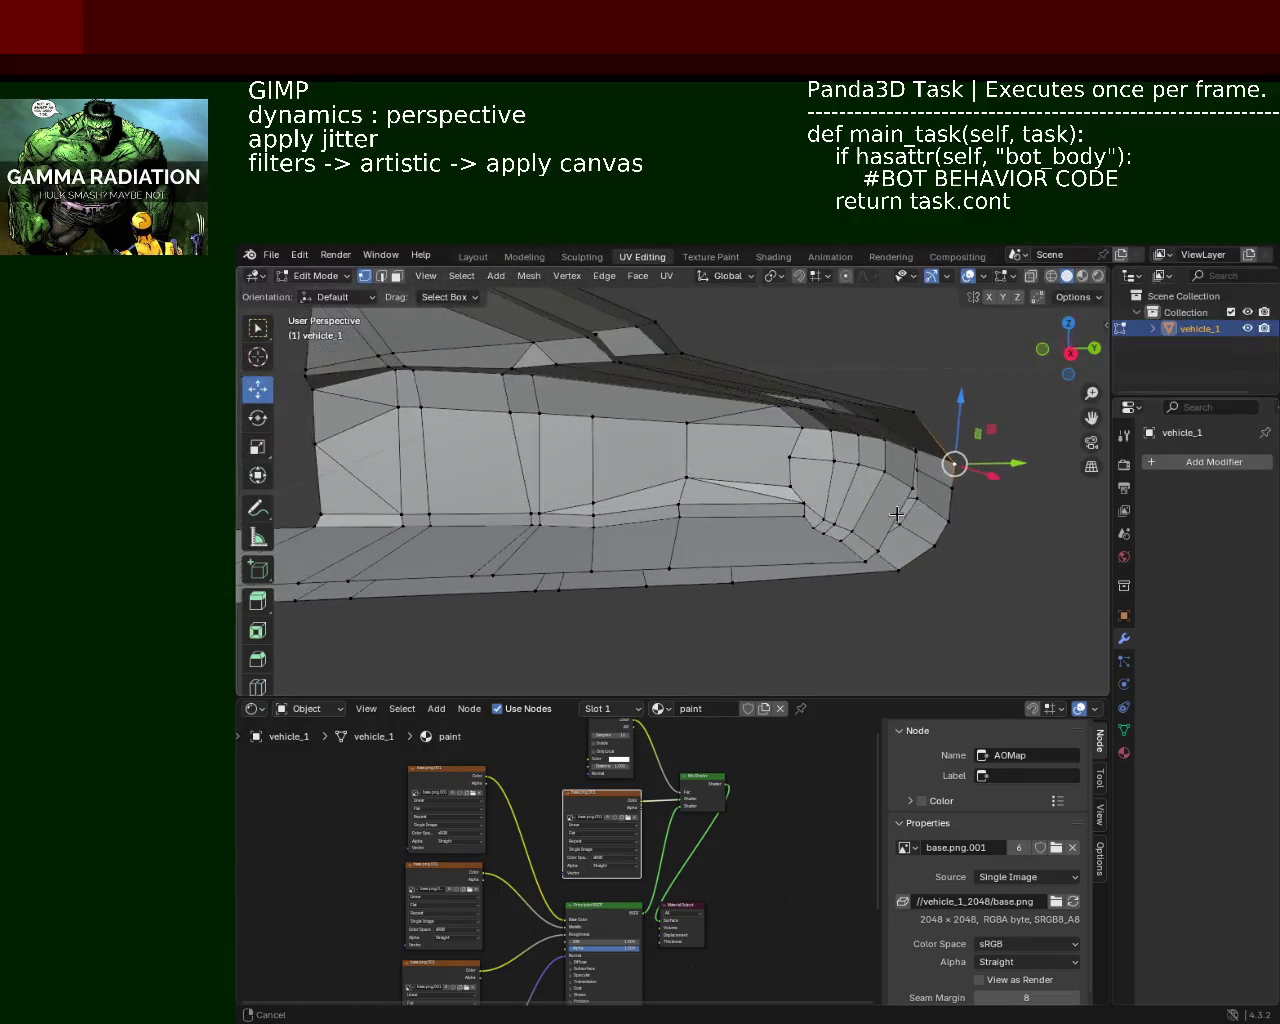
Step: Dissolve five edges across the side panel to merge its faces
left_click(753, 489)
key("x")
left_click(760, 497)
left_click_drag(760, 497, 794, 511)
key("x")
left_click(795, 512)
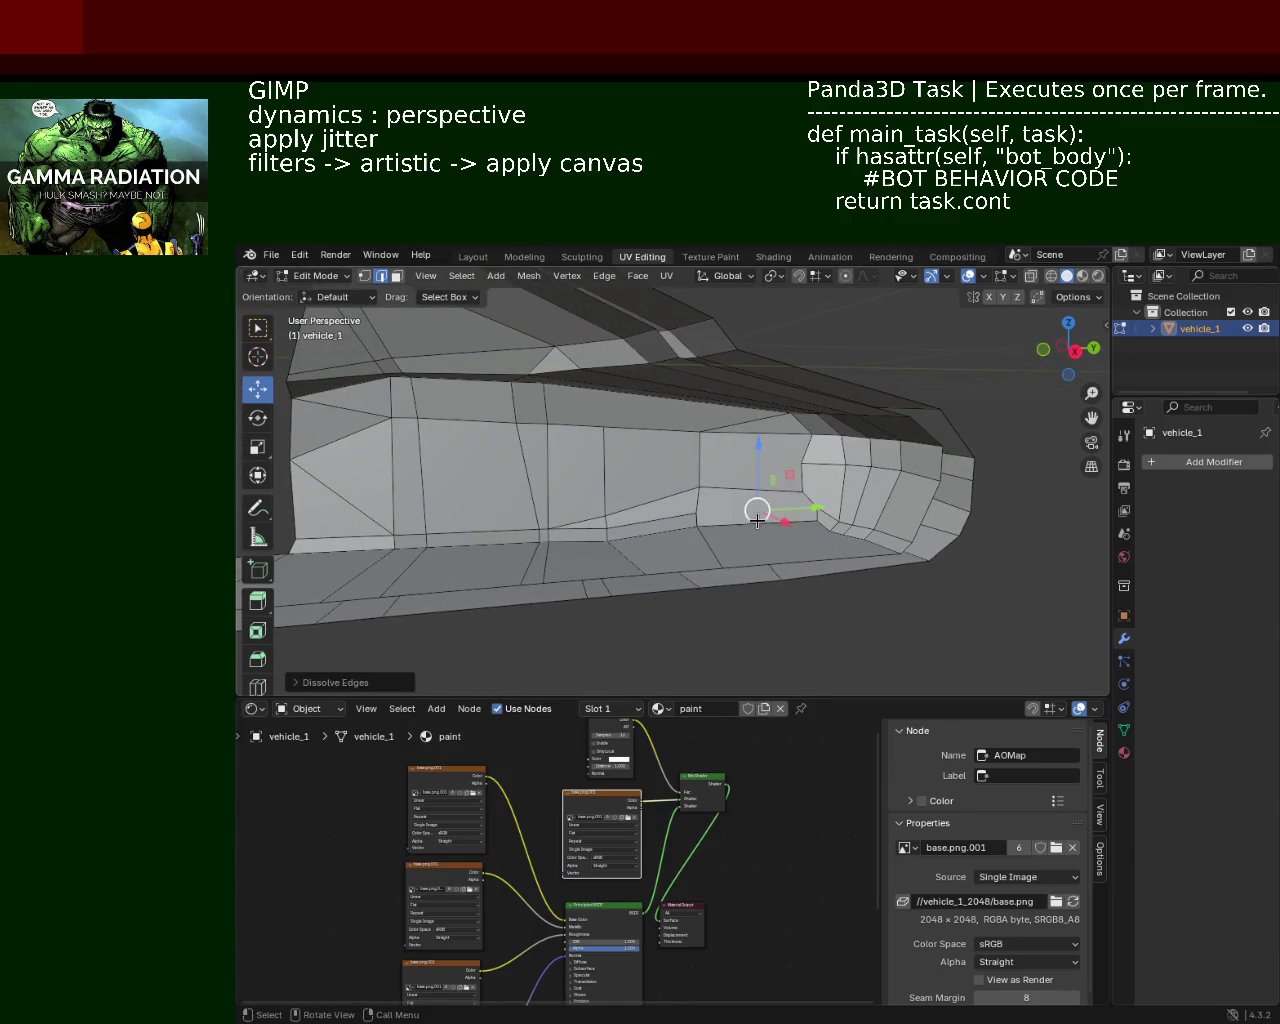
key("x")
left_click(737, 486)
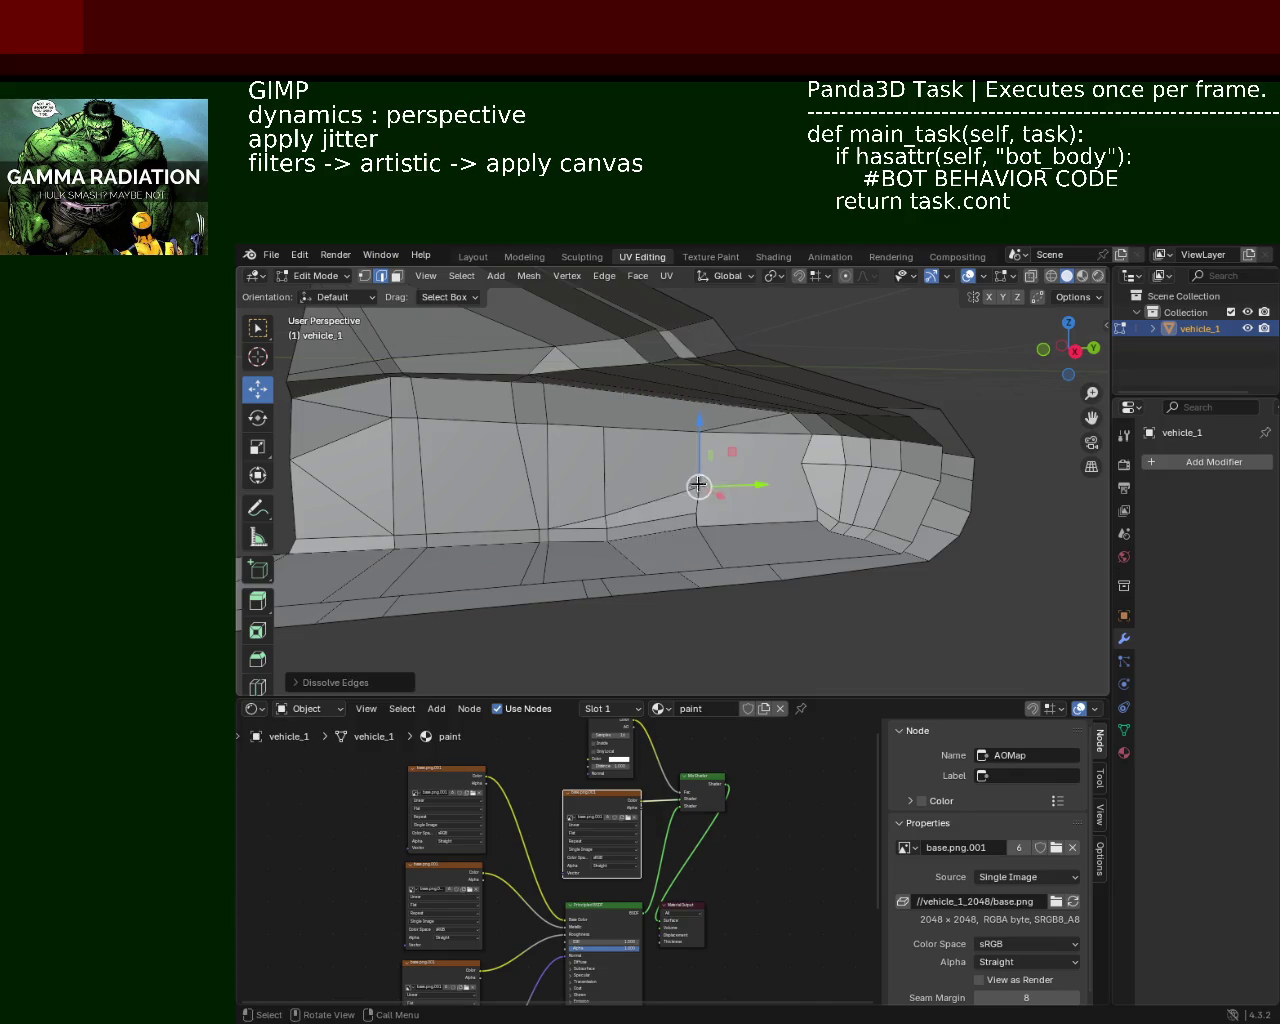
key("x")
left_click(660, 496)
key("x")
left_click(587, 534)
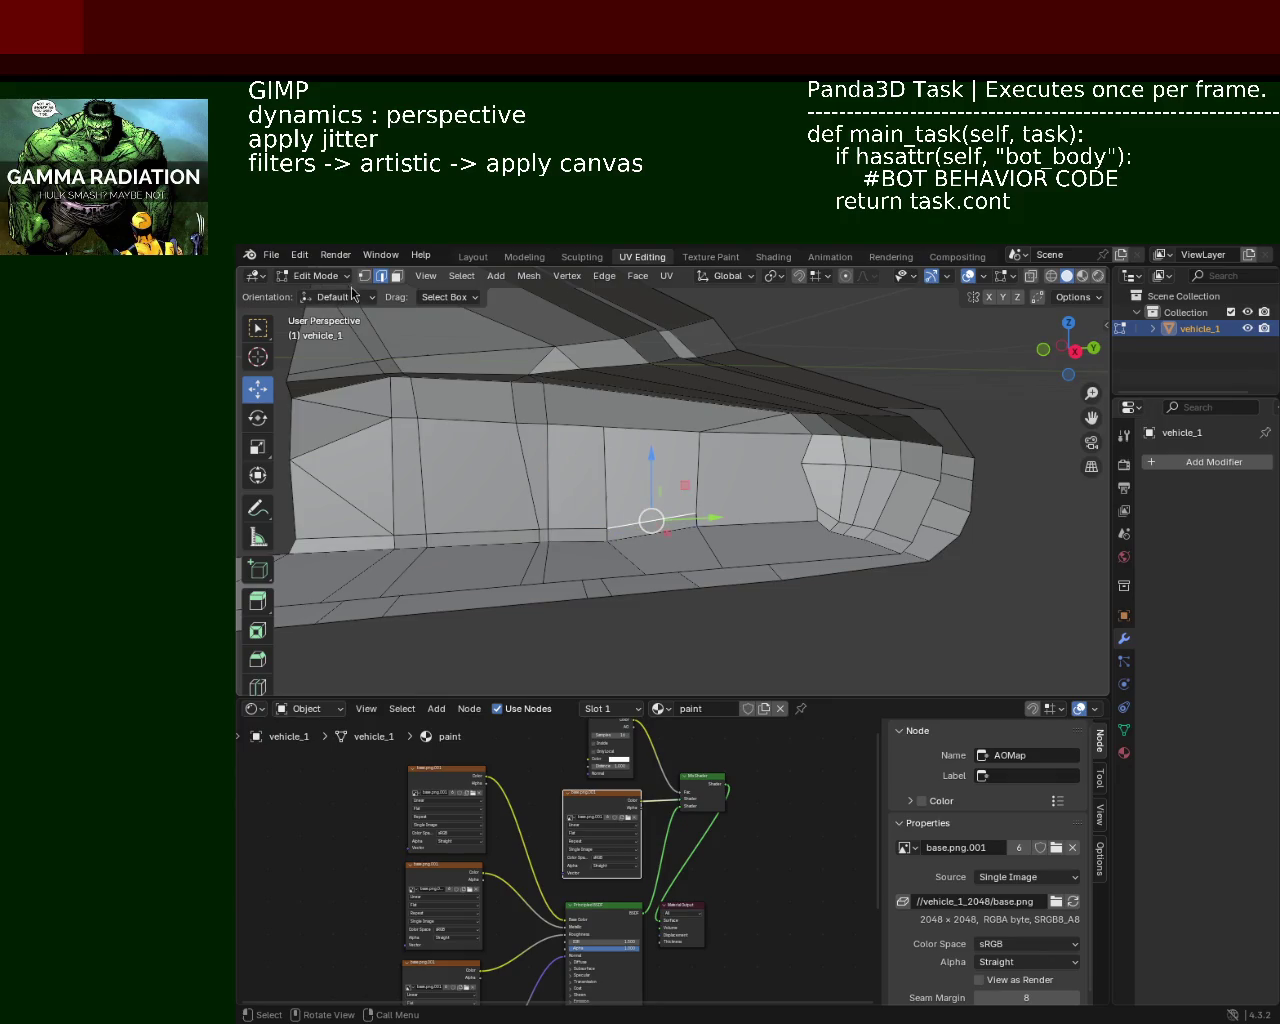
scroll("up", 3)
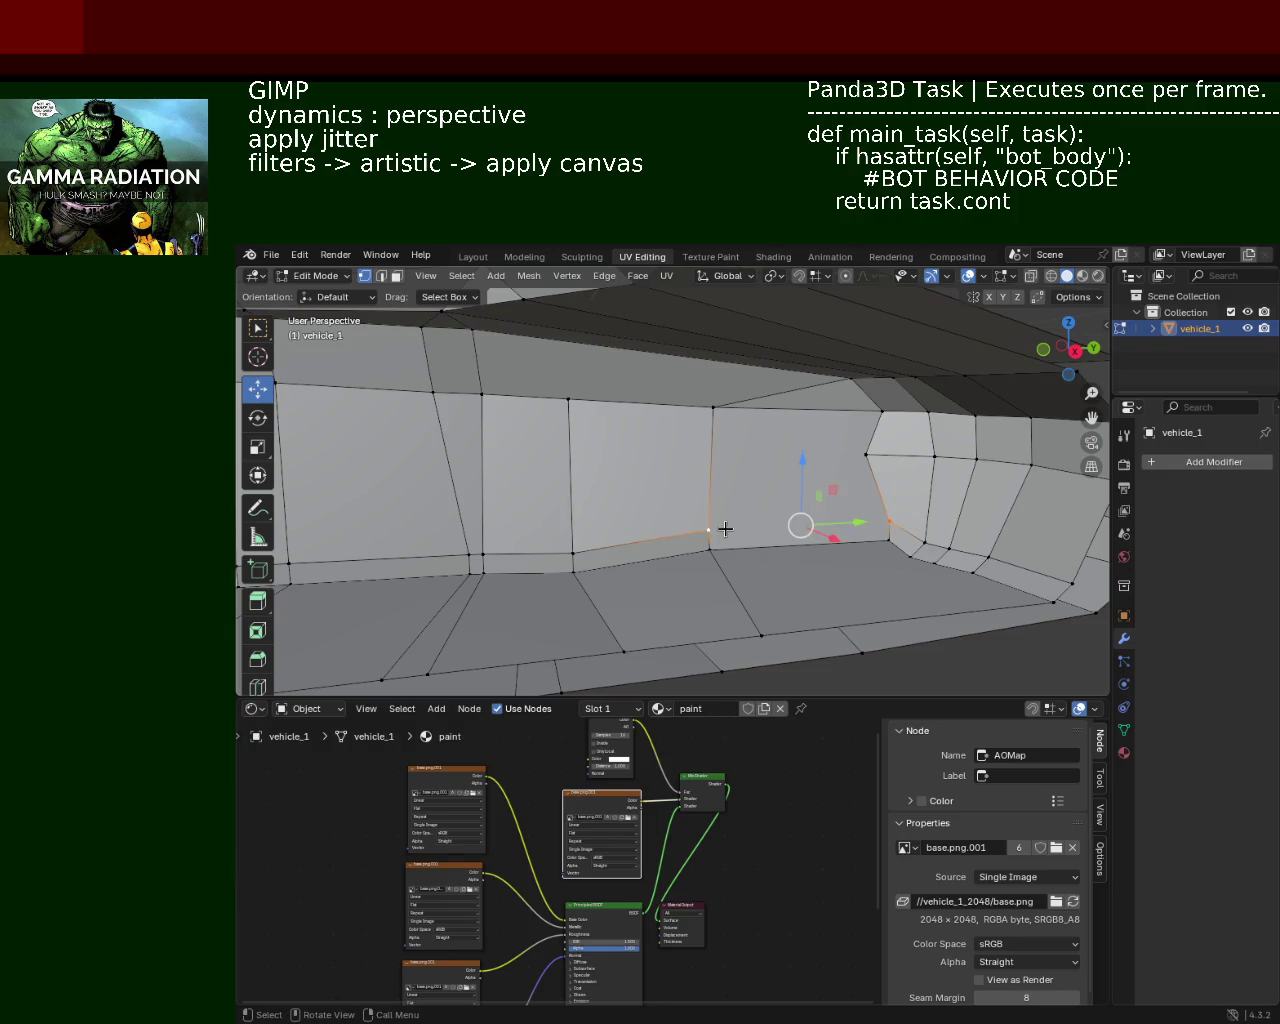
Step: Dissolve the edges of a selected face on the car's side
left_click_drag(720, 540, 594, 424)
left_click_drag(689, 453, 752, 463)
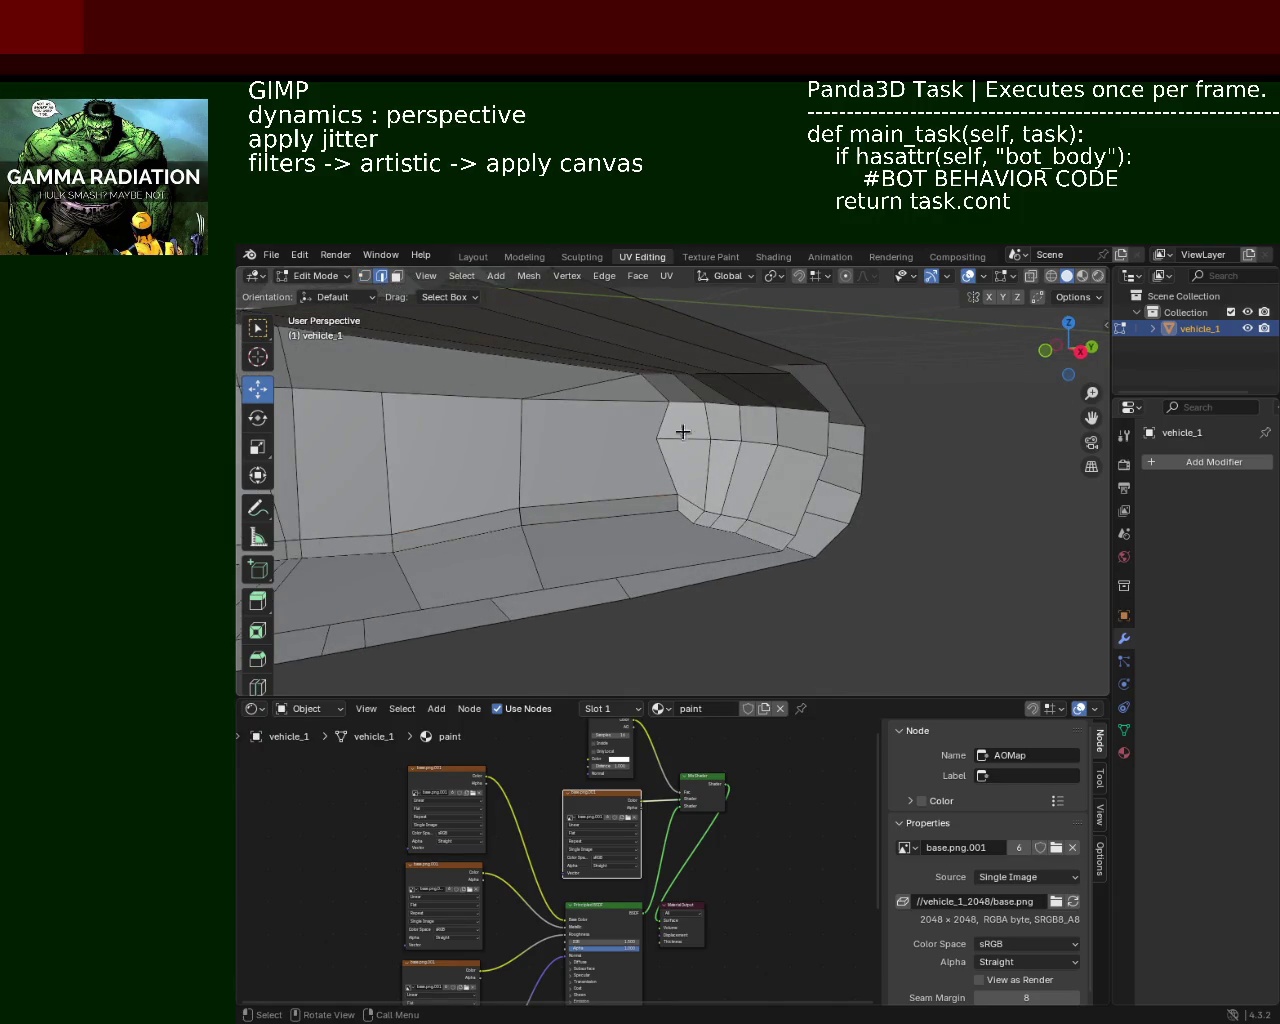
left_click(684, 444)
key("x")
key("x")
left_click(796, 446)
left_click_drag(800, 446, 681, 529)
left_click(758, 462)
Step: Dissolve three edges along the car's lower side
key("z")
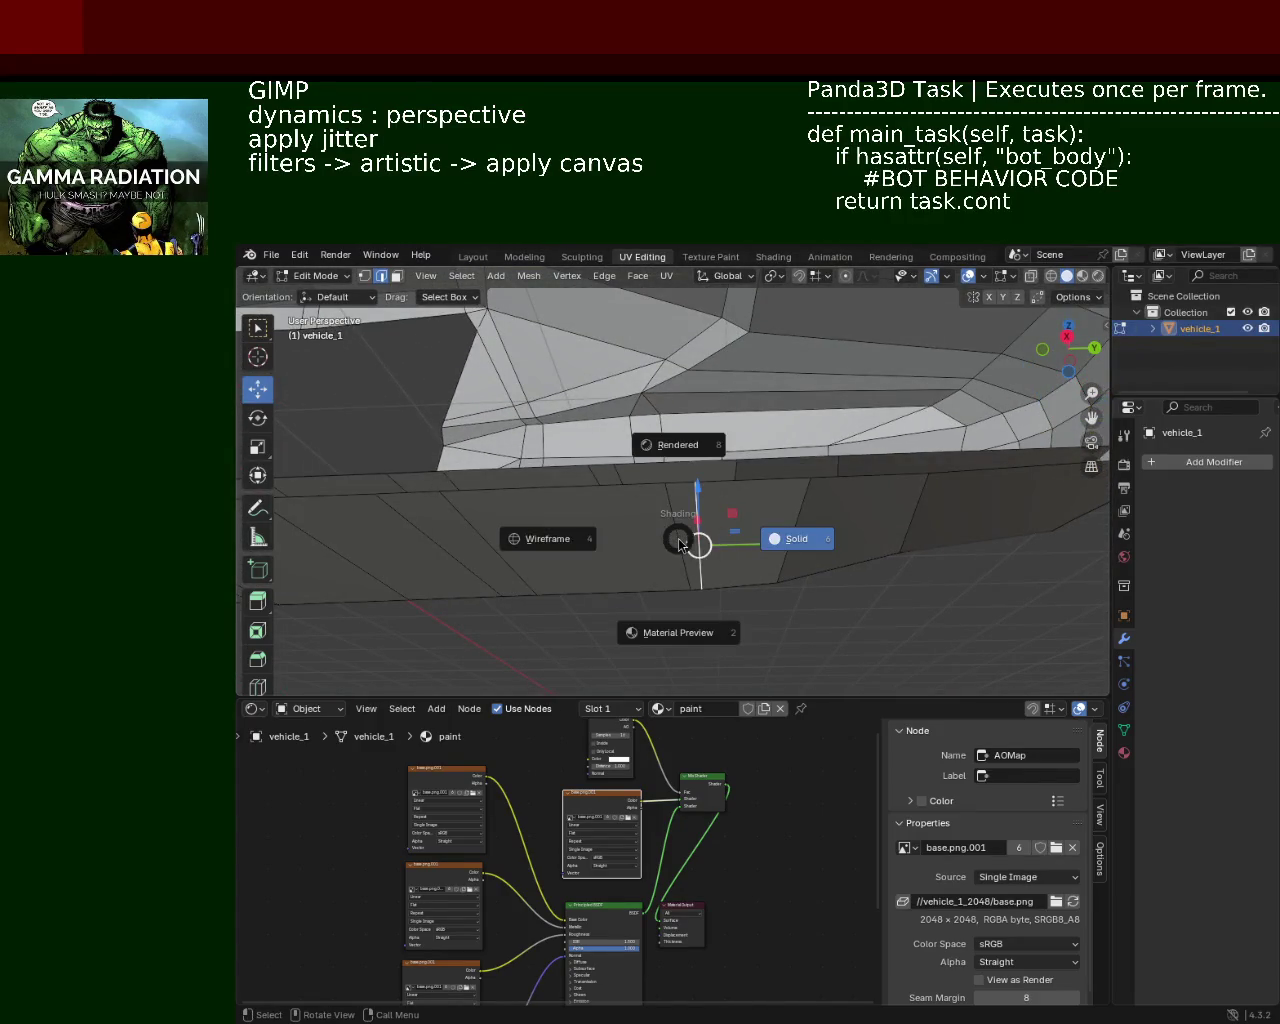
key("x")
left_click(681, 539)
left_click_drag(803, 529, 777, 499)
key("x")
left_click(803, 549)
key("x")
left_click(841, 501)
Step: Dissolve the vertical pillar edge and the long edge, merging the split faces
key("x")
left_click(596, 472)
key("x")
left_click(709, 479)
left_click_drag(714, 449, 826, 500)
key("x")
key("x")
left_click(778, 485)
key("x")
left_click(778, 487)
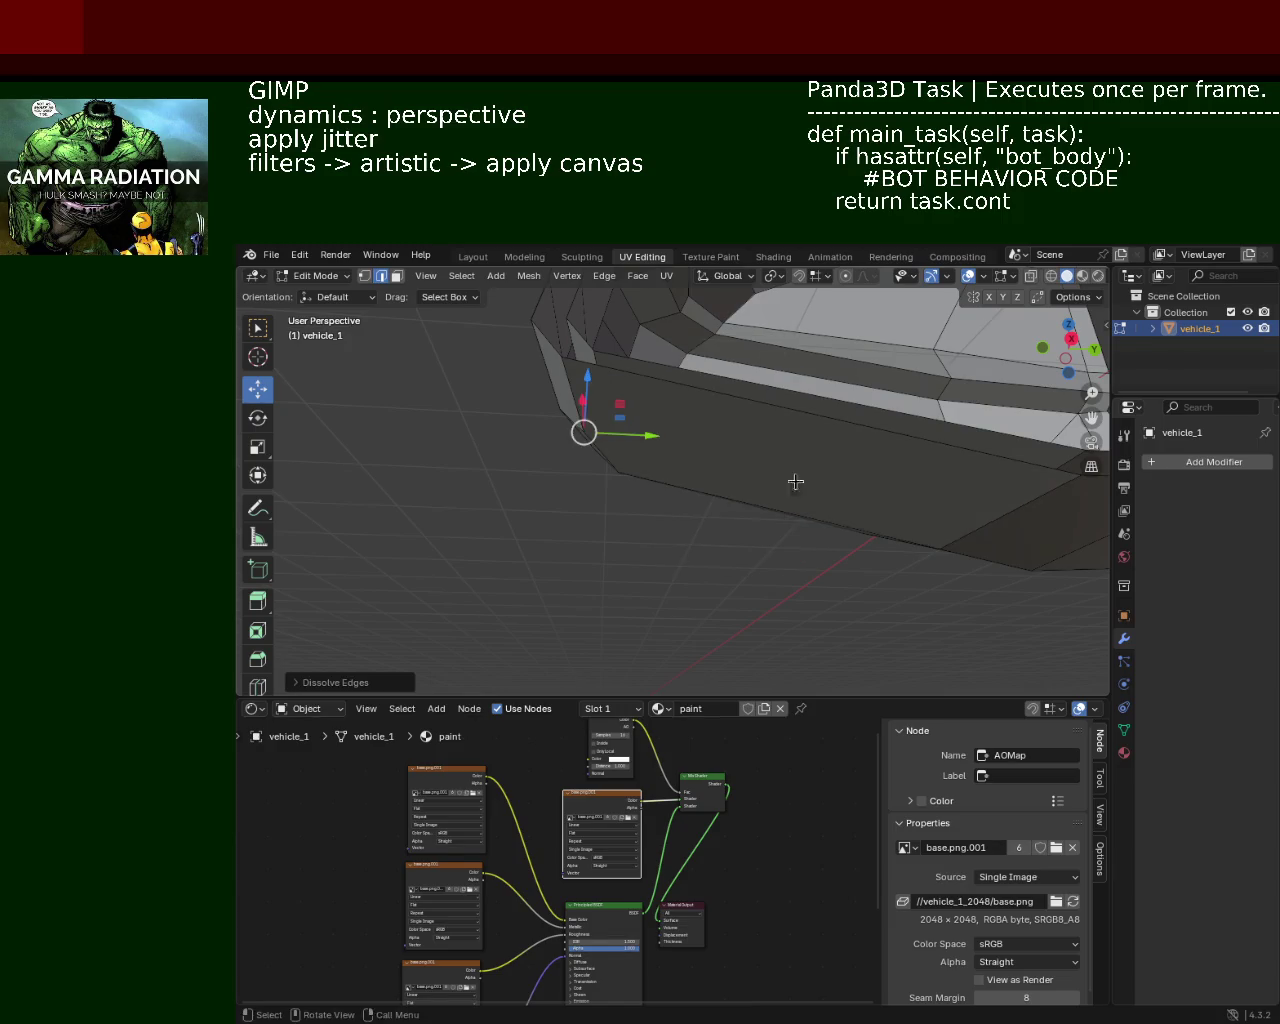
Step: Orbit and zoom around the mesh corner to inspect the merged side faces
scroll("up", 3)
scroll("up", 3)
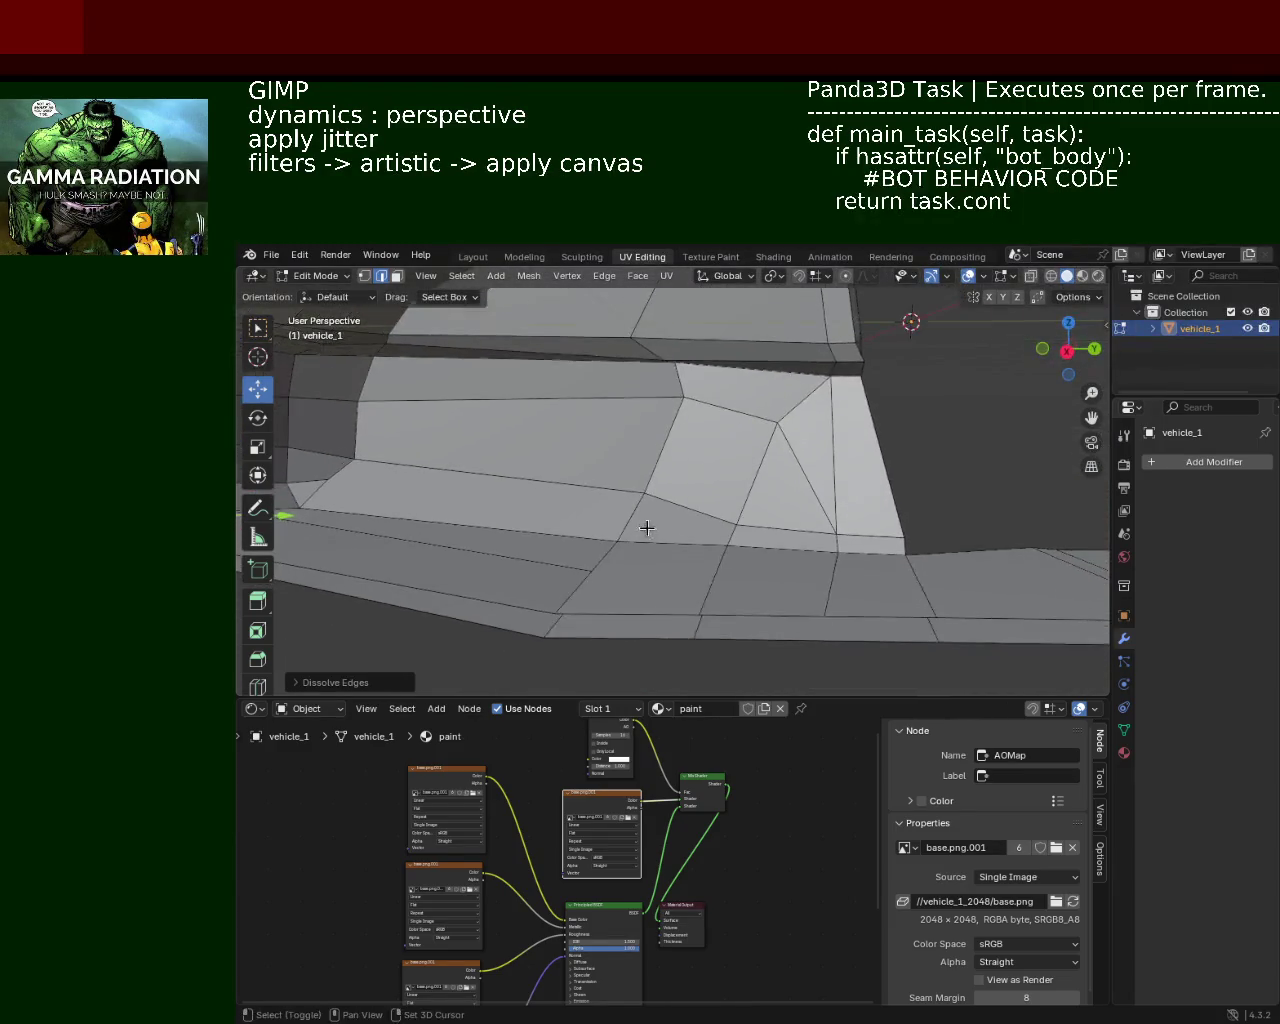
left_click_drag(654, 594, 600, 530)
scroll("up", 3)
left_click_drag(824, 466, 765, 488)
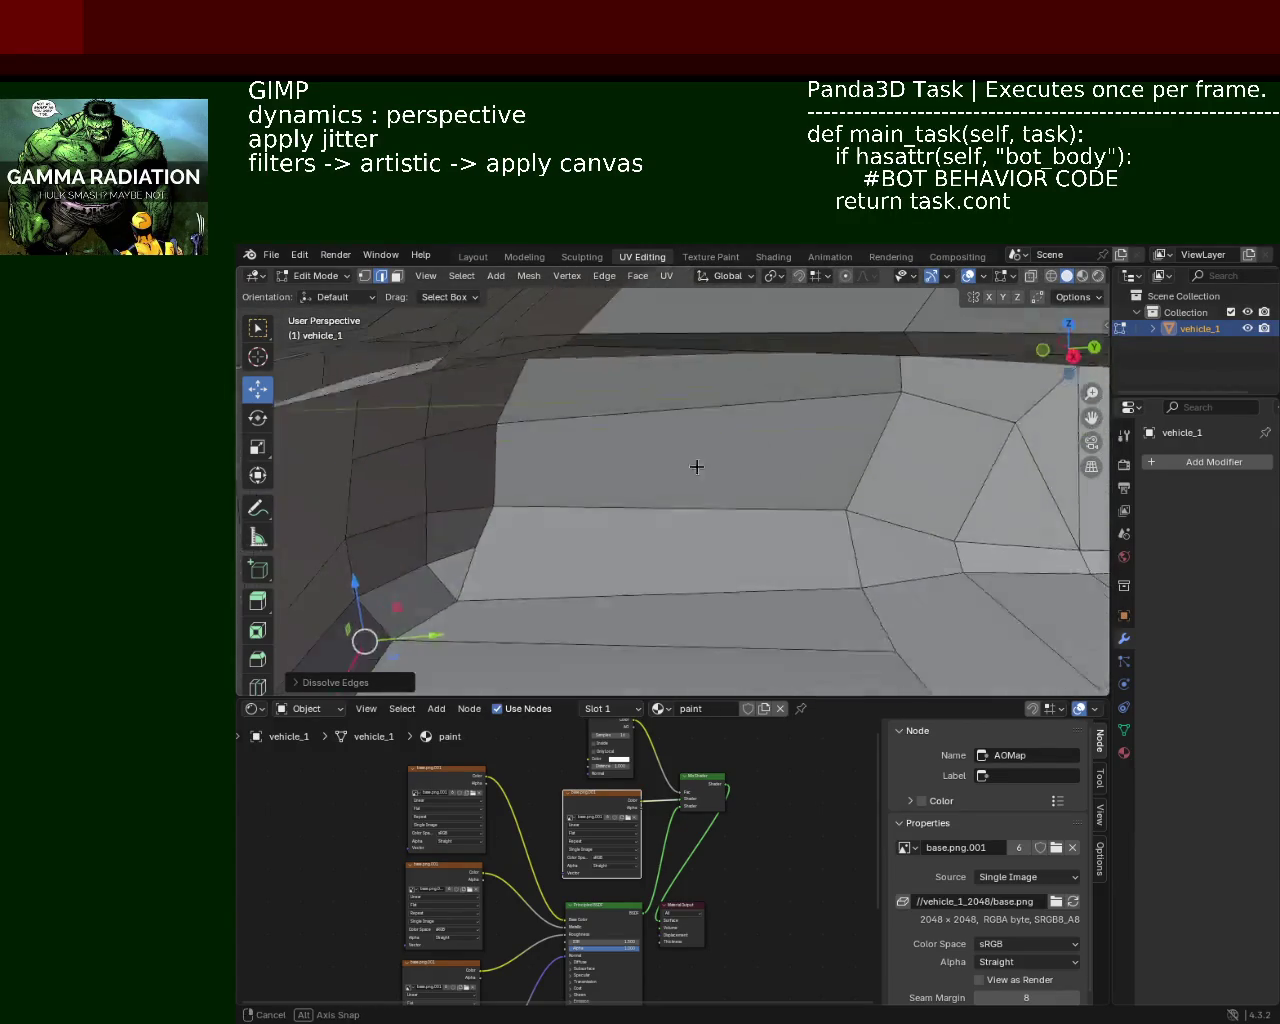
left_click_drag(765, 488, 651, 480)
scroll("down", 3)
left_click_drag(748, 474, 747, 388)
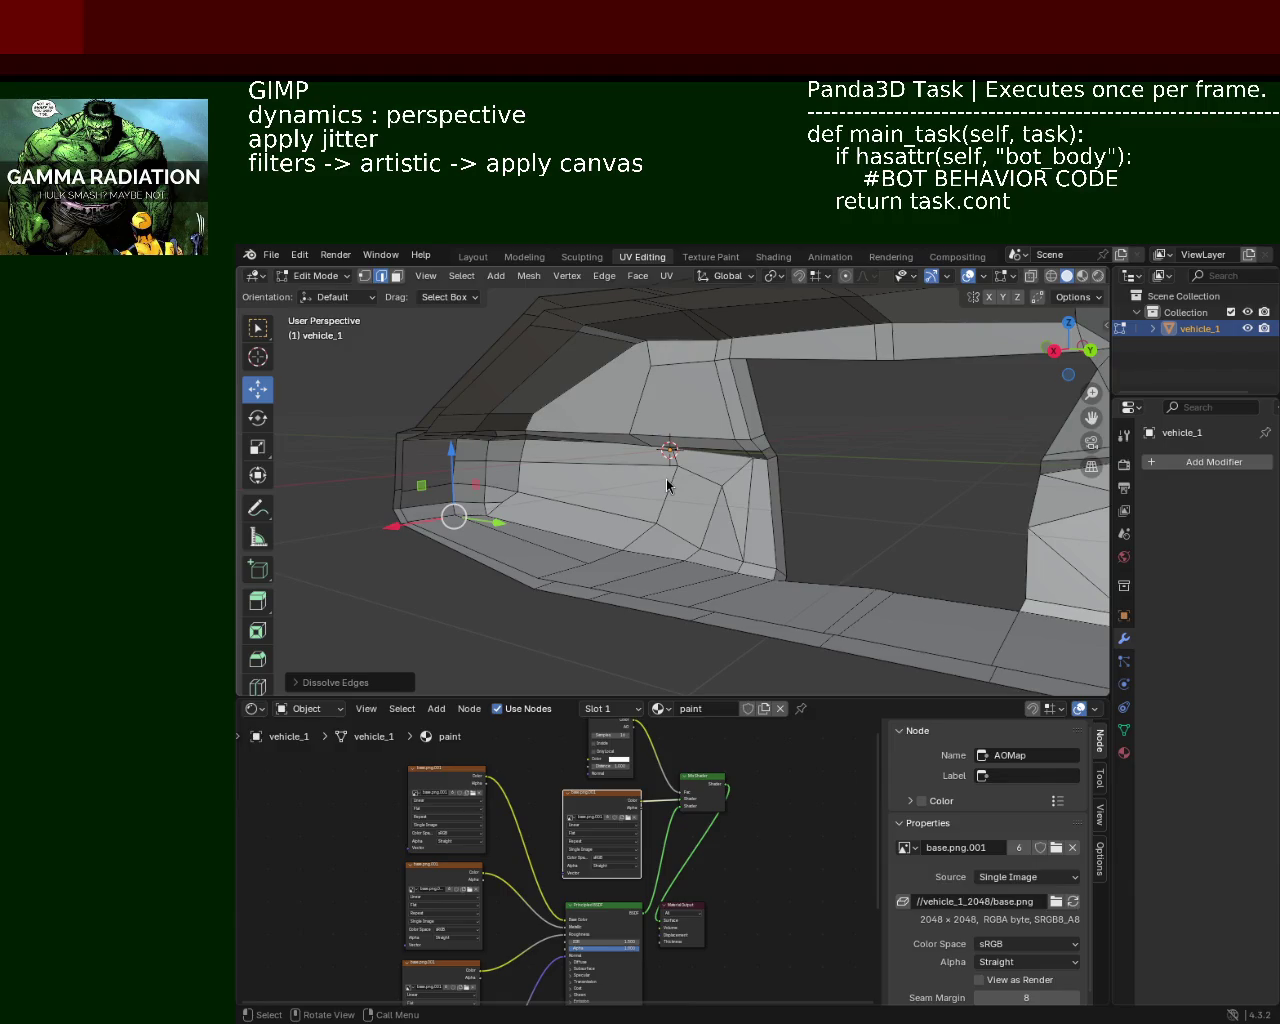
left_click_drag(599, 397, 813, 484)
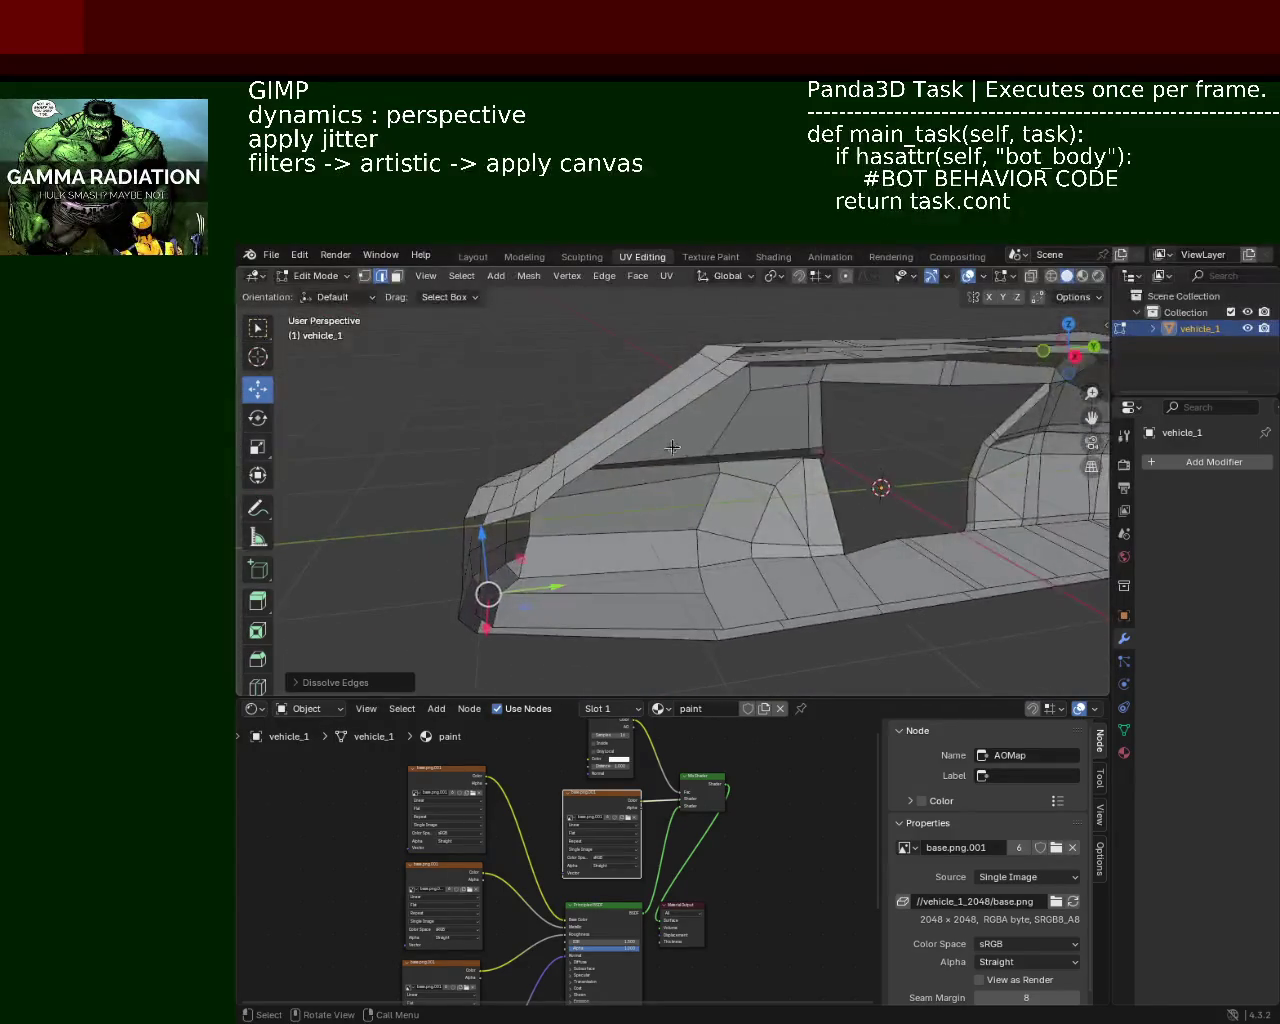
left_click_drag(813, 484, 666, 457)
left_click(365, 276)
Step: Slide a side vertex along the Y axis and remove a selected face
left_click(696, 411)
left_click_drag(768, 414, 756, 414)
left_click_drag(803, 400, 809, 519)
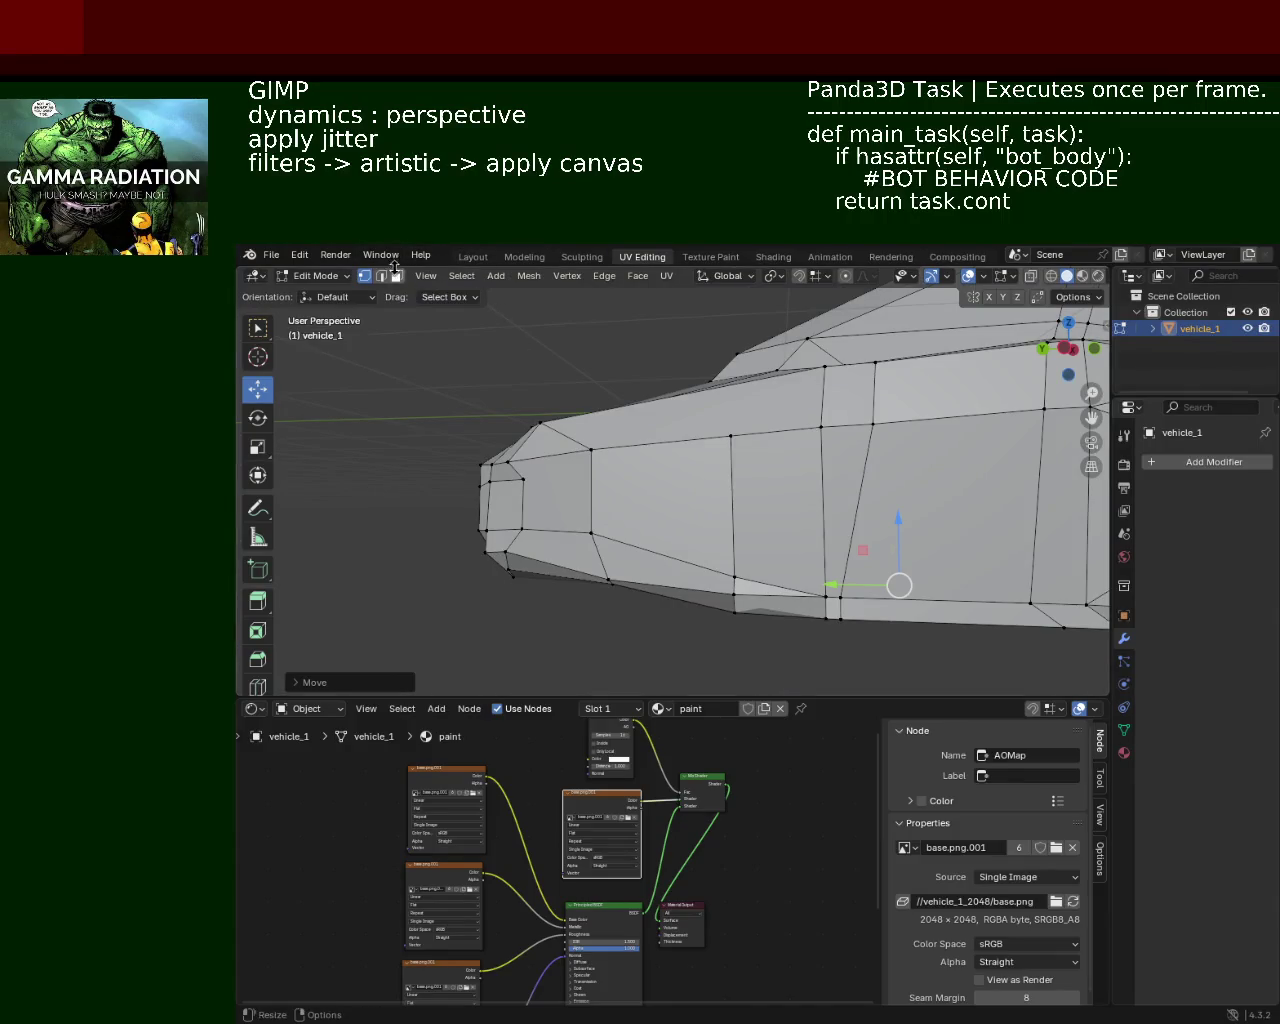
left_click(397, 277)
key("x")
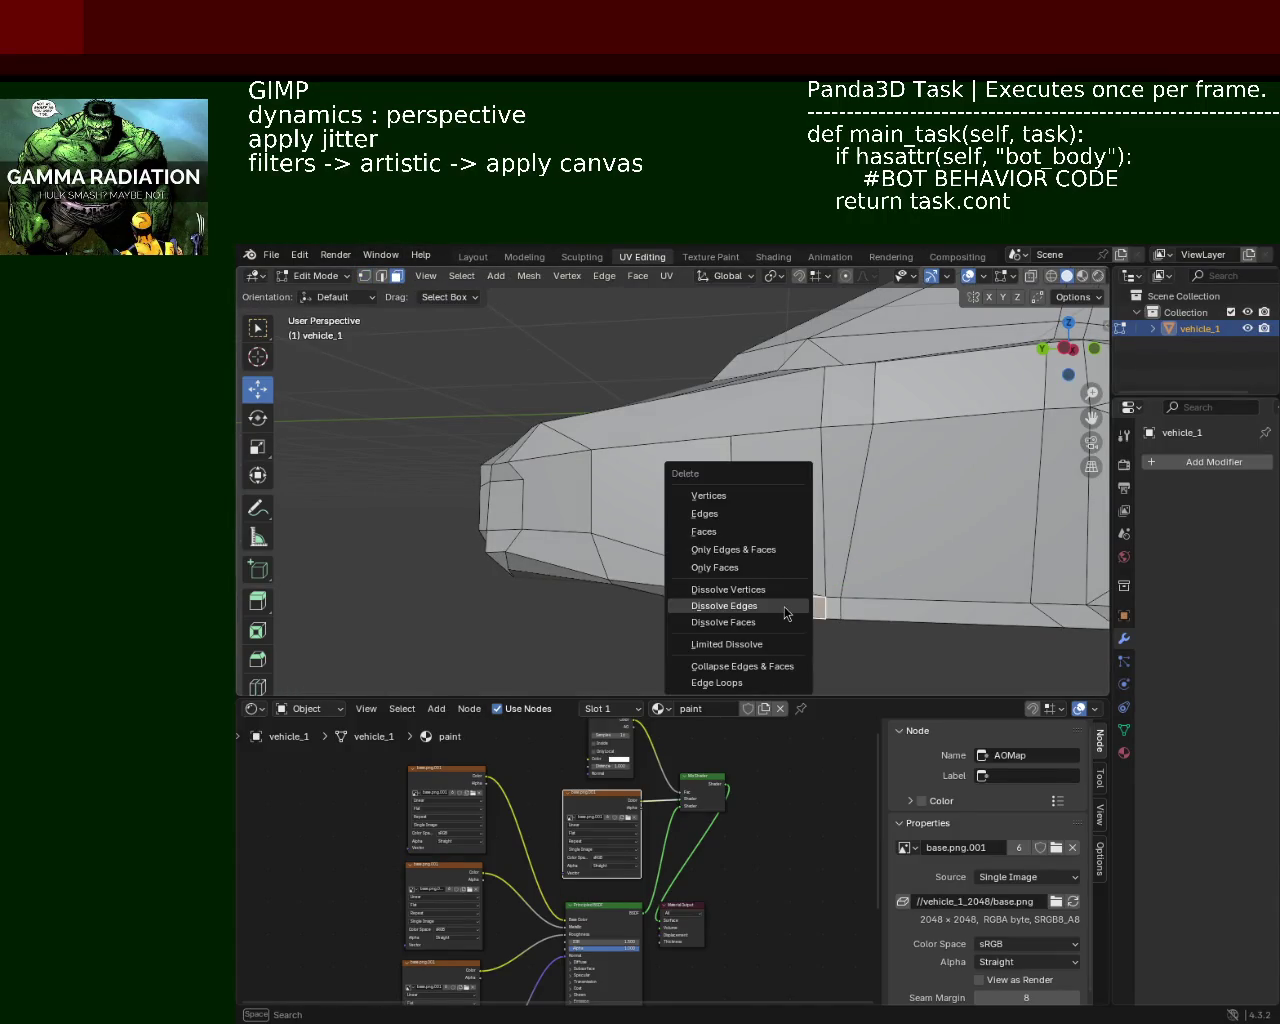
left_click(751, 540)
left_click_drag(771, 571, 871, 448)
Step: Select a group of vertices on the car's front and lower side
left_click(364, 276)
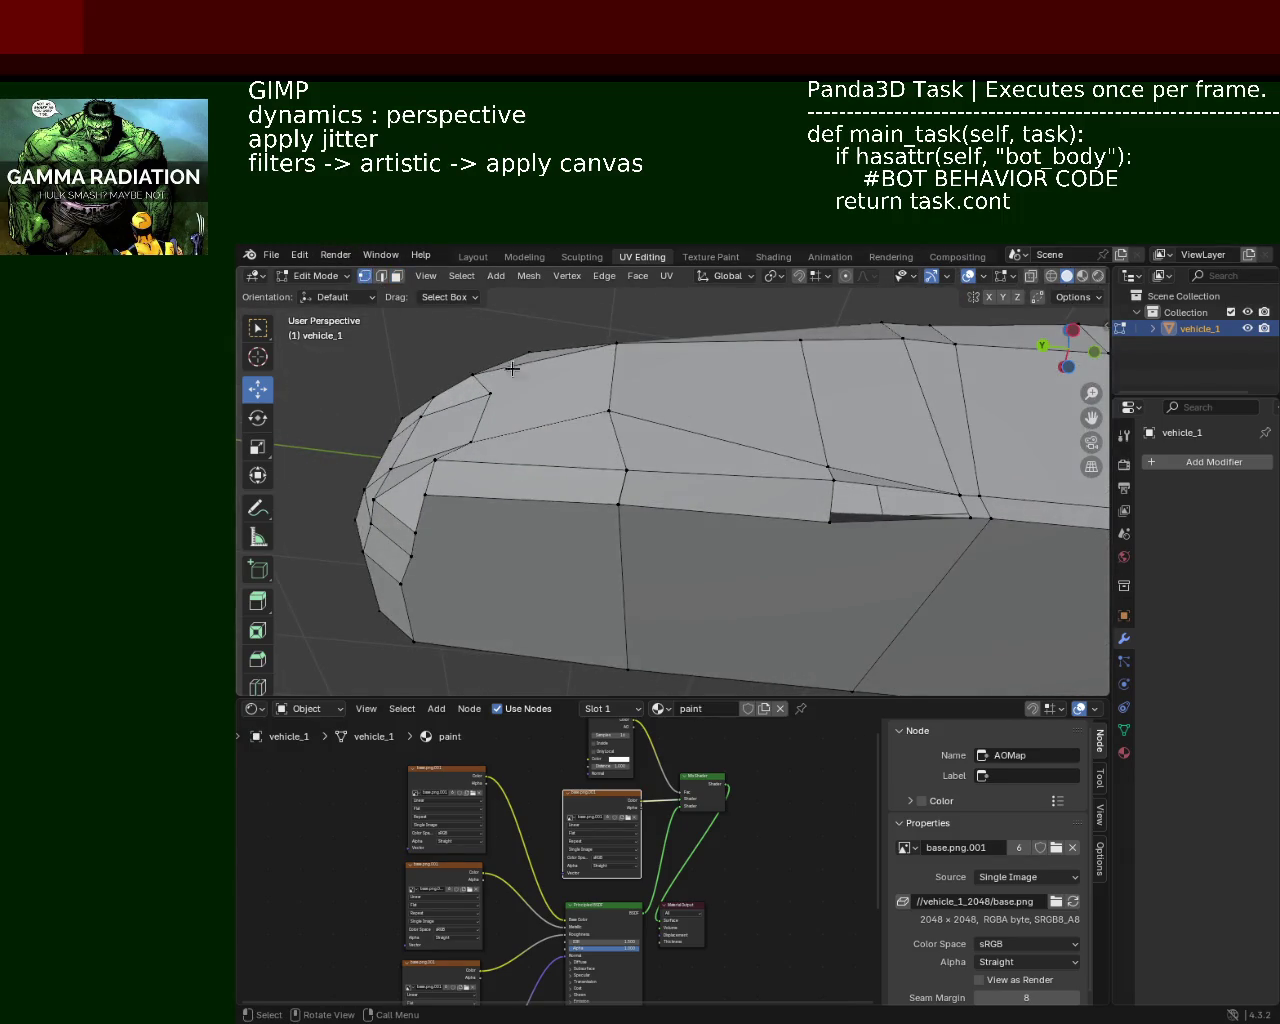
left_click(834, 482)
left_click(828, 520)
left_click(970, 517)
left_click(960, 495)
left_click_drag(960, 495, 534, 405)
left_click(860, 523)
left_click(825, 455)
Step: Dissolve the selected front side-panel edge in edge select mode
key("2")
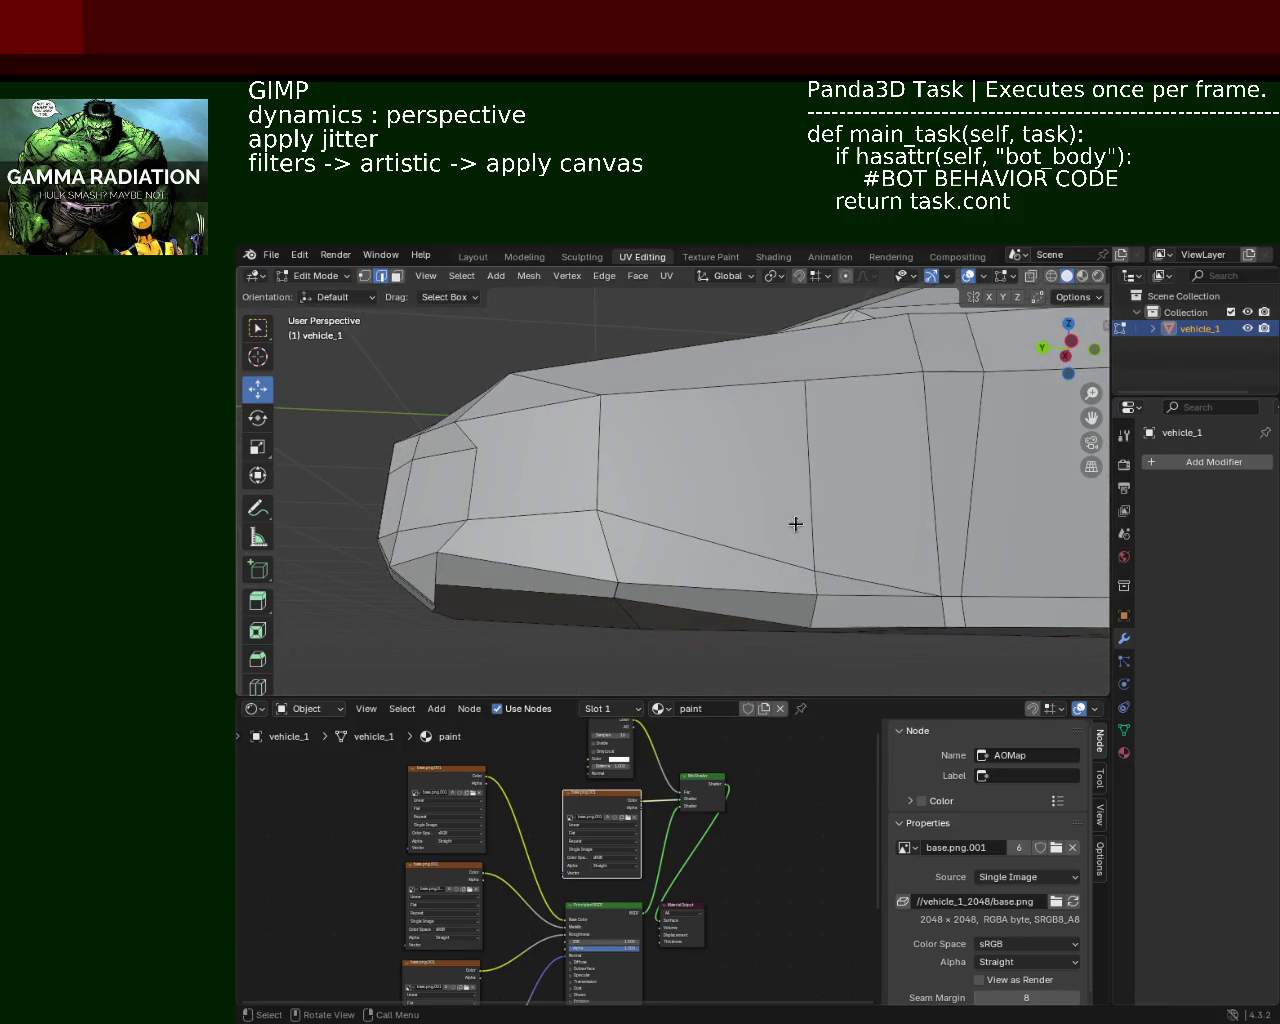
left_click(871, 578)
key("x")
key("Escape")
key("x")
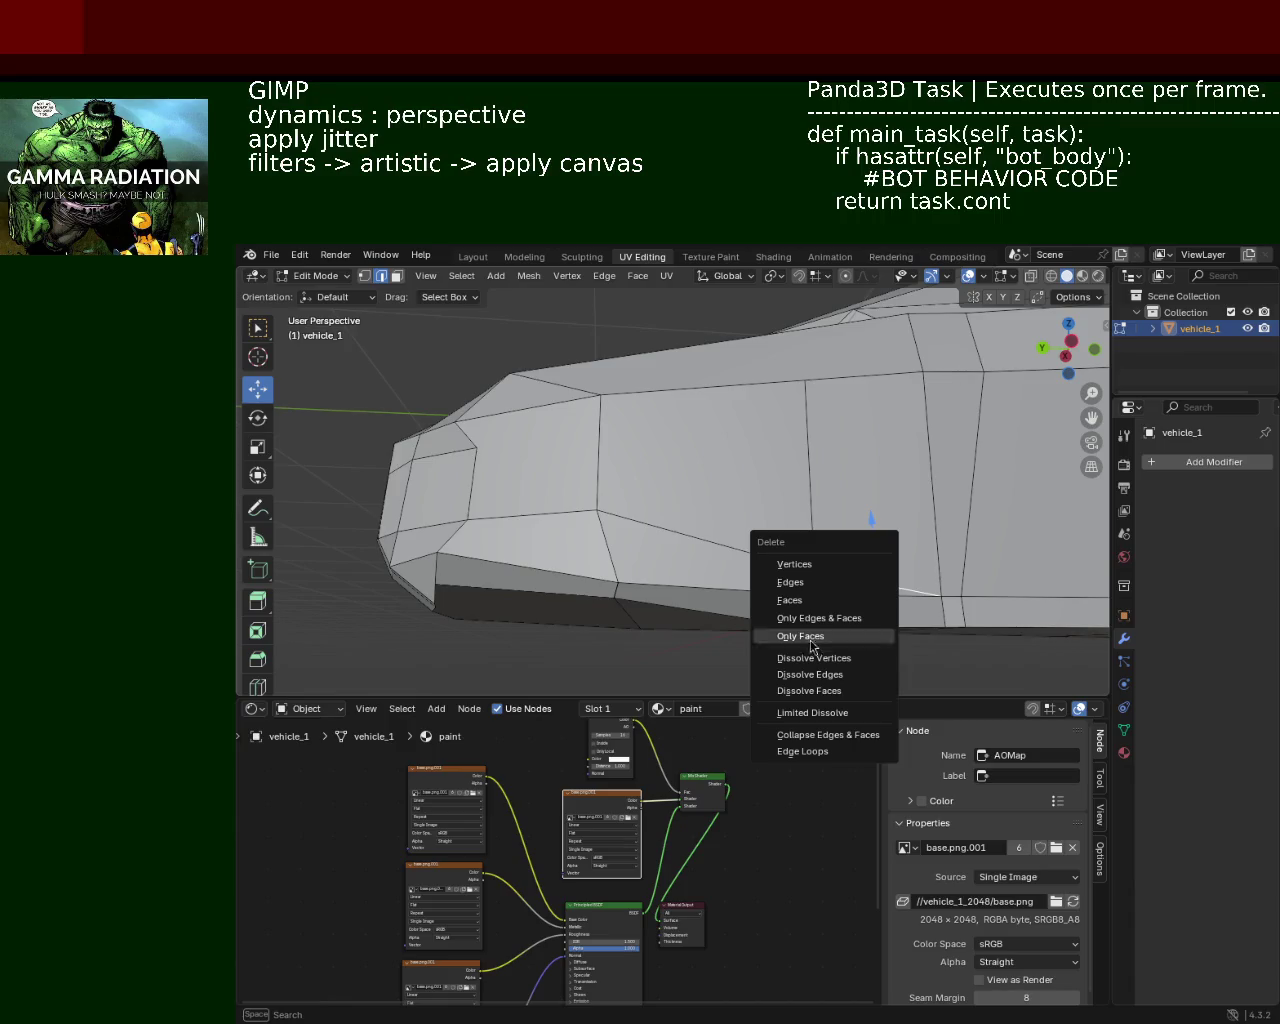
left_click(811, 670)
left_click_drag(811, 670, 553, 466)
left_click_drag(694, 440, 599, 409)
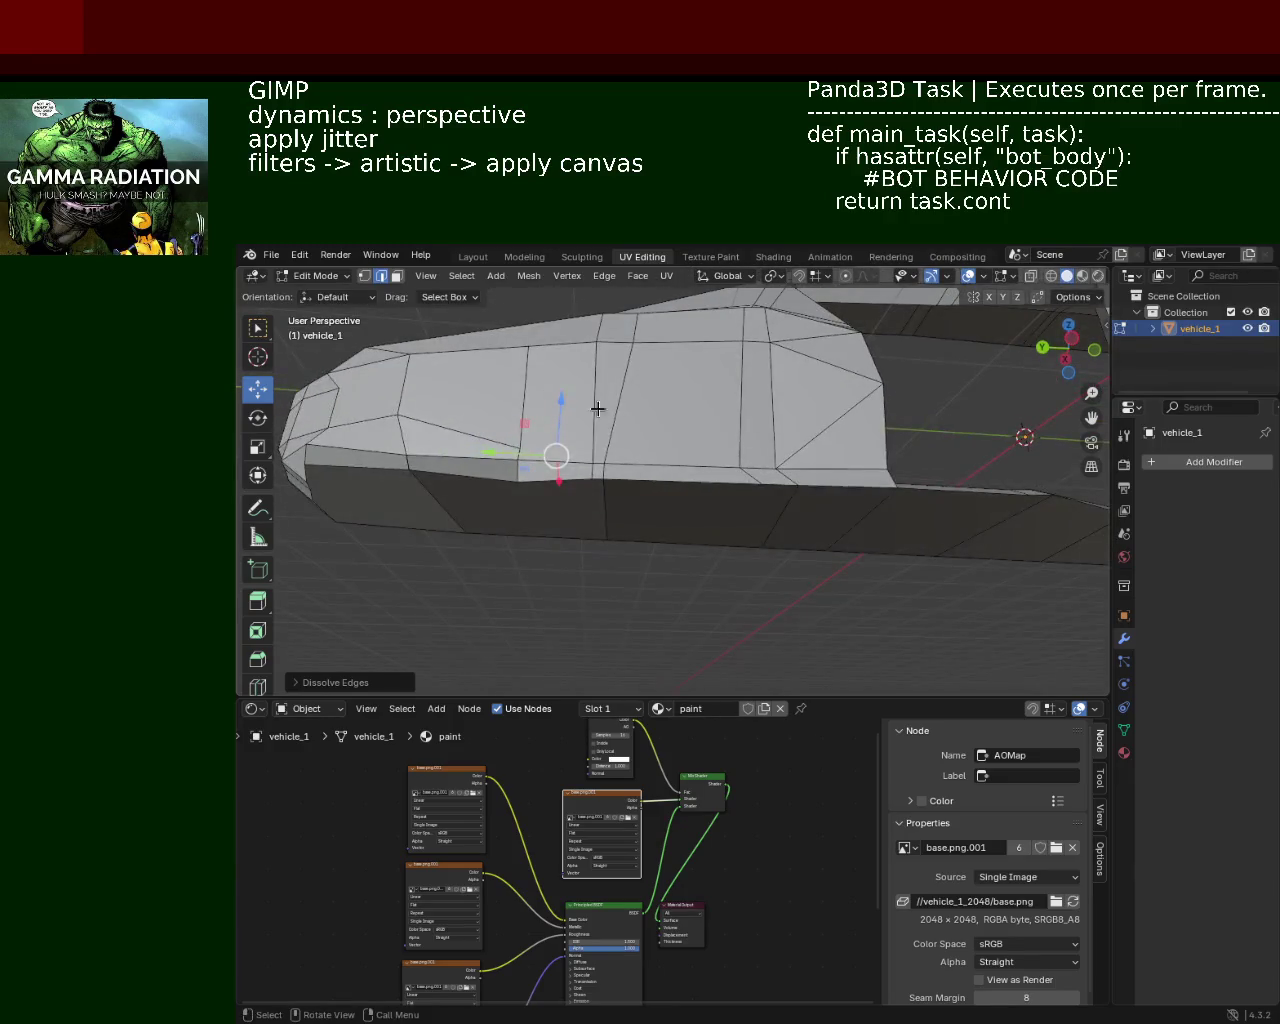
left_click(364, 278)
Step: Nudge a lower side-edge vertex and shift the bottom vertex up and to the right
left_click(739, 466)
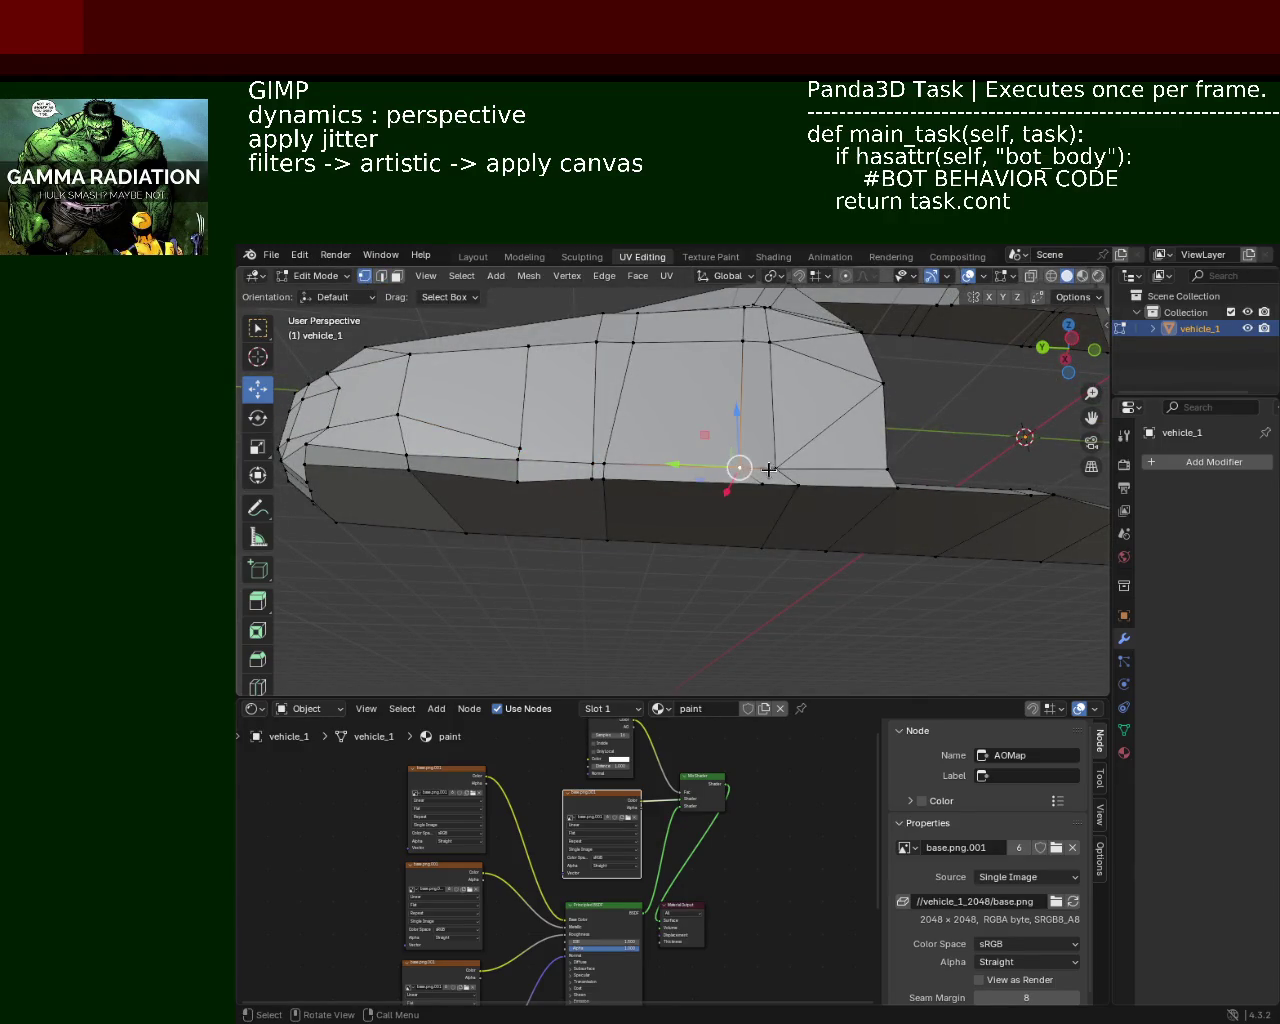
key("g")
left_click(735, 475)
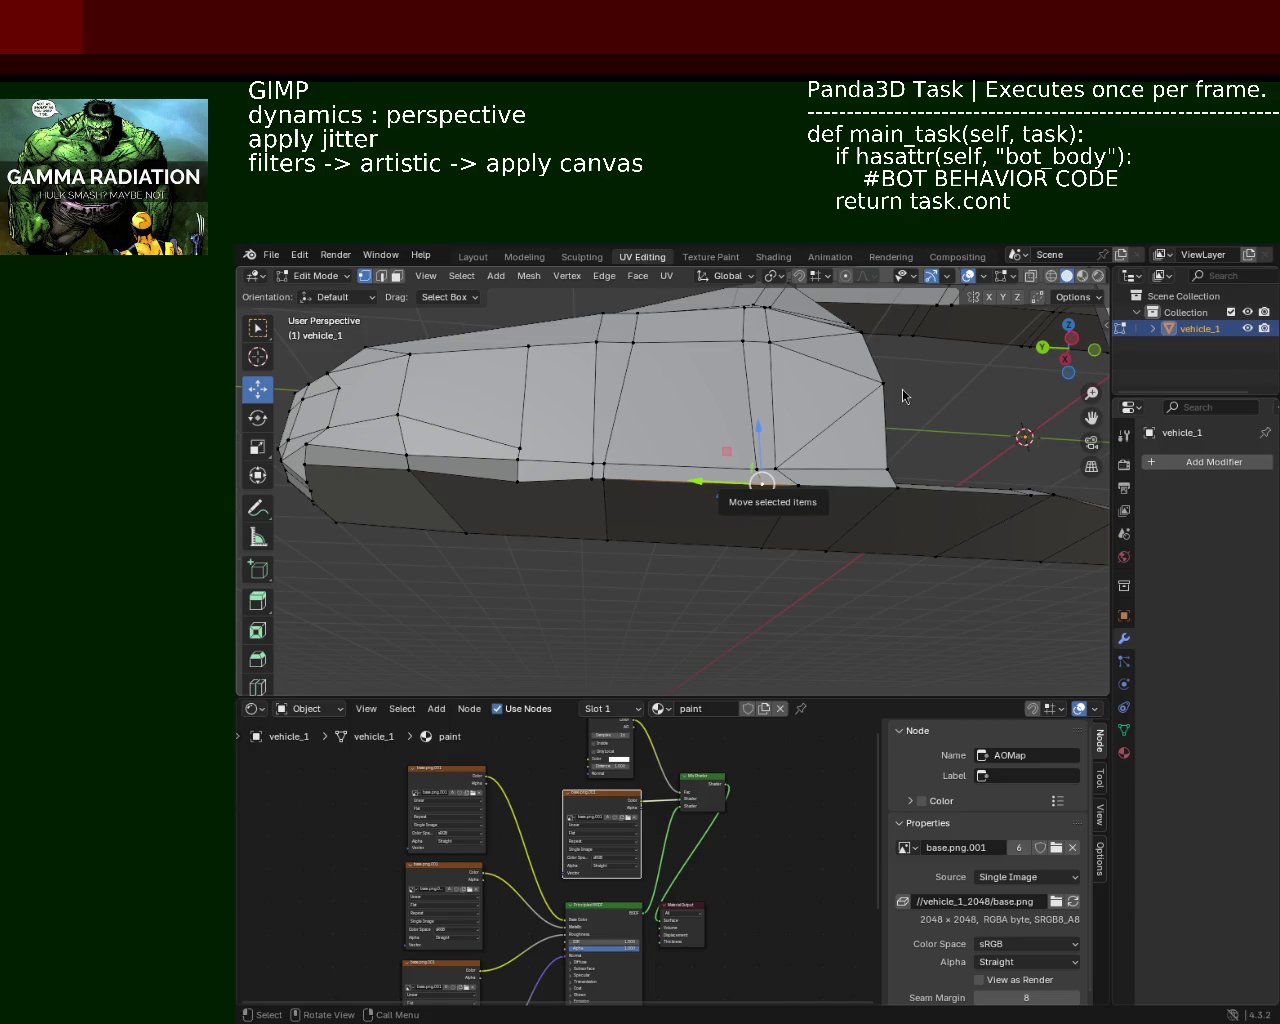
left_click_drag(650, 388, 709, 511)
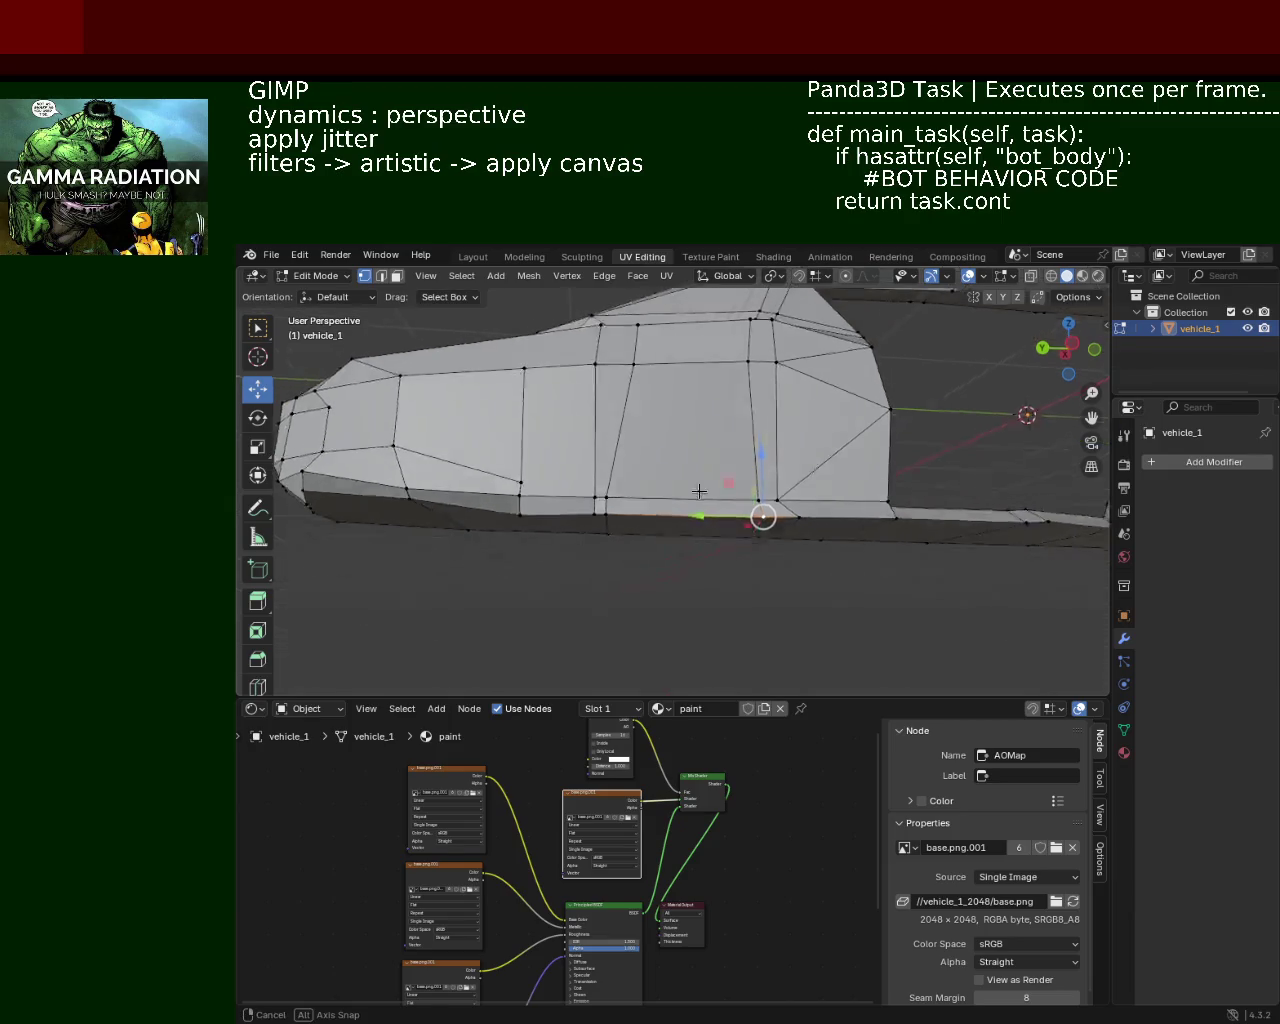
scroll("up", 3)
scroll("up", 3)
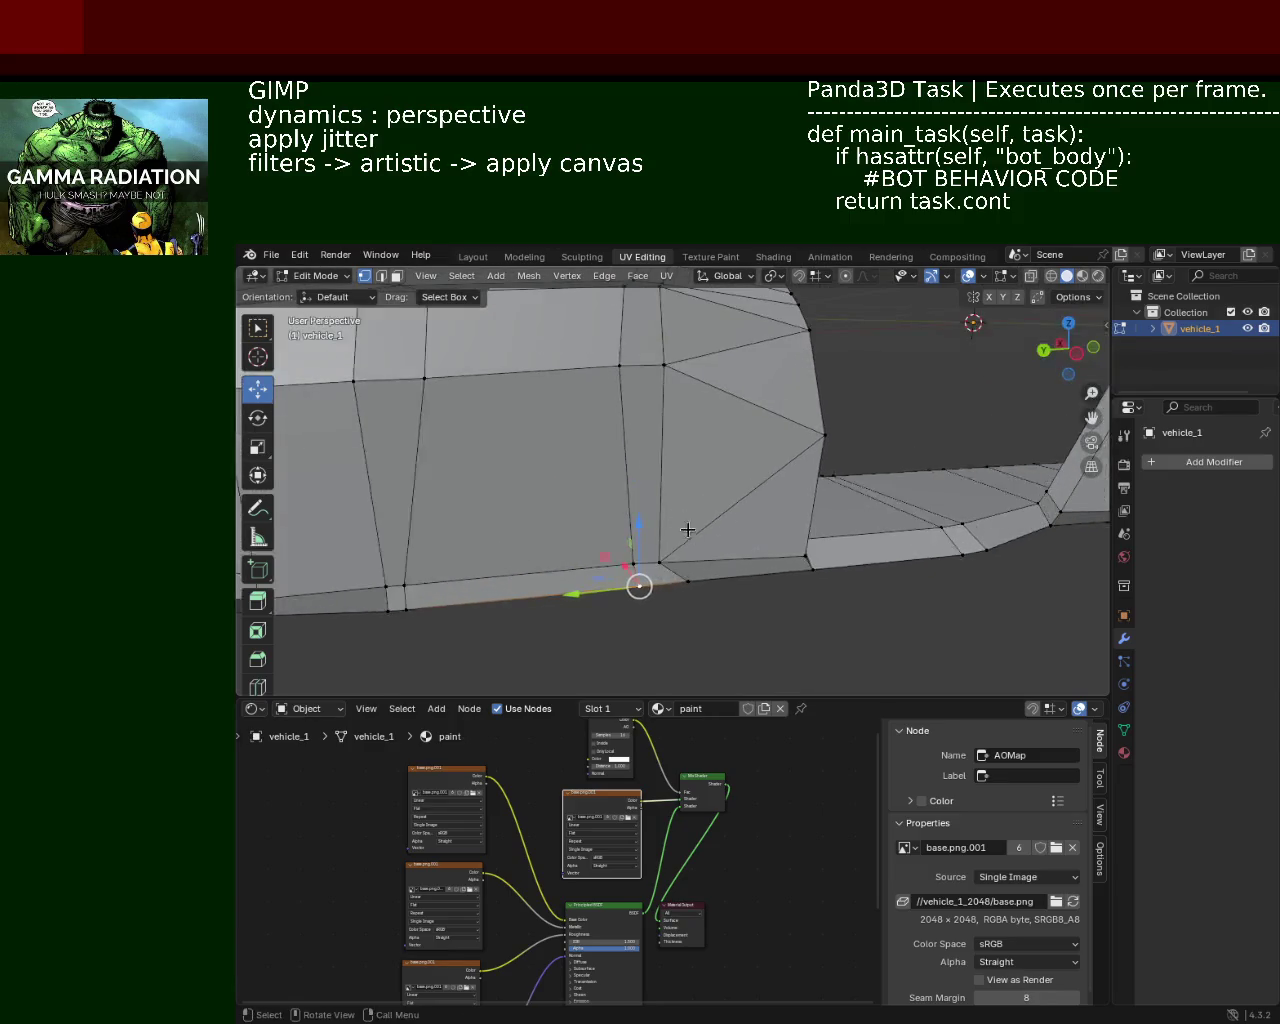
scroll("up", 3)
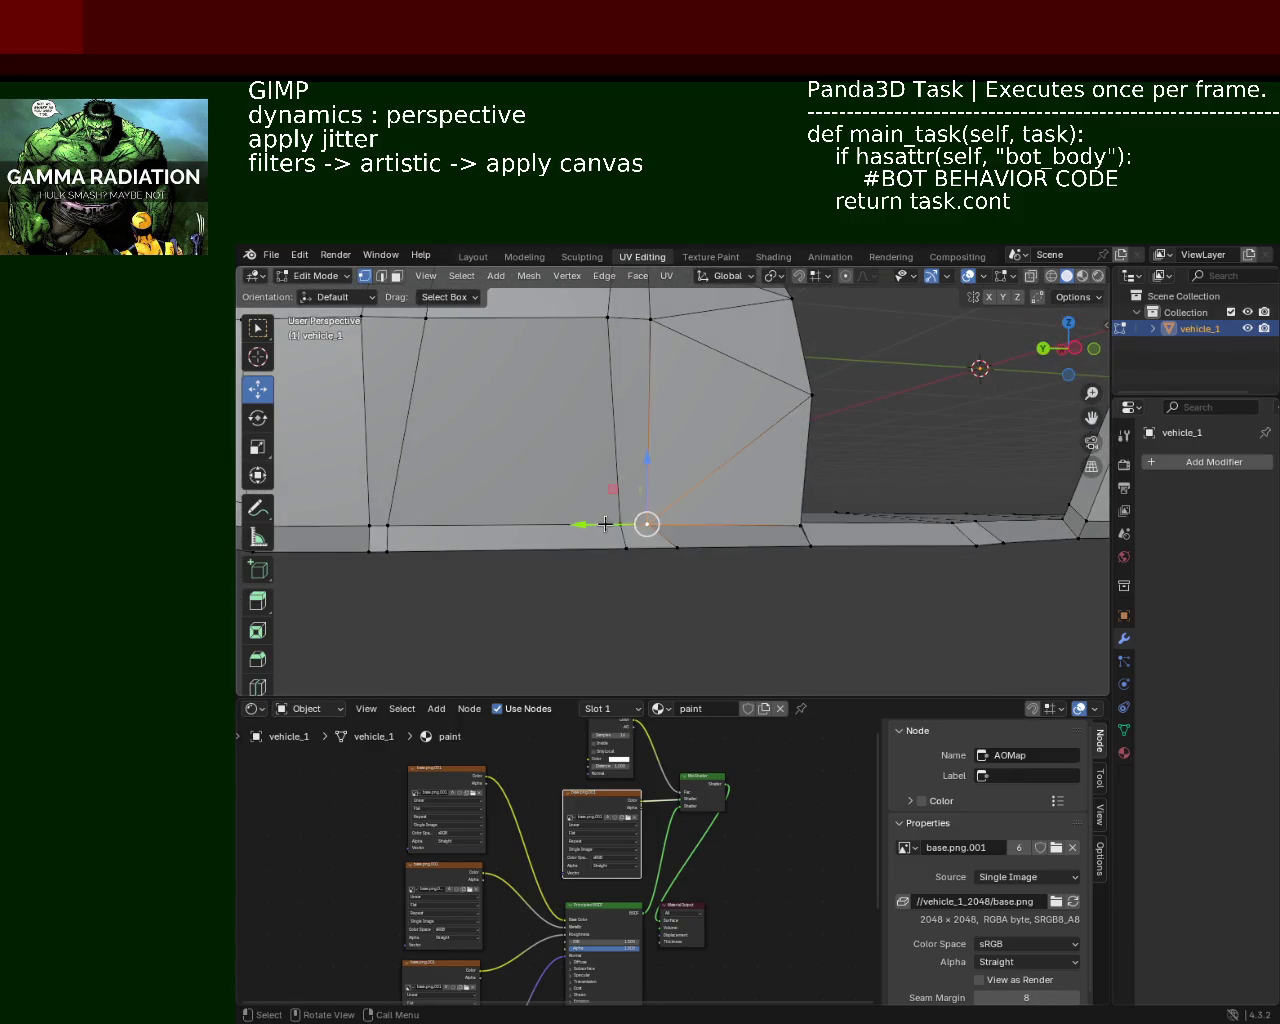
left_click_drag(626, 548, 673, 524)
left_click_drag(656, 384, 673, 532)
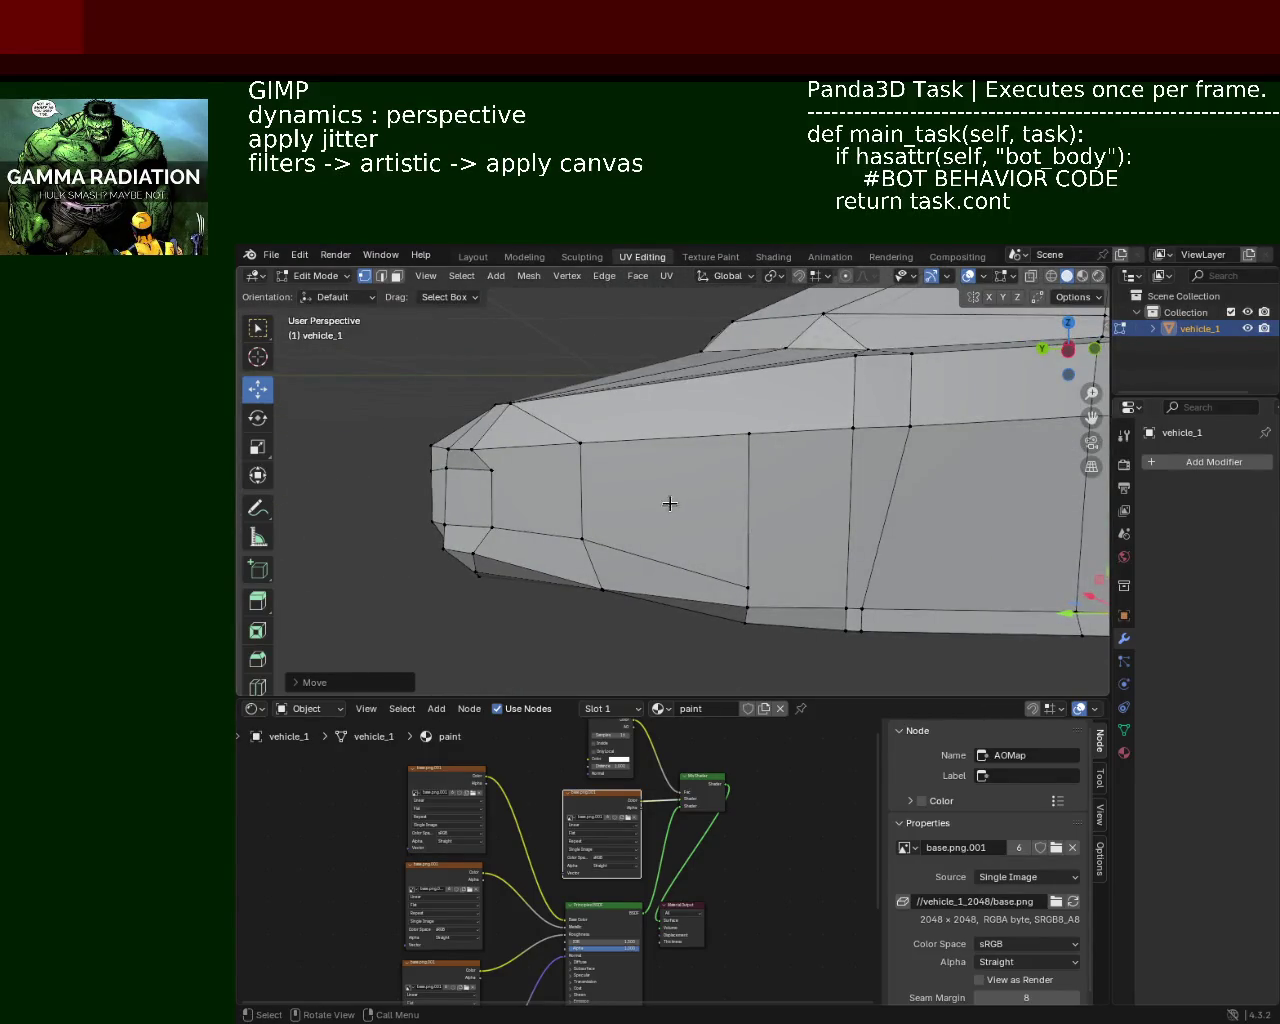
left_click_drag(673, 532, 716, 468)
scroll("up", 3)
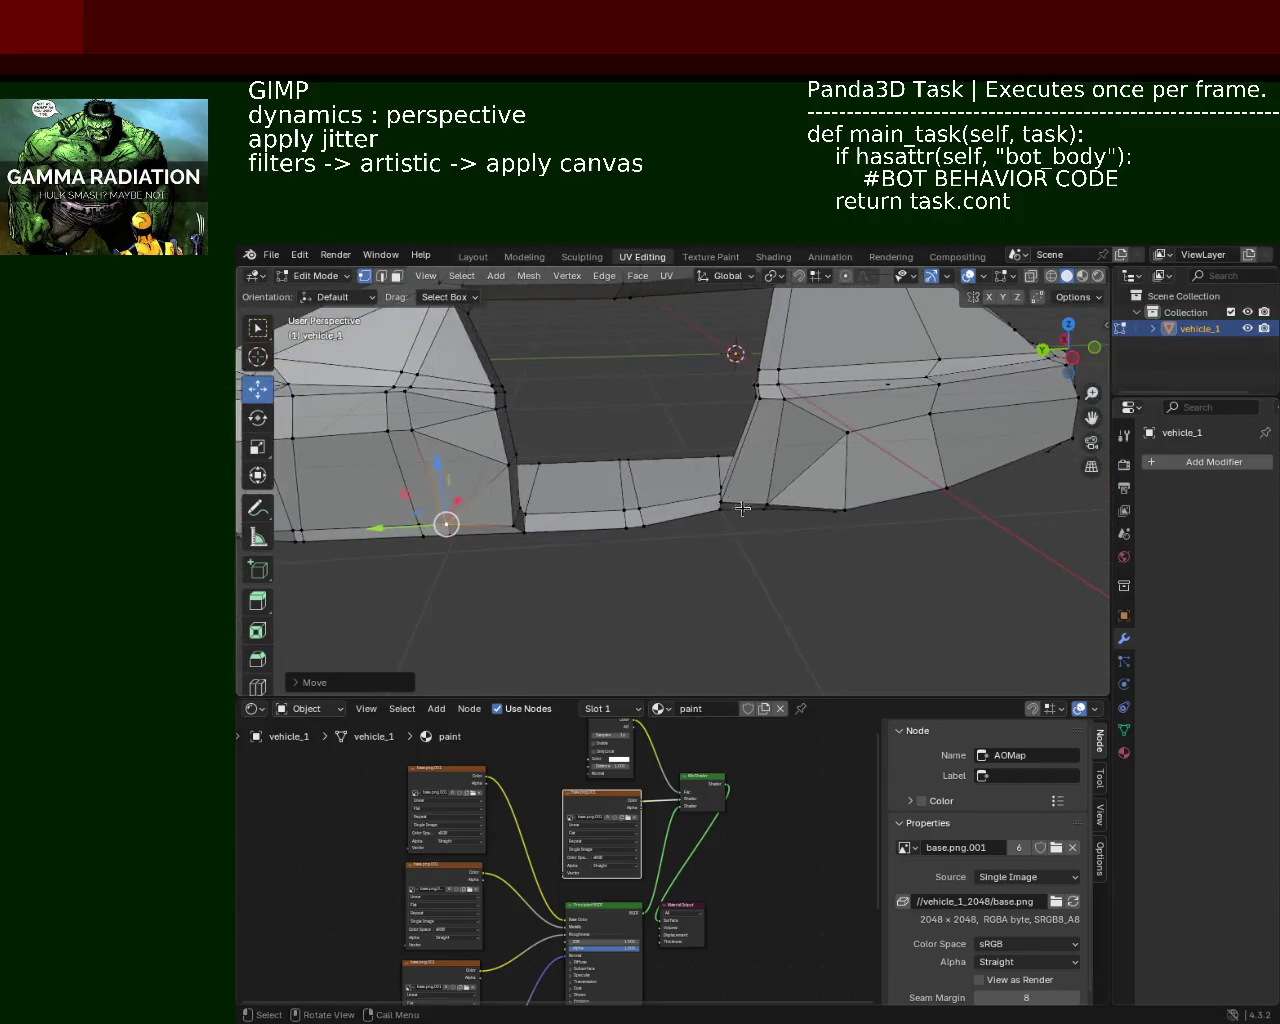
Step: Slide a sill vertex along the car's length and check the window opening
scroll("up", 3)
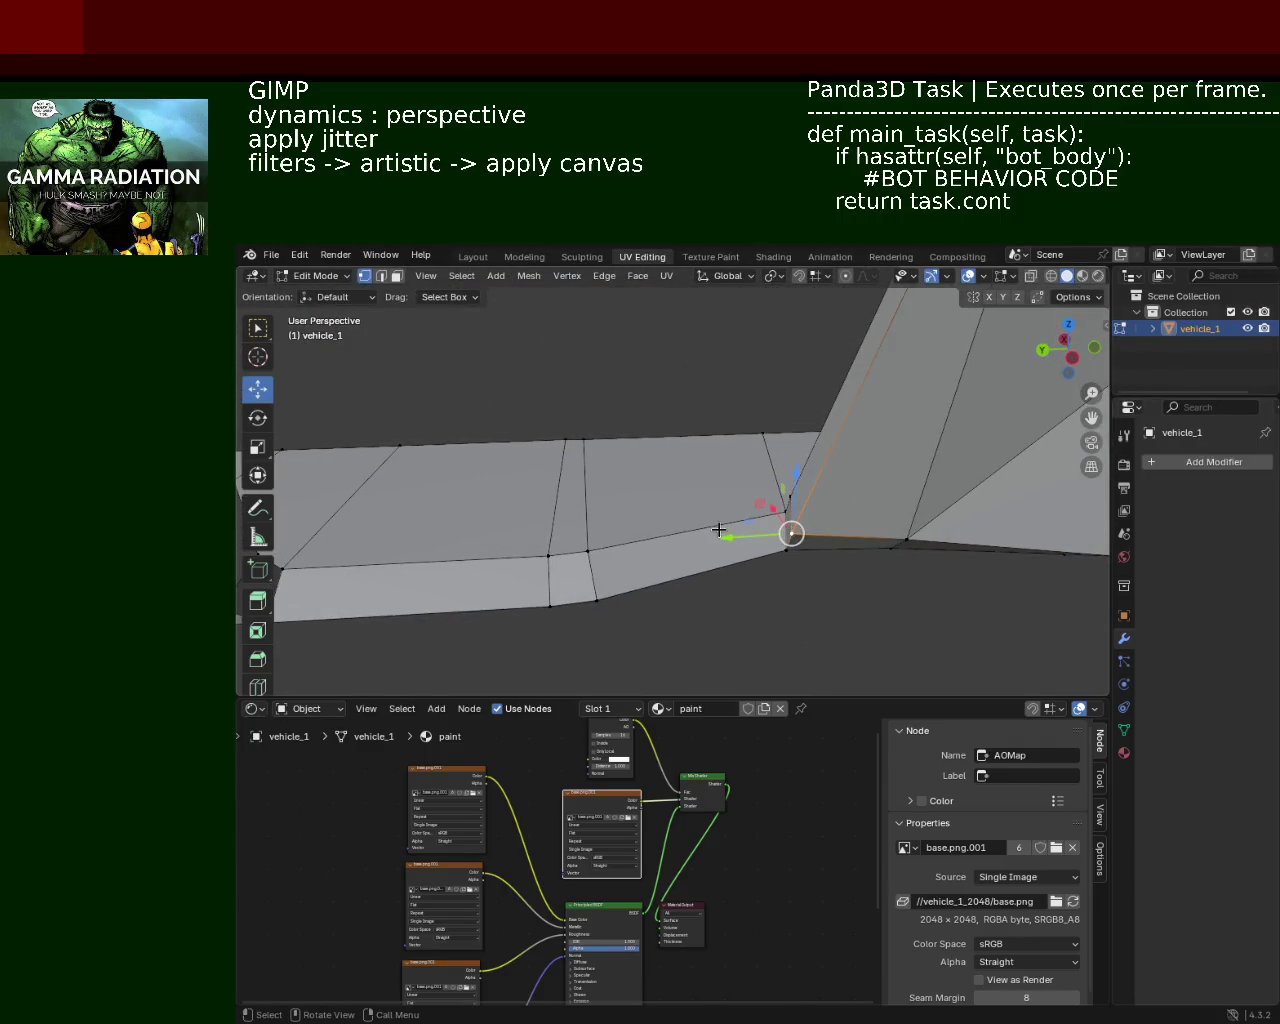
left_click_drag(728, 537, 817, 494)
left_click(817, 494)
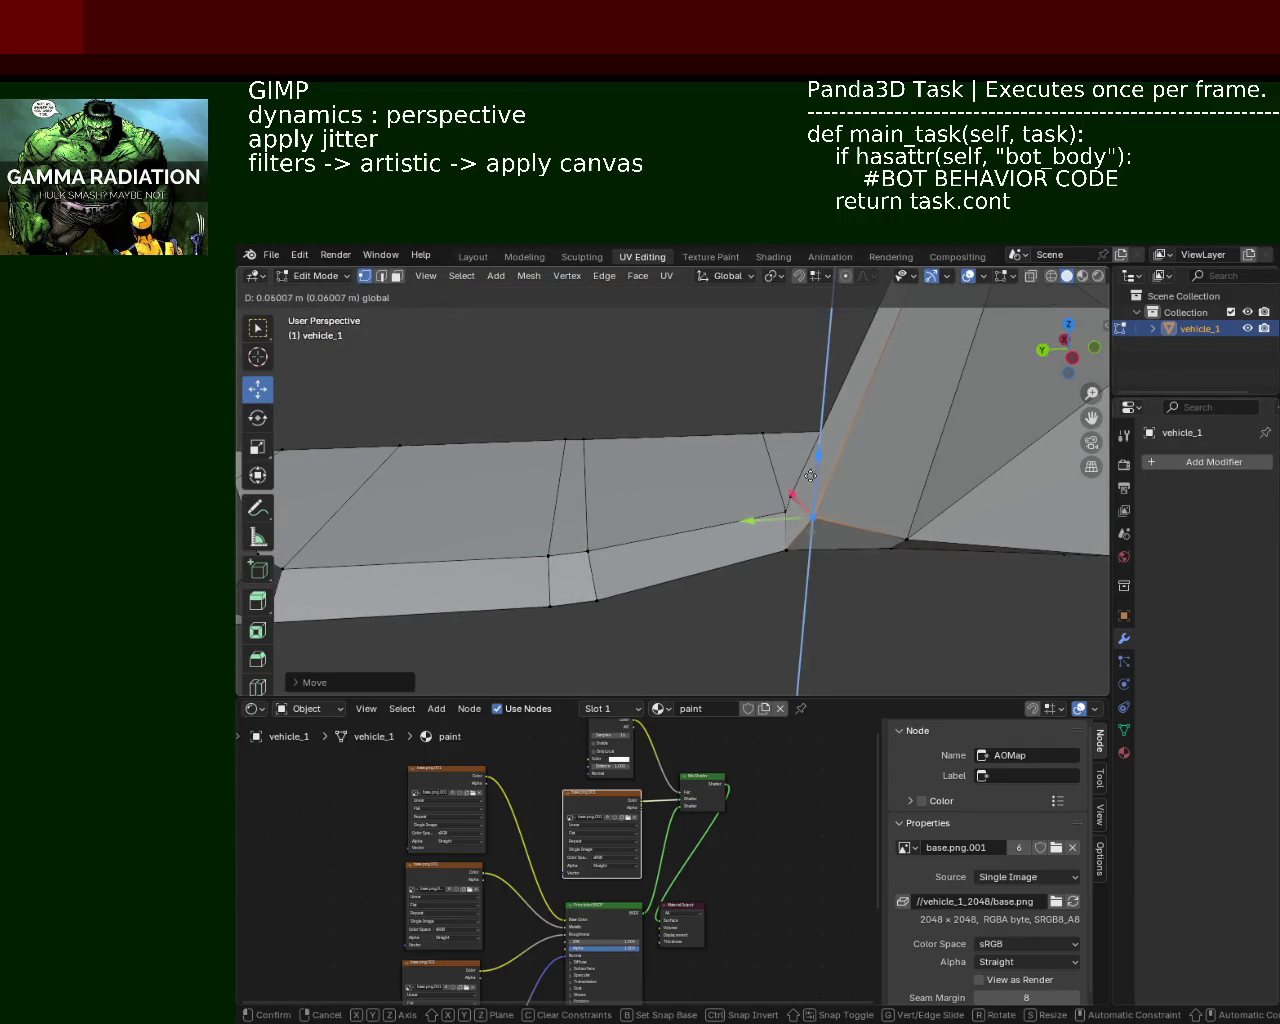
left_click_drag(737, 480, 731, 459)
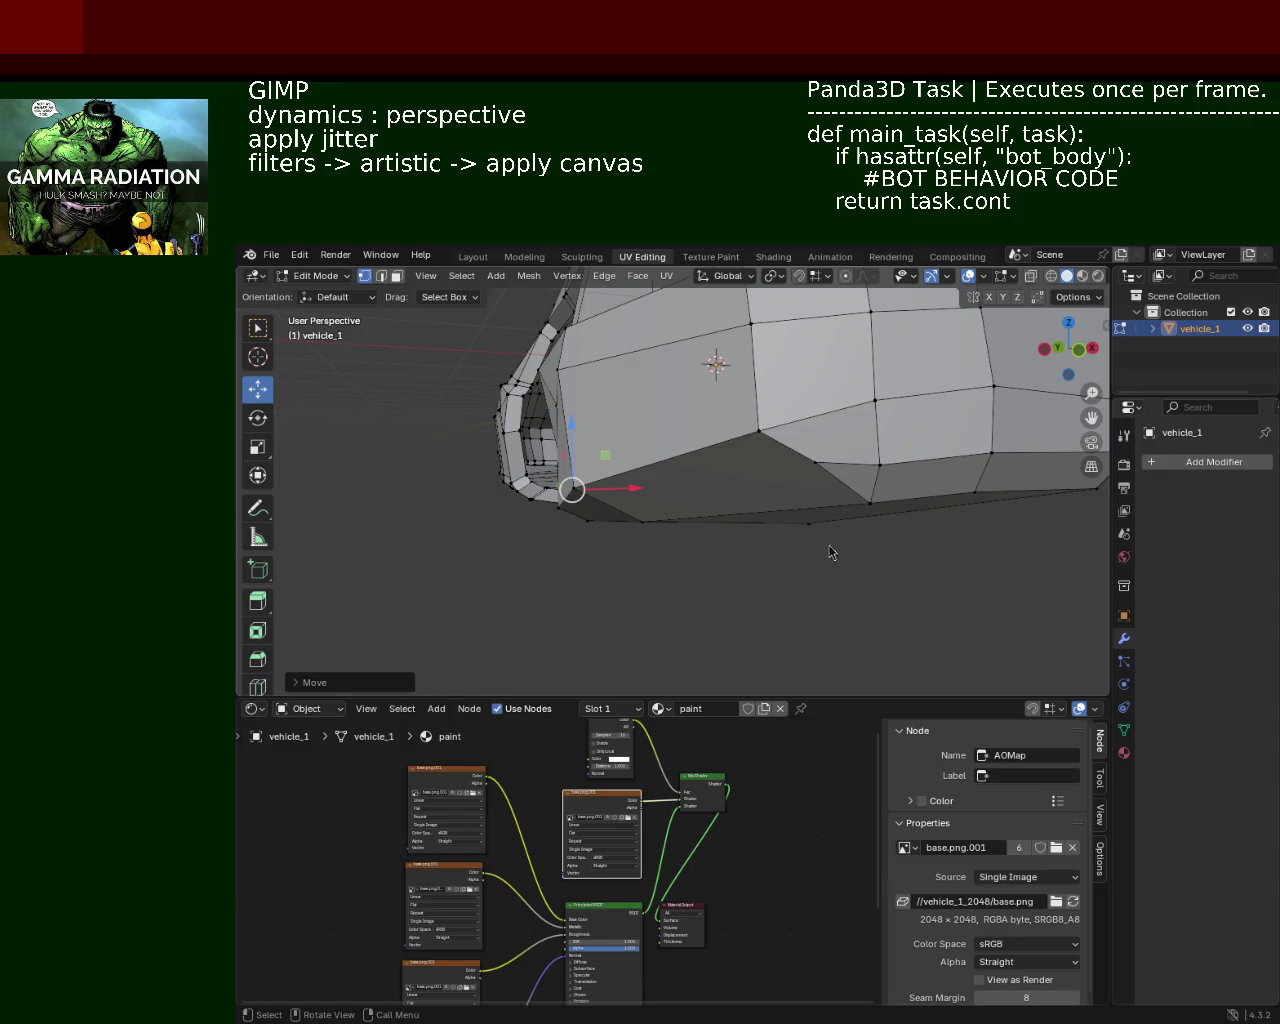
left_click_drag(745, 490, 708, 519)
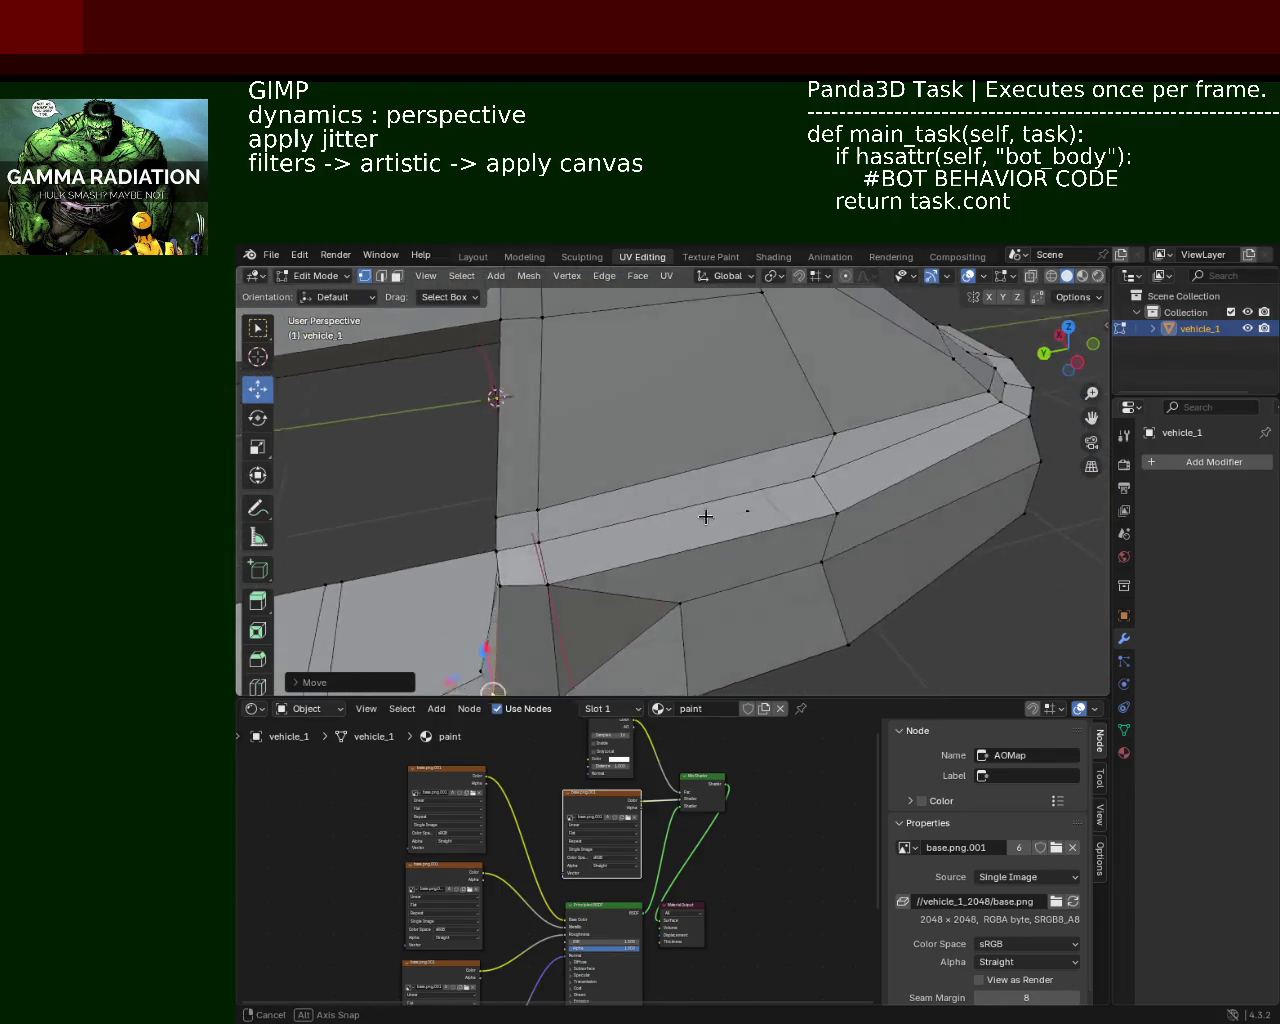
left_click_drag(708, 519, 611, 412)
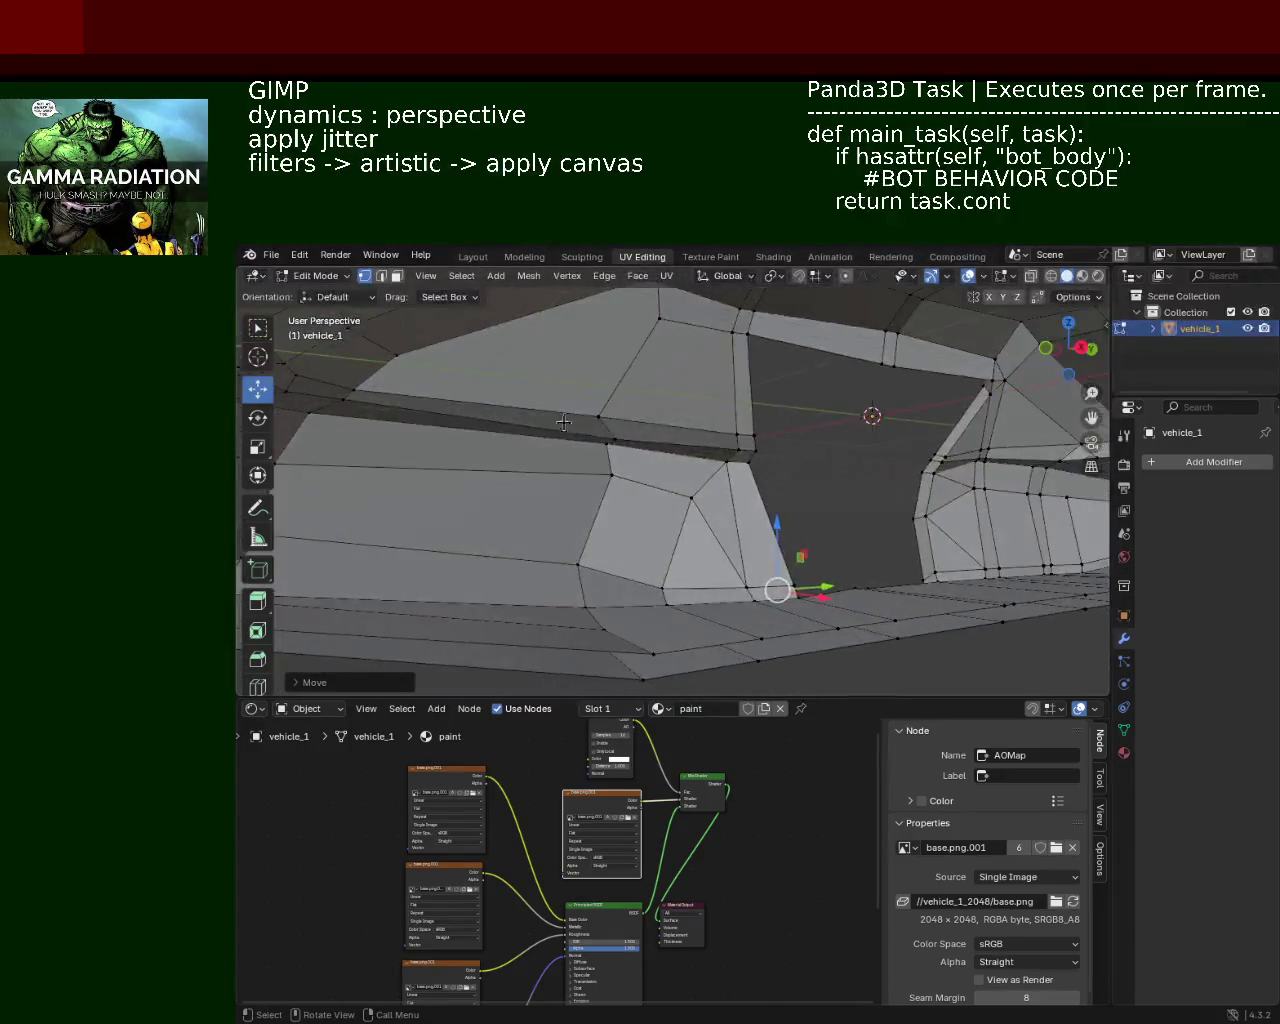
Step: Move a window-frame edge along the car's length
left_click(611, 412)
left_click_drag(611, 412, 612, 418)
left_click_drag(612, 418, 790, 466)
left_click_drag(715, 463, 874, 487)
left_click_drag(537, 470, 620, 432)
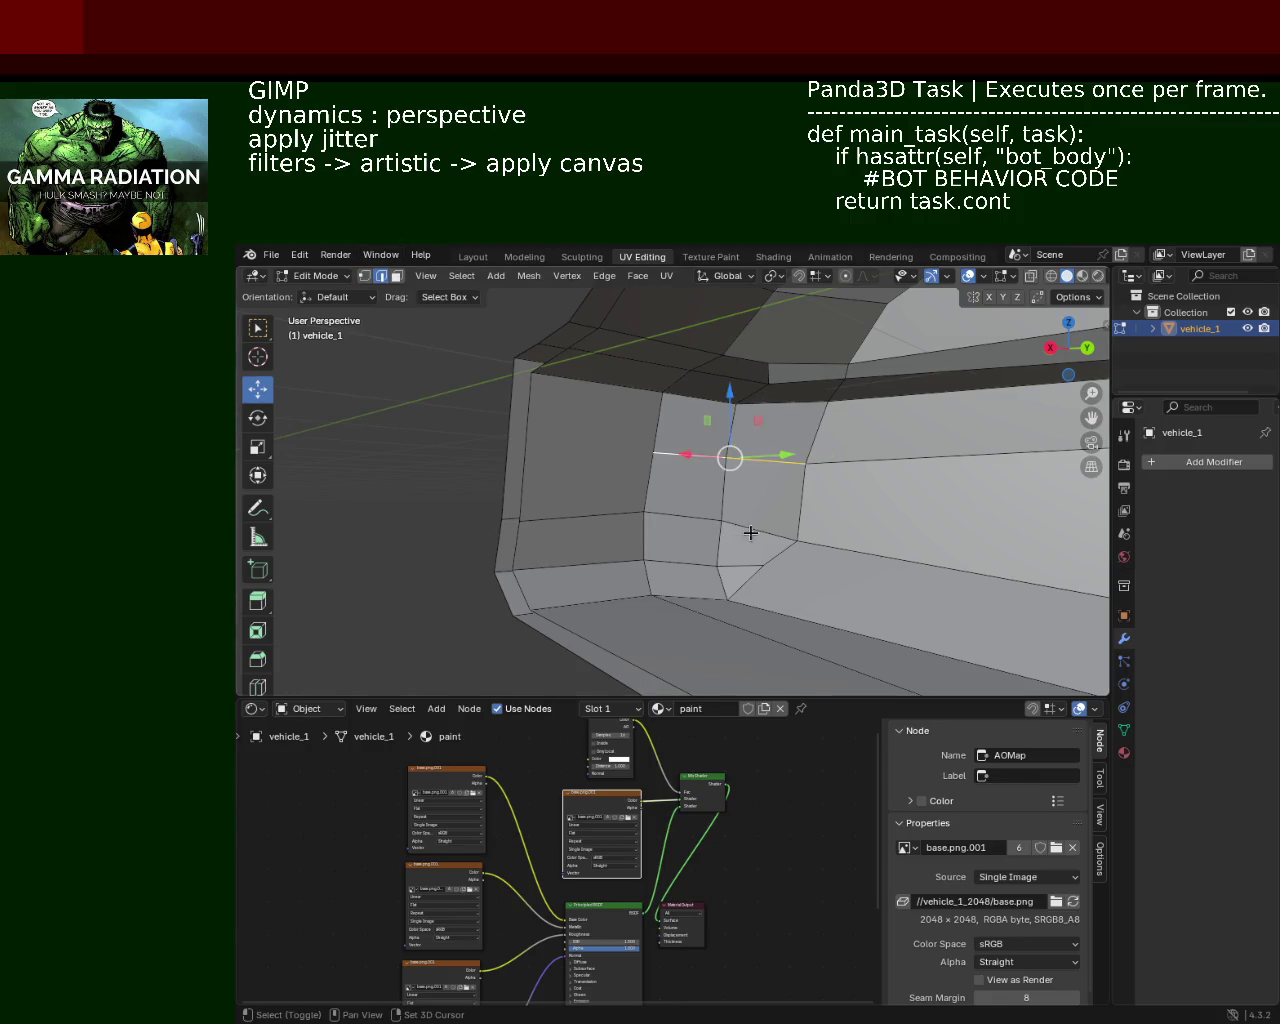
Step: Dissolve the edge loops beside the window, then undo to restore both loops
key("x")
left_click(593, 521)
left_click_drag(593, 521, 806, 471)
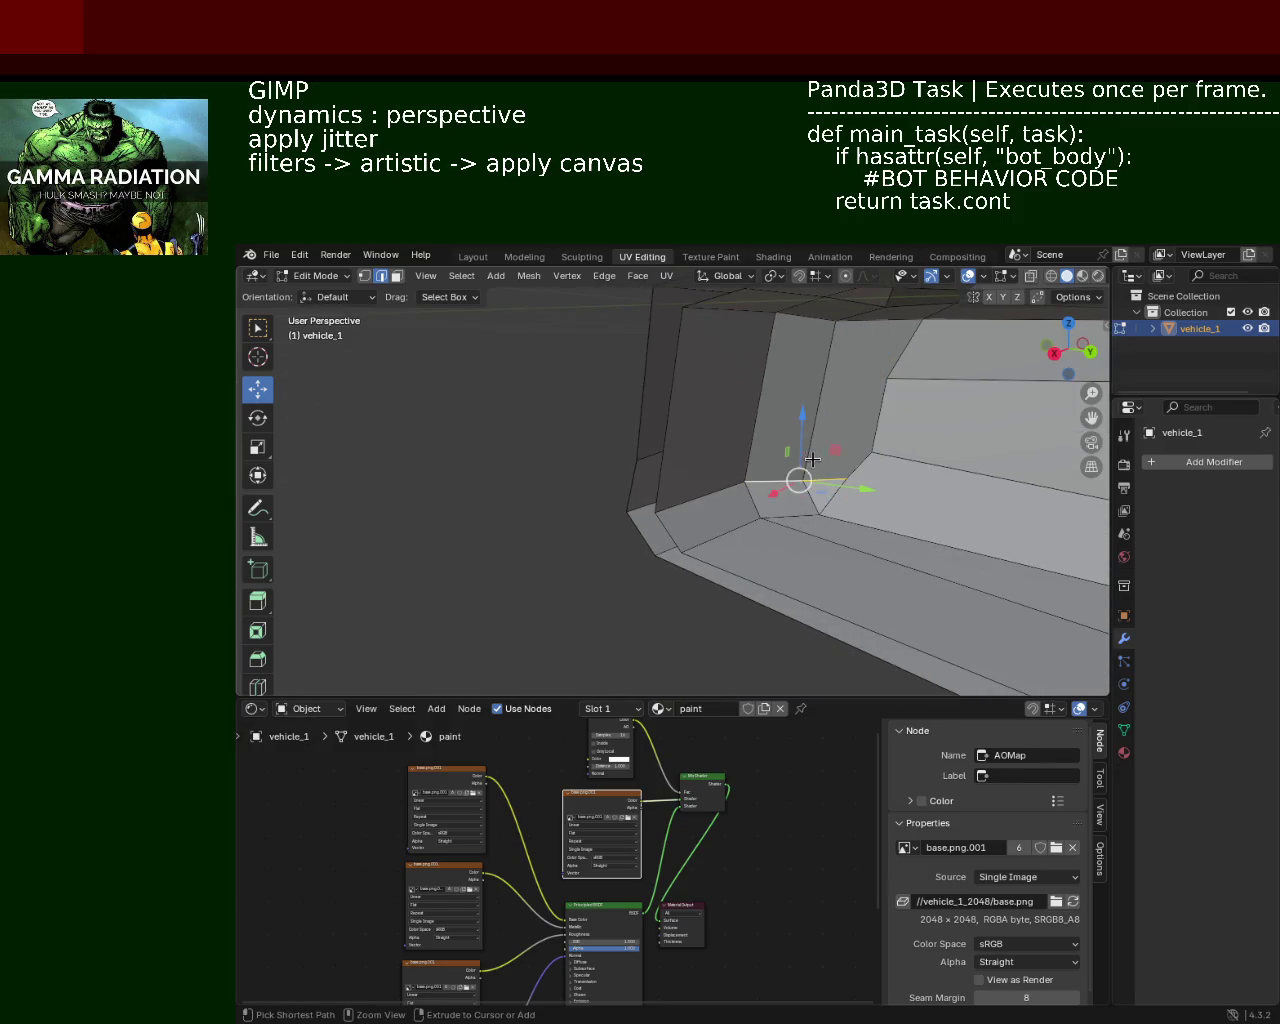
key("ctrl+z")
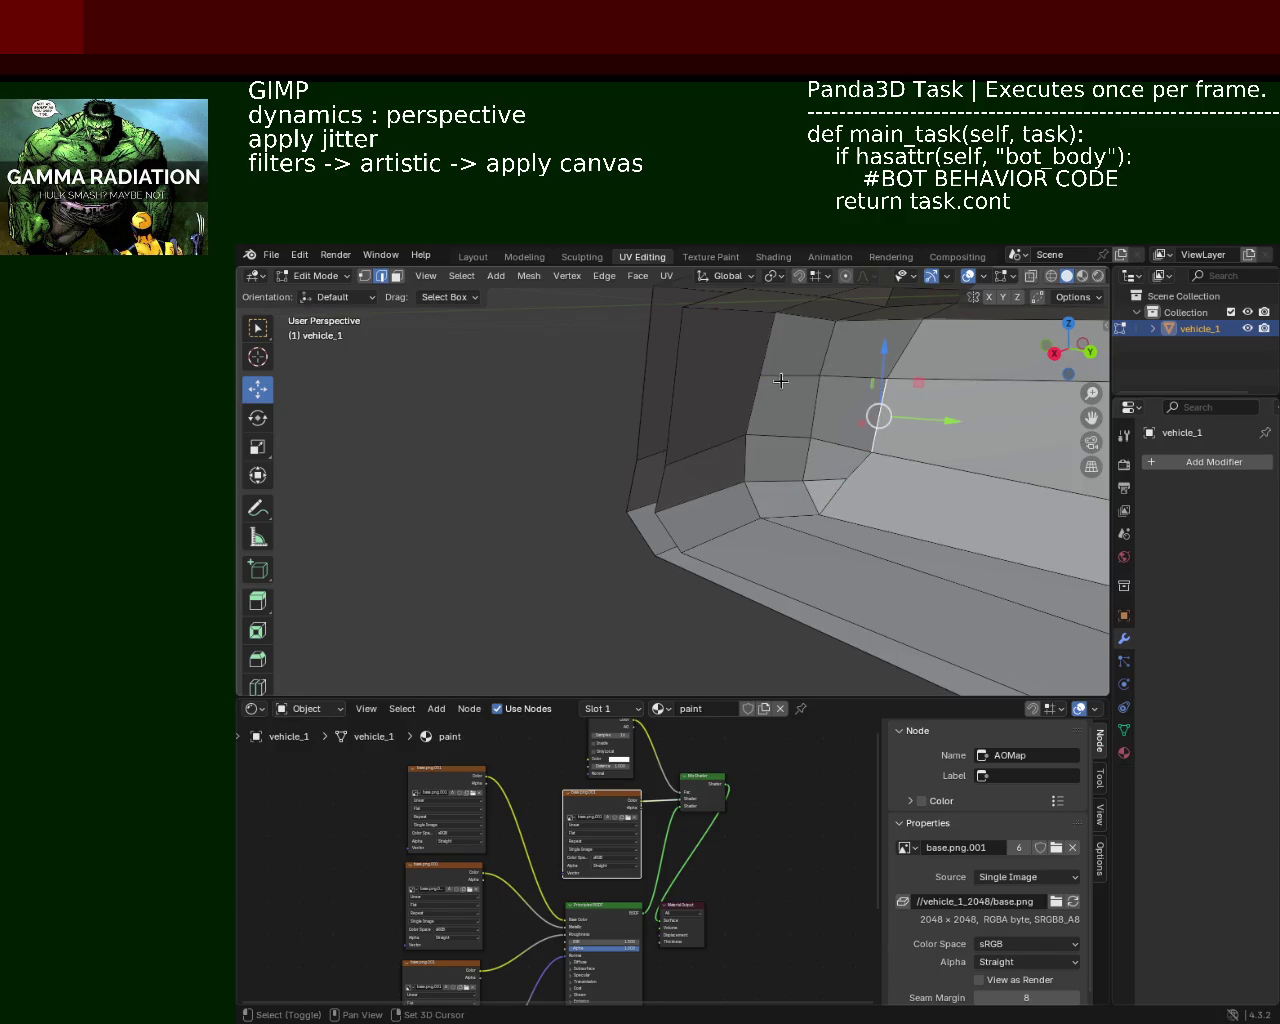
Step: Subdivide the pillar edges next to the window opening to add midpoint vertices
left_click_drag(721, 460, 781, 455)
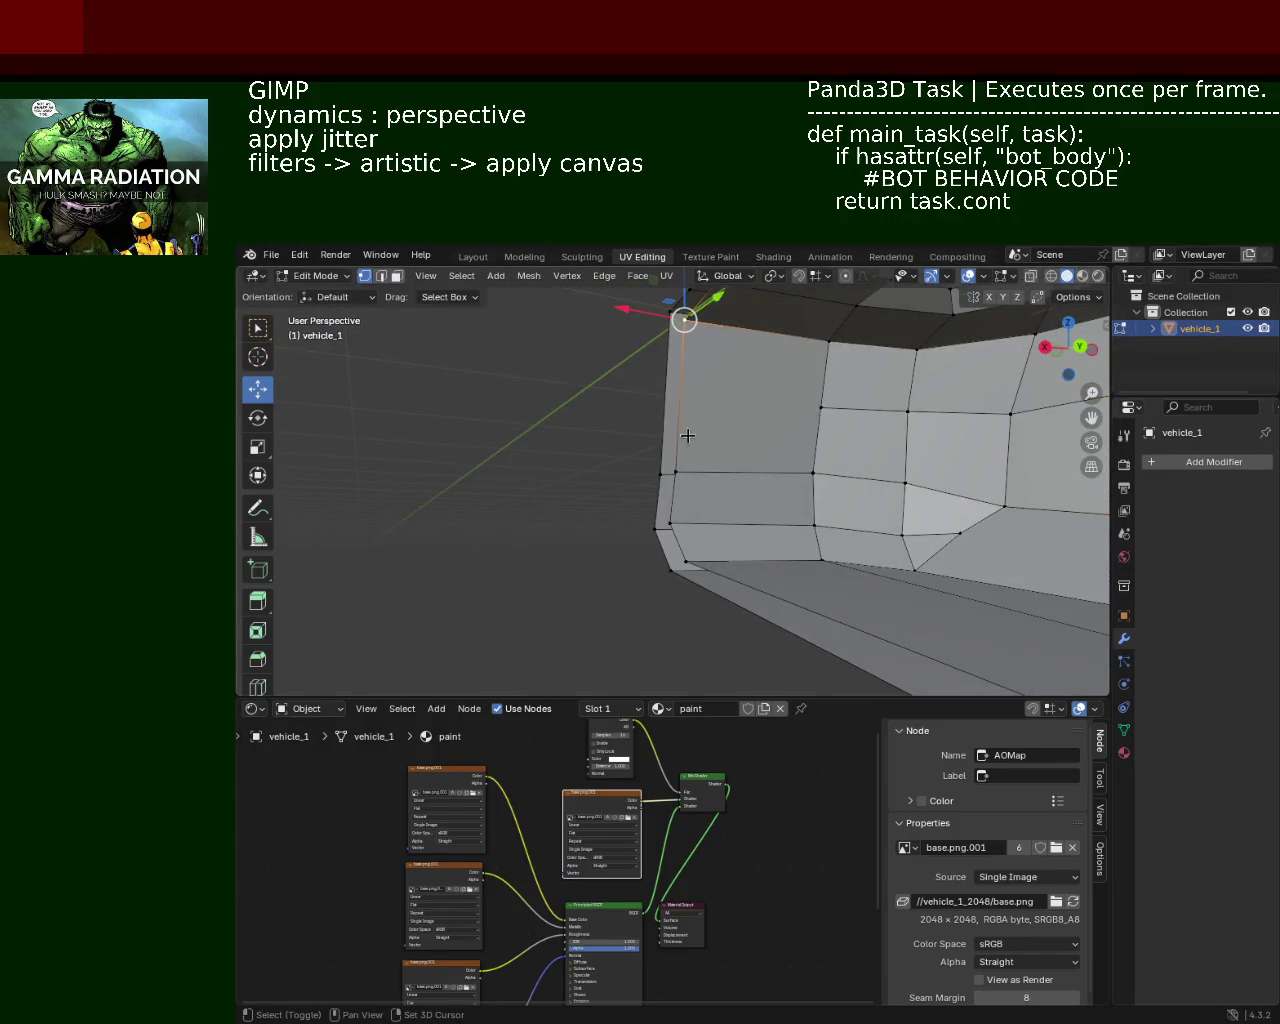
right_click(685, 468)
left_click(683, 462)
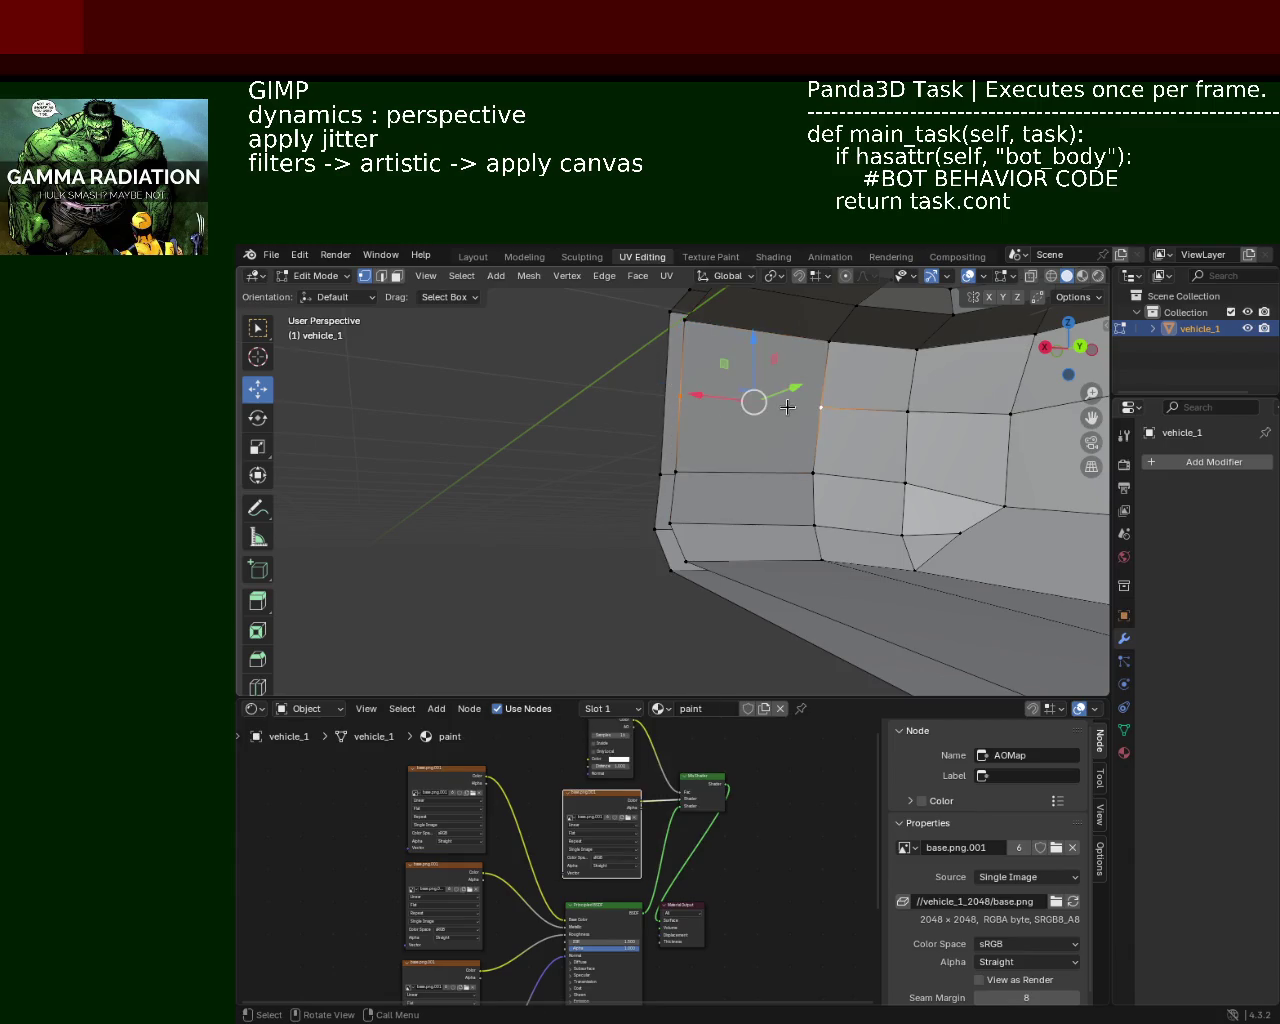
left_click_drag(810, 453, 762, 462)
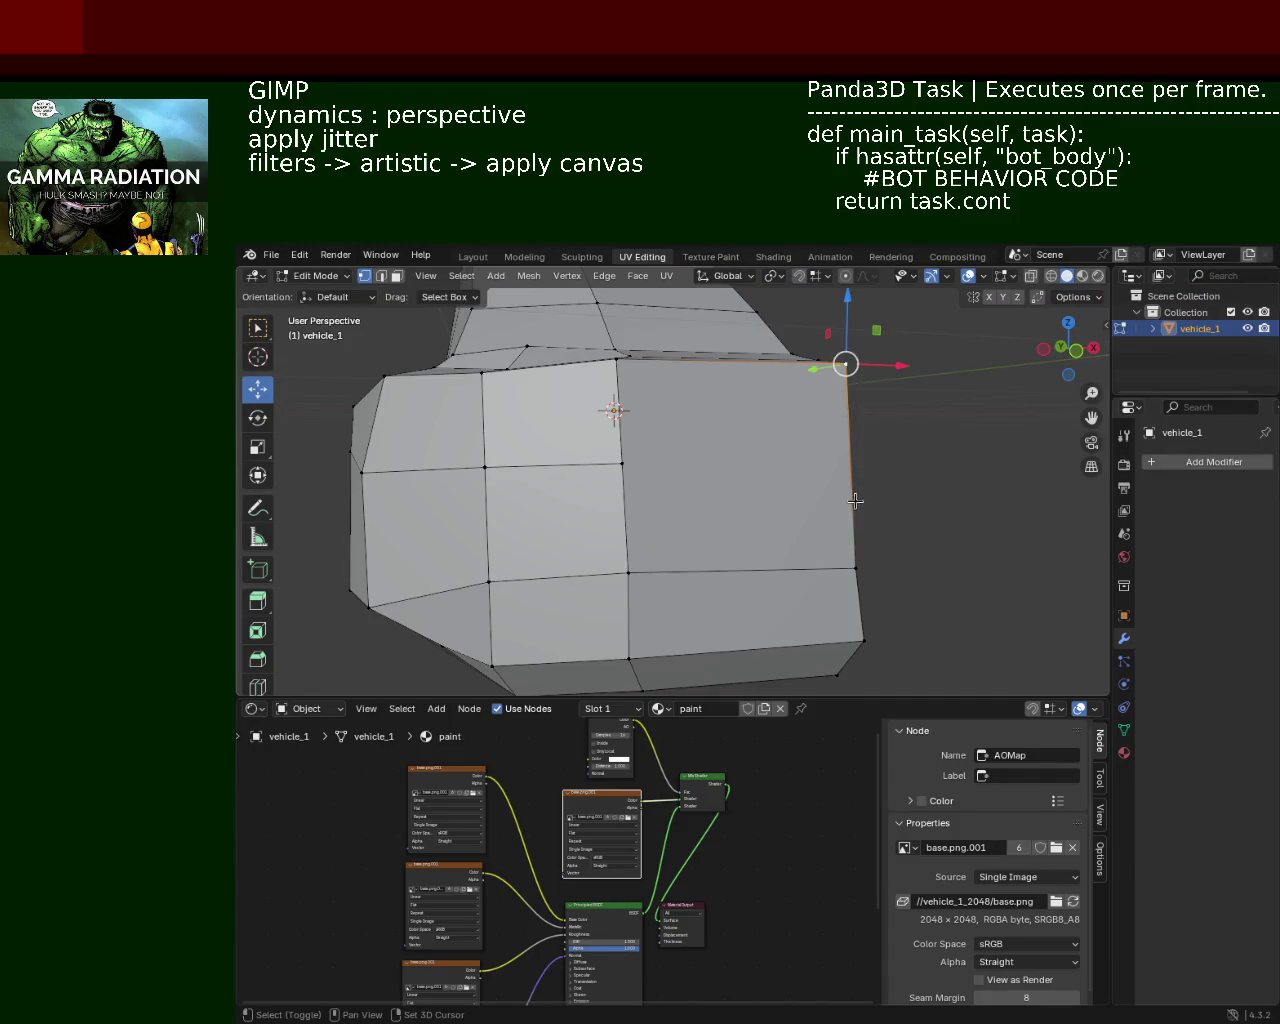
right_click(844, 539)
left_click(842, 532)
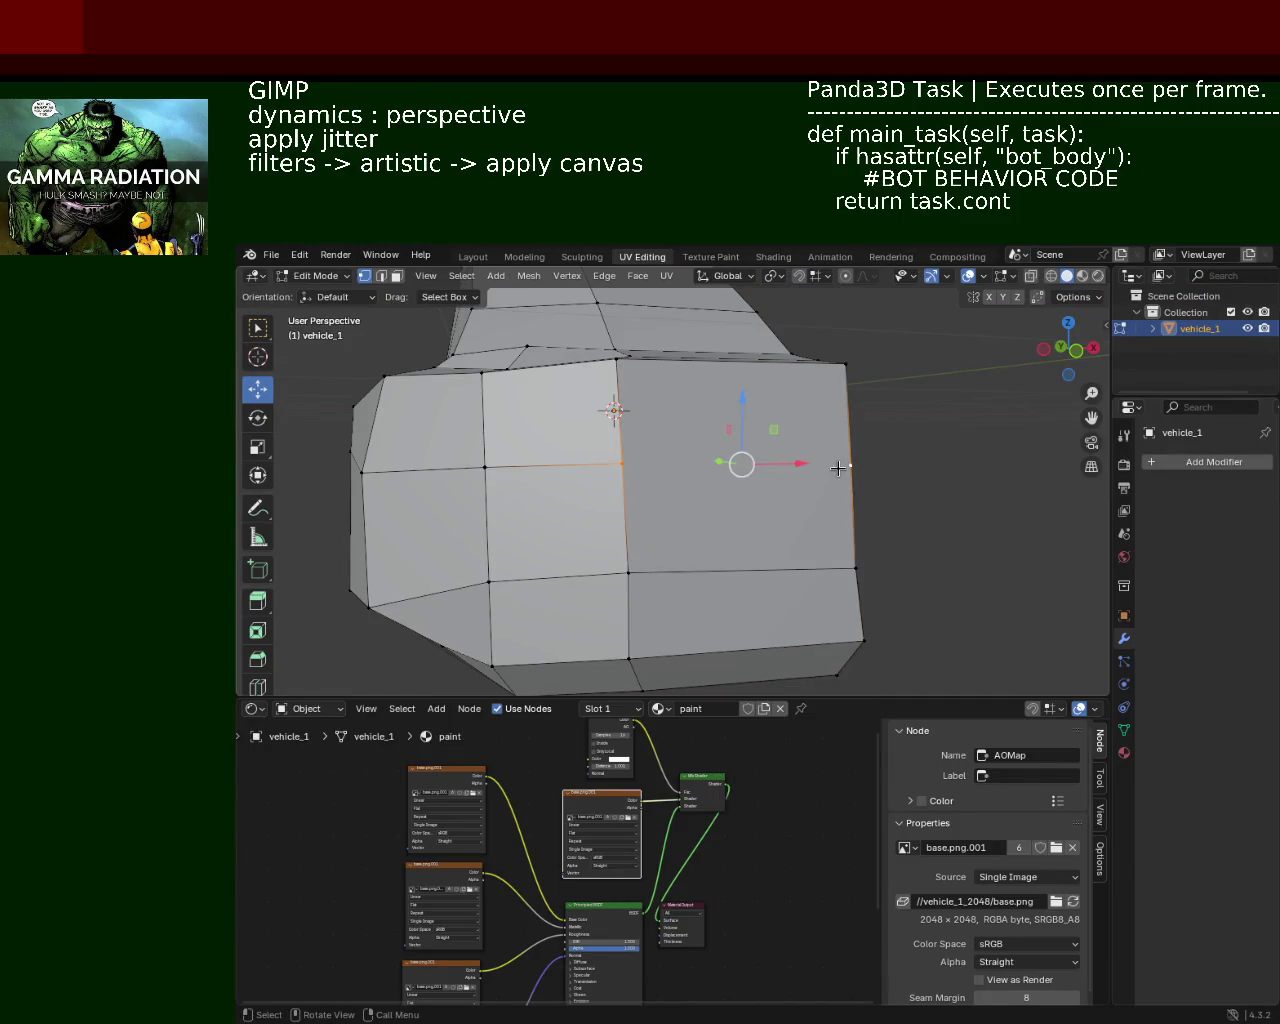
left_click_drag(838, 468, 638, 460)
scroll("down", 3)
scroll("up", 3)
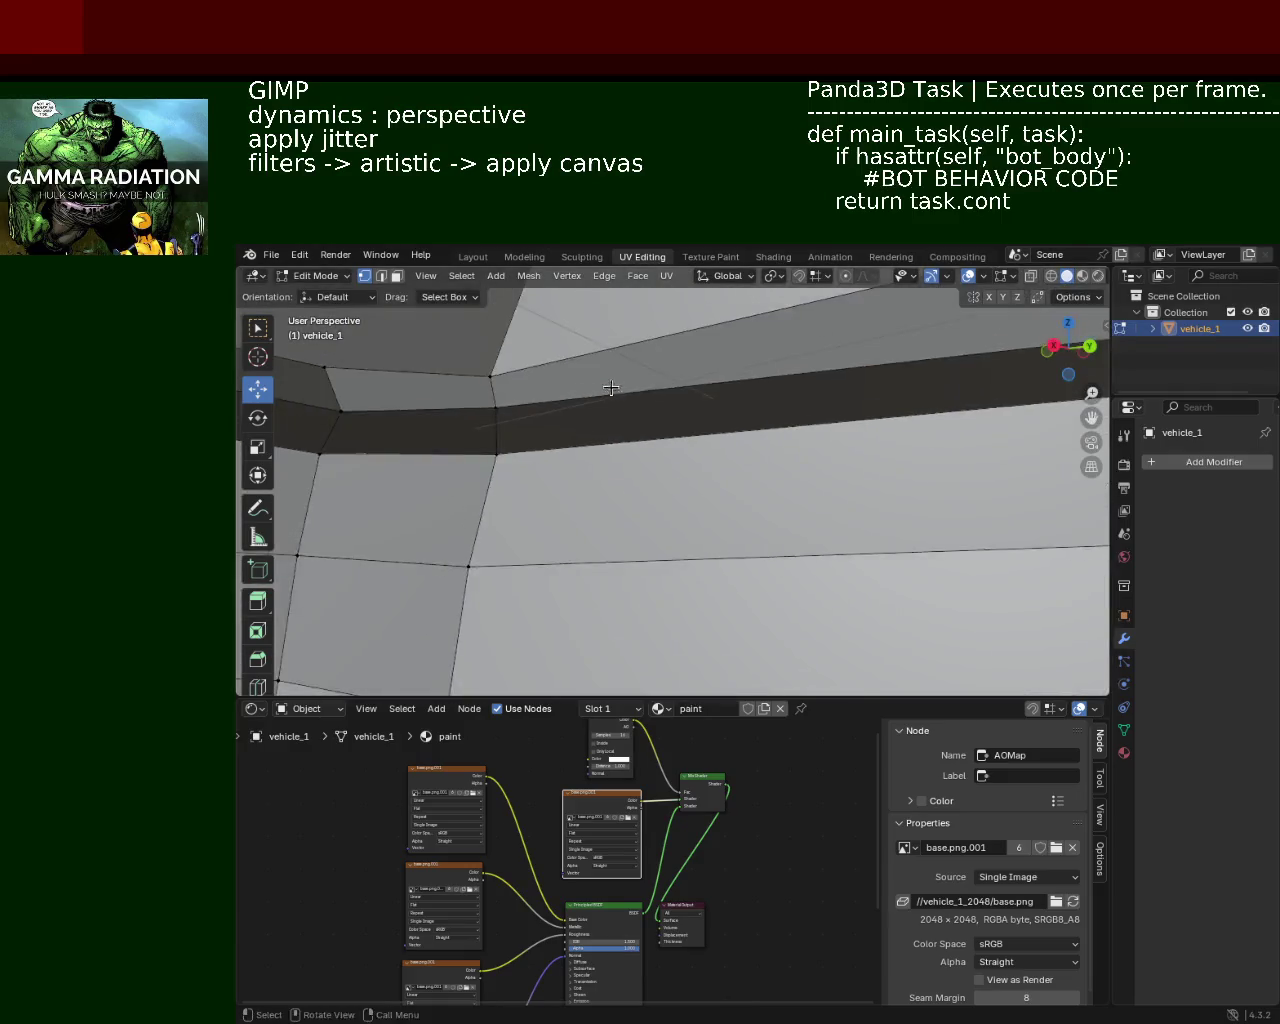
Step: Lower the selected window-frame edges along Z and shift them along Y to match the roof and pillar
left_click_drag(734, 420, 805, 480)
left_click_drag(814, 424, 749, 438)
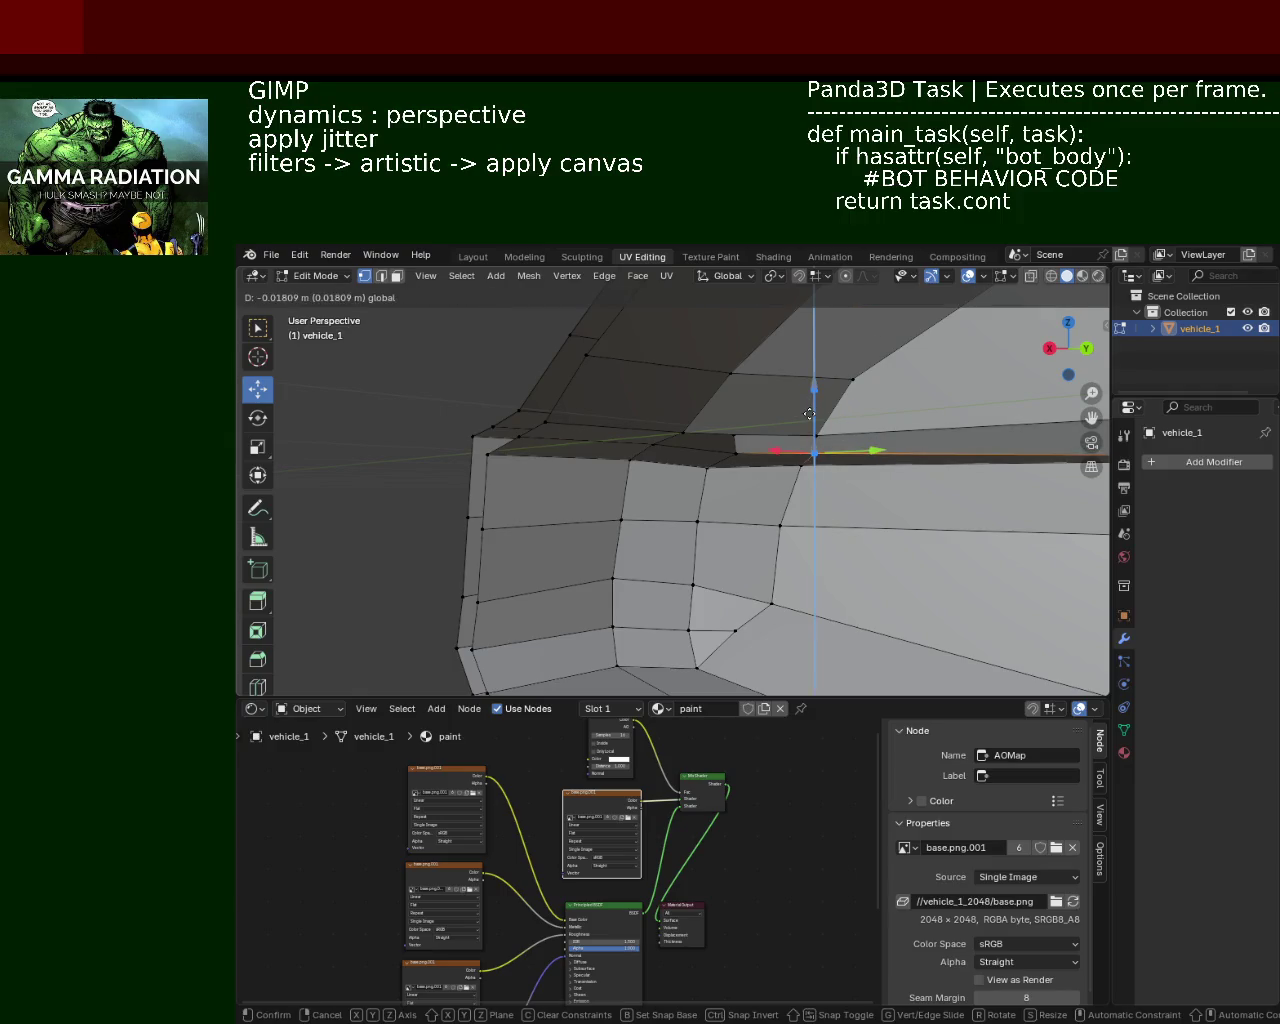
left_click_drag(708, 435, 619, 437)
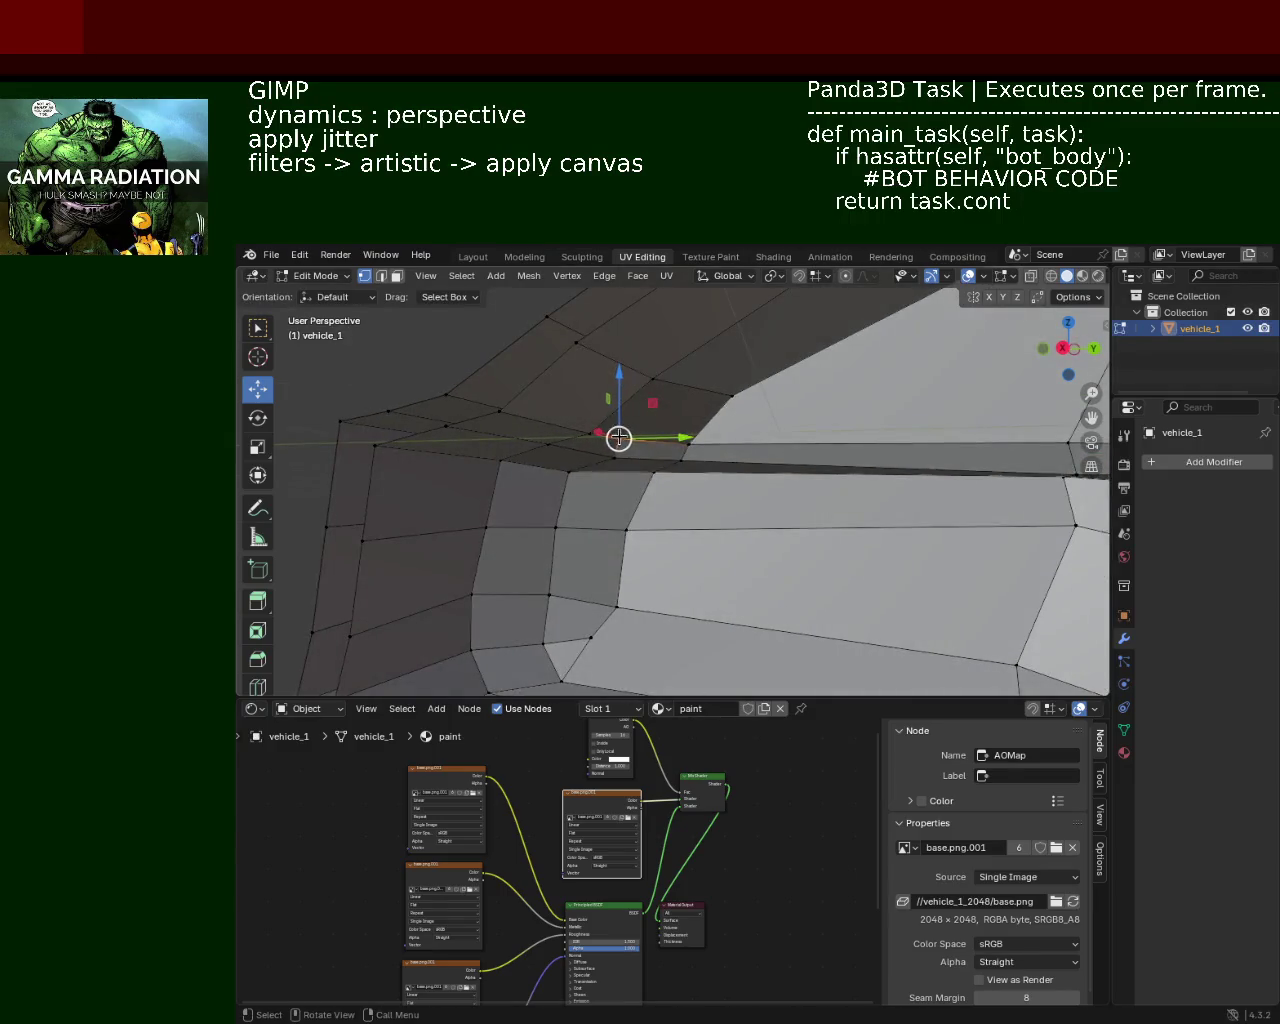
left_click_drag(587, 395, 791, 416)
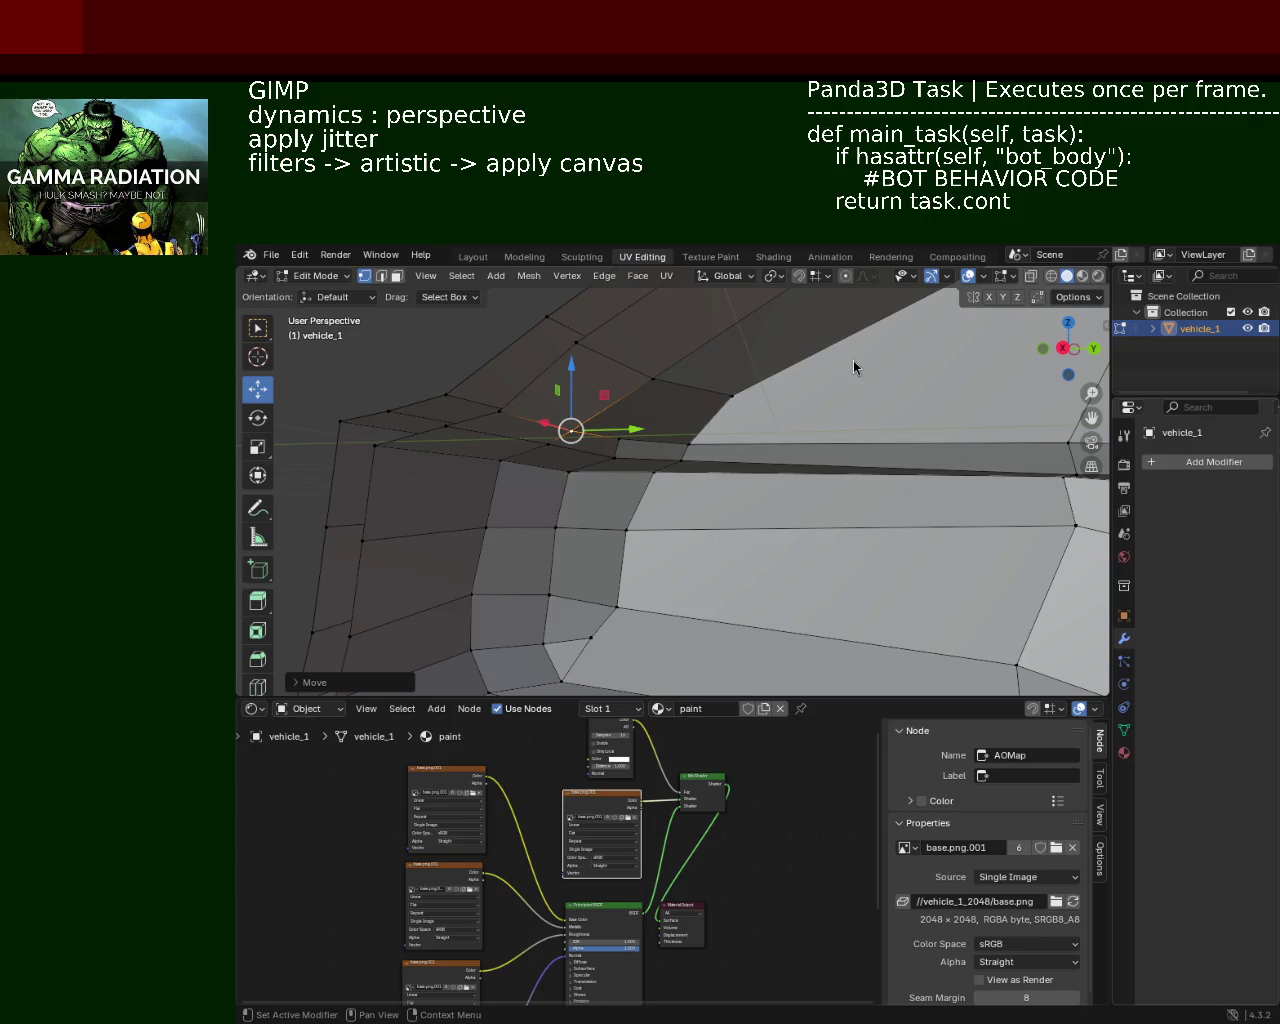
left_click_drag(607, 391, 690, 492)
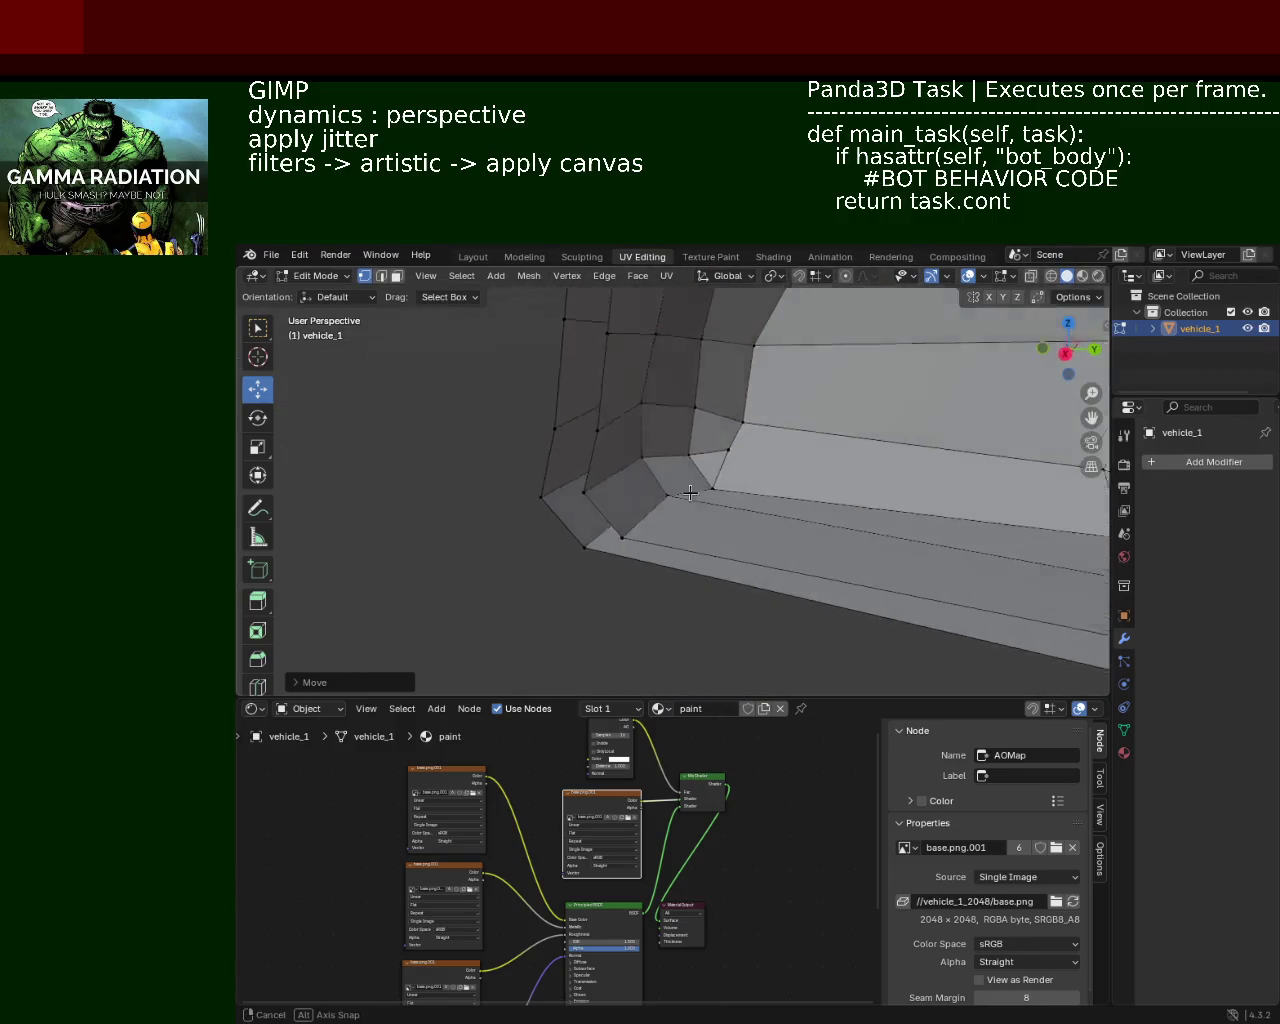
left_click_drag(690, 492, 641, 436)
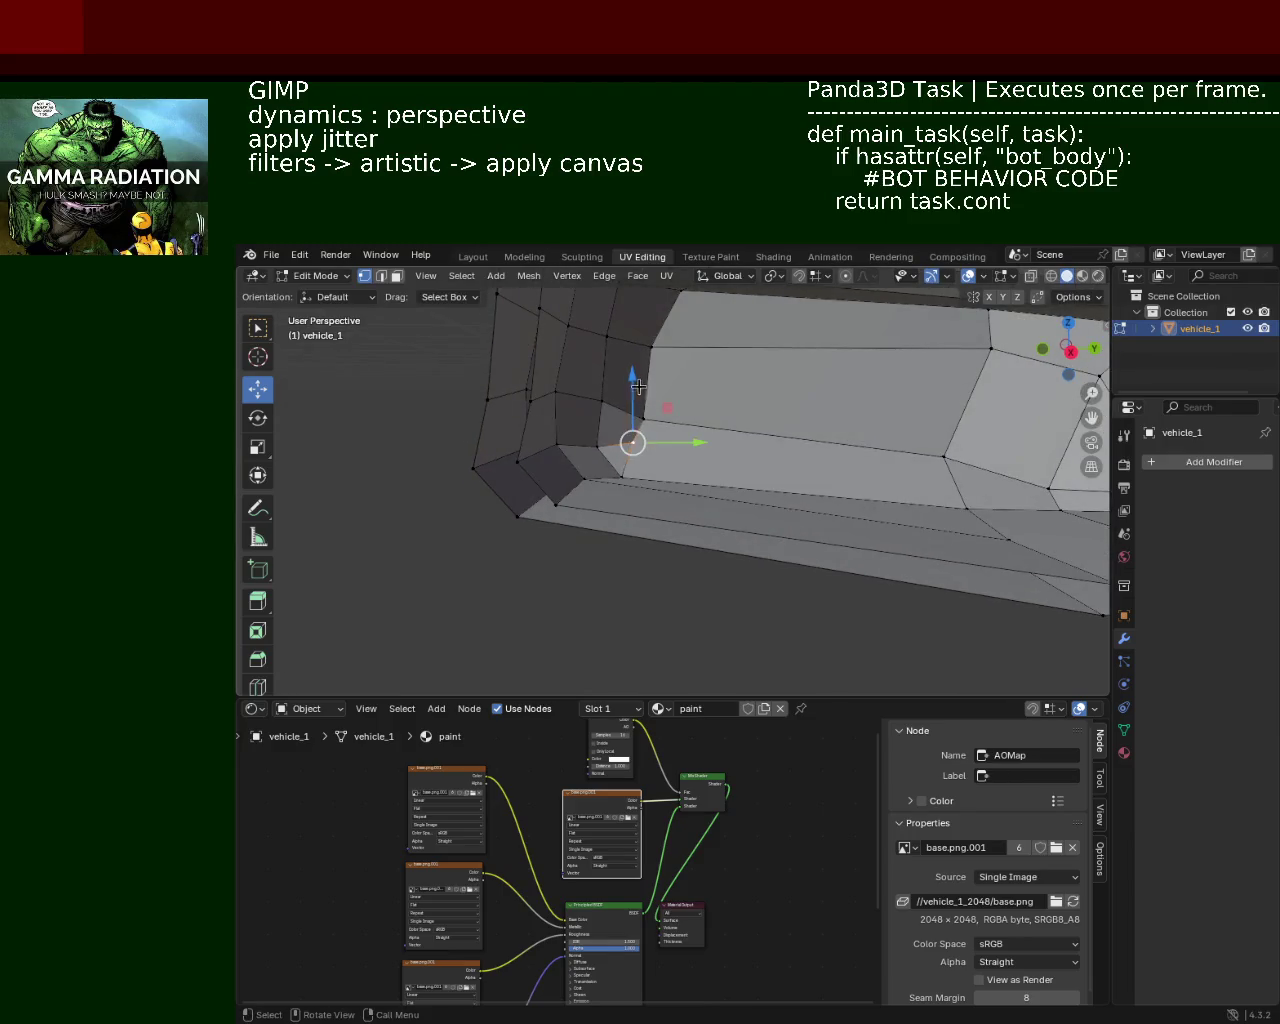
left_click(634, 401)
left_click_drag(731, 429, 538, 335)
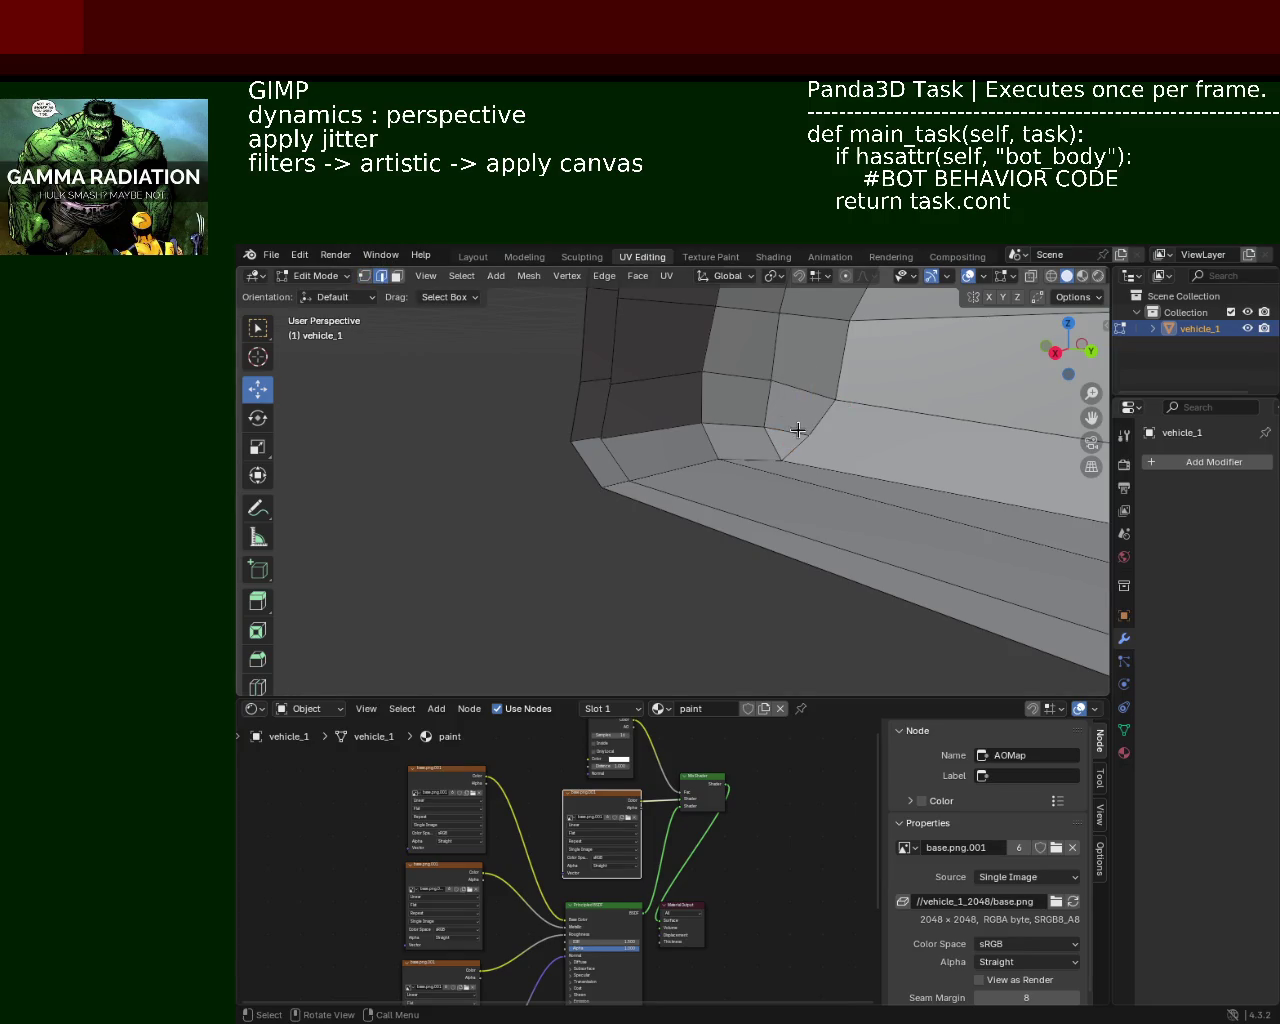
Step: Dissolve the extra edges selected around the side window
left_click(640, 430)
key("x")
left_click(640, 432)
left_click_drag(640, 438, 715, 494)
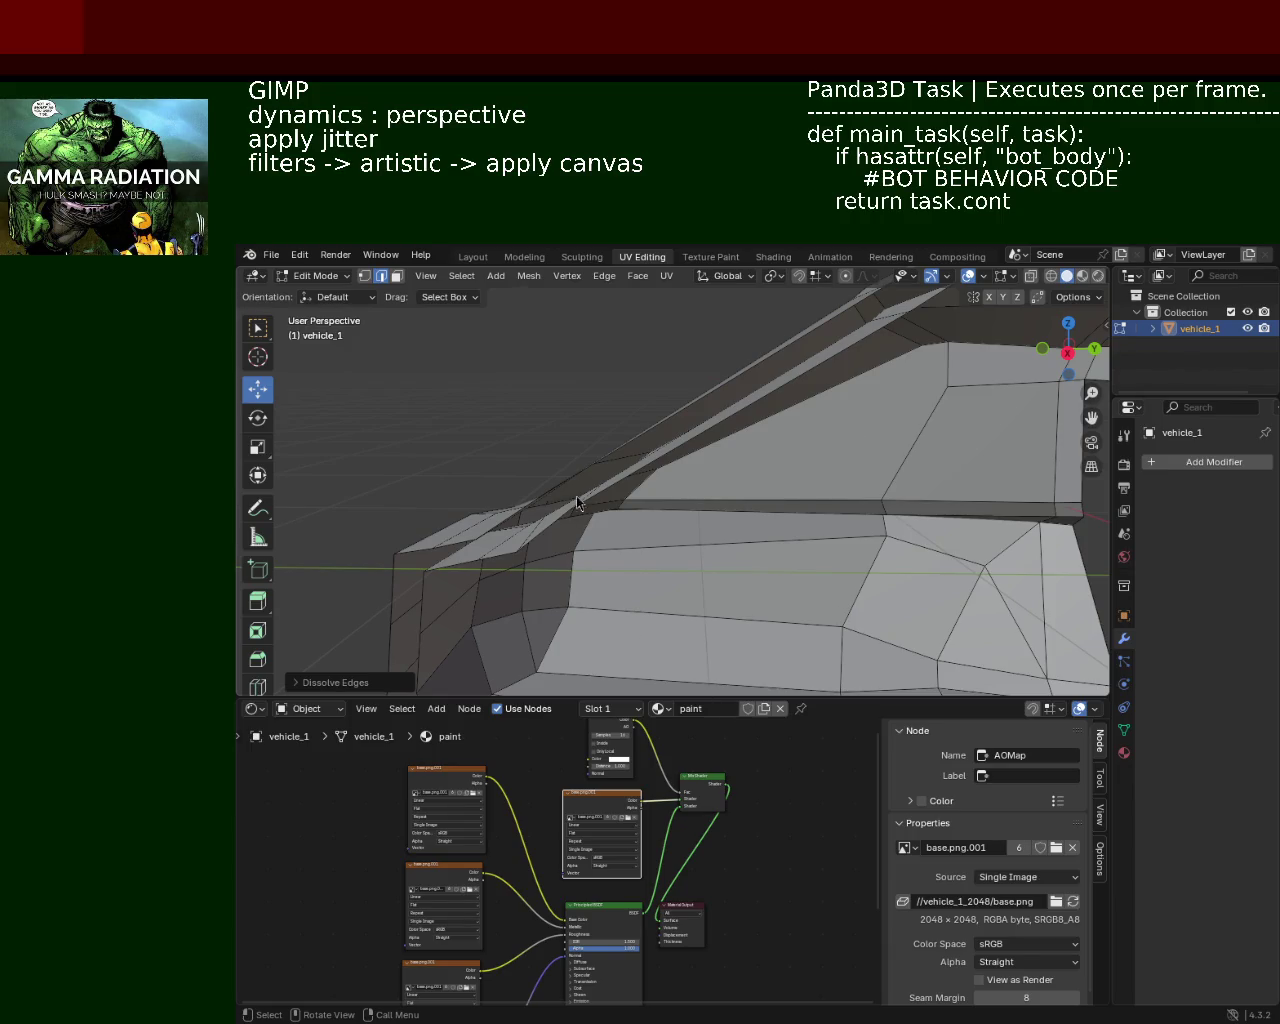
Step: Inspect the window opening and car front, then save vehicle_1.blend
left_click_drag(594, 515, 790, 480)
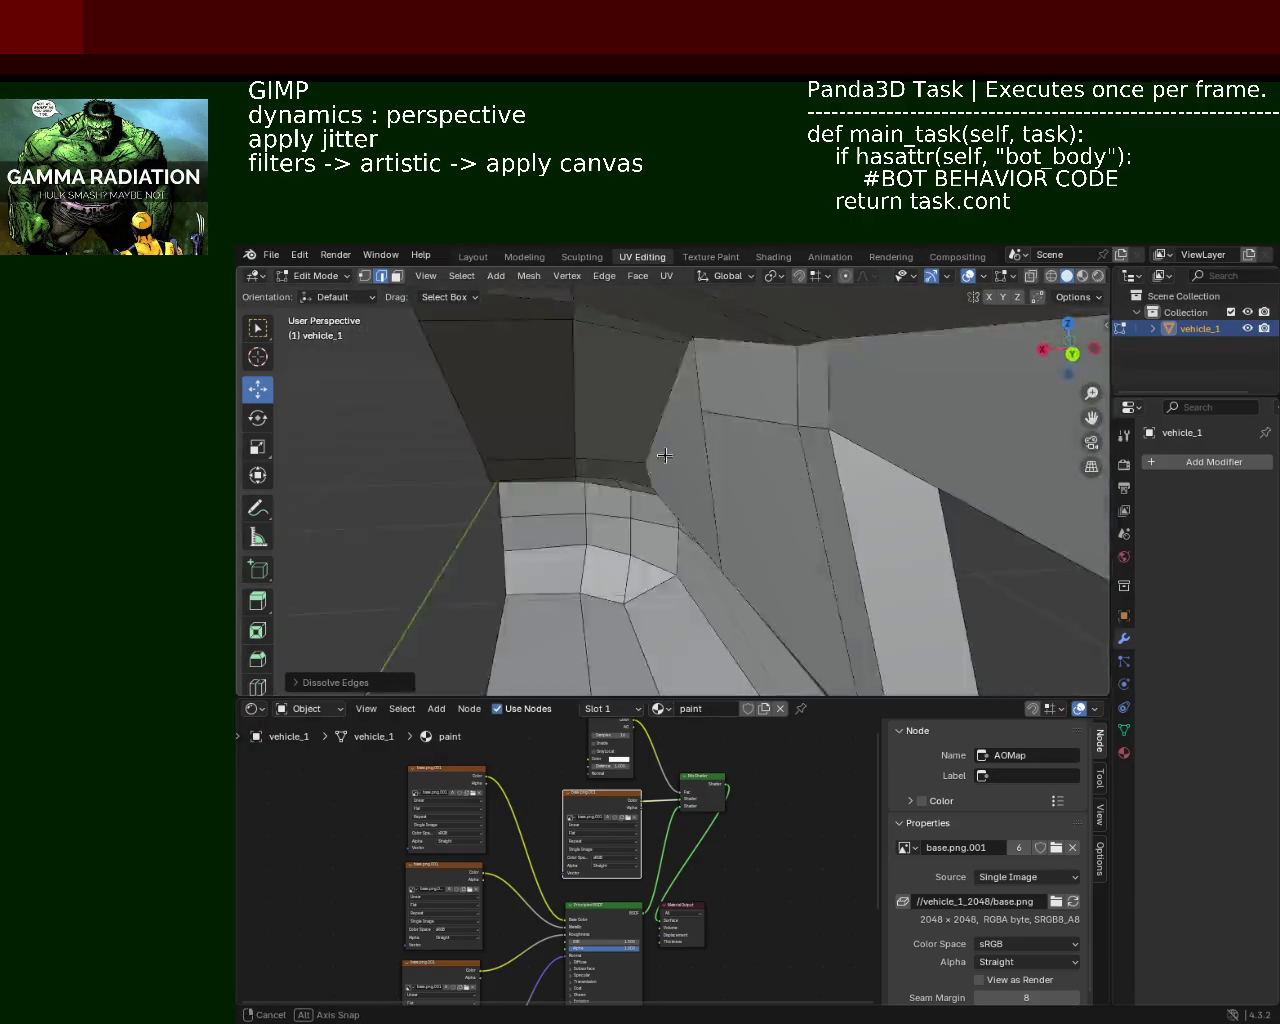
left_click_drag(790, 480, 687, 422)
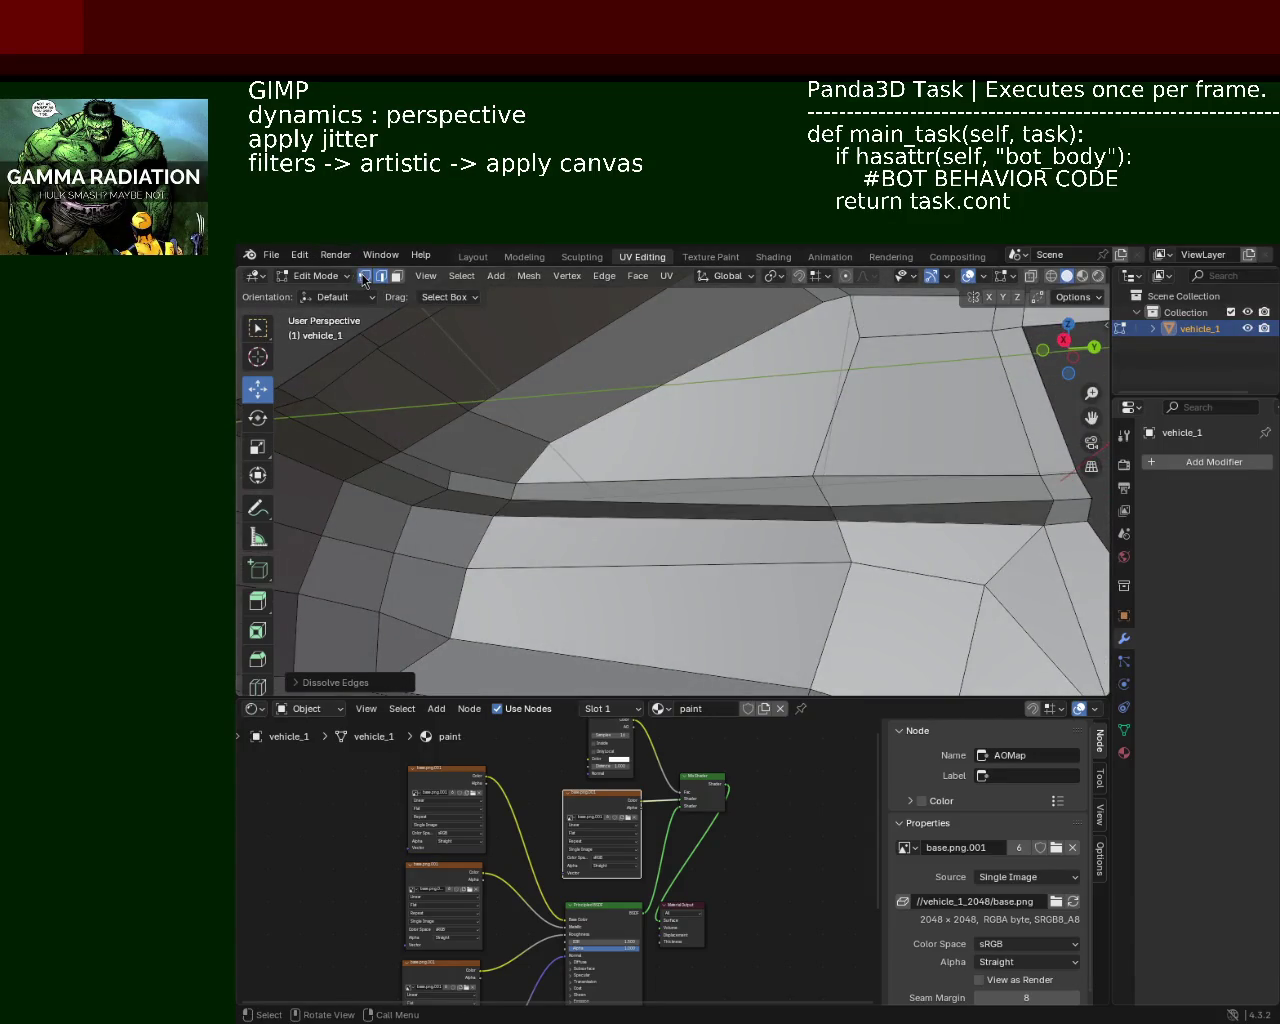
left_click_drag(858, 337, 634, 386)
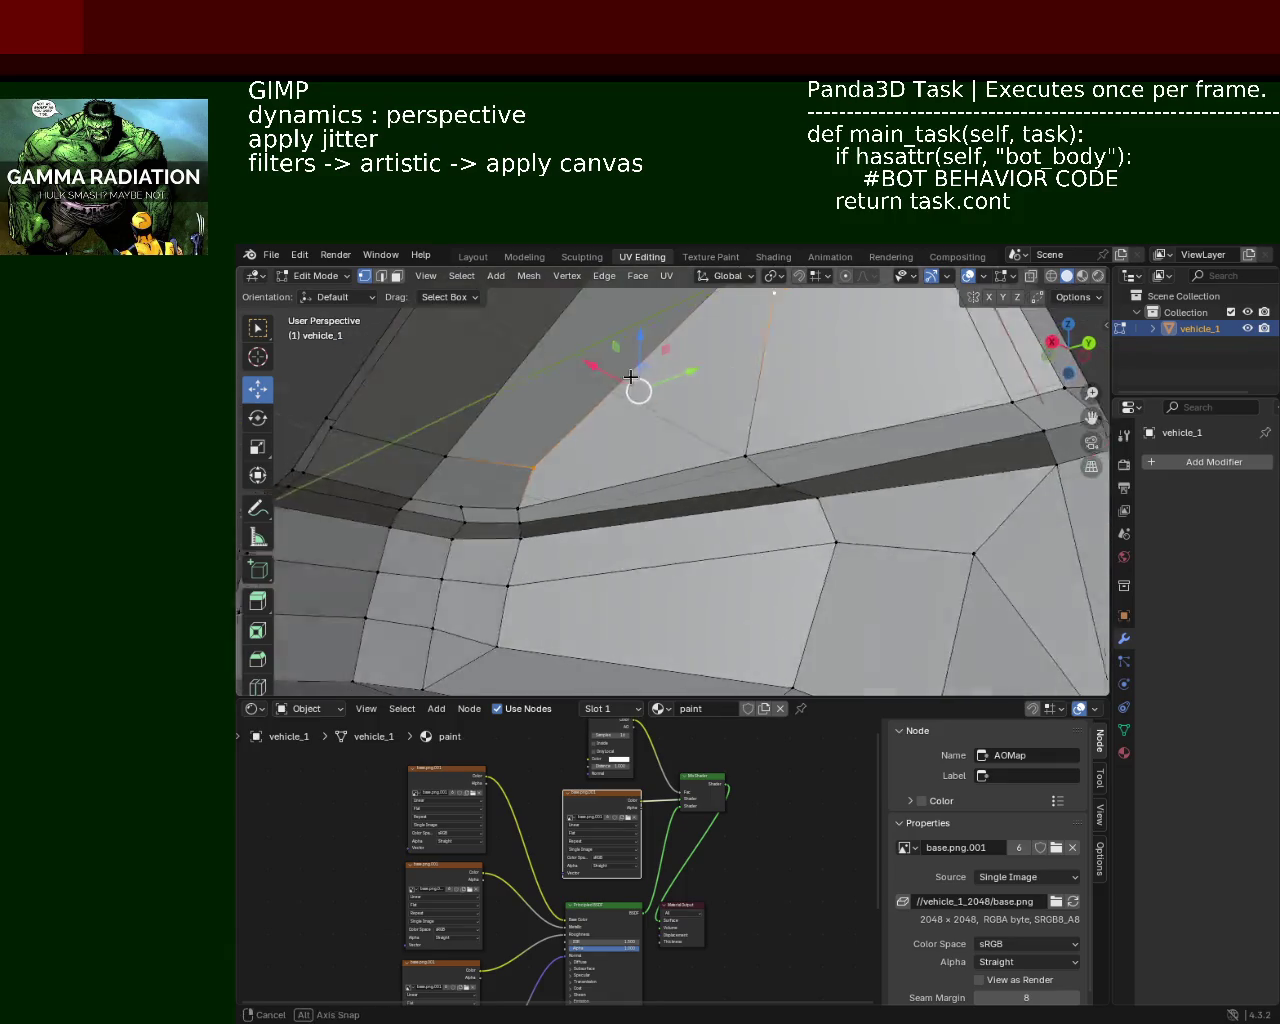
scroll("down", 3)
left_click_drag(660, 455, 487, 485)
scroll("up", 3)
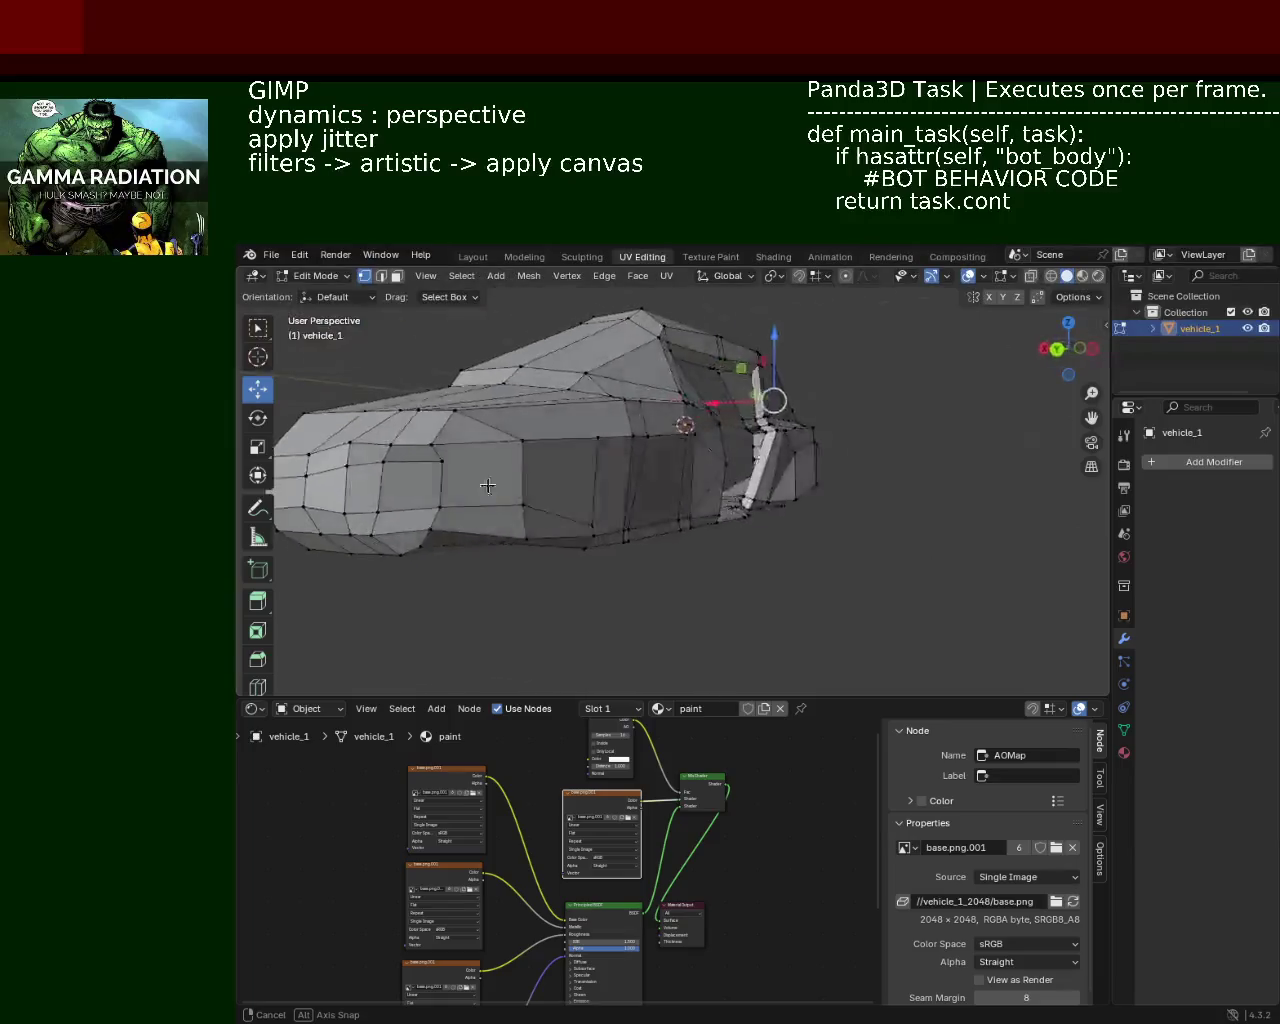
left_click_drag(585, 491, 583, 534)
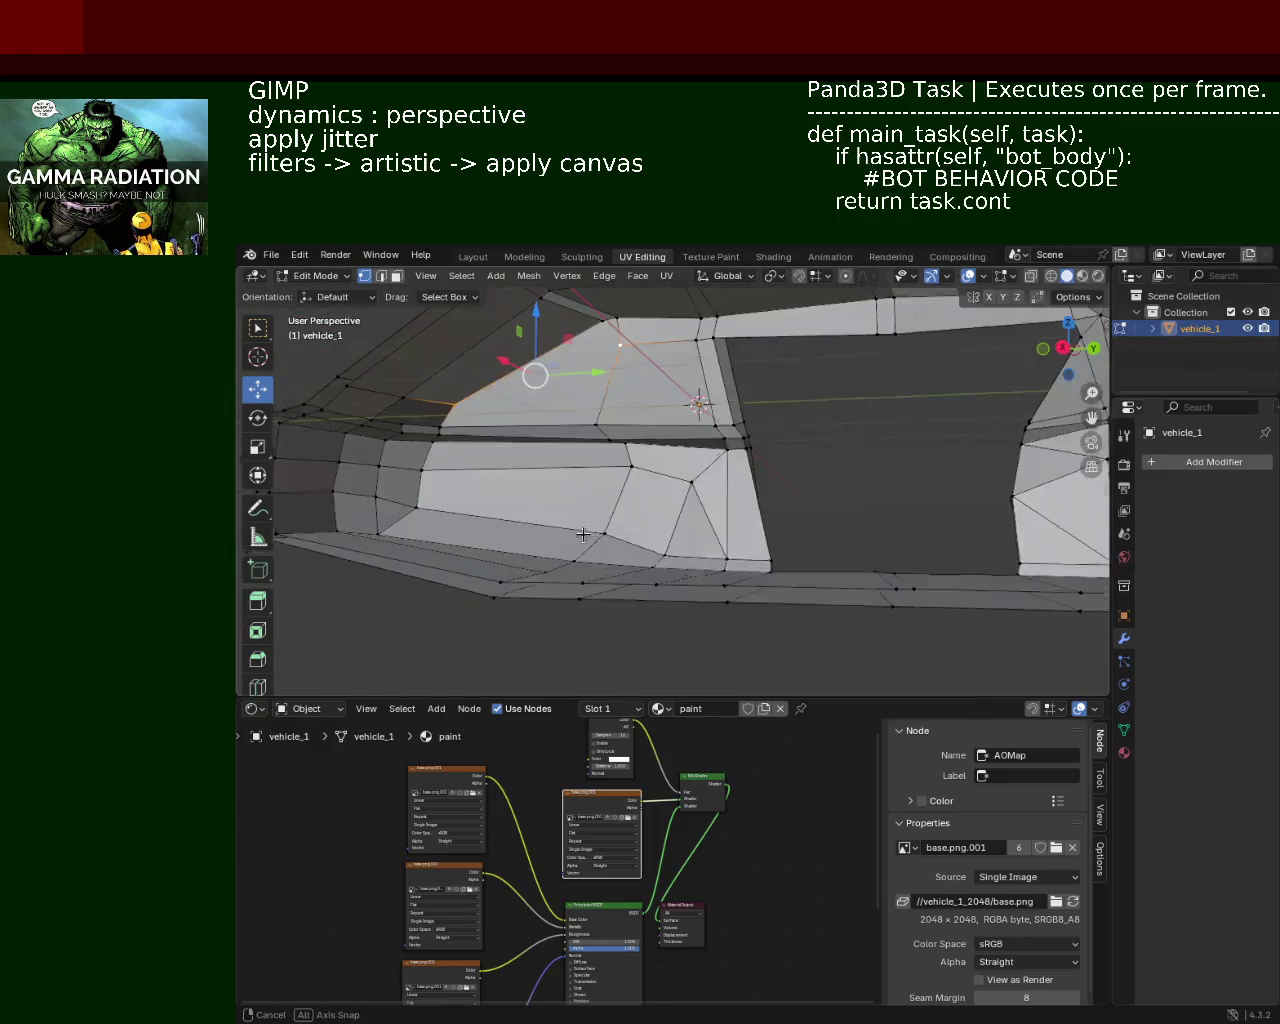
key("ctrl+s")
left_click_drag(714, 541, 1023, 678)
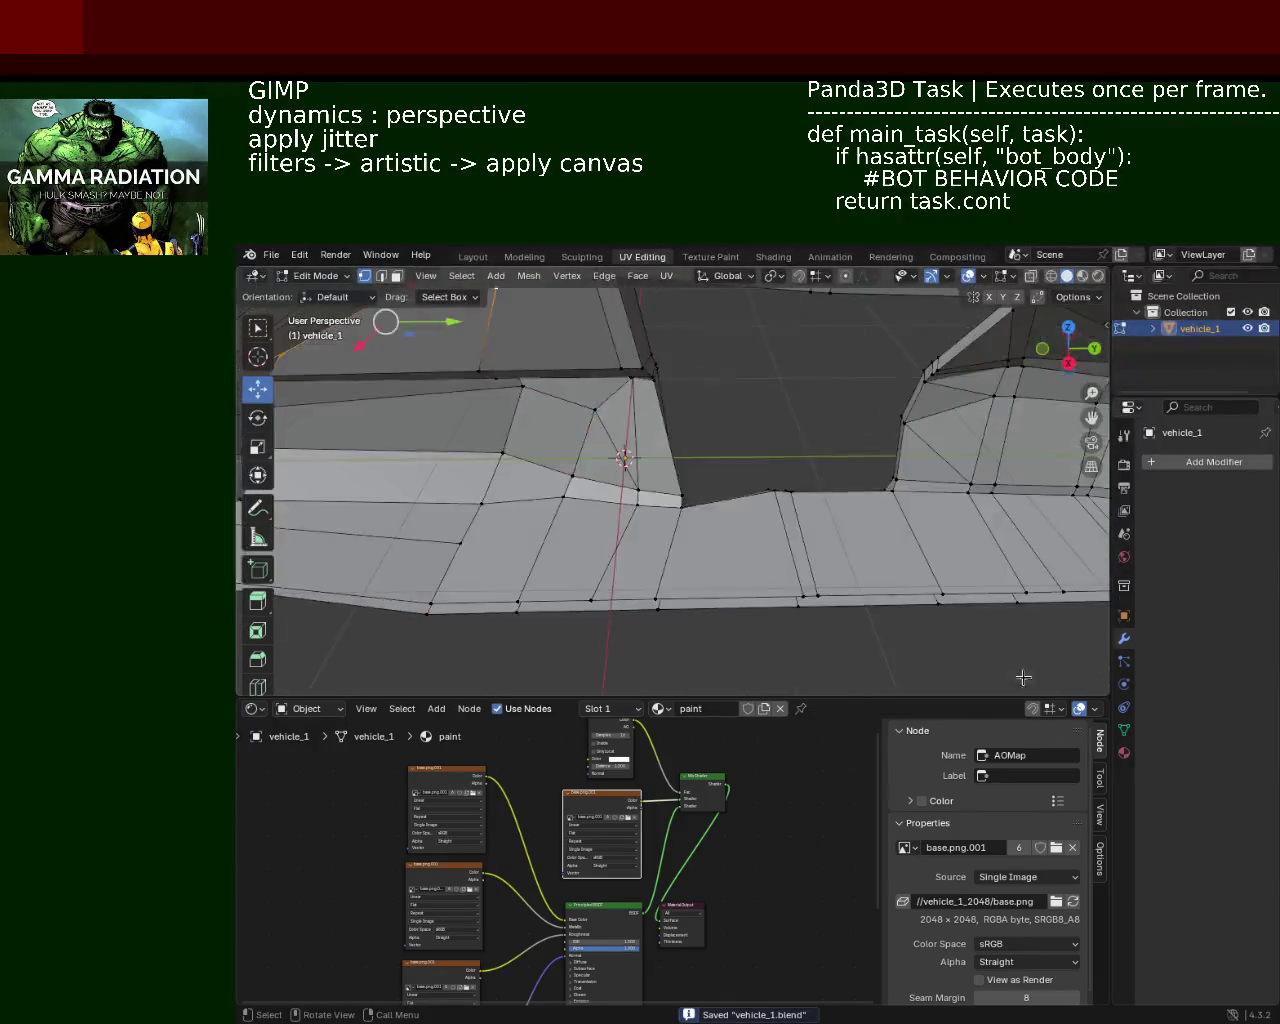
Step: Add a Mirror modifier to the car with only the Y axis enabled
left_click(1124, 753)
left_click(1124, 640)
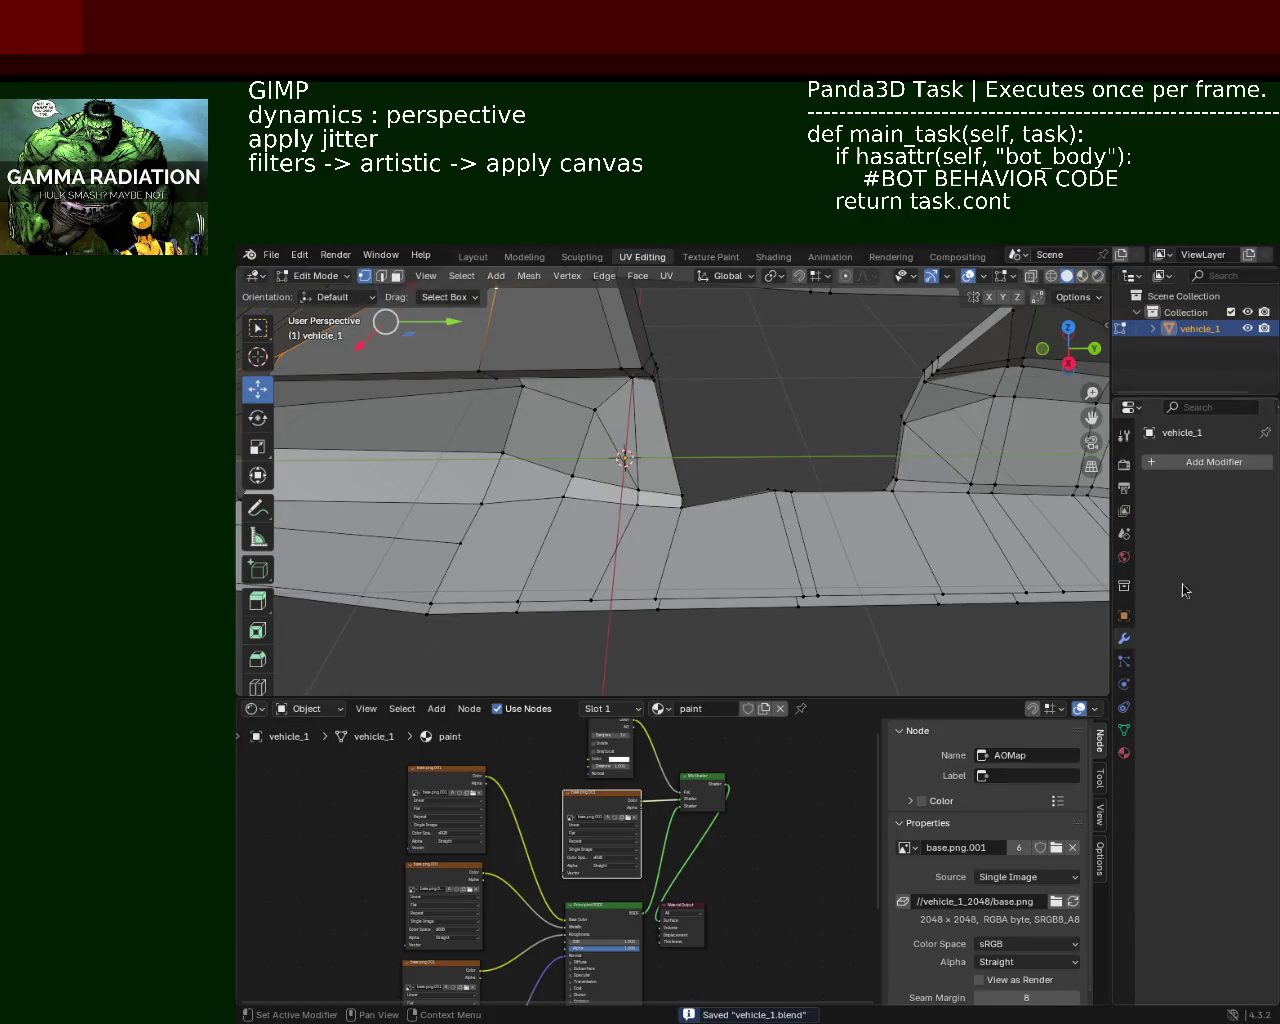
left_click(1231, 470)
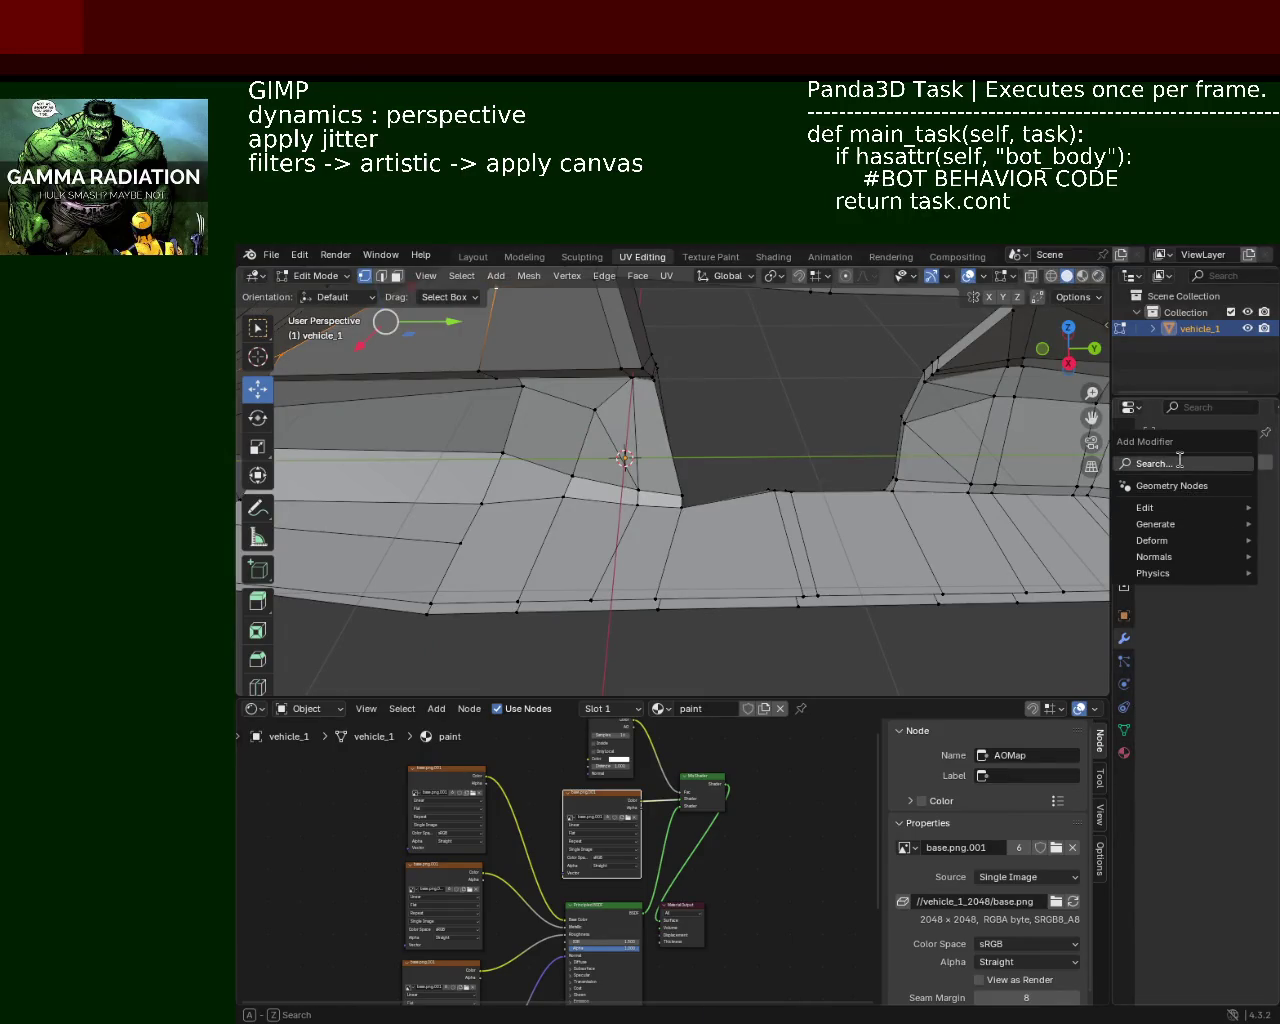
left_click(1180, 461)
left_click(913, 486)
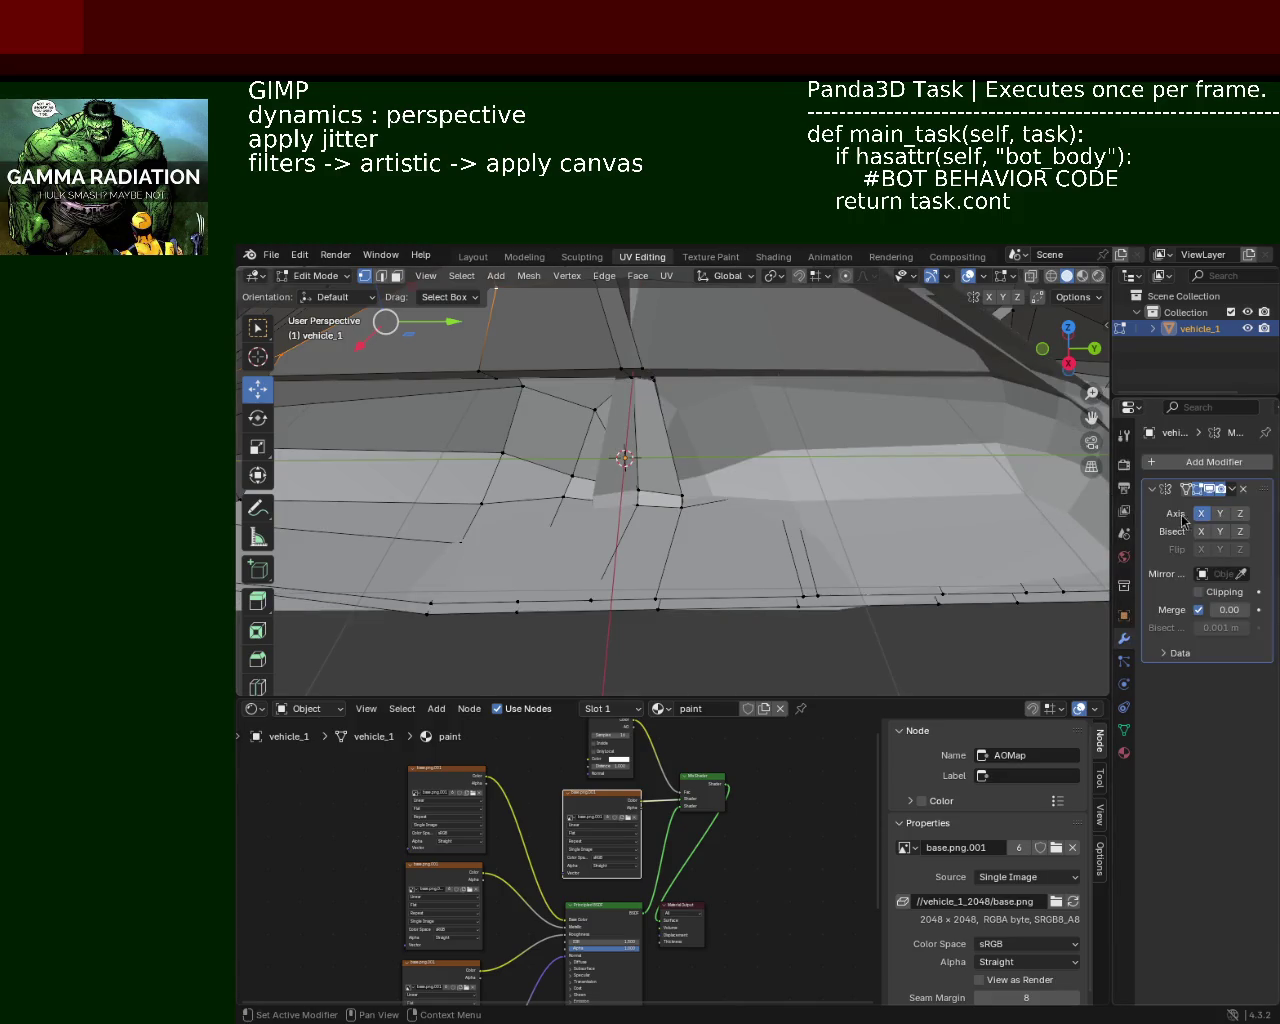
left_click(1201, 513)
left_click(1219, 513)
Step: Orbit and zoom around the whole car to check the Y-mirrored body
left_click_drag(620, 450, 674, 453)
scroll("down", 3)
scroll("up", 3)
scroll("down", 3)
left_click_drag(839, 451, 733, 461)
scroll("up", 3)
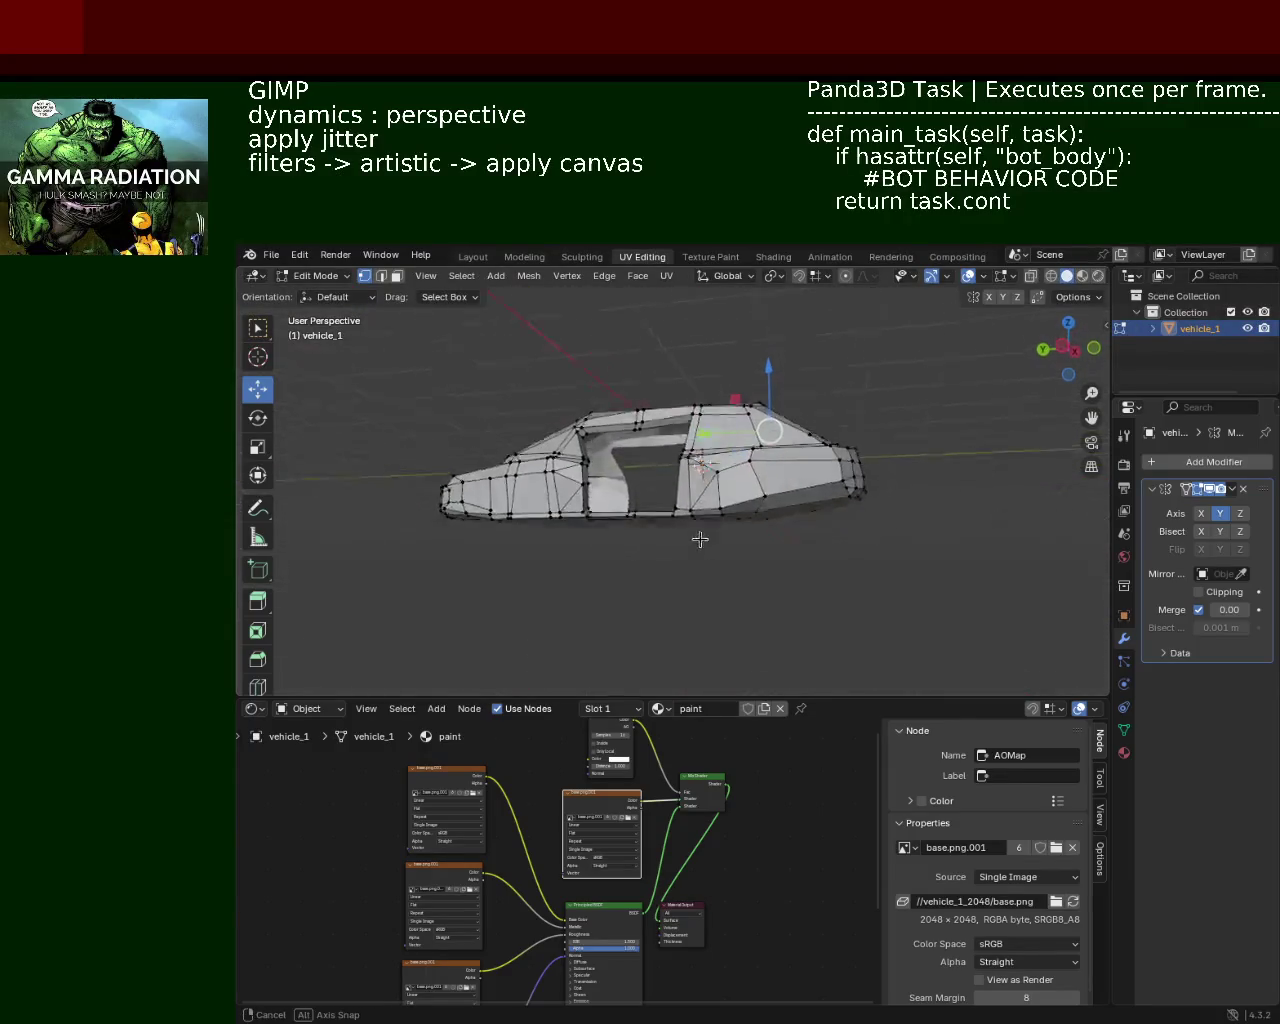
Step: Move the bottom window edge and its right-end vertex along Z
scroll("up", 3)
scroll("up", 3)
left_click_drag(663, 503, 708, 486)
left_click(705, 493)
left_click(830, 488)
left_click_drag(745, 425, 741, 549)
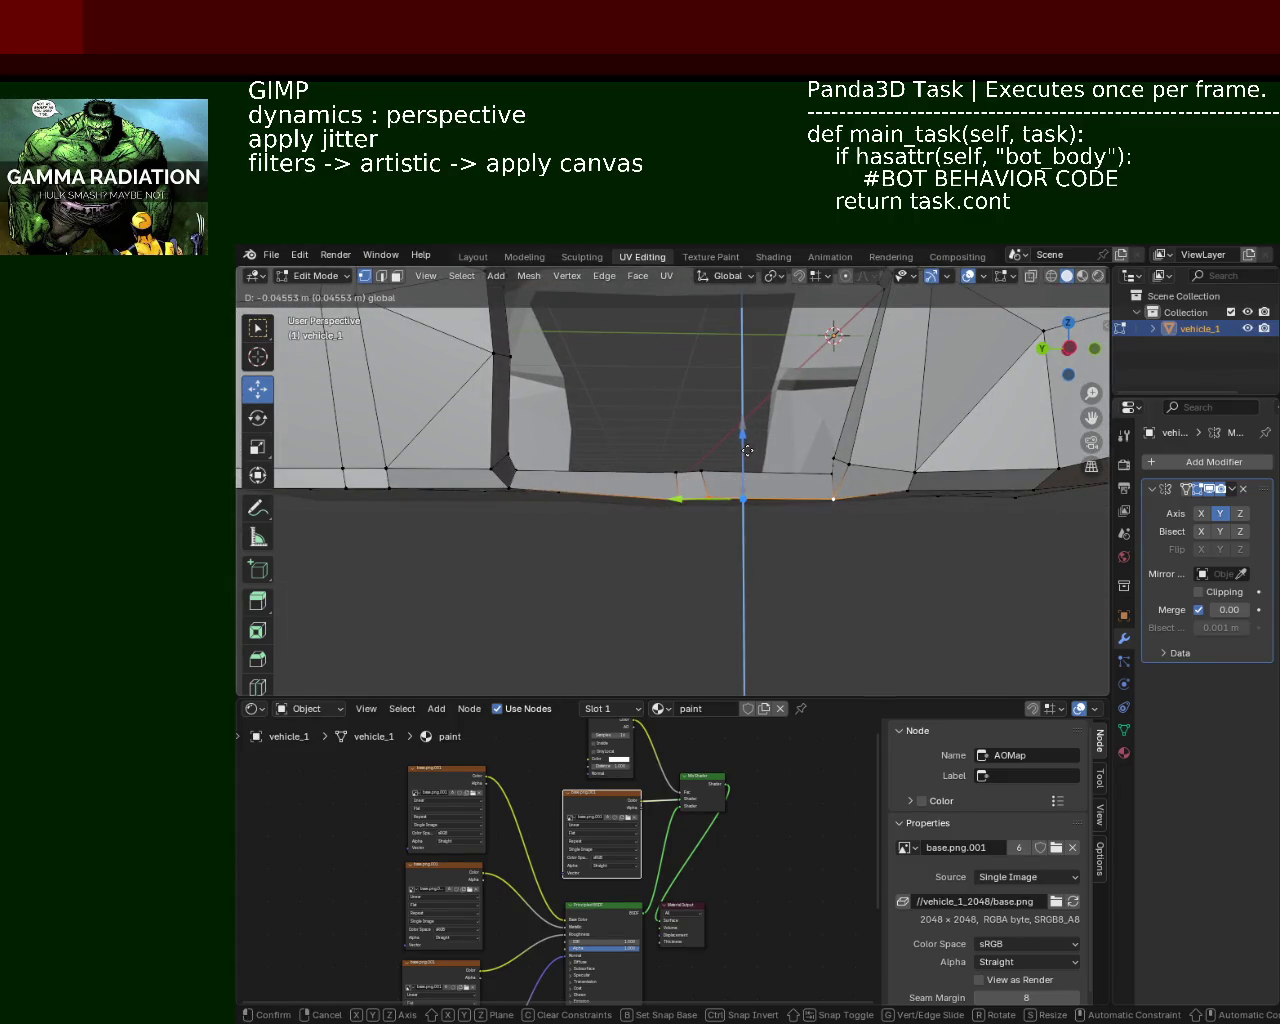
left_click_drag(741, 549, 626, 469)
Step: Raise two window-frame edges slightly along Z
scroll("up", 3)
scroll("up", 3)
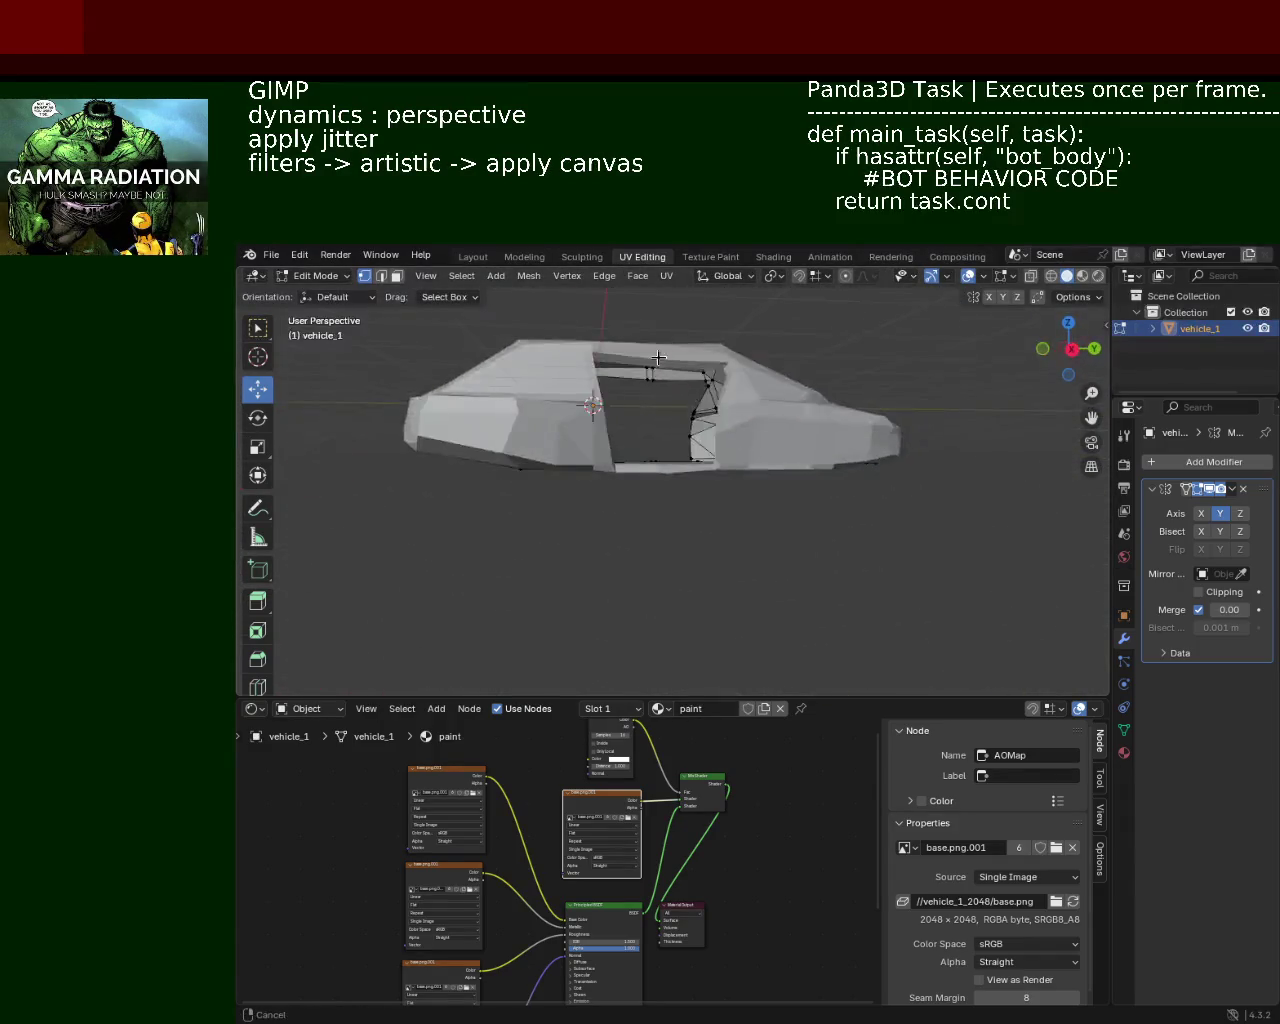
scroll("up", 3)
left_click_drag(657, 366, 790, 499)
scroll("up", 3)
scroll("up", 3)
left_click_drag(777, 400, 811, 535)
left_click(757, 404)
left_click_drag(811, 535, 811, 545)
left_click_drag(811, 545, 828, 548)
left_click(828, 548)
left_click_drag(808, 510, 773, 510)
Step: Raise the top roof edge and the edge above the window along Z
left_click(773, 523)
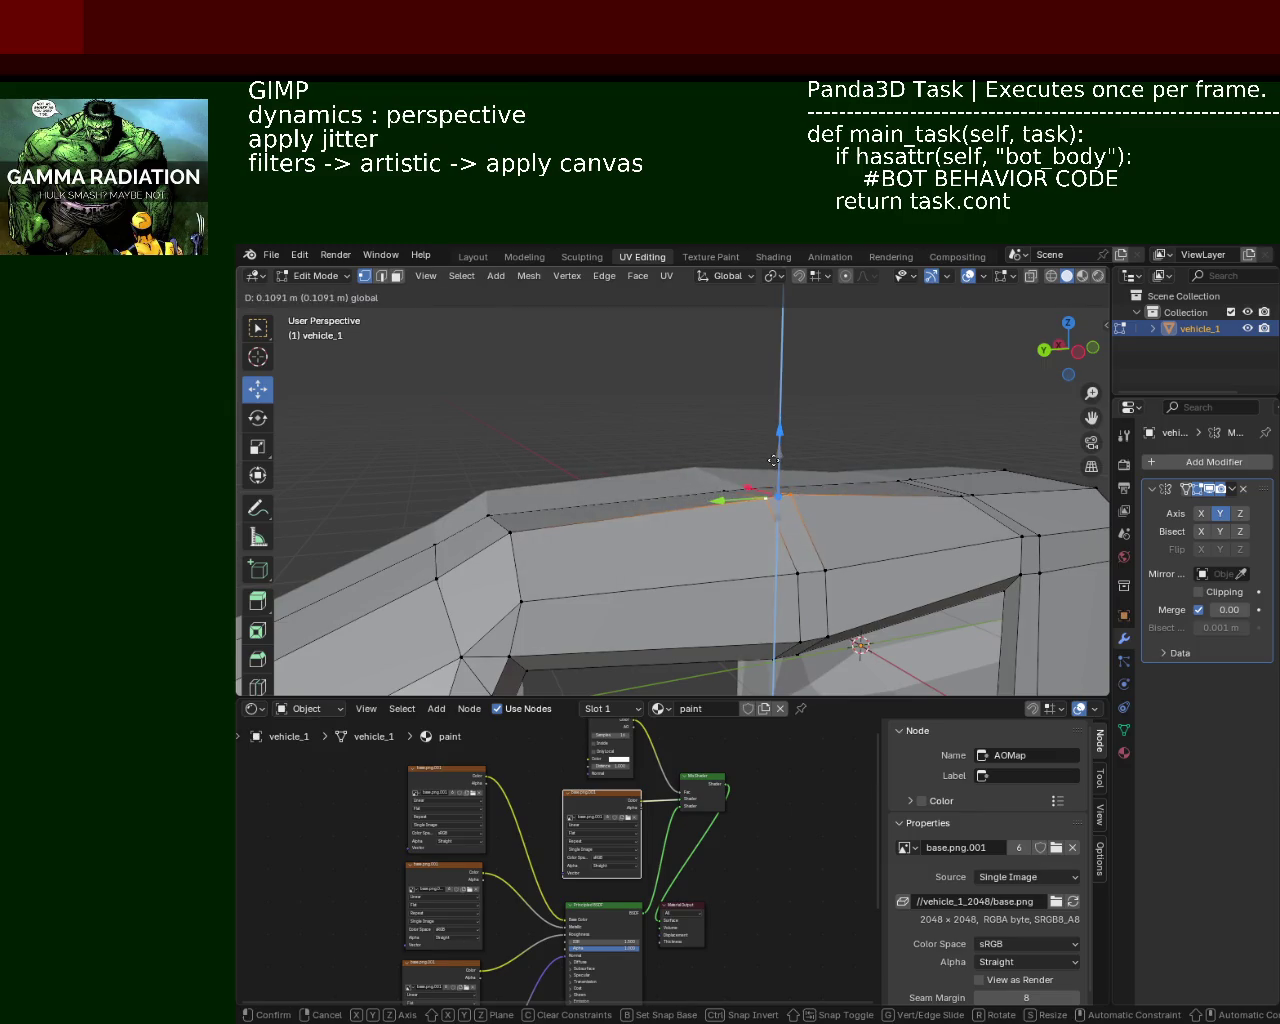
left_click_drag(773, 510, 760, 483)
left_click_drag(740, 486, 737, 466)
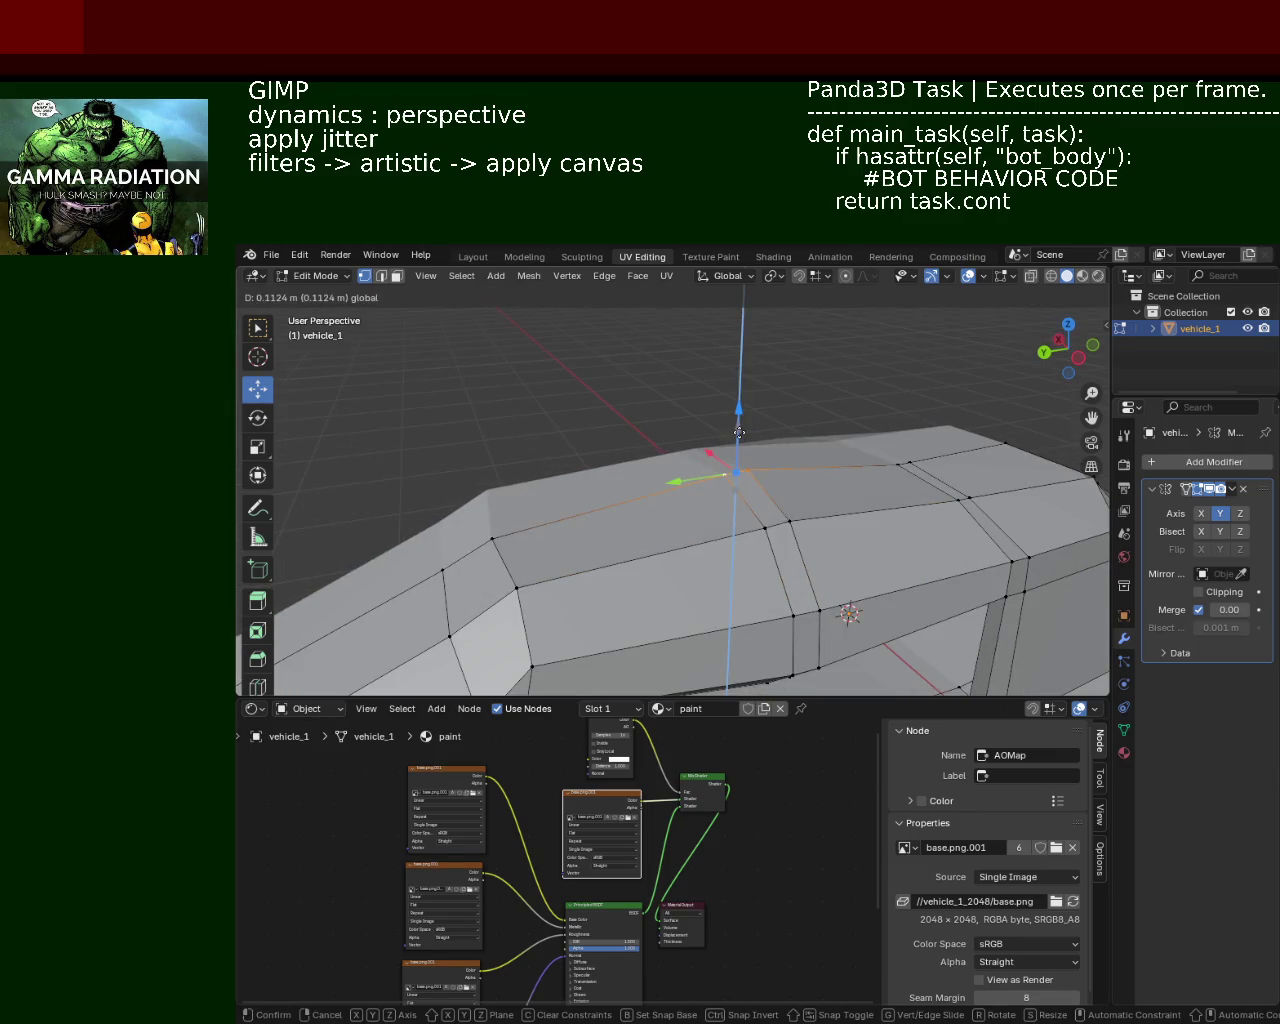
left_click_drag(737, 466, 751, 477)
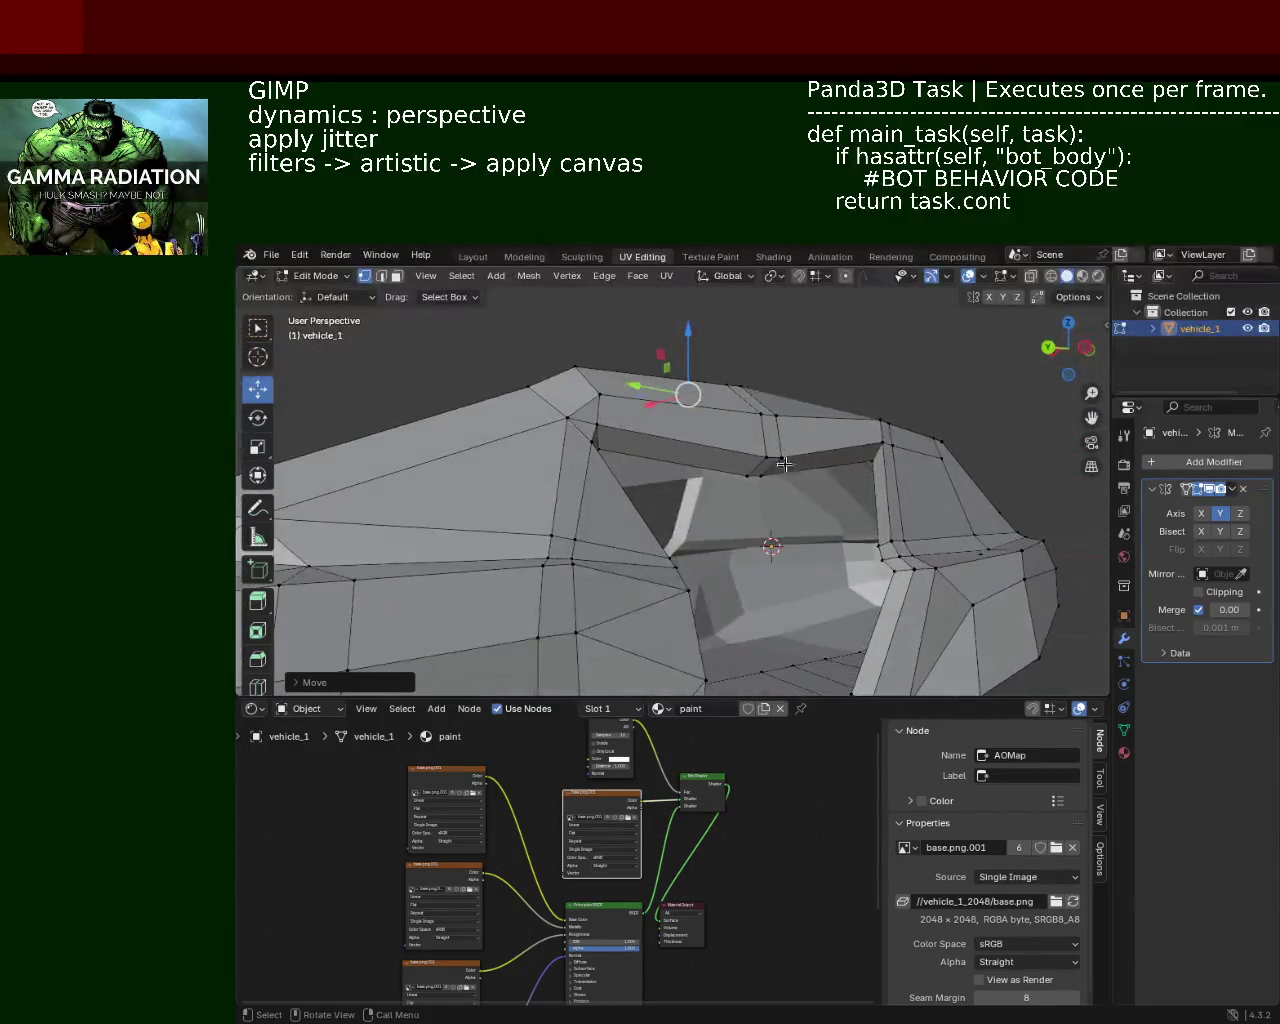
left_click(751, 477)
left_click_drag(769, 413, 784, 395)
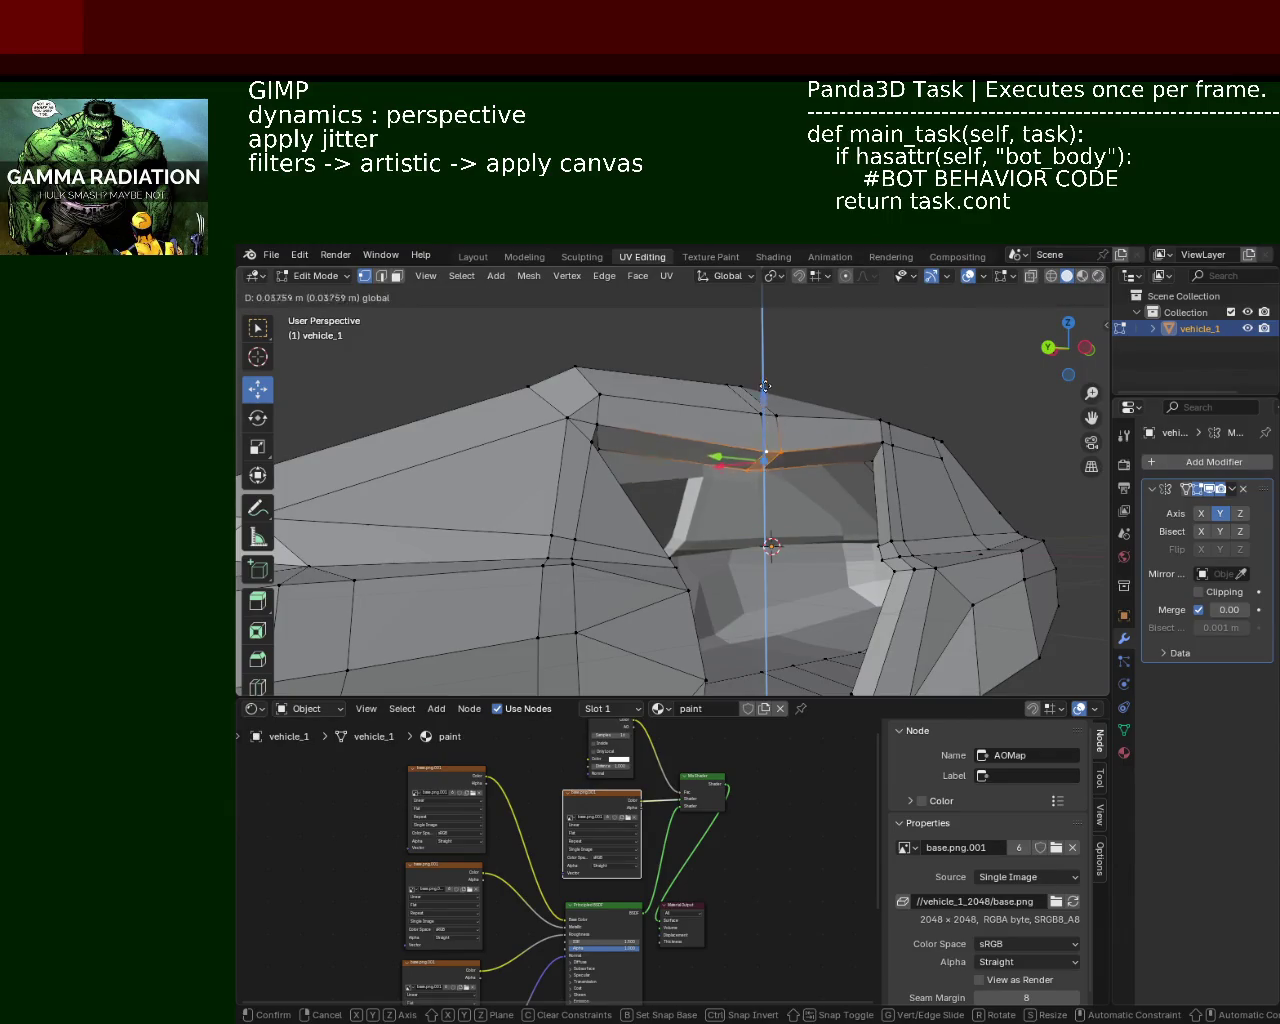
left_click_drag(784, 395, 543, 483)
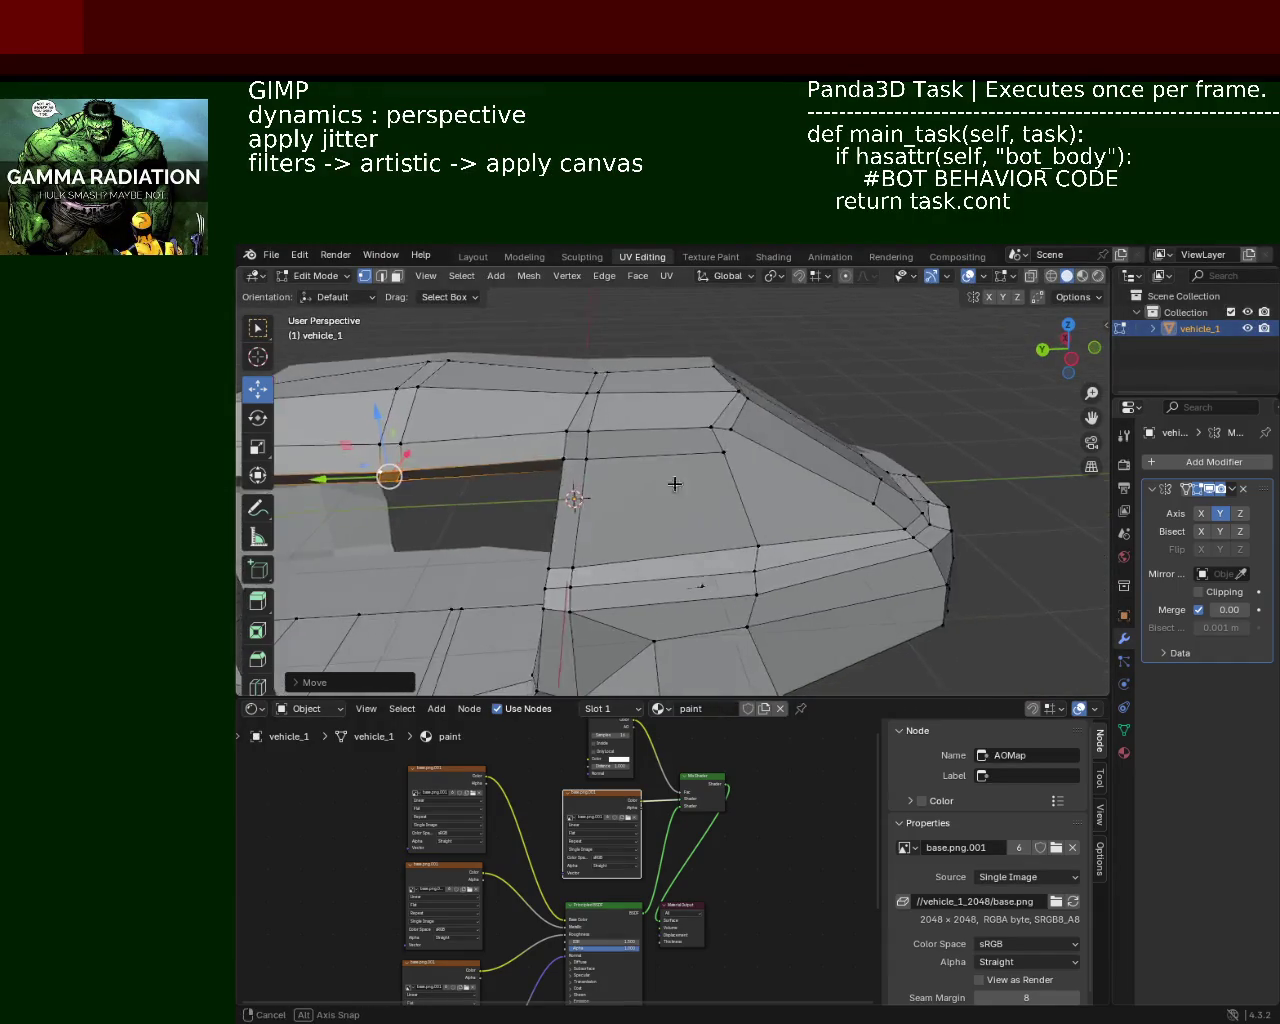
left_click_drag(543, 483, 714, 486)
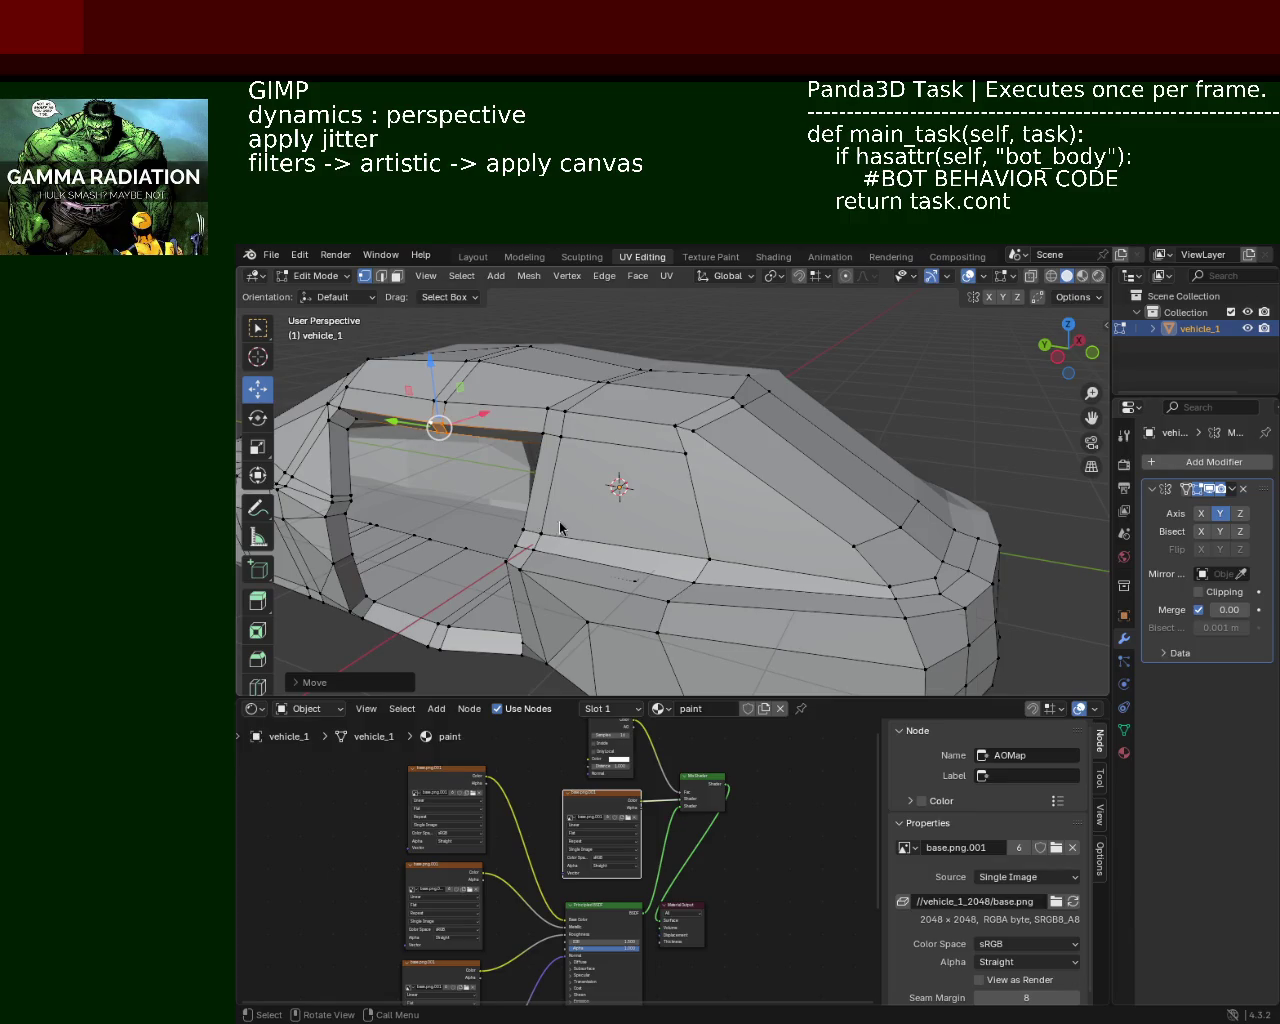
Step: Save vehicle_1.blend and toggle off the Y axis in the Mirror modifier
left_click_drag(583, 471, 845, 489)
key("ctrl+s")
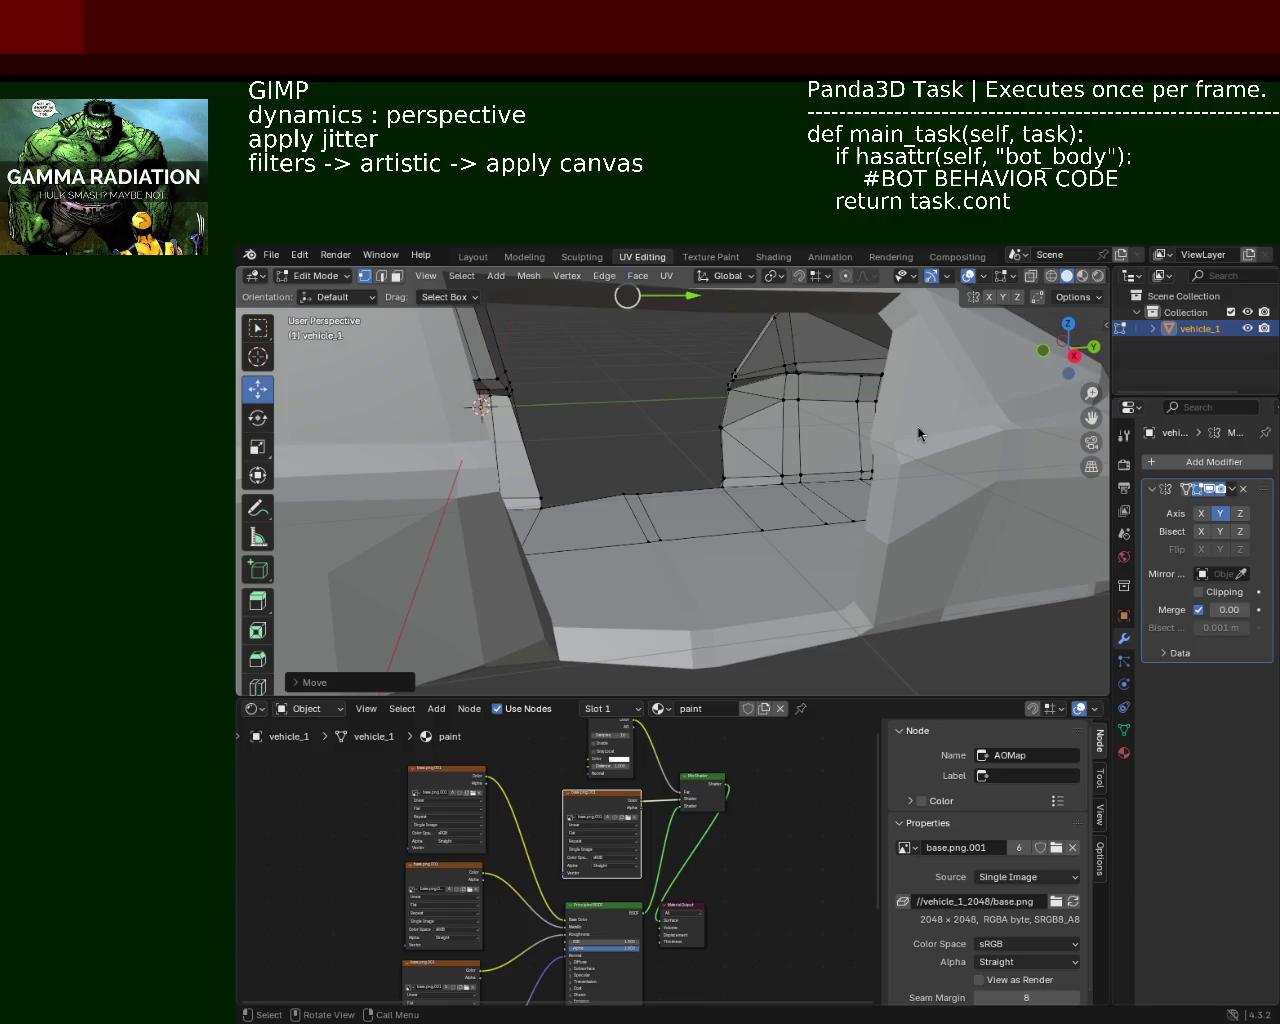
left_click_drag(724, 438, 841, 492)
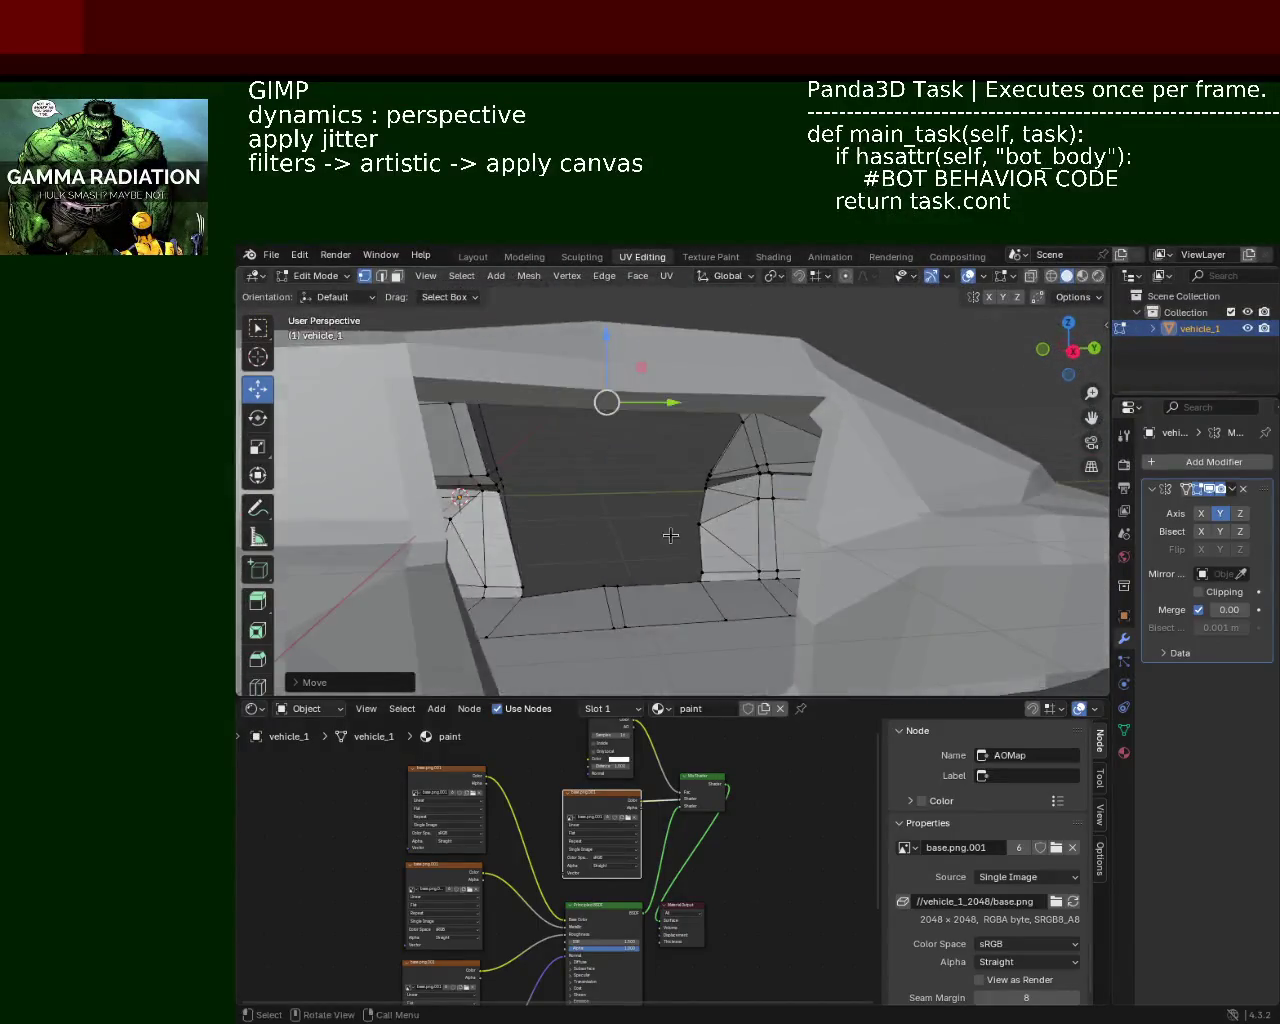
left_click_drag(841, 492, 754, 494)
left_click(1220, 513)
left_click_drag(950, 480, 725, 530)
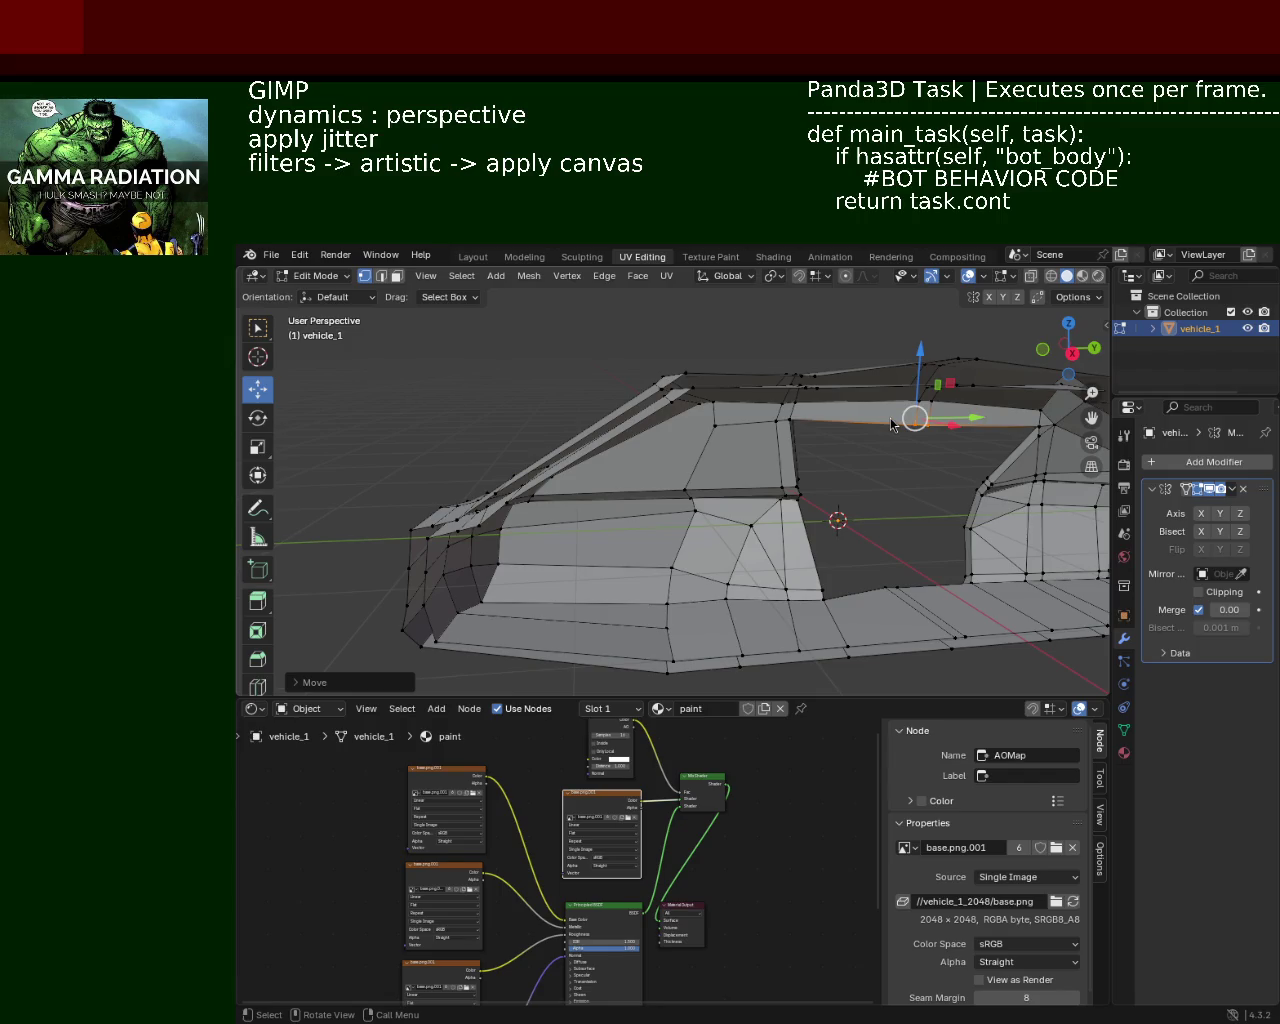
Step: Pull the roof-pillar vertex back along X and lower it along Z to taper the roof strip
left_click_drag(632, 430, 755, 464)
left_click(671, 430)
left_click_drag(847, 437, 764, 460)
left_click(757, 390)
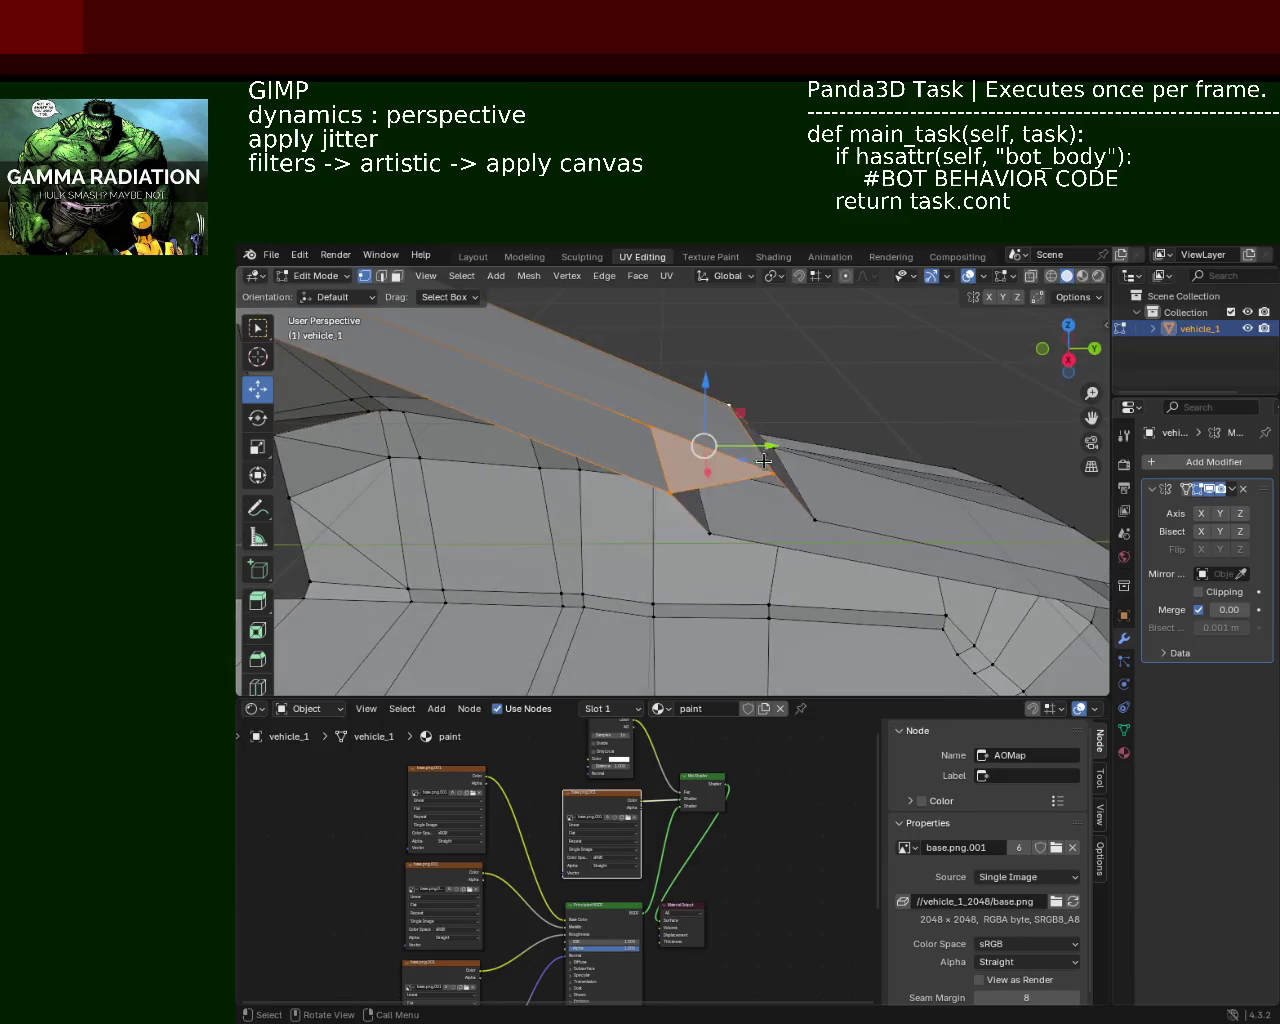
left_click_drag(812, 433, 691, 434)
left_click_drag(694, 372, 689, 401)
left_click_drag(691, 397, 764, 416)
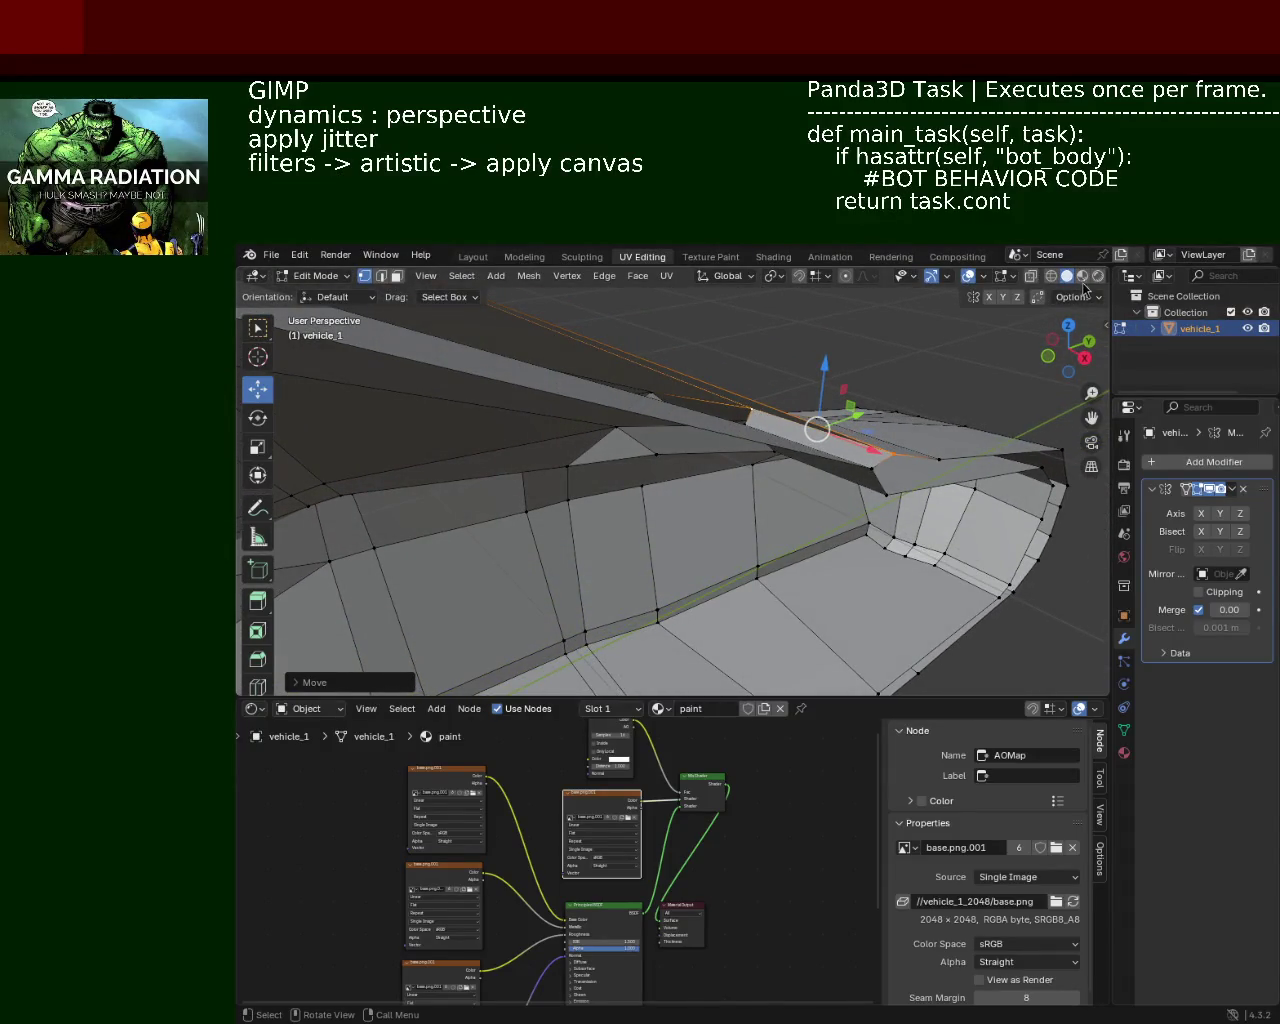
Step: Switch to Material Preview and assign the red paint material to the selected body faces
left_click(1083, 277)
left_click_drag(870, 420, 886, 452)
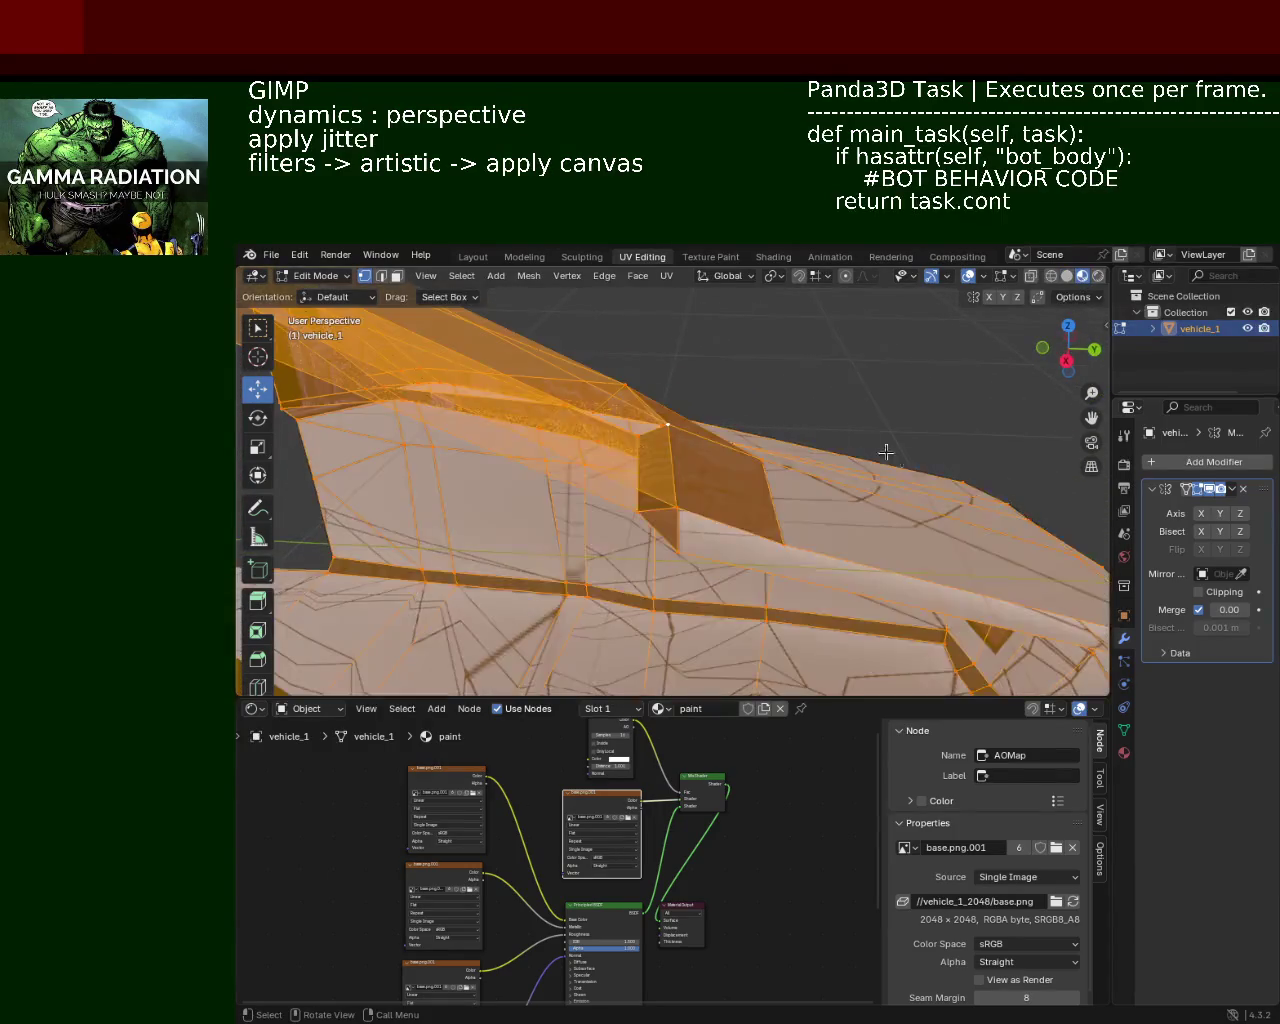
left_click(1126, 752)
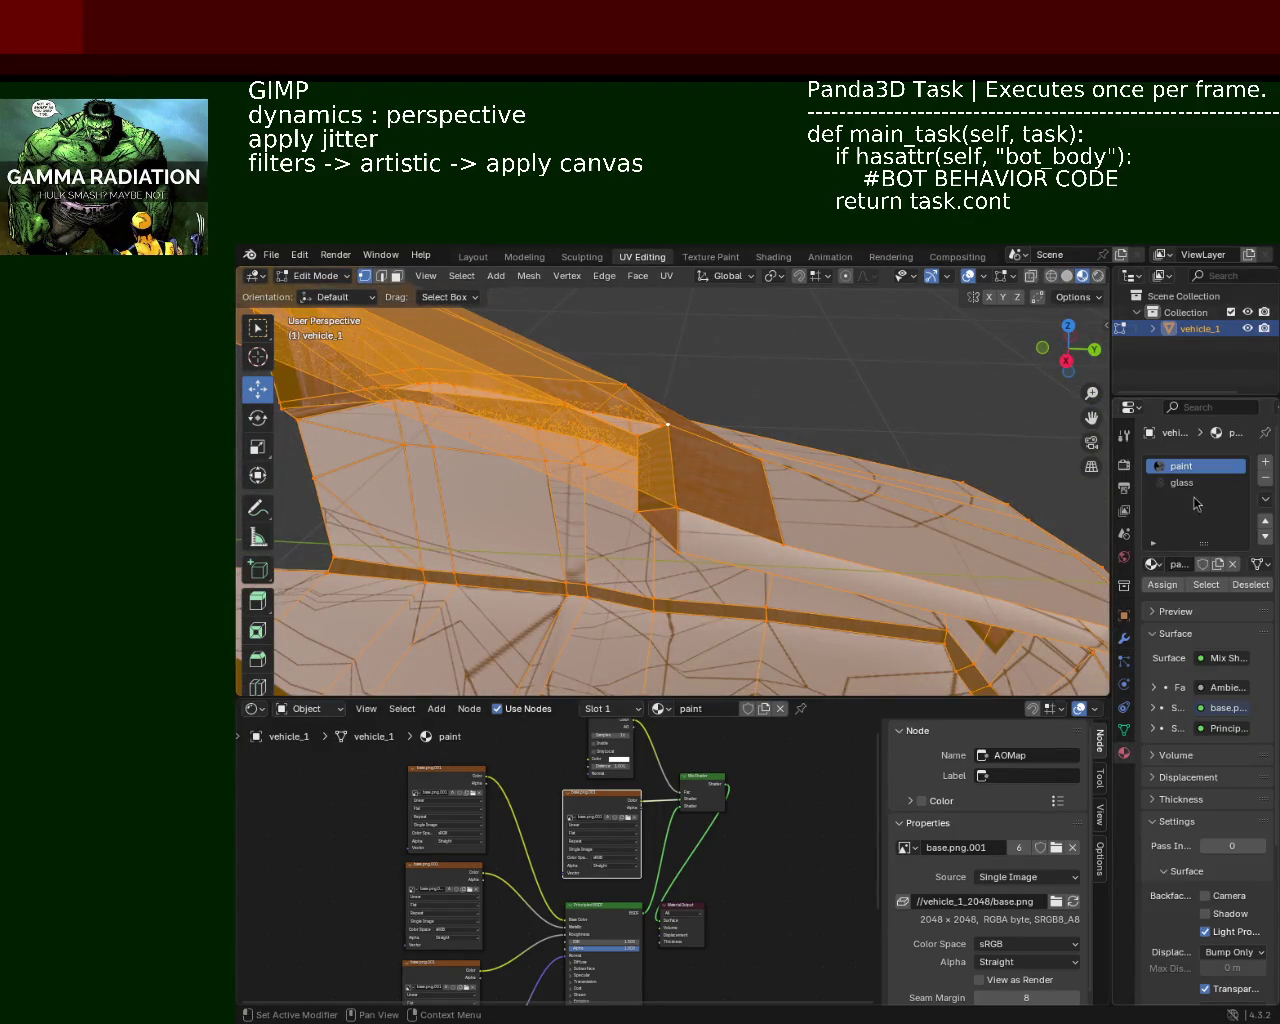
left_click(1163, 584)
left_click_drag(760, 460, 694, 421)
Step: Select two window faces in face mode and pick the glass material slot
left_click(396, 276)
left_click(700, 372)
left_click(716, 421)
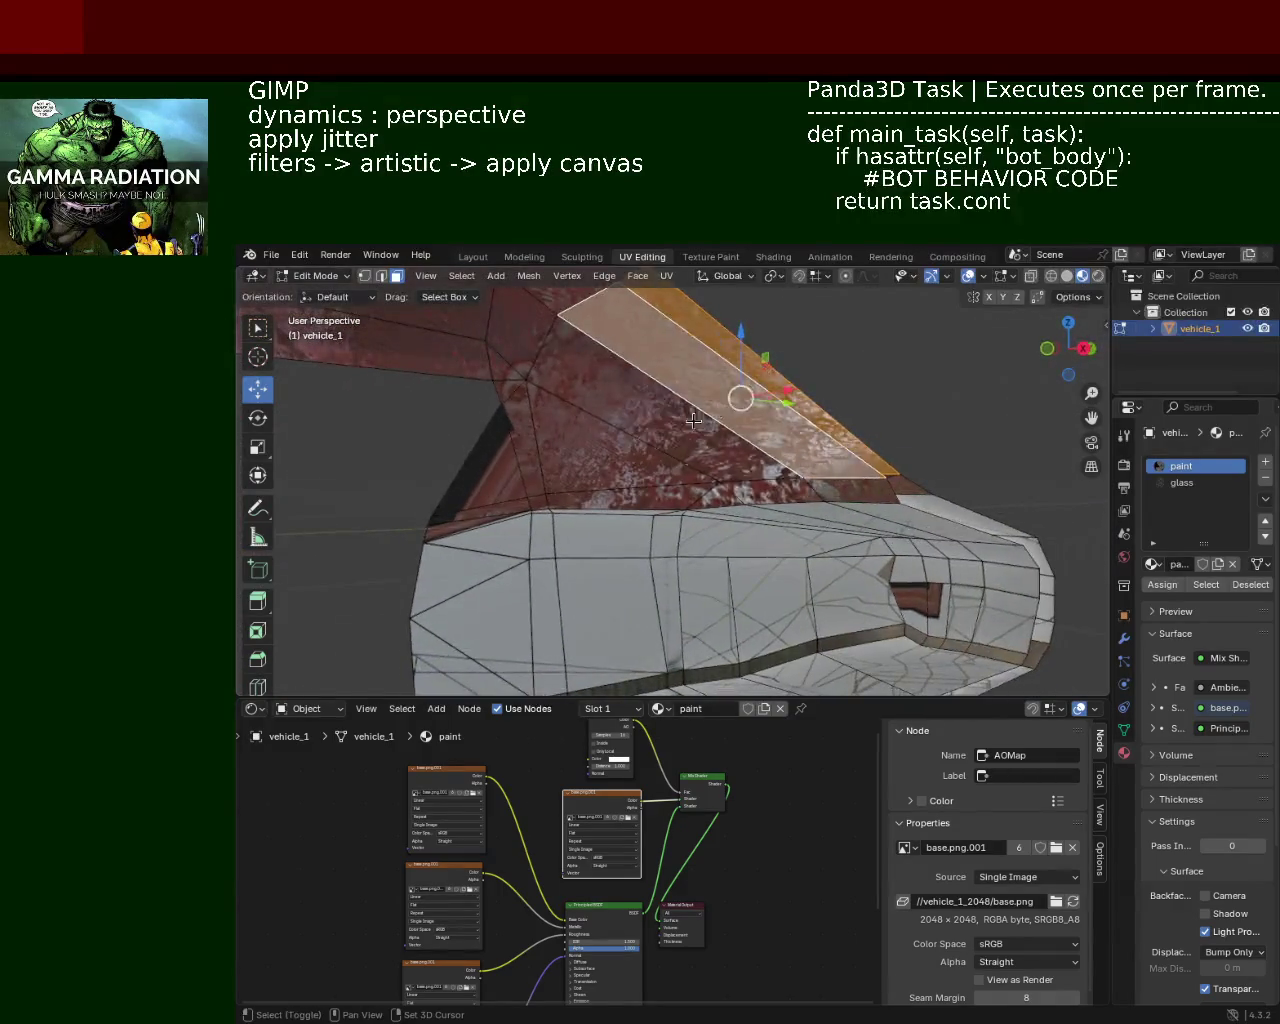
left_click_drag(605, 440, 819, 397)
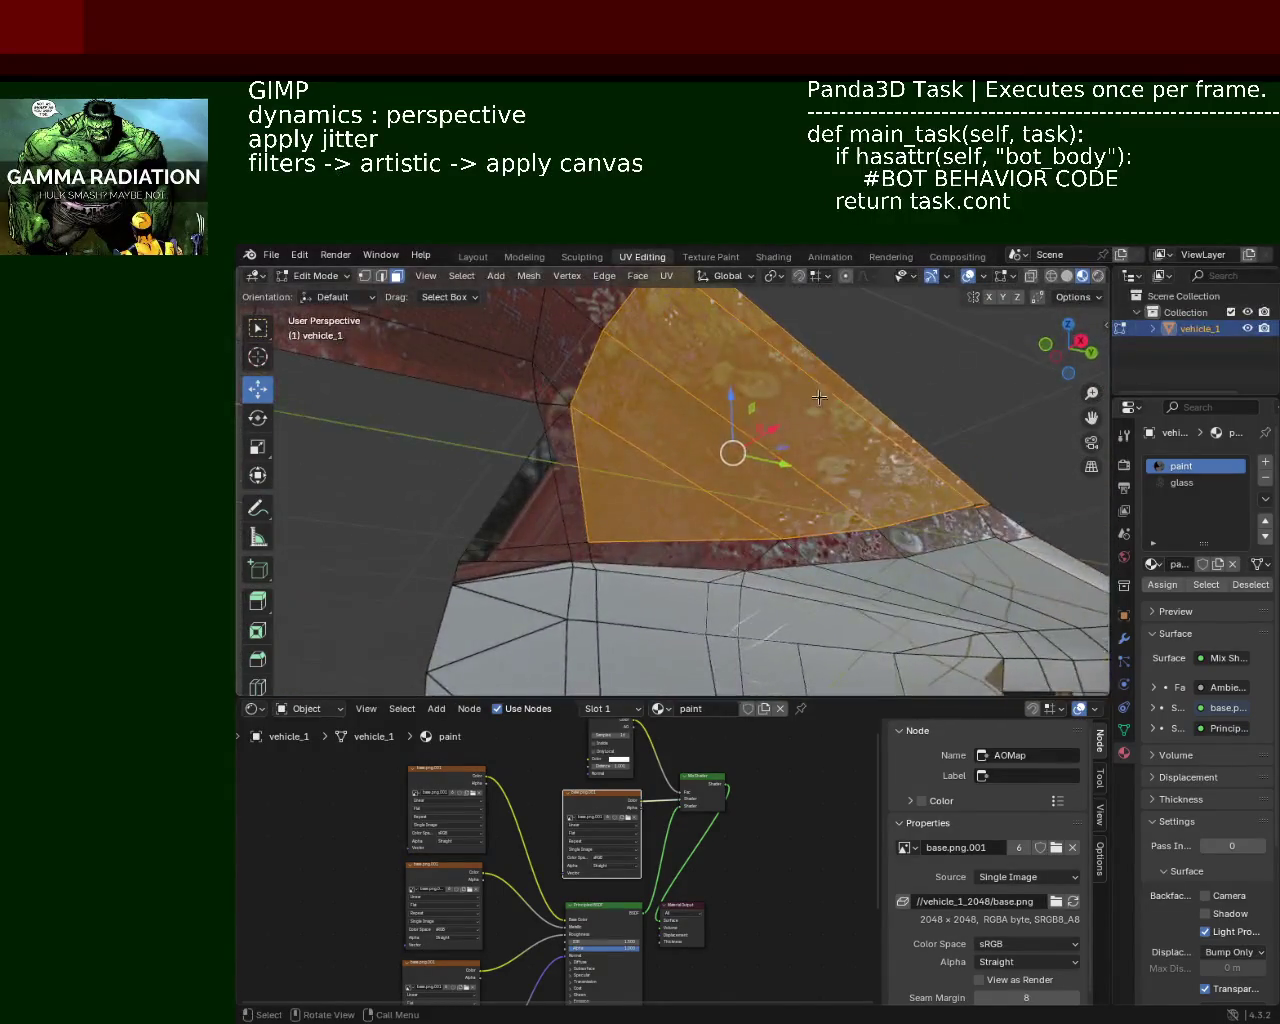
left_click(1205, 485)
left_click_drag(800, 470, 820, 490)
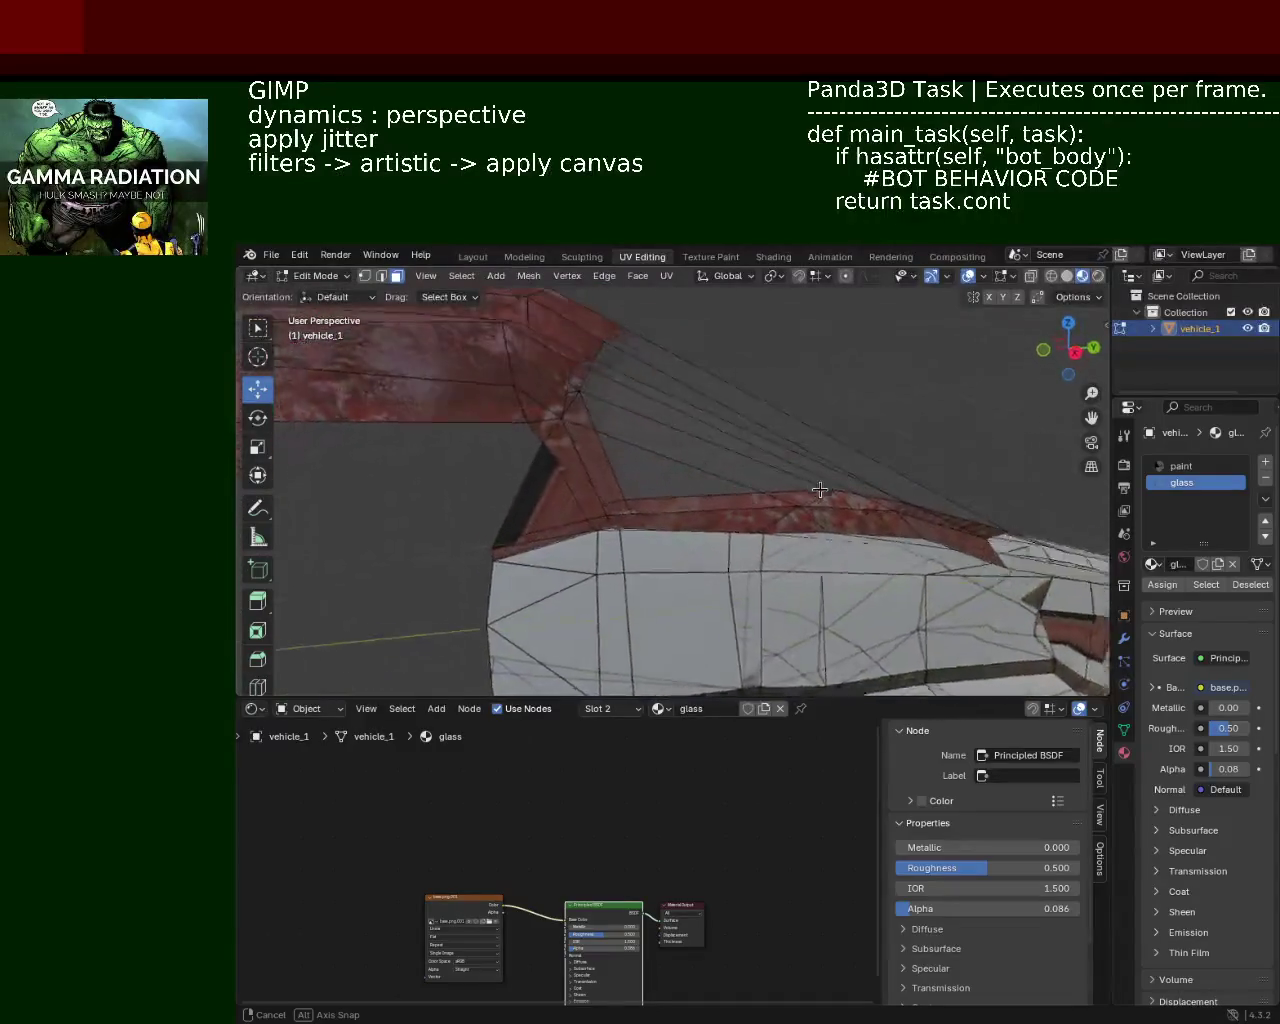
left_click_drag(820, 490, 729, 406)
left_click(364, 276)
left_click_drag(729, 486, 884, 562)
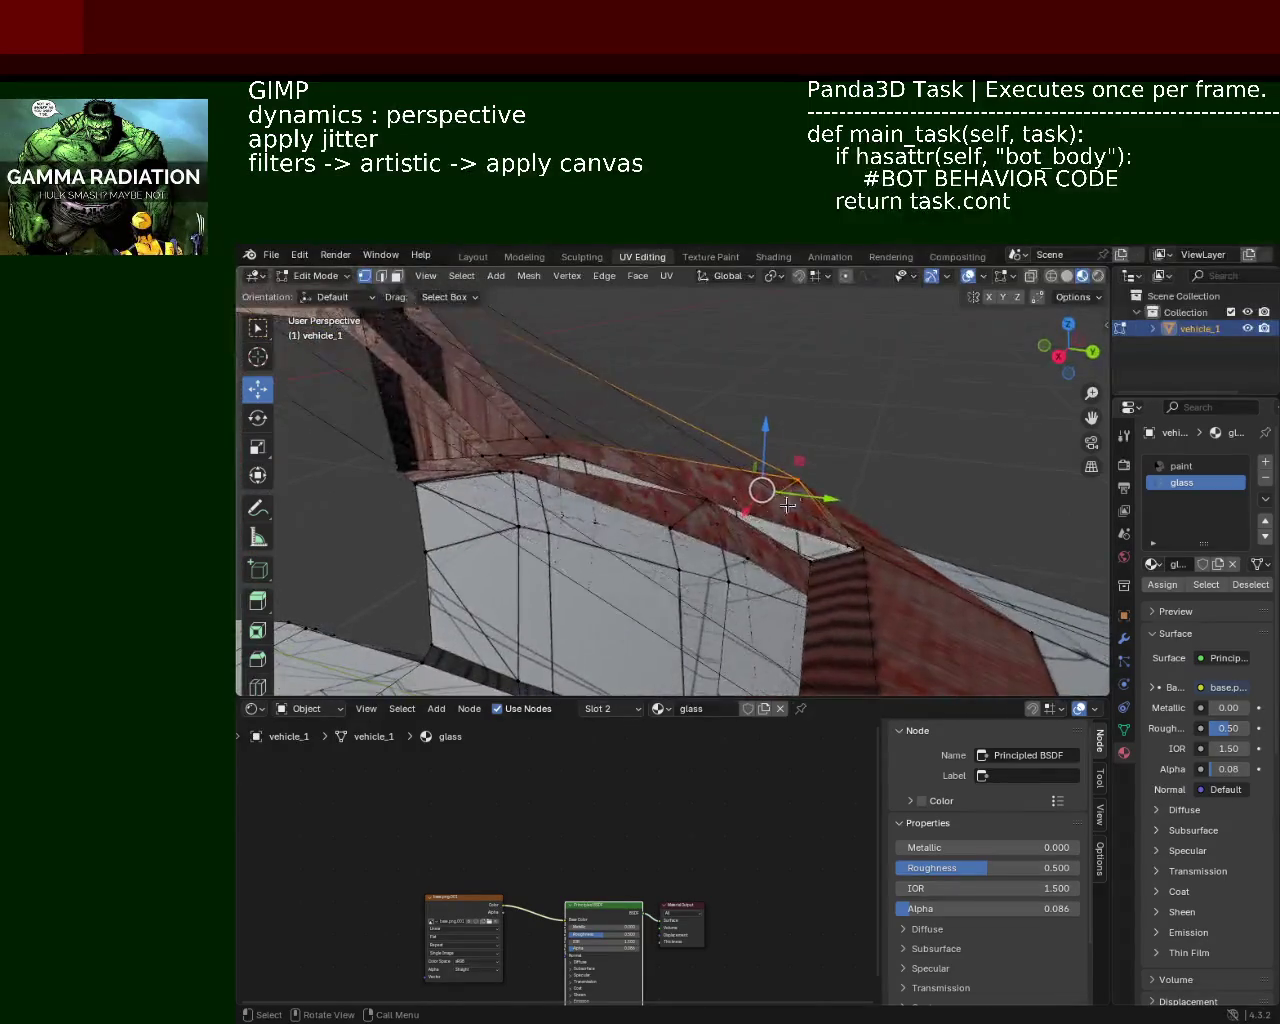
left_click_drag(884, 562, 765, 456)
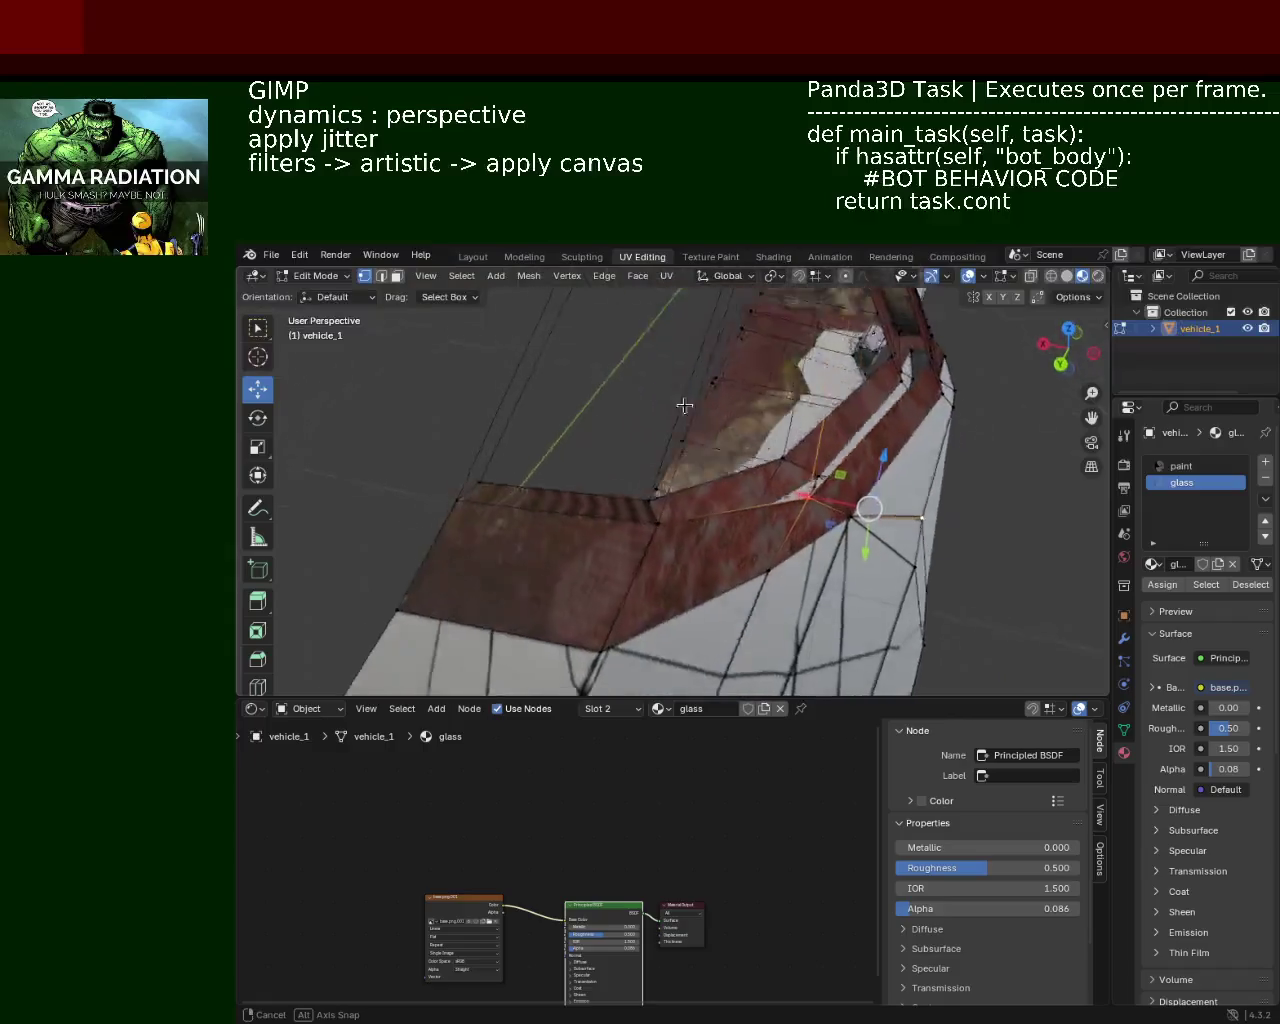
left_click_drag(765, 456, 766, 541)
left_click_drag(804, 486, 862, 547)
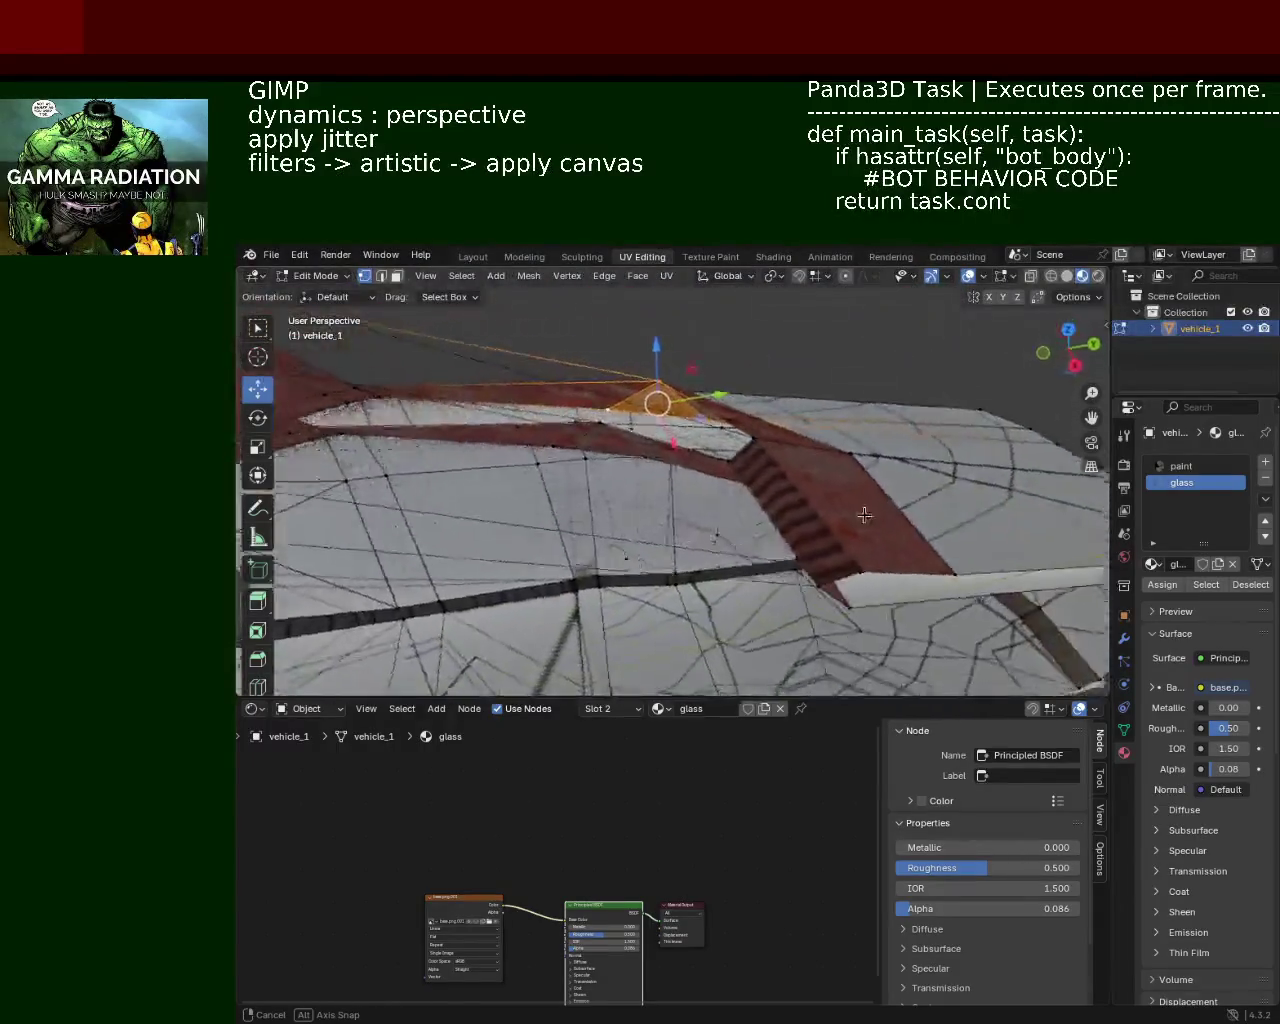
left_click_drag(770, 512, 775, 512)
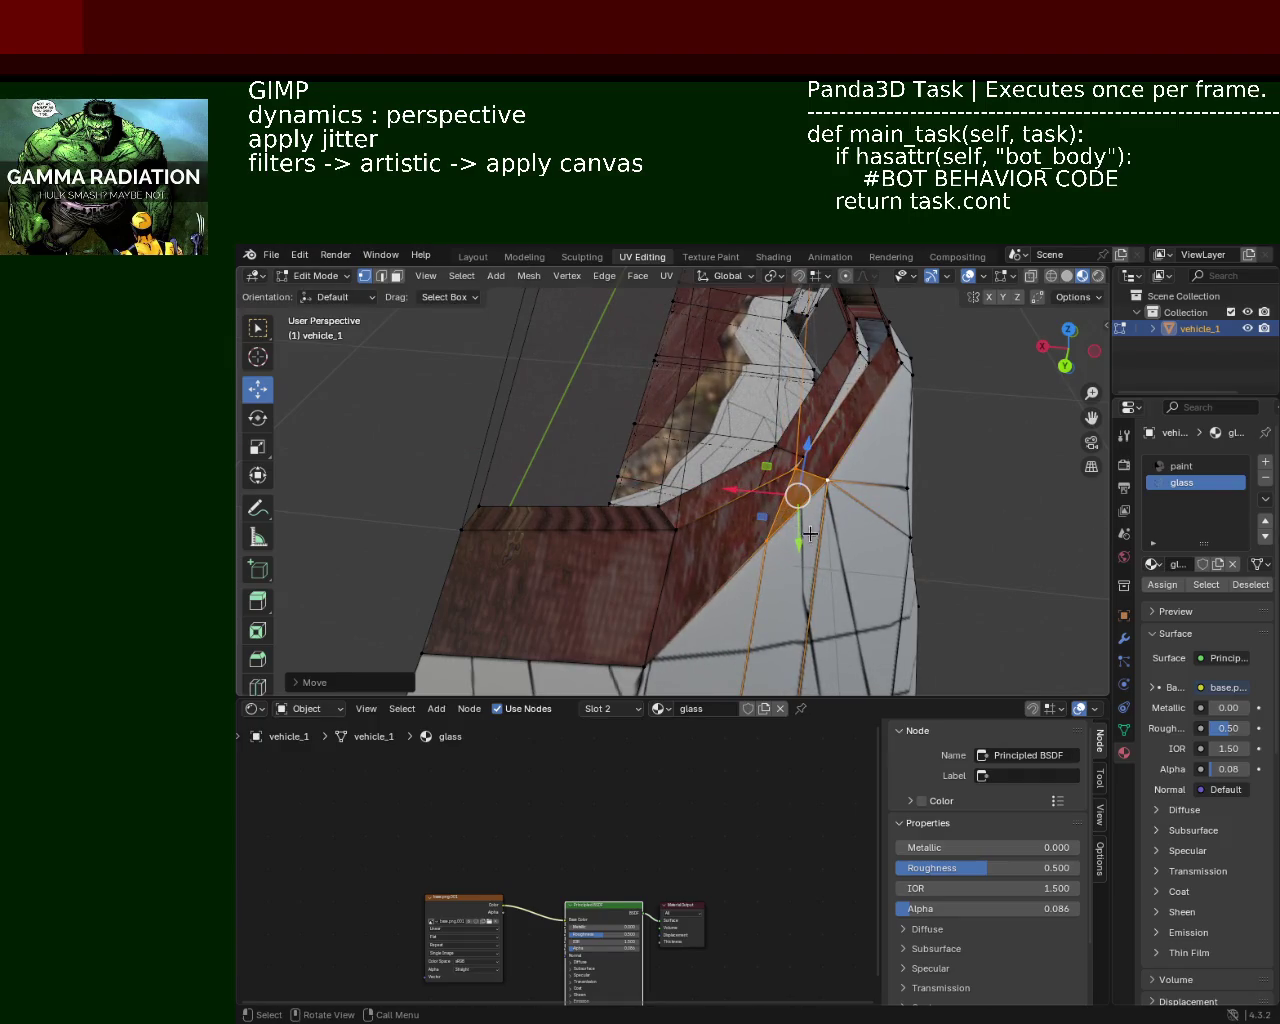
left_click_drag(766, 507, 666, 464)
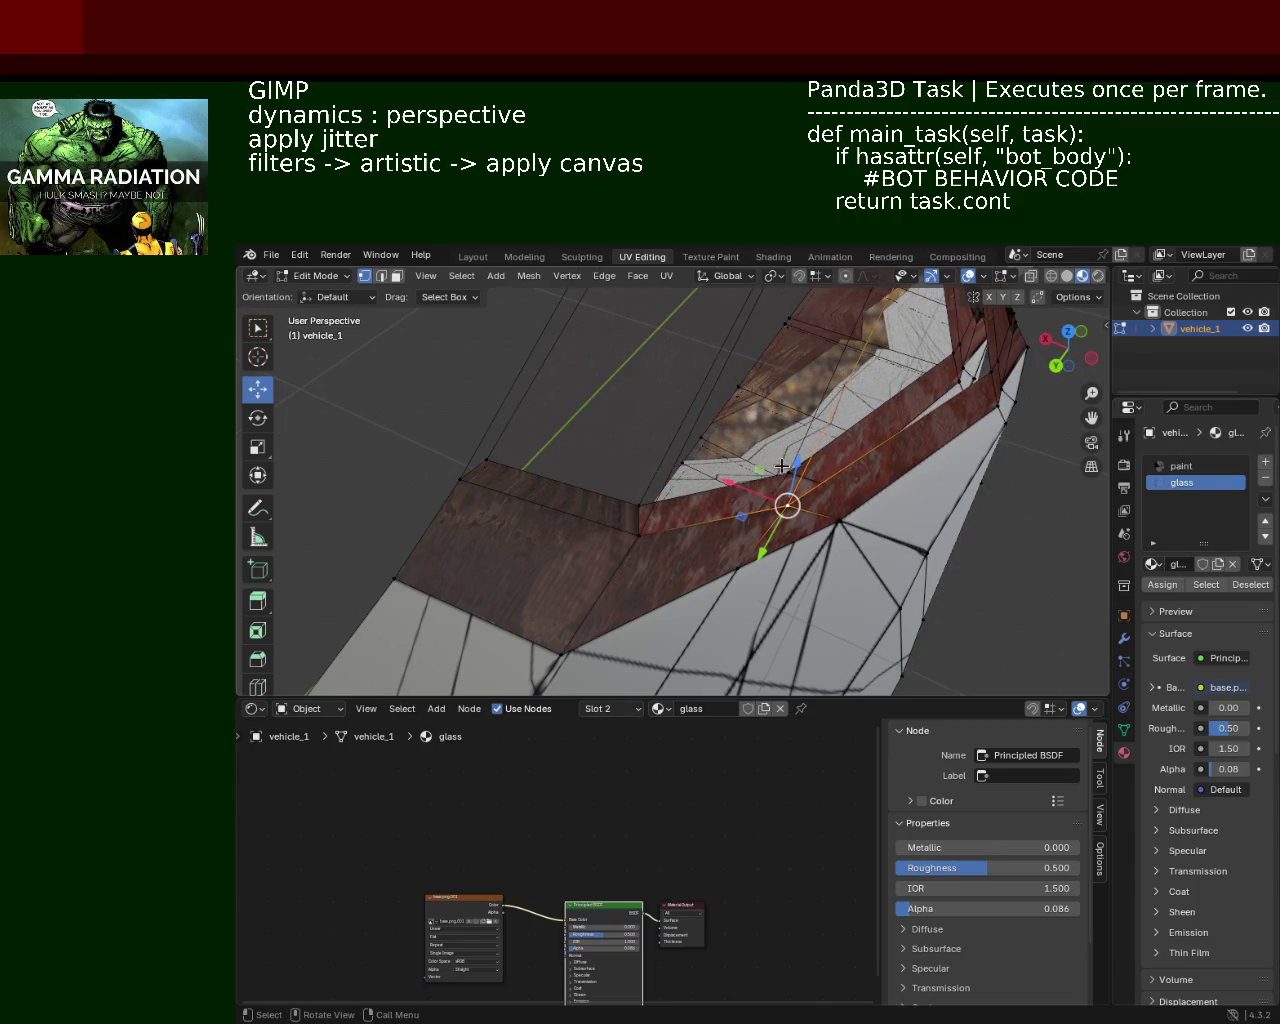
left_click_drag(790, 480, 539, 483)
left_click_drag(637, 480, 633, 508)
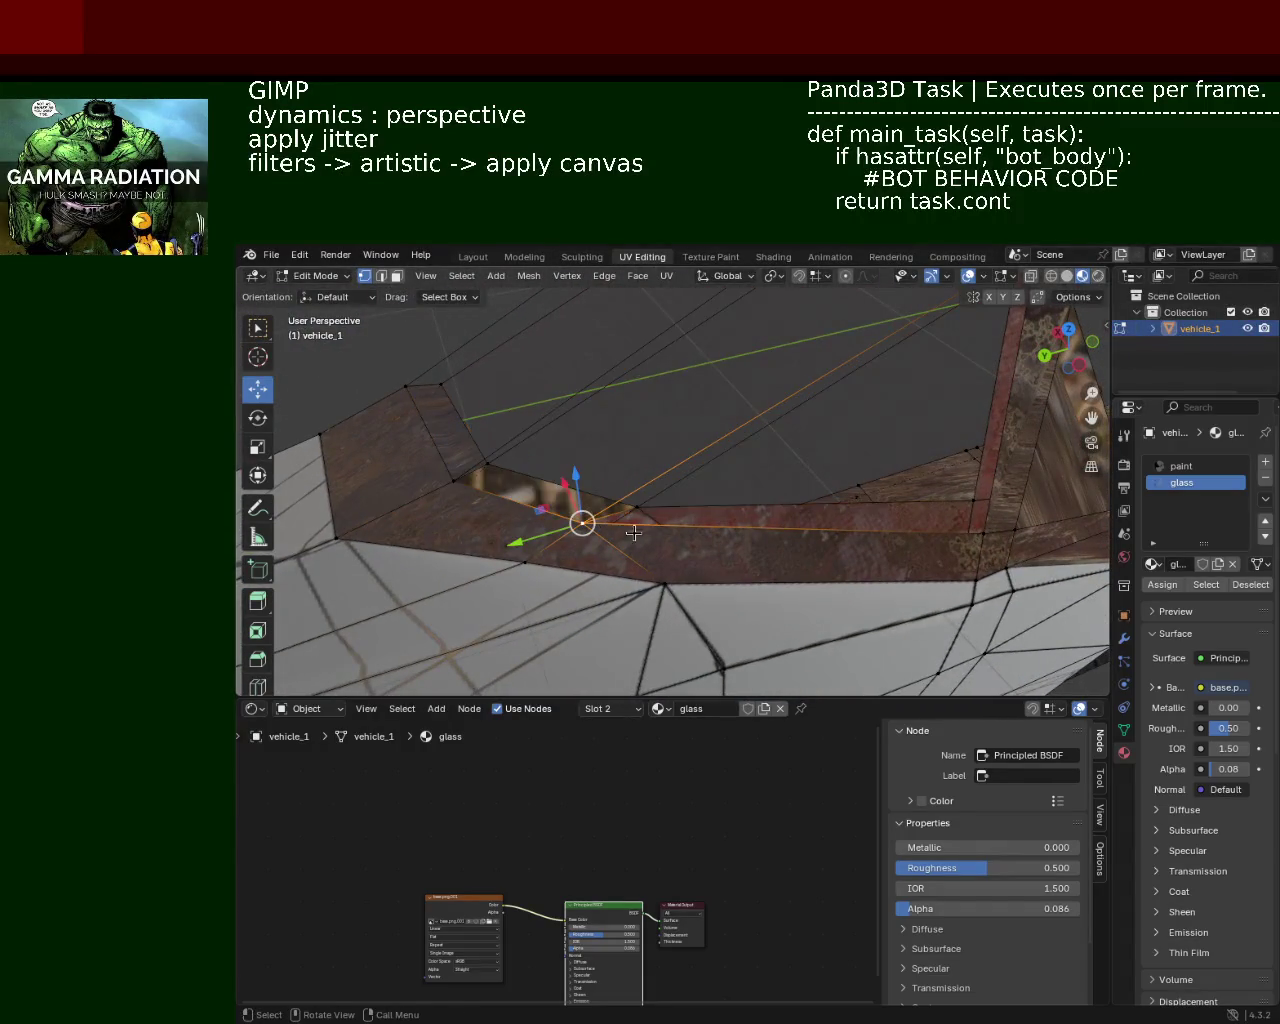
left_click_drag(762, 534, 837, 464)
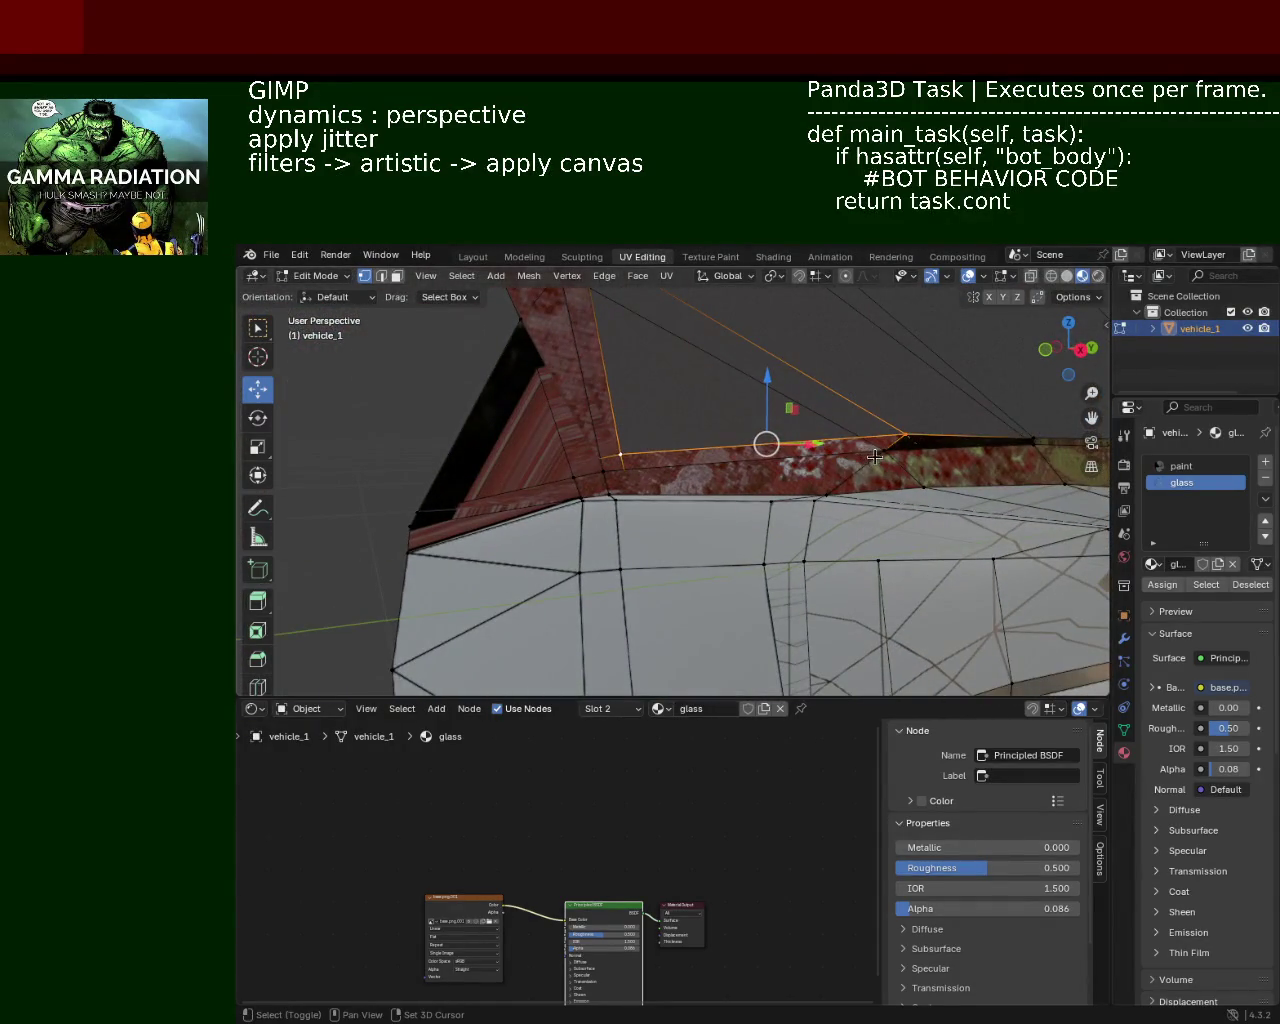
left_click_drag(708, 467, 773, 492)
left_click_drag(670, 461, 714, 486)
scroll("up", 3)
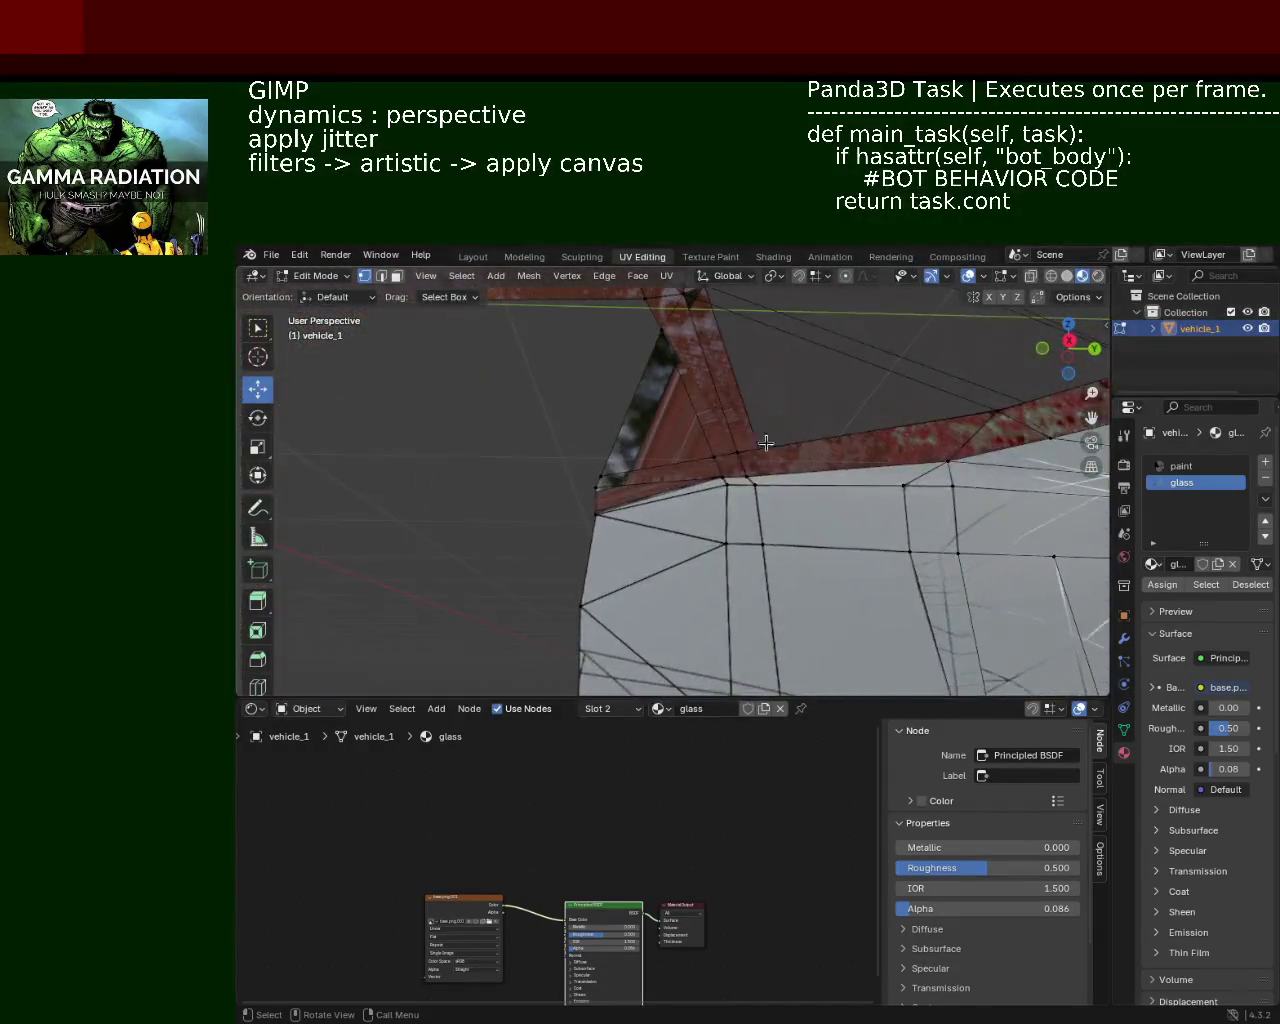
left_click_drag(810, 440, 685, 483)
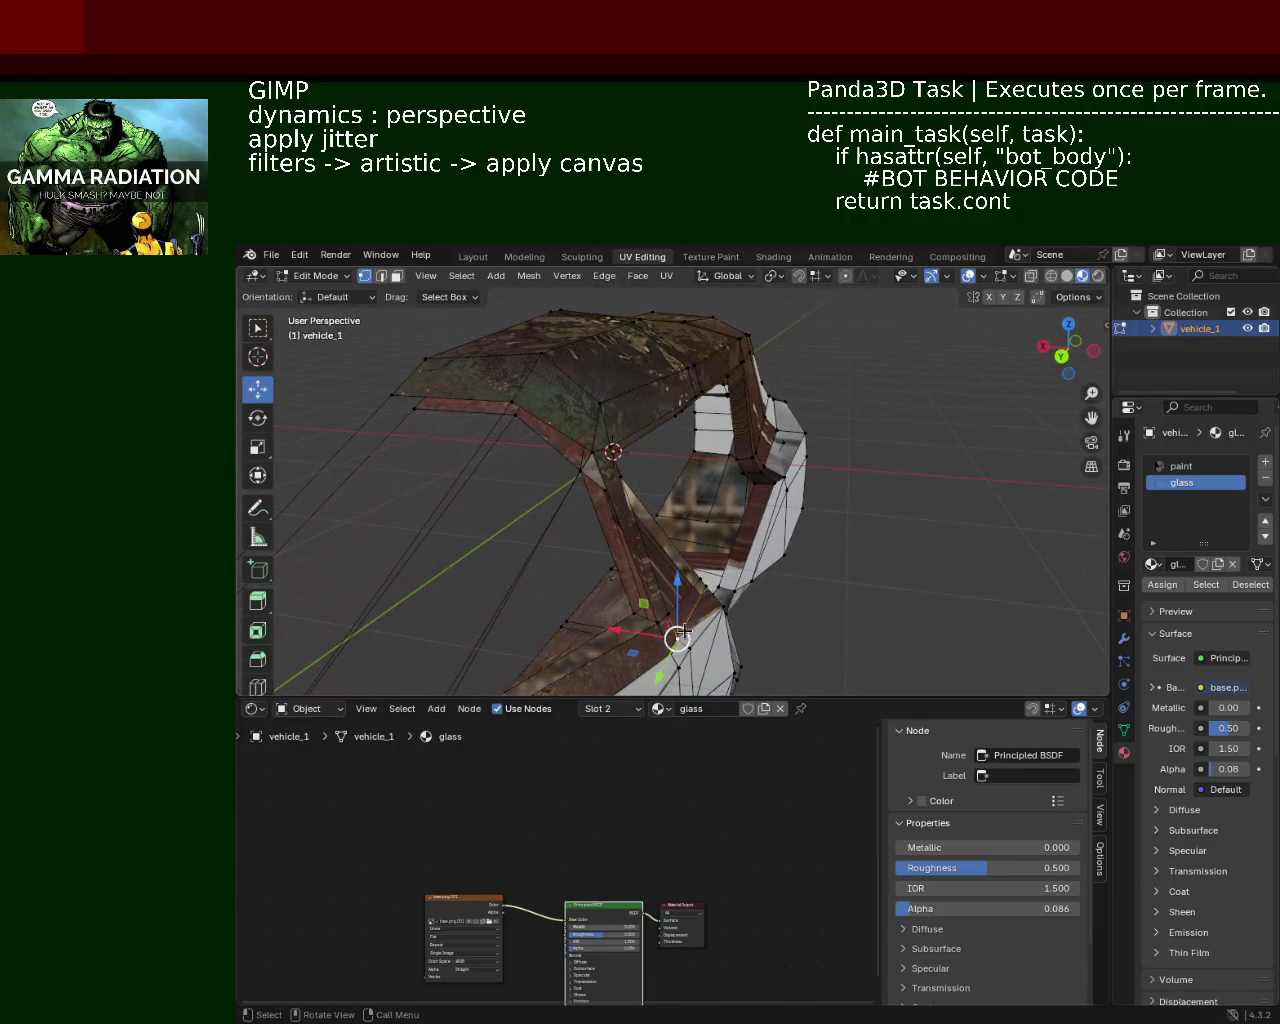
left_click_drag(686, 610, 673, 421)
scroll("up", 3)
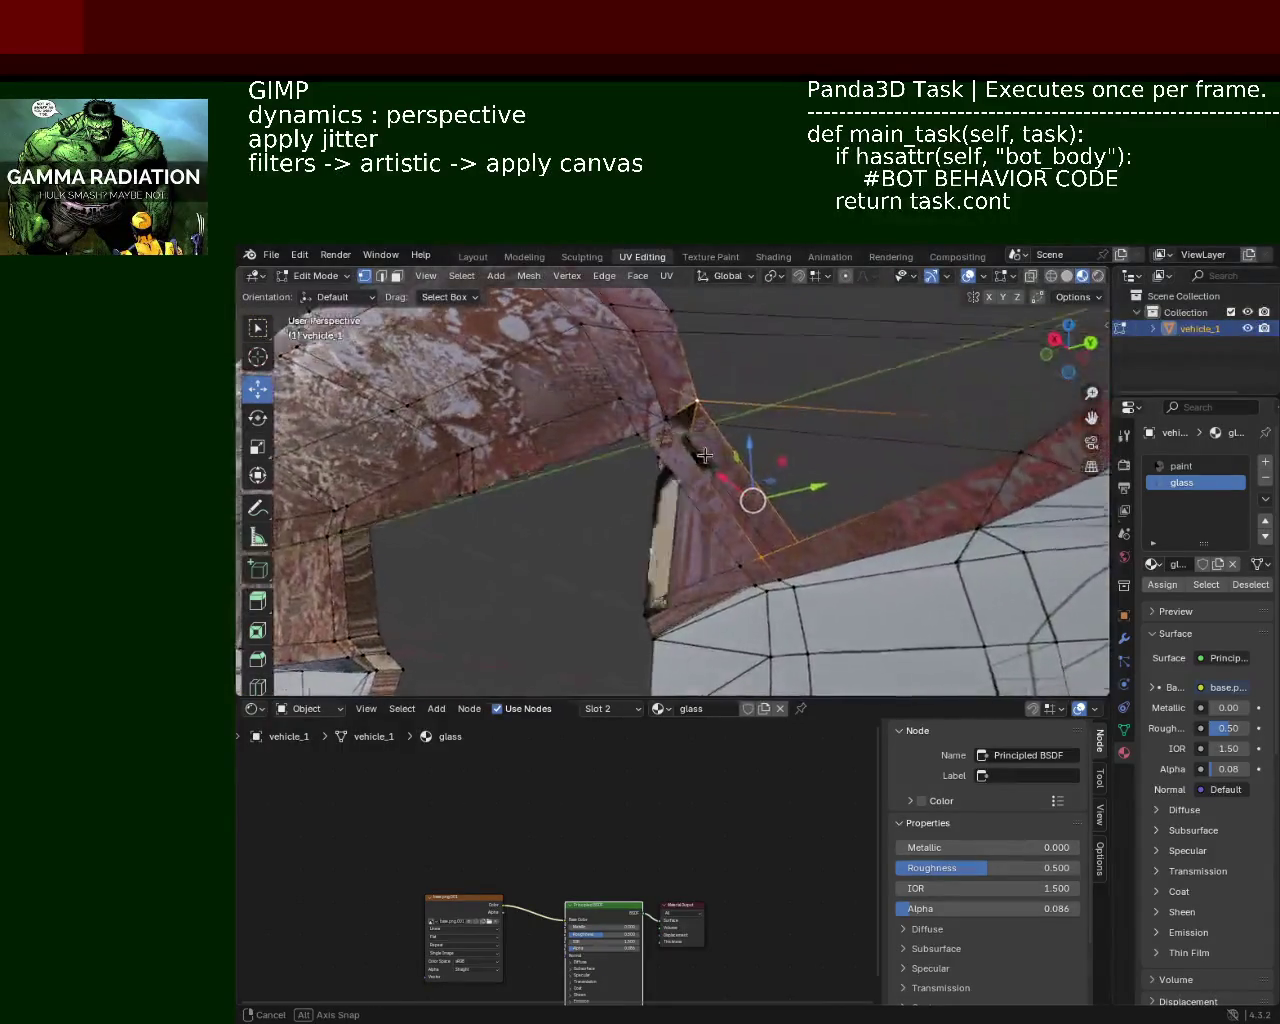
left_click_drag(684, 500, 725, 437)
left_click_drag(796, 467, 778, 510)
left_click_drag(780, 441, 633, 540)
left_click_drag(709, 558, 826, 531)
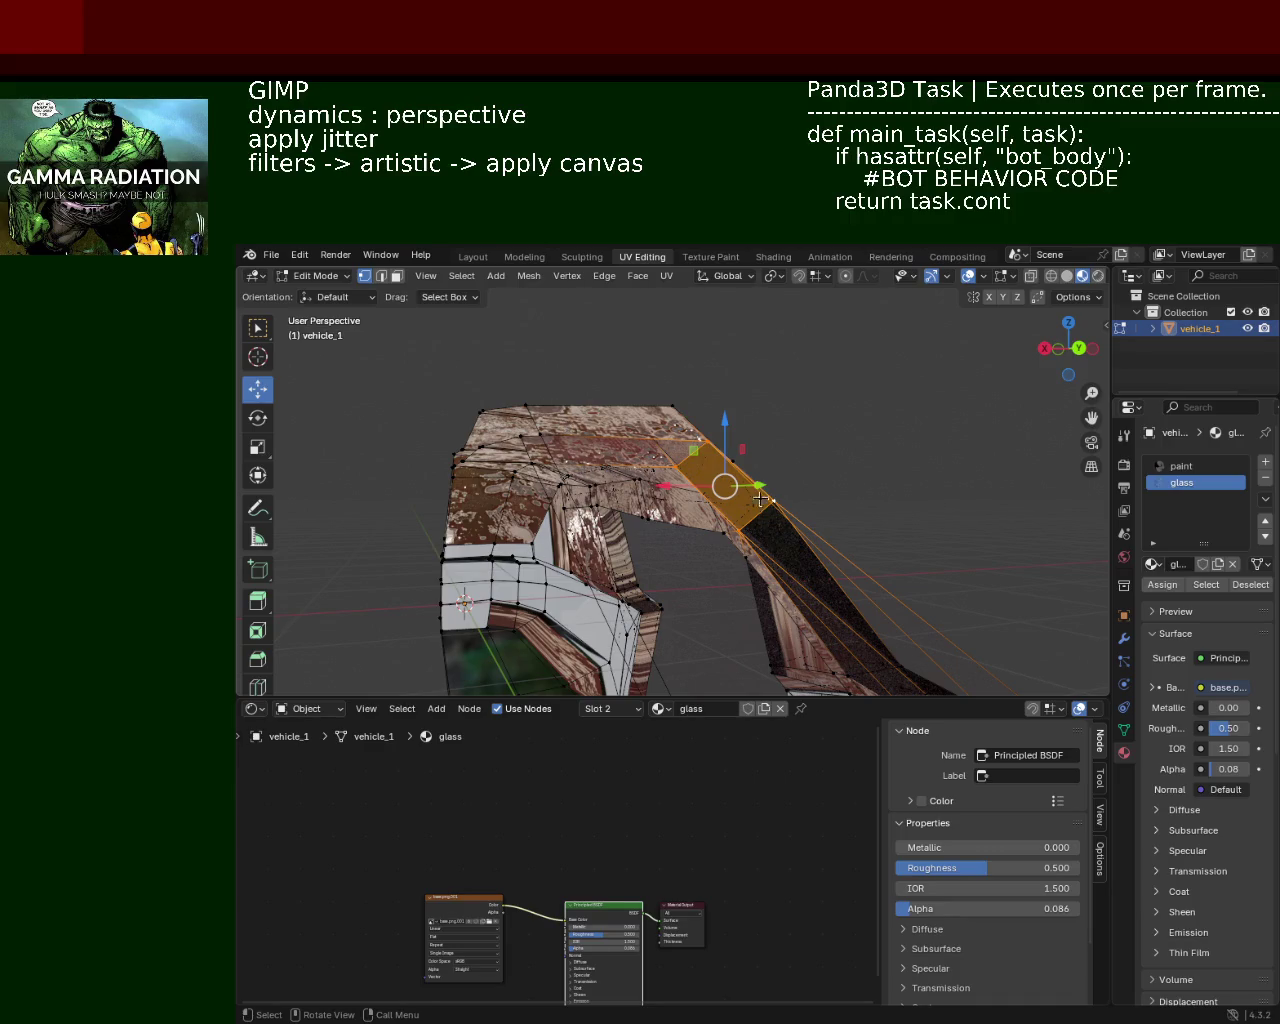
left_click_drag(760, 498, 719, 487)
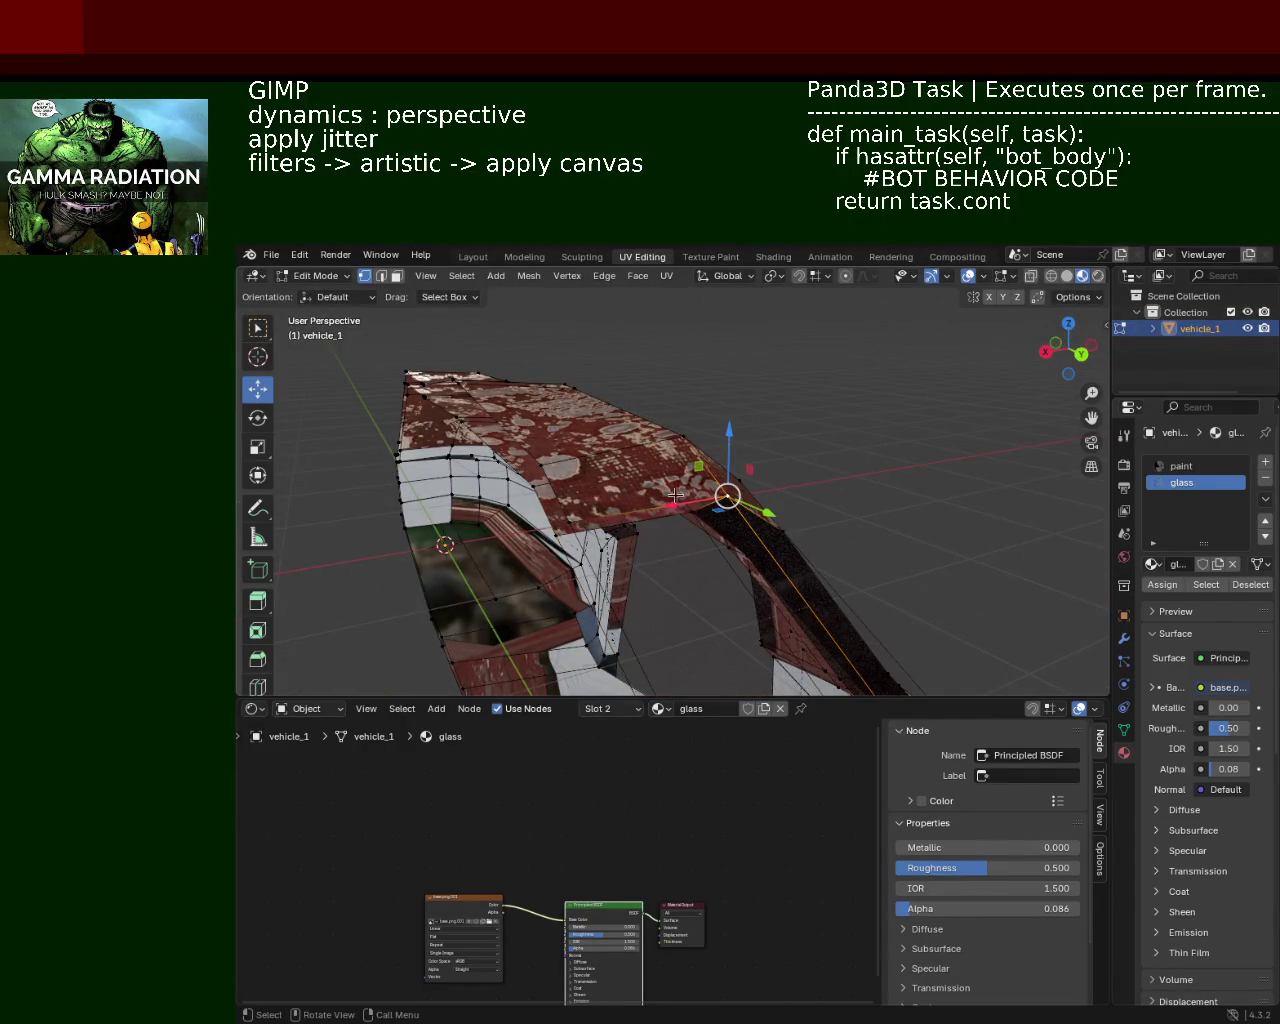
scroll("up", 3)
left_click_drag(567, 516, 713, 365)
left_click_drag(757, 452, 696, 476)
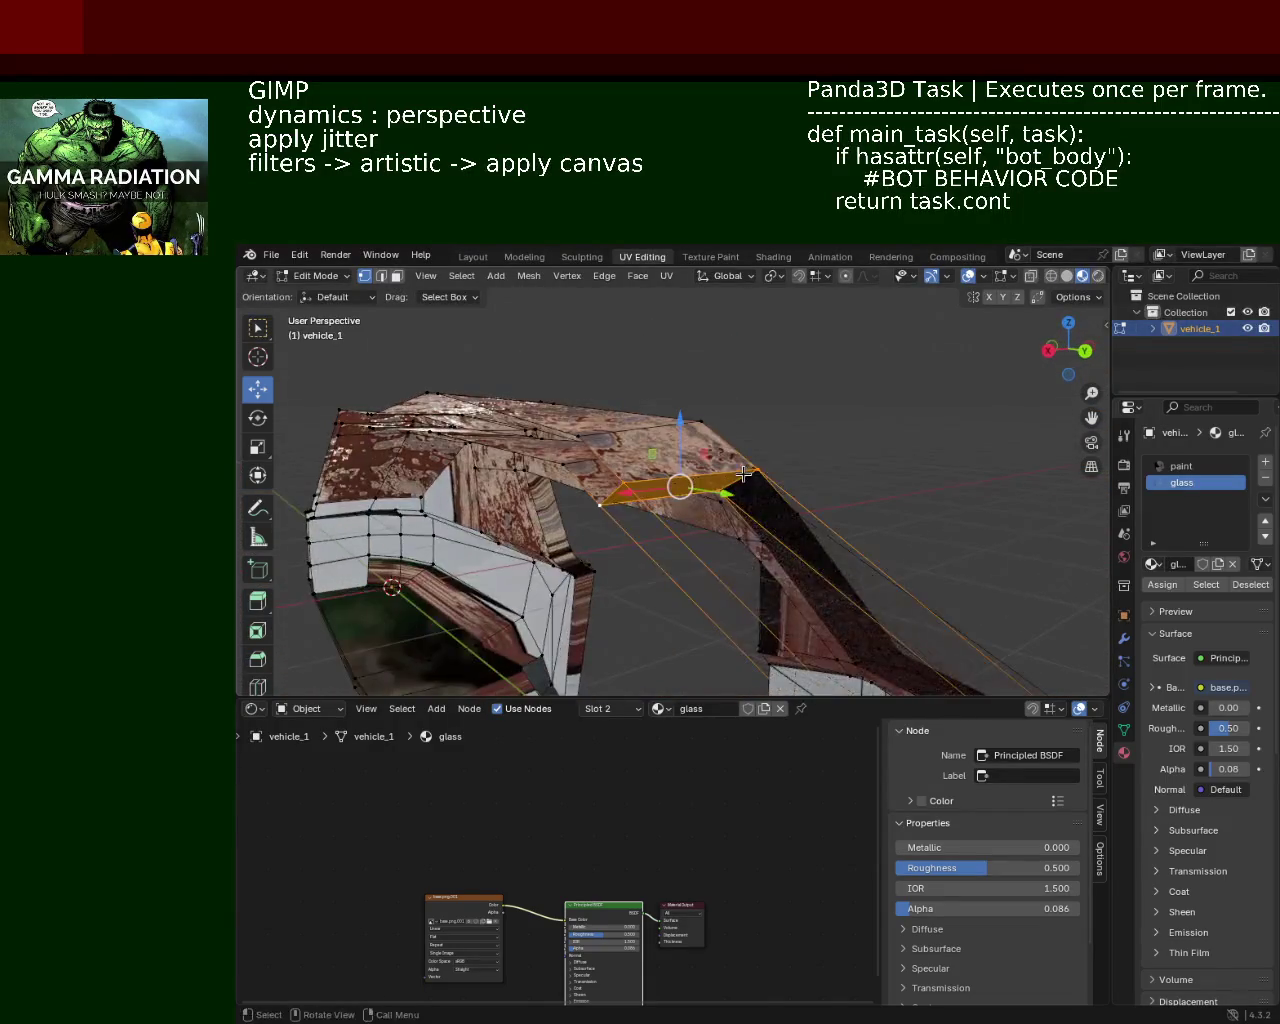
left_click_drag(753, 457, 786, 564)
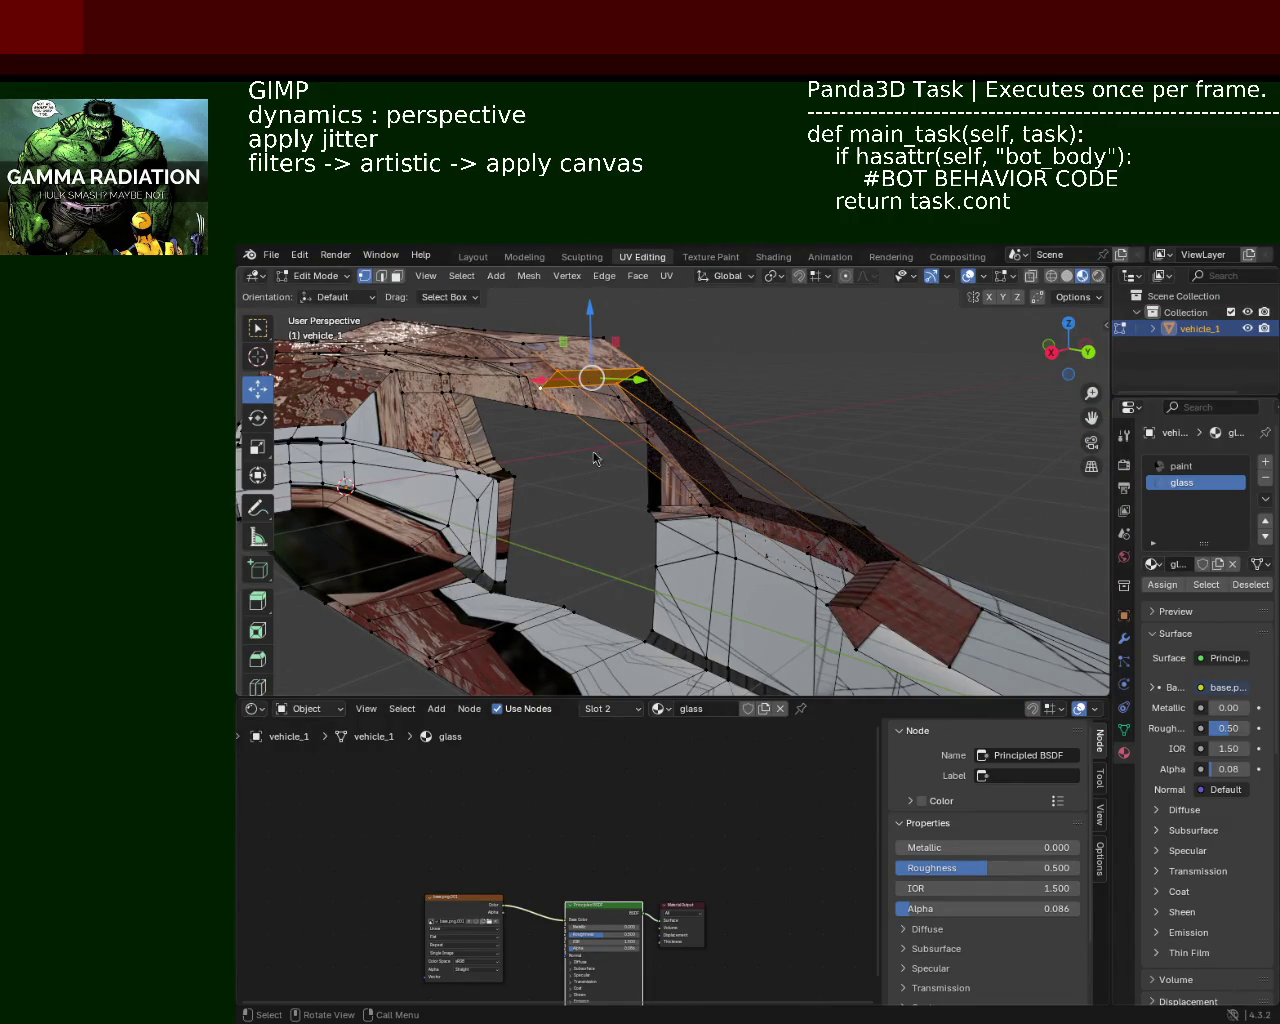
scroll("up", 3)
left_click_drag(594, 458, 771, 451)
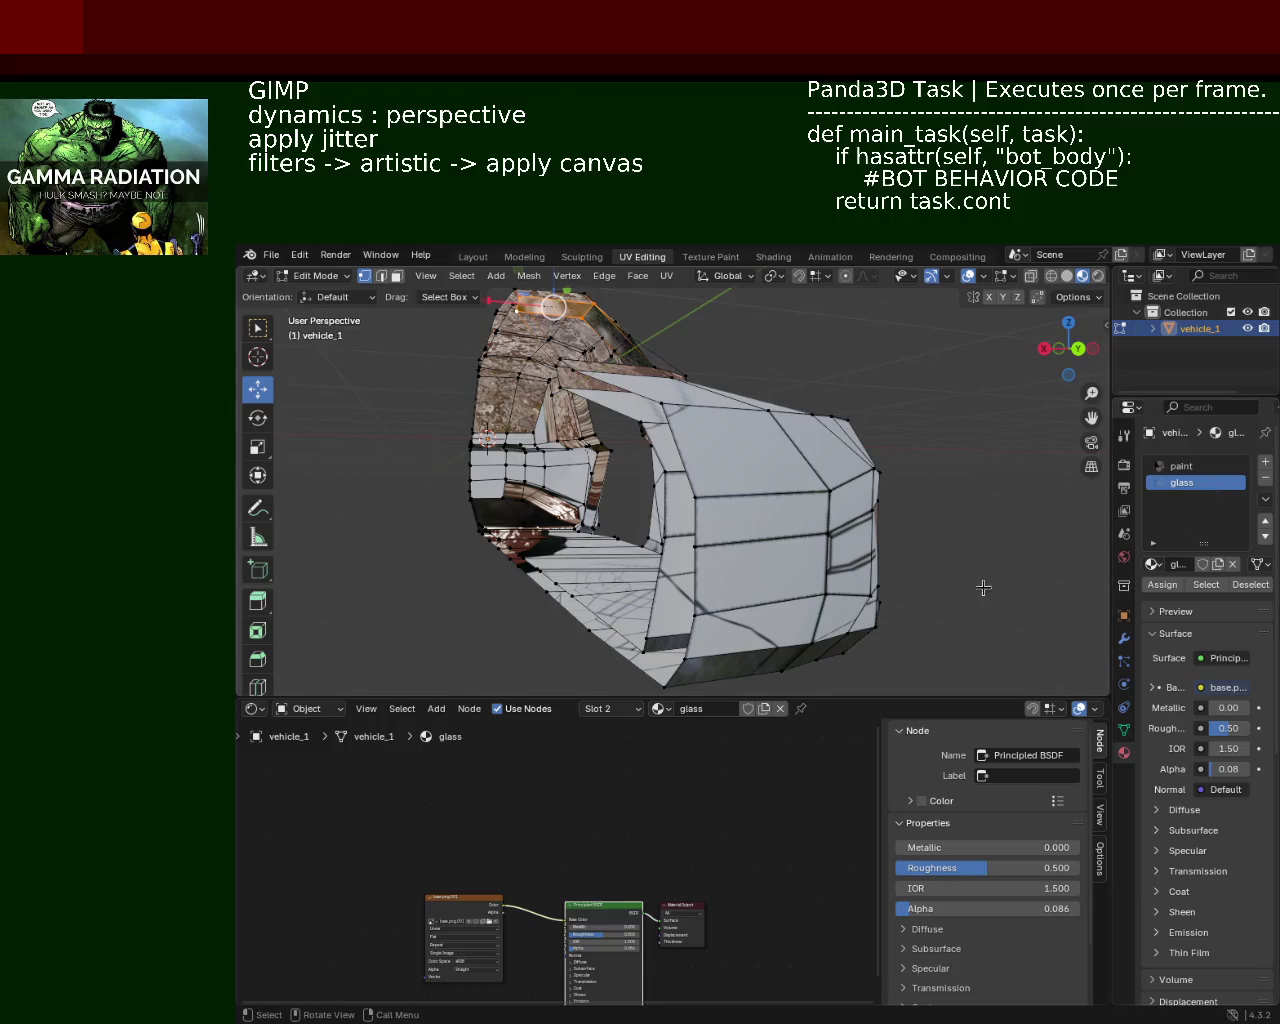
left_click(1066, 276)
left_click_drag(600, 451, 698, 405)
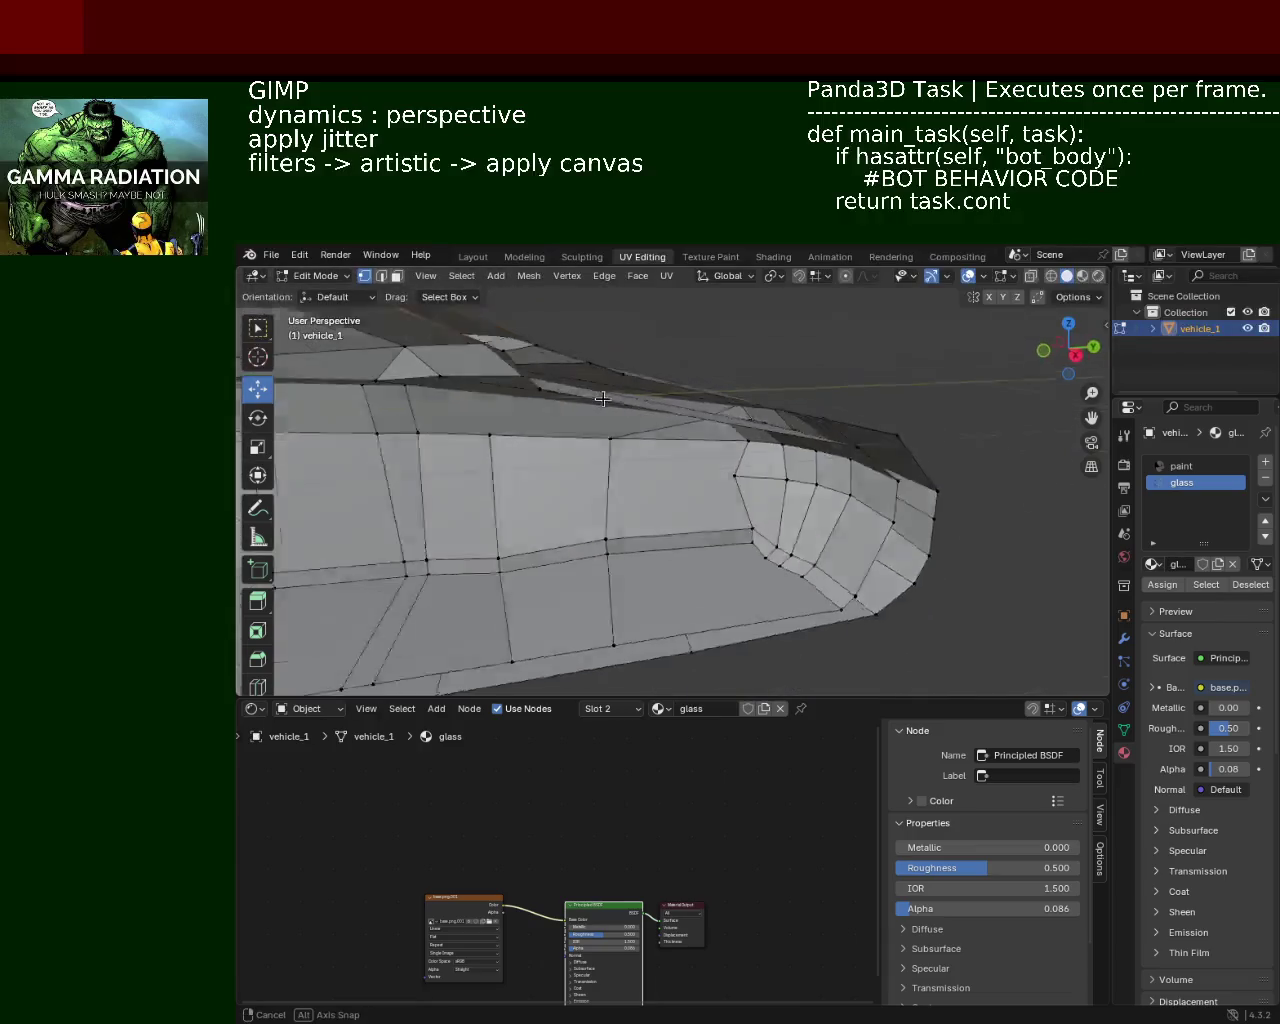
left_click(1082, 276)
left_click_drag(660, 480, 690, 522)
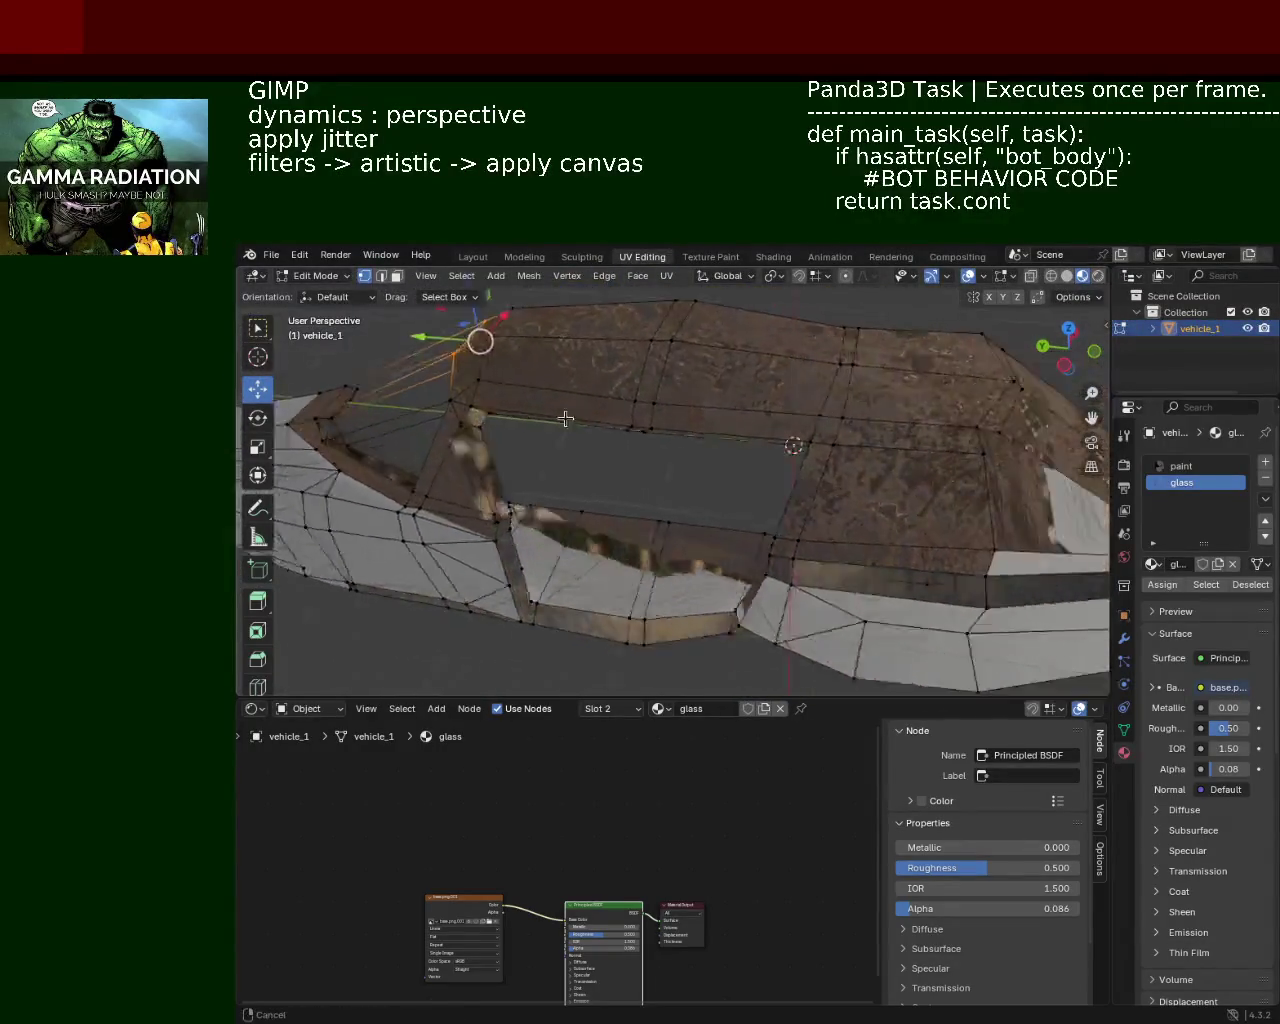
left_click_drag(690, 522, 792, 427)
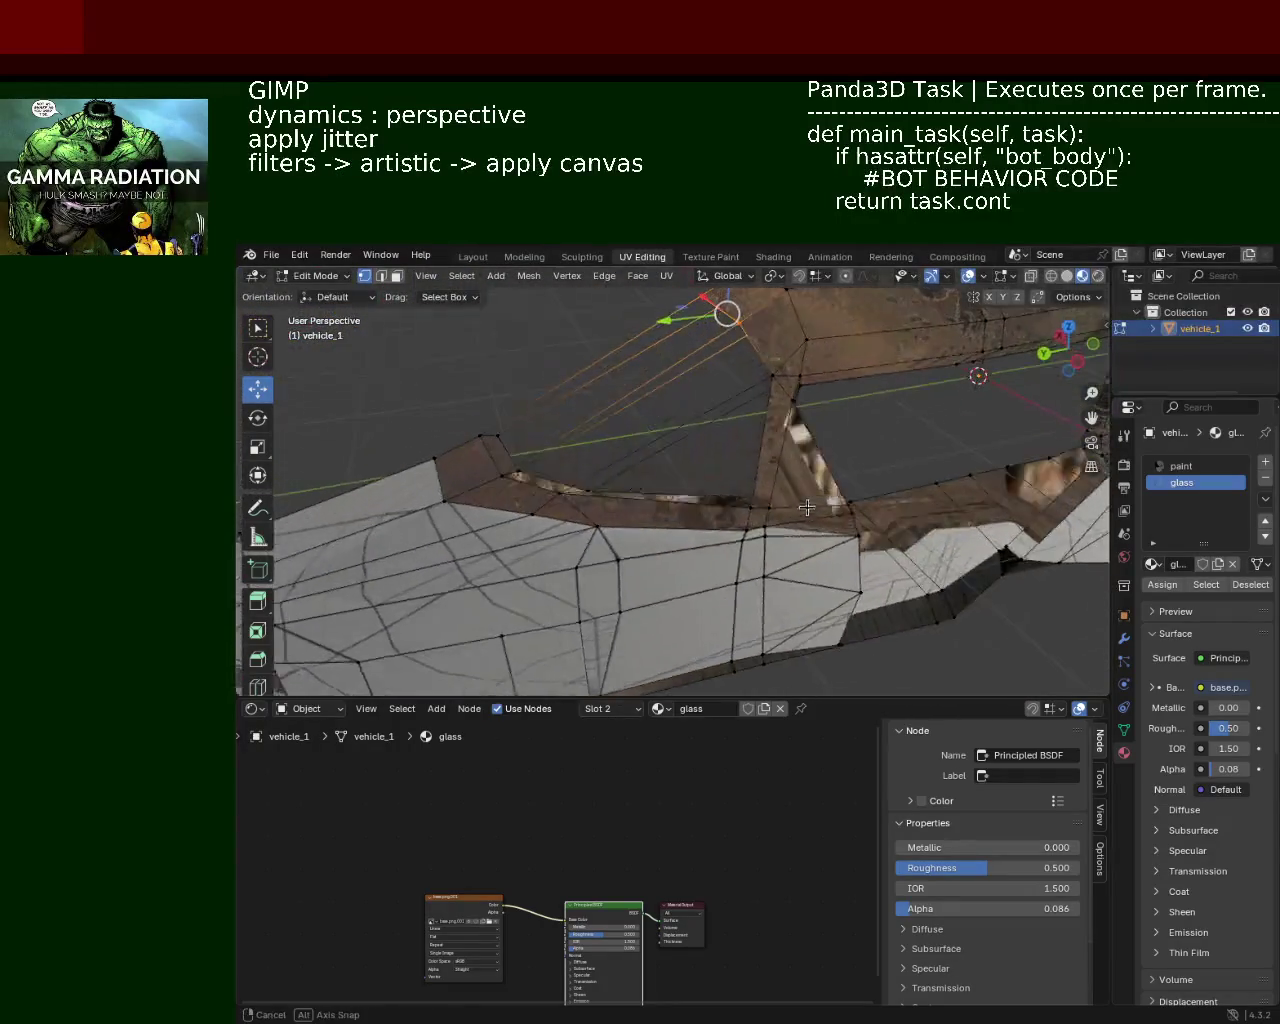
left_click_drag(792, 427, 870, 484)
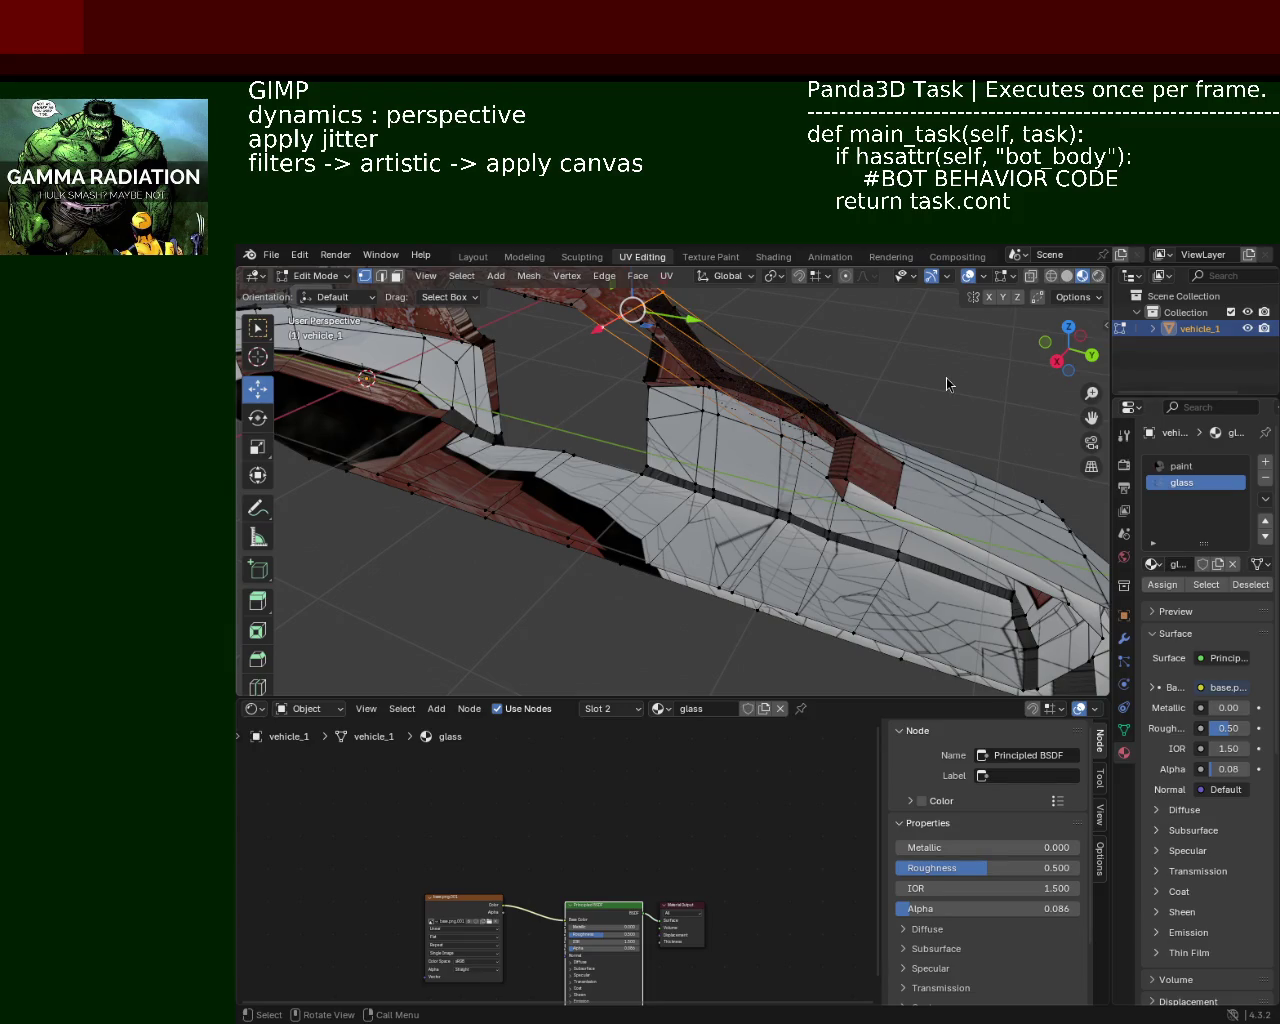
left_click_drag(630, 401, 600, 440)
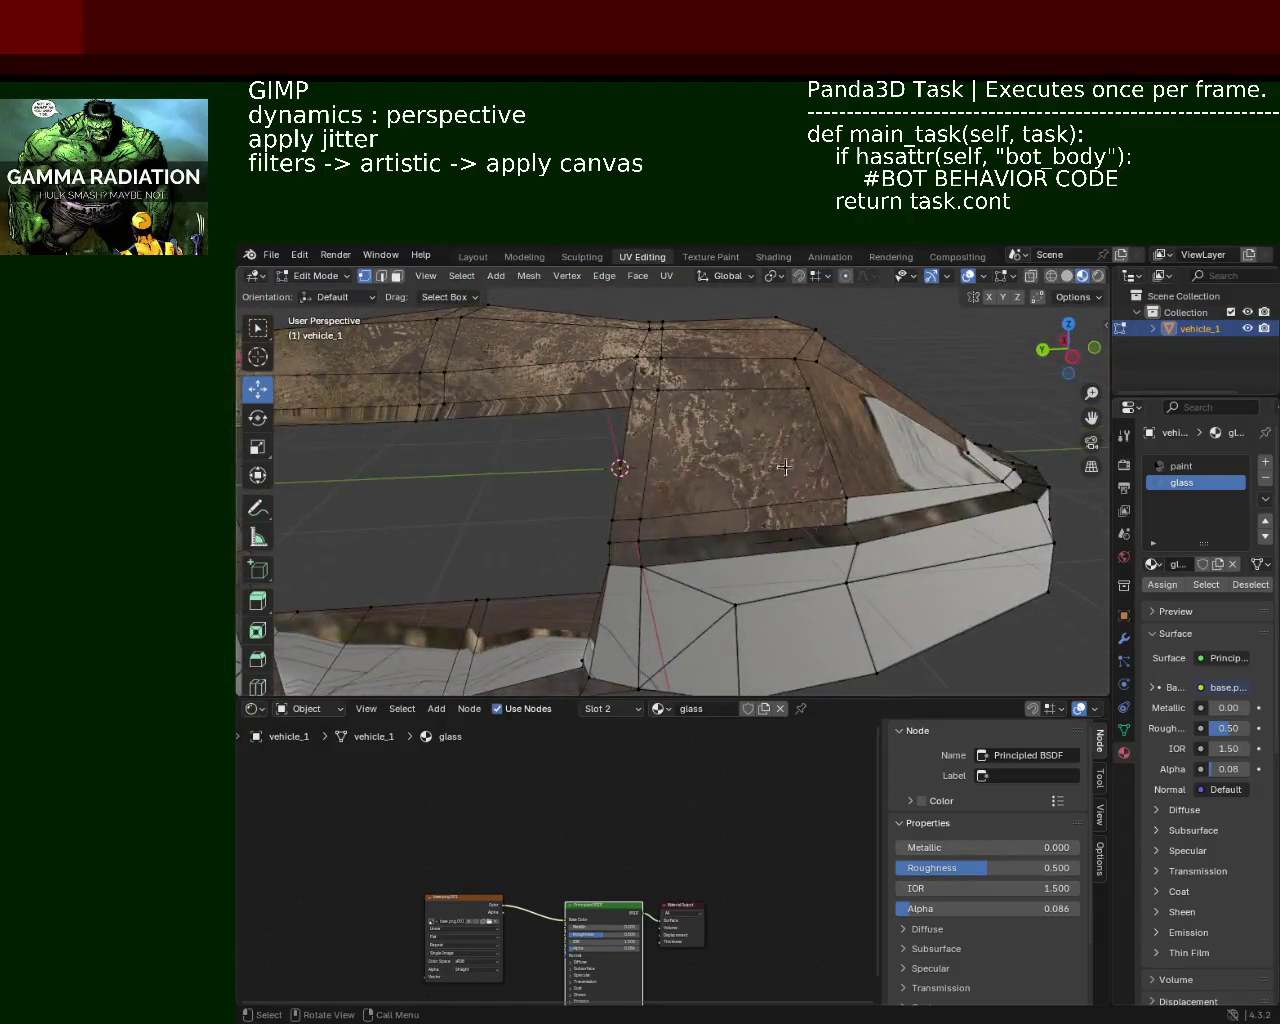
Step: Zoom in, click the window frame, then select the side window's glass face
scroll("up", 3)
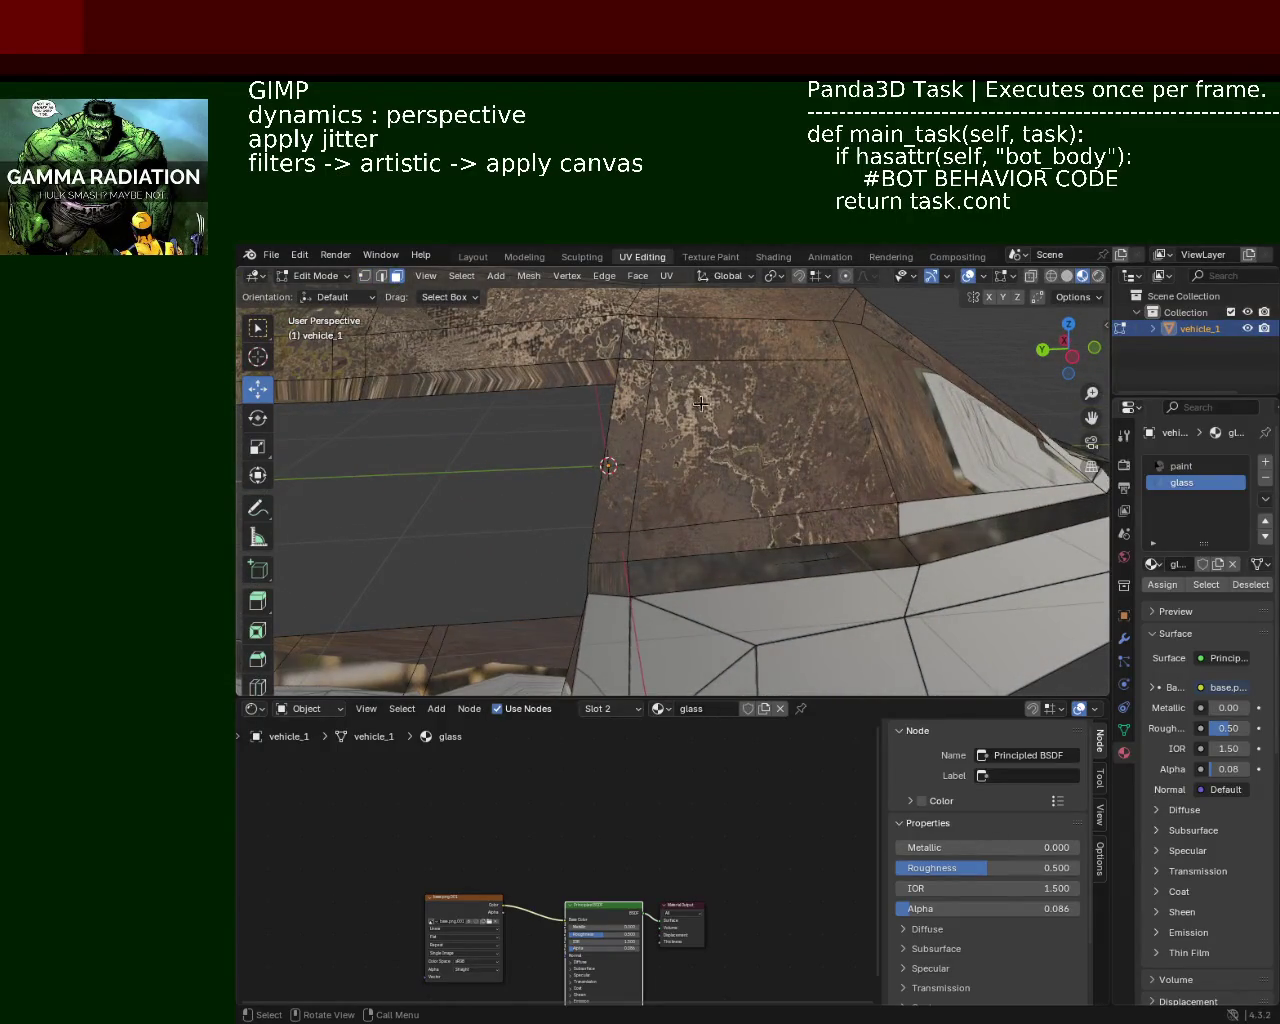
left_click(701, 403)
left_click_drag(701, 403, 796, 527)
left_click(851, 447)
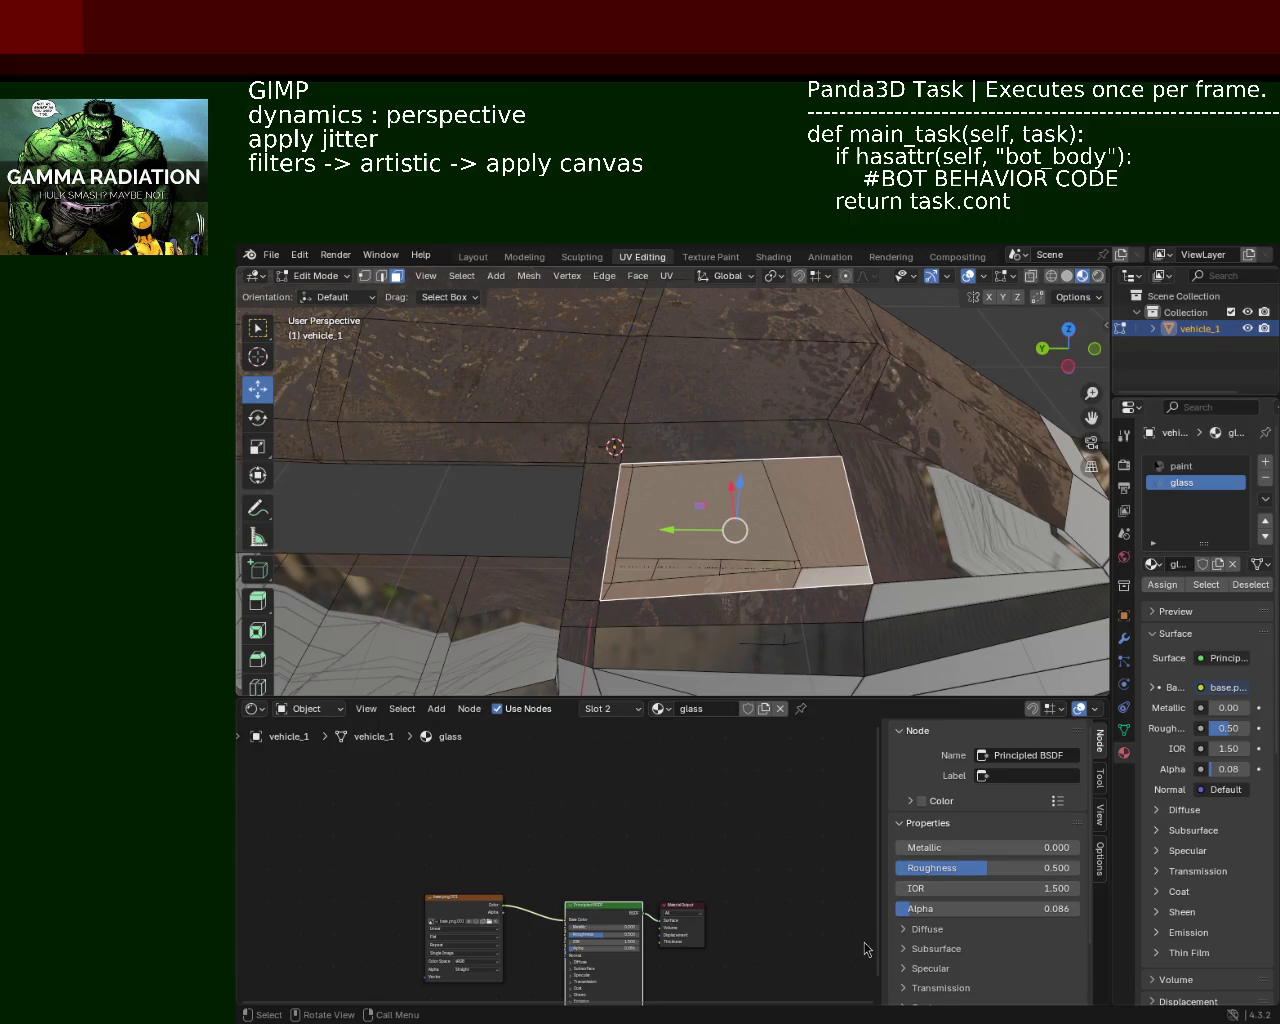
Step: Select a painted frame face, zoom to the window frame and switch to vertex select
left_click_drag(667, 541, 737, 508)
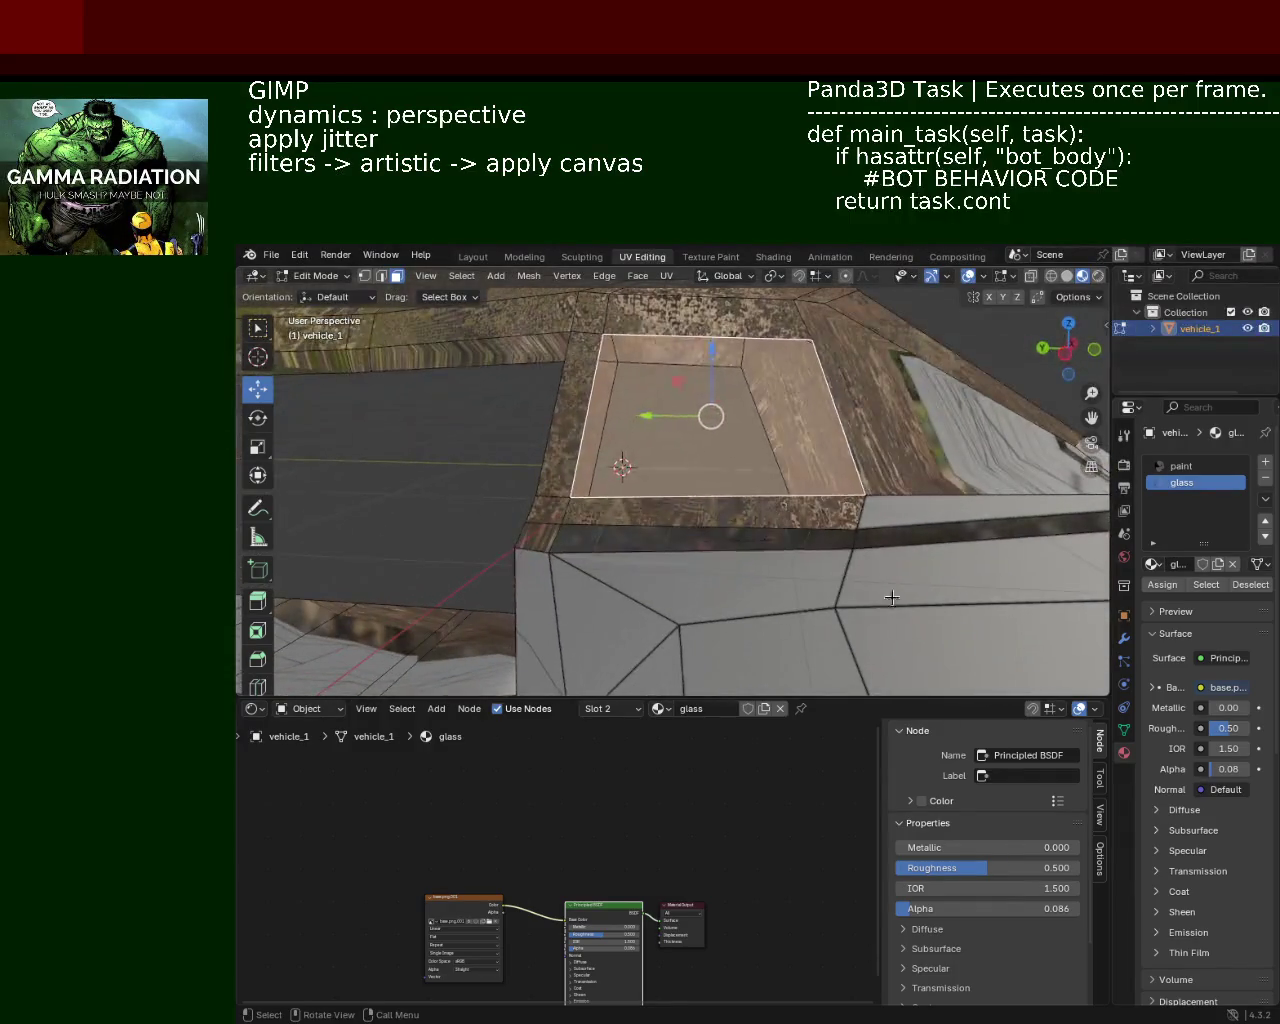
left_click(930, 545)
left_click_drag(930, 545, 479, 312)
scroll("up", 3)
scroll("up", 3)
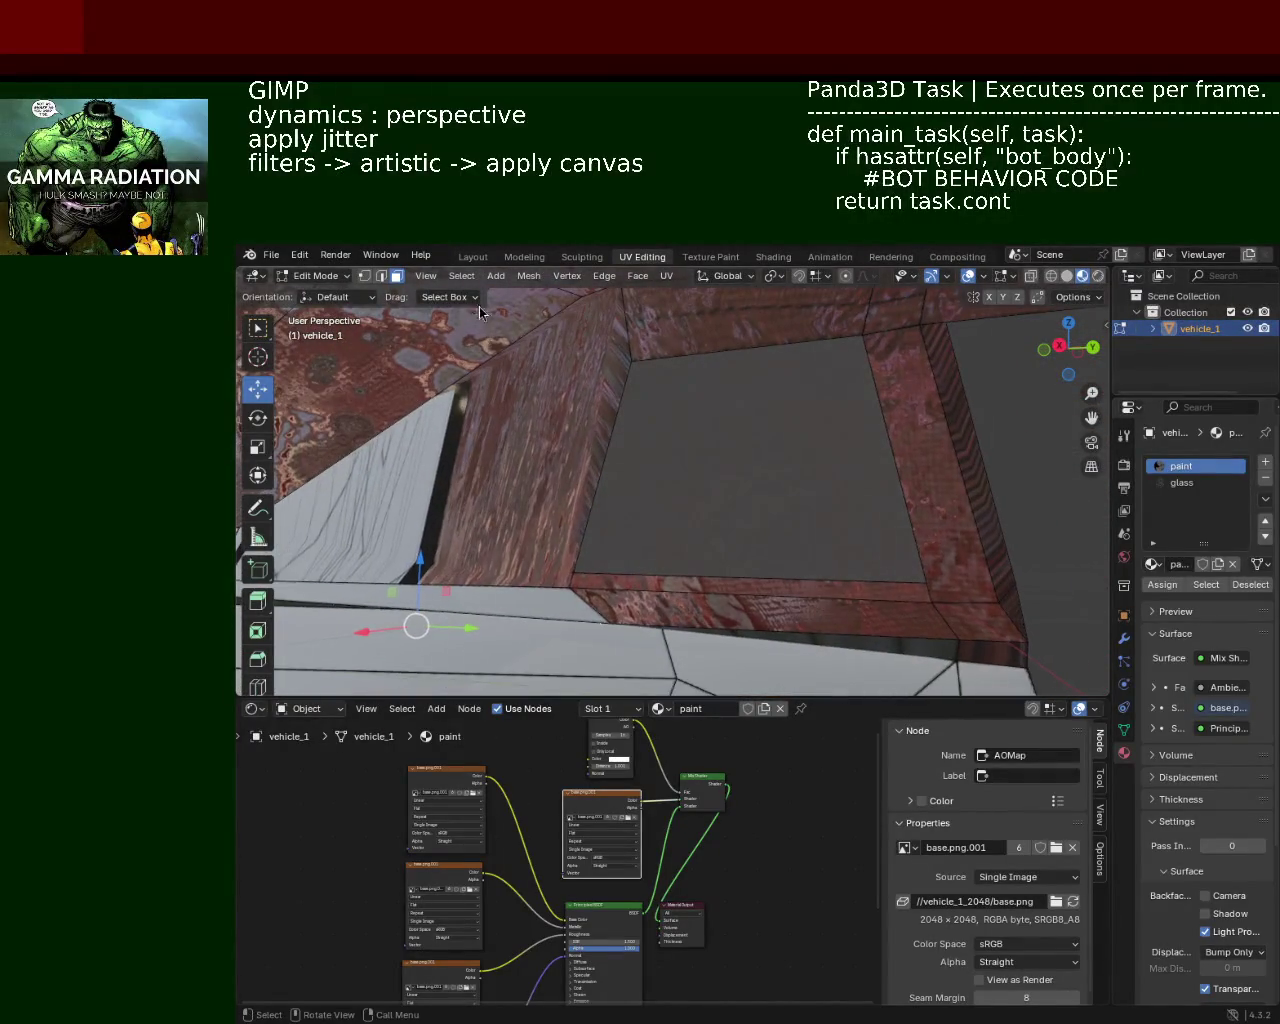
left_click(370, 277)
left_click_drag(622, 586, 666, 592)
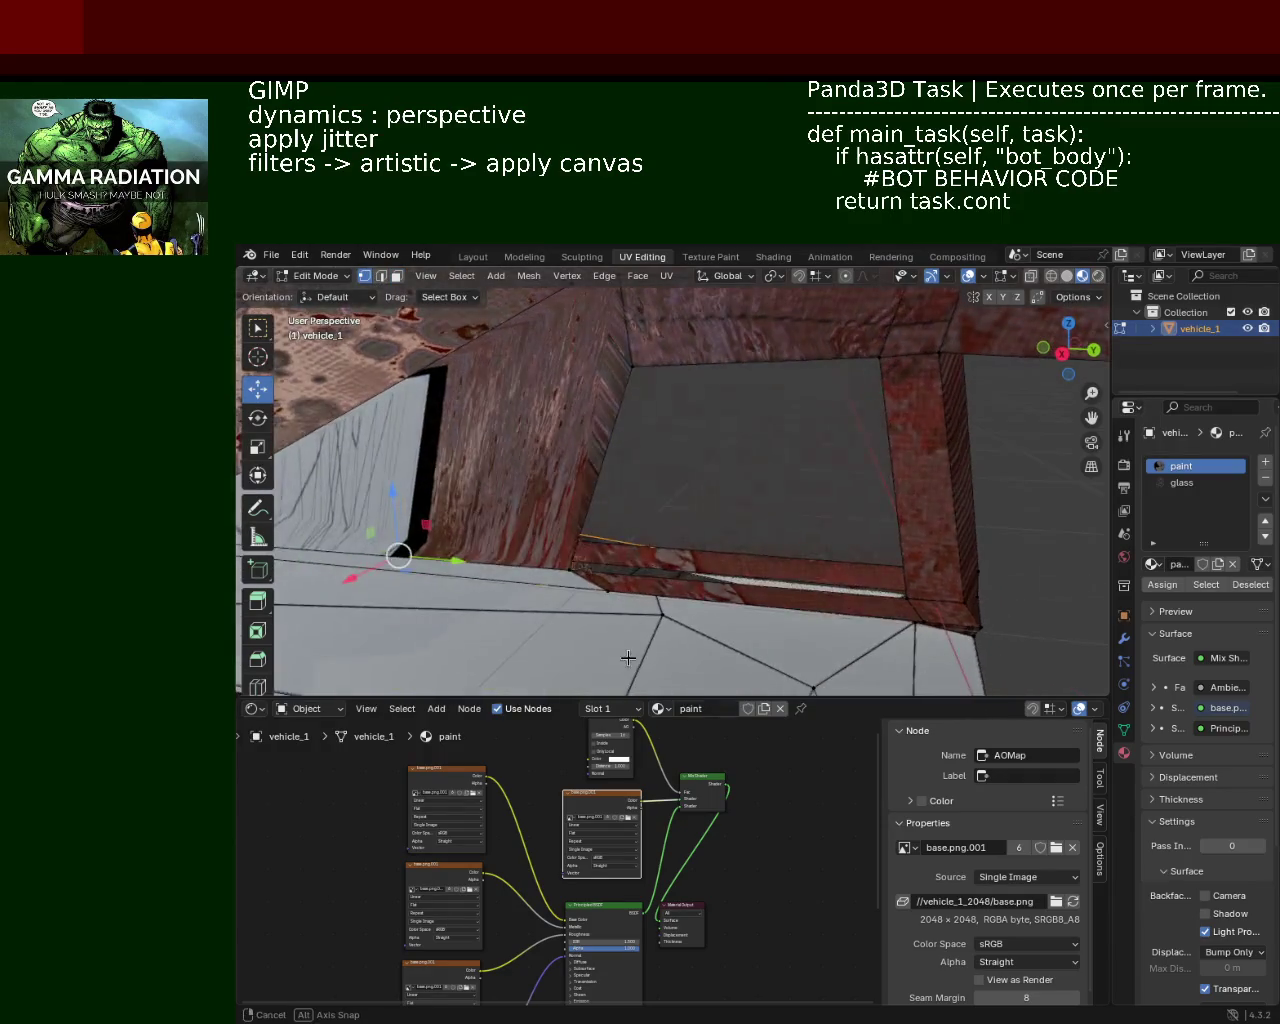
Step: Select the frame's bottom vertices and move them along Y
left_click(559, 569)
left_click(884, 571)
left_click_drag(884, 571, 469, 522)
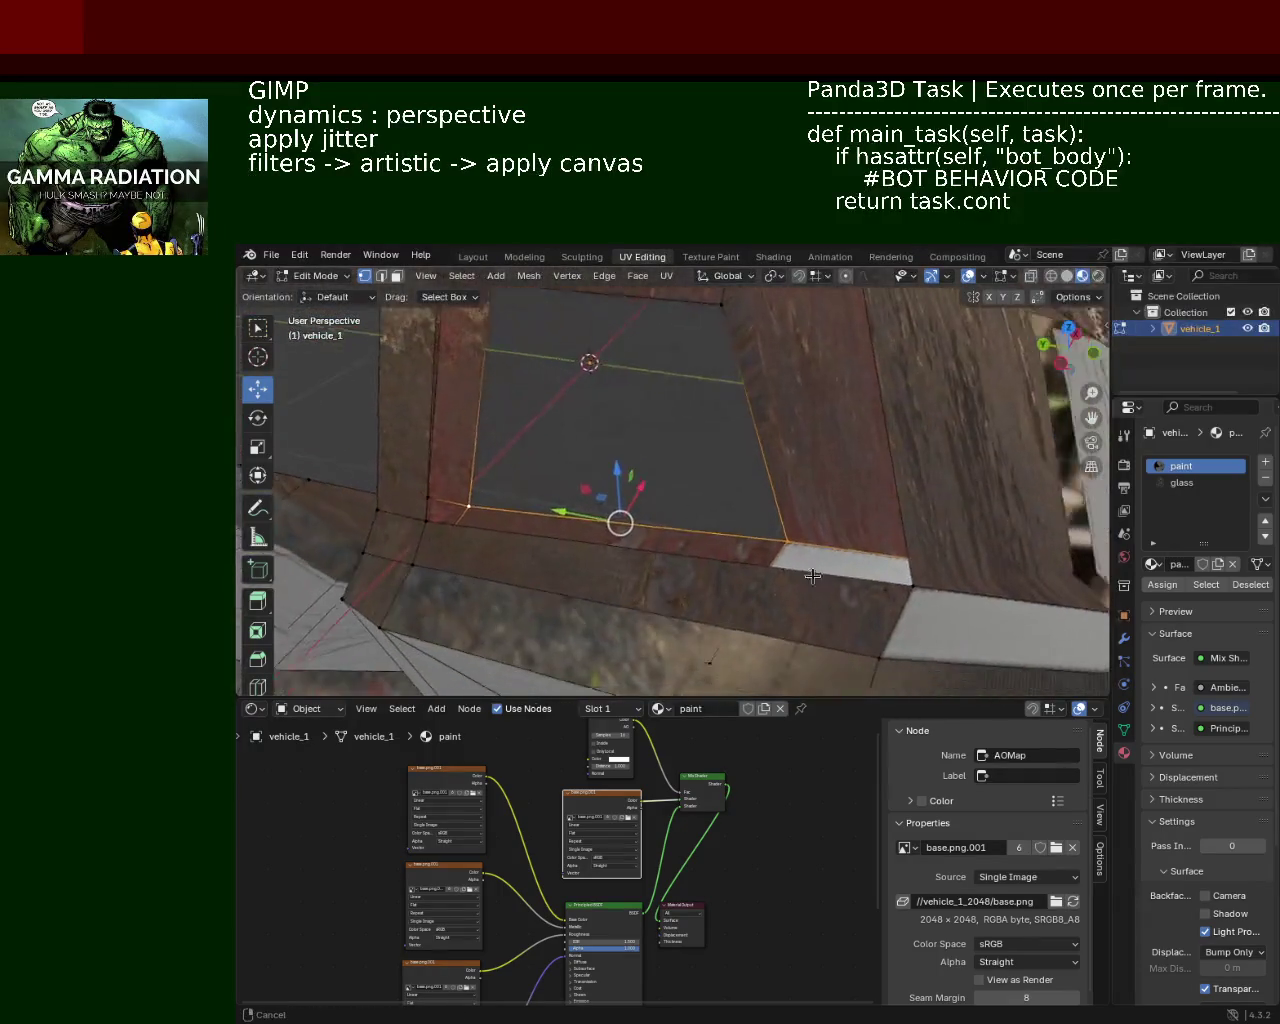
left_click(429, 521)
left_click_drag(471, 537, 766, 517)
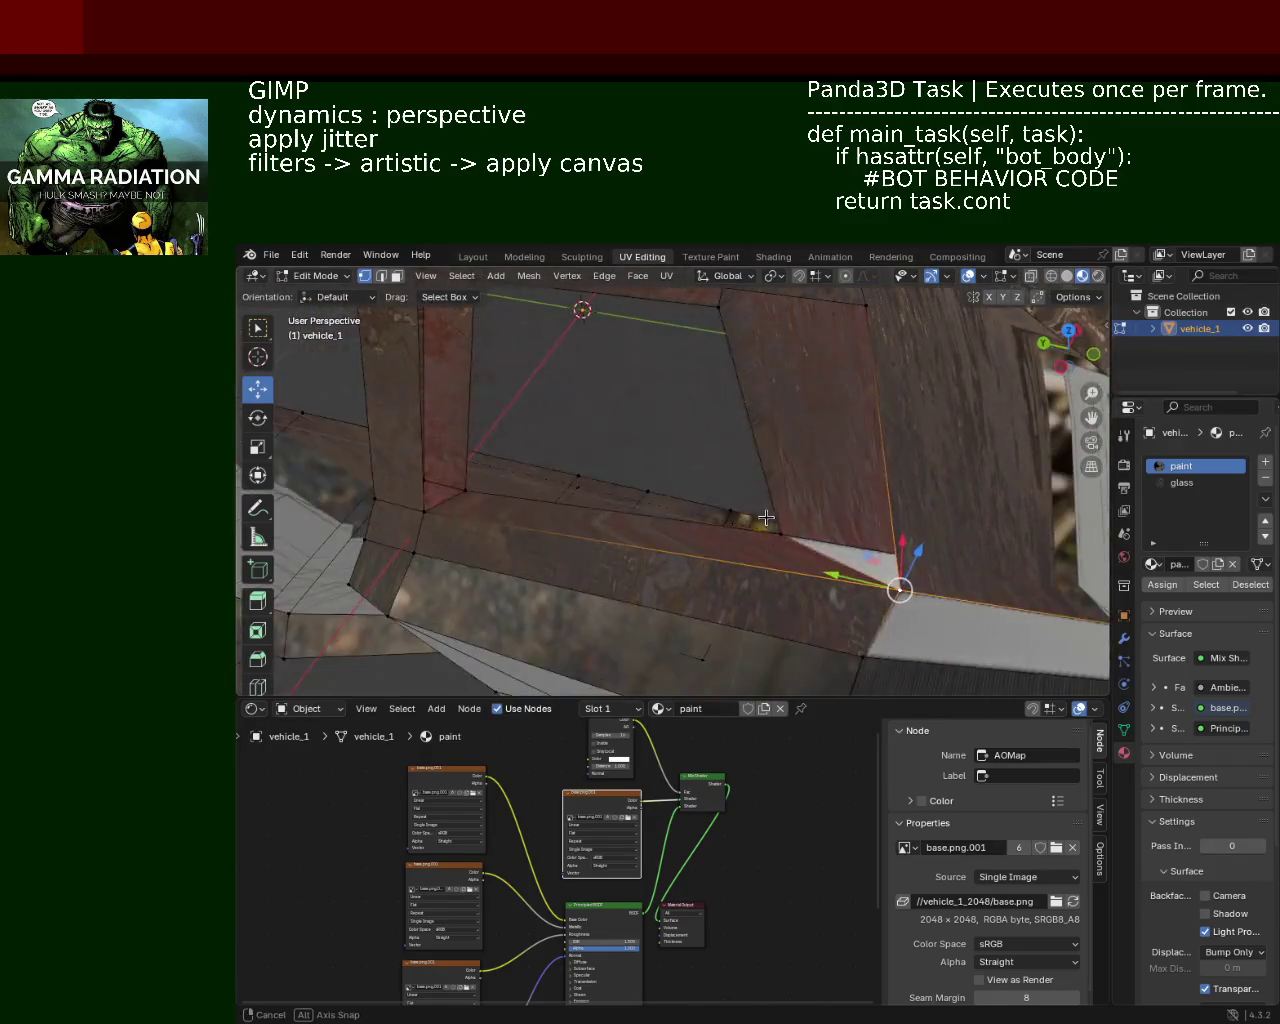
left_click_drag(838, 577, 717, 563)
left_click_drag(717, 563, 623, 497)
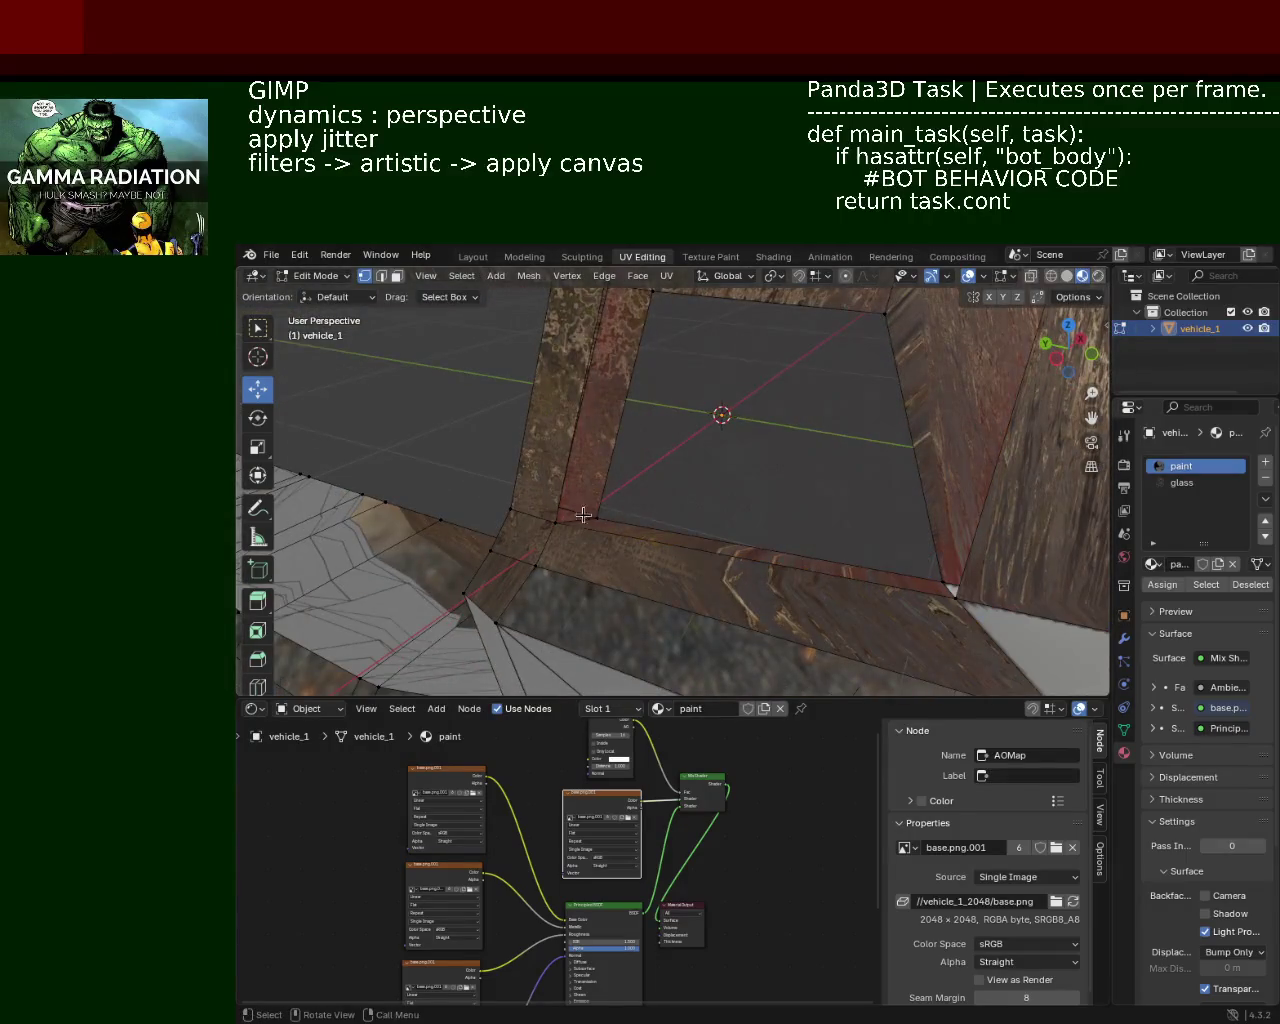
left_click_drag(551, 526, 697, 433)
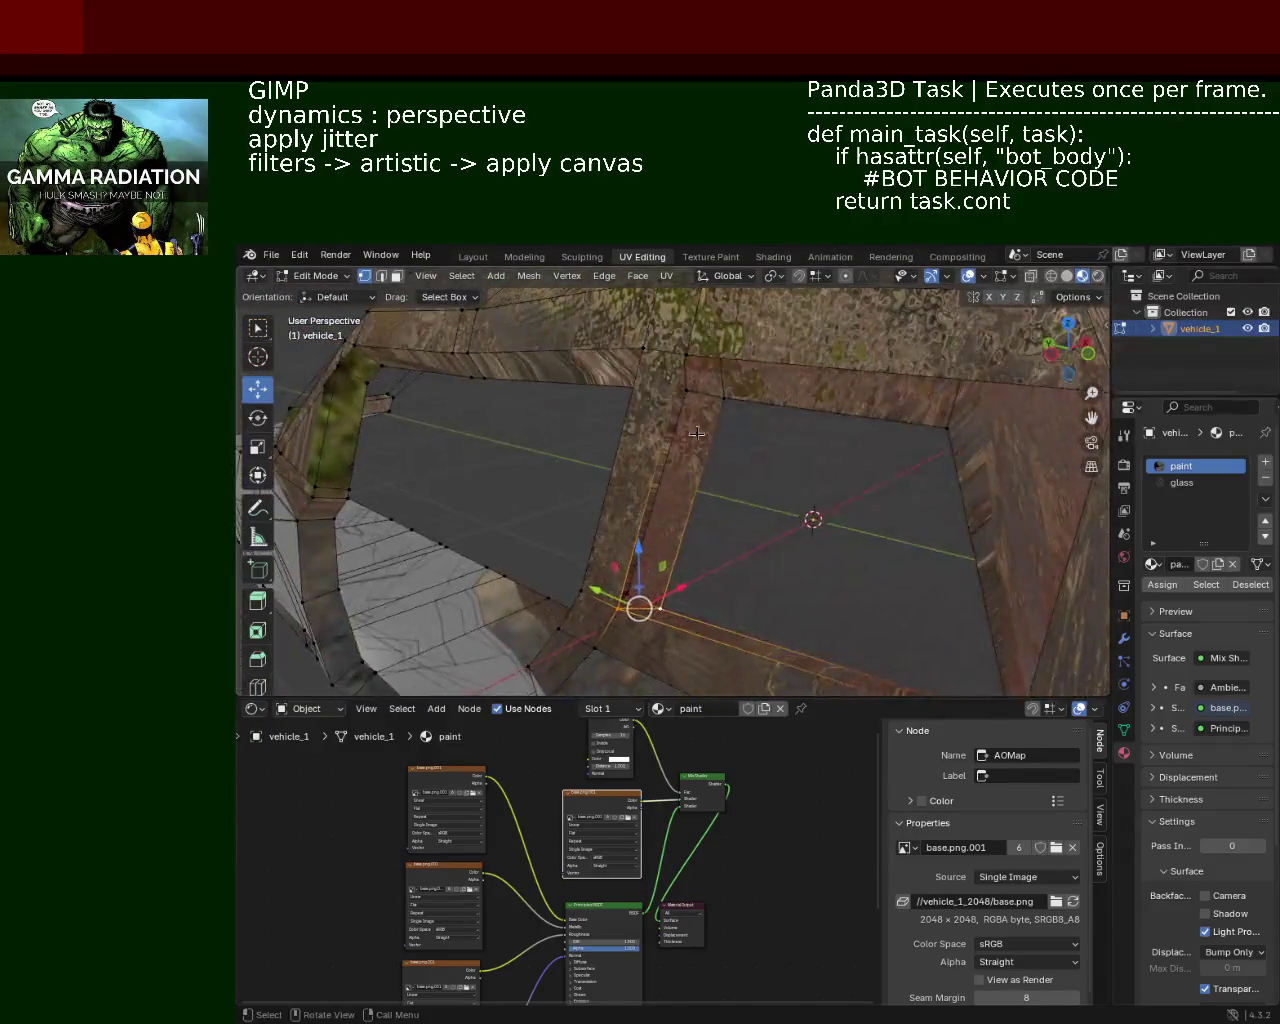
left_click_drag(692, 359, 604, 455)
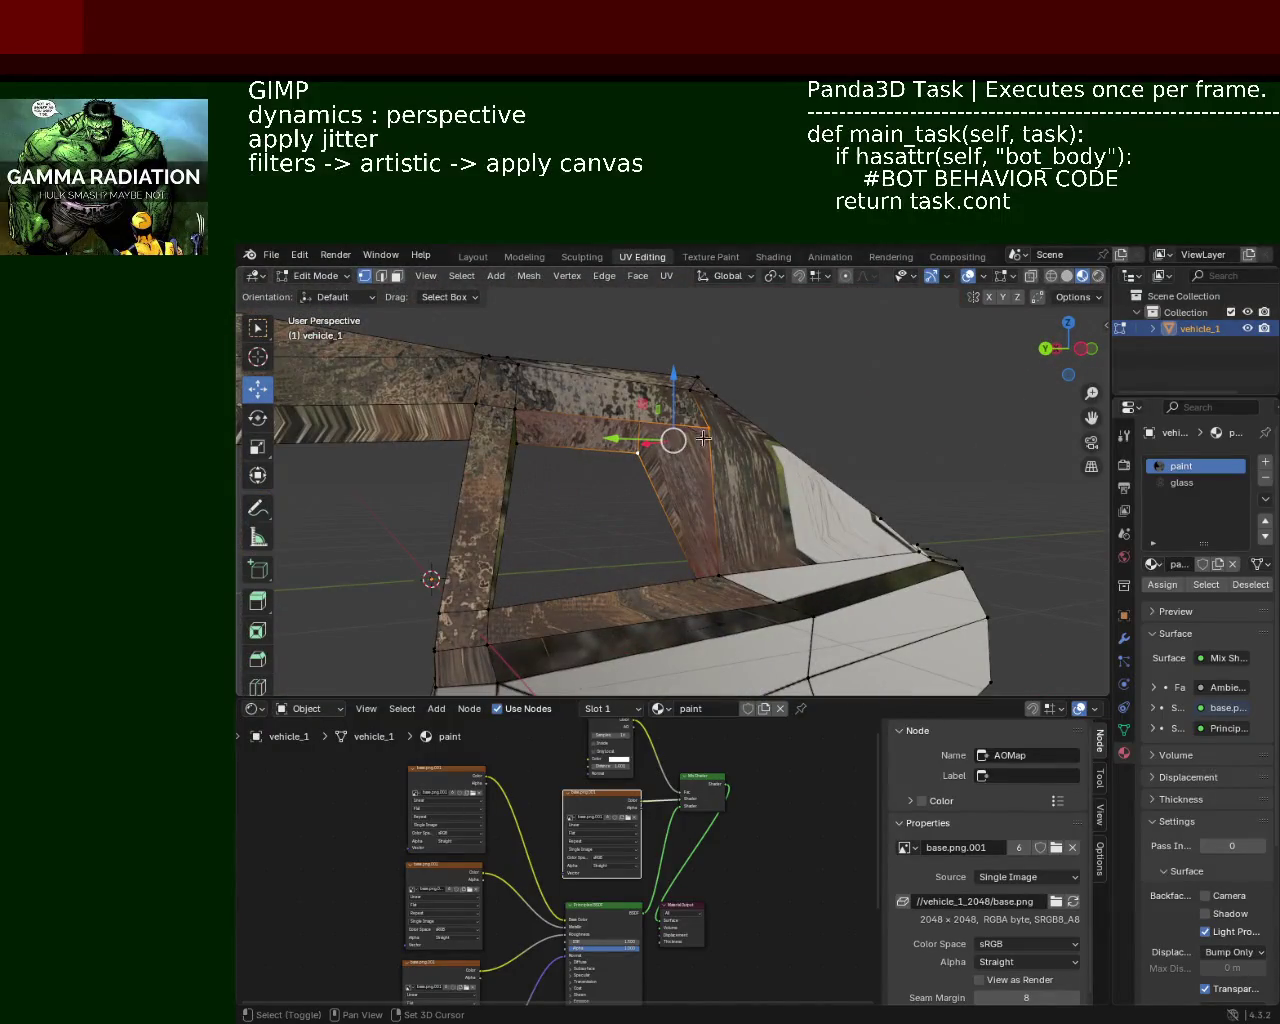
Step: Move the window's inner corner vertex along Y, then adjust its height along Z
left_click_drag(716, 458, 637, 469)
left_click_drag(561, 490, 610, 527)
left_click(528, 601)
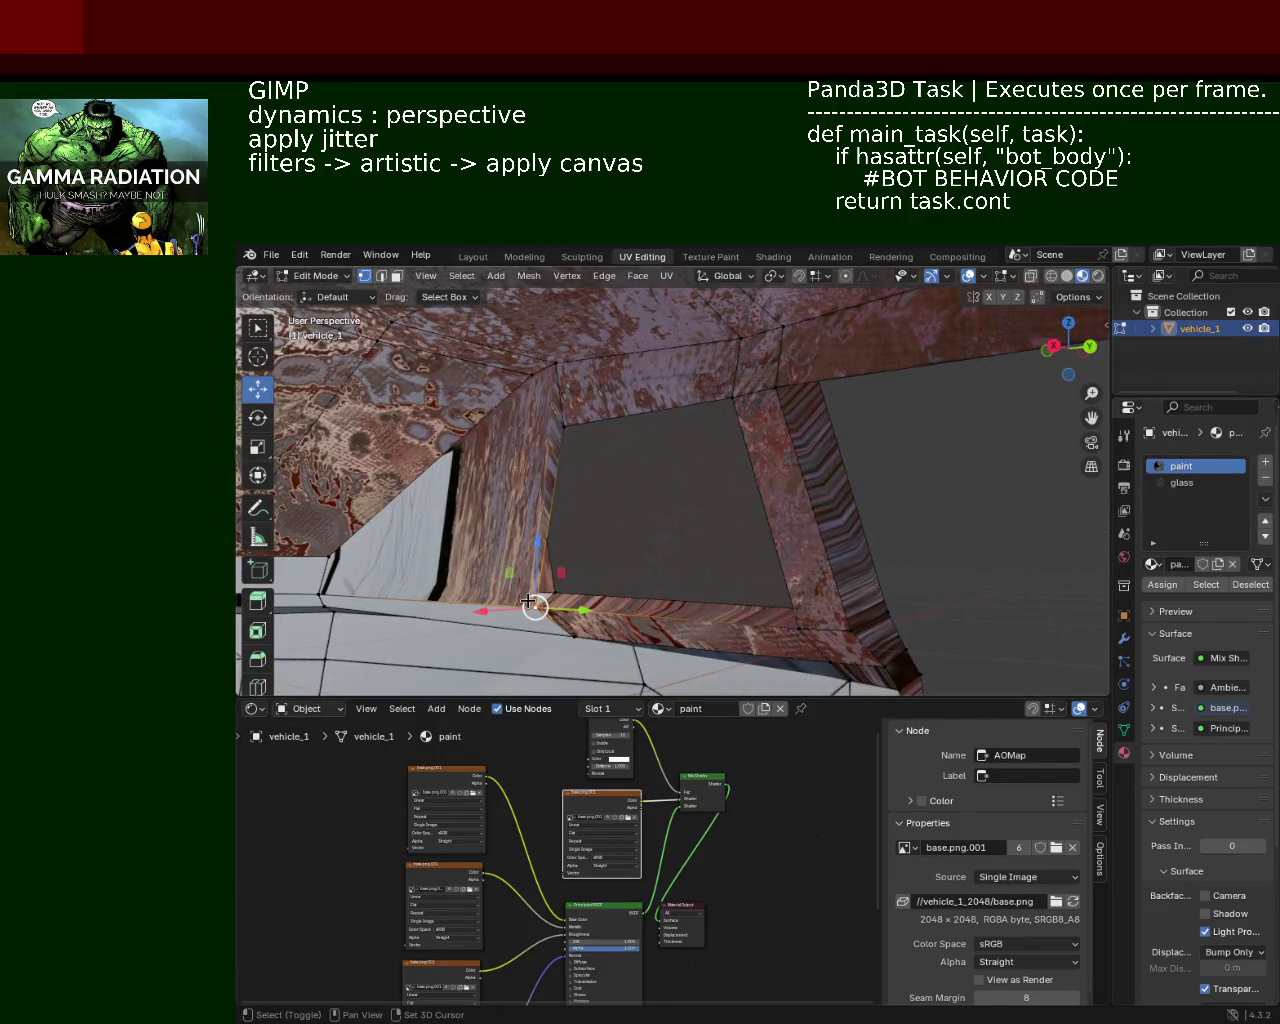
left_click_drag(566, 594, 686, 400)
scroll("down", 3)
key("g")
key("y")
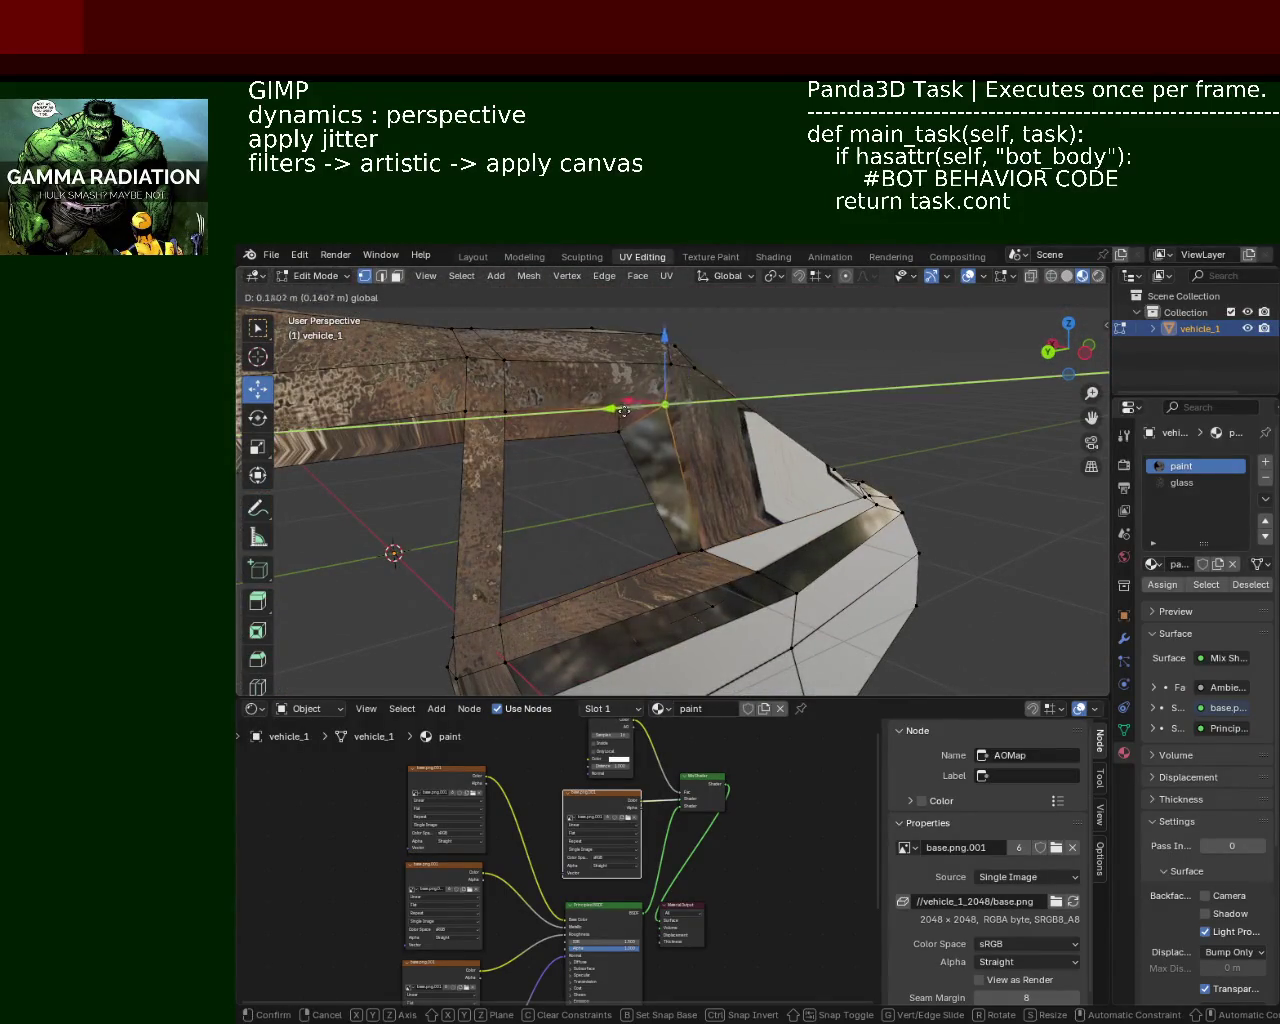
left_click(594, 418)
key("g")
key("z")
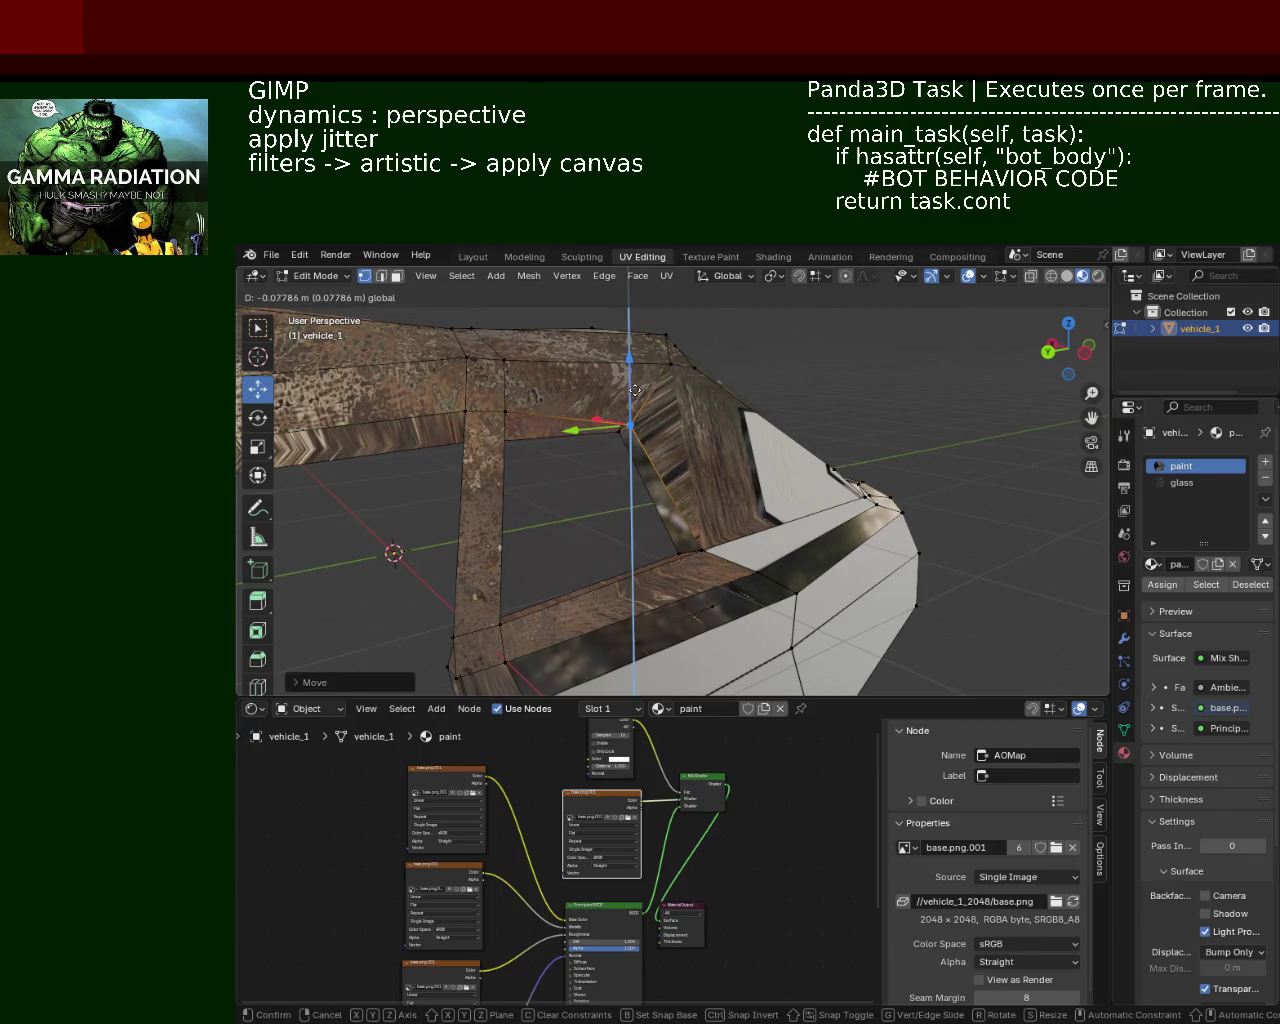
left_click(610, 398)
left_click(510, 414)
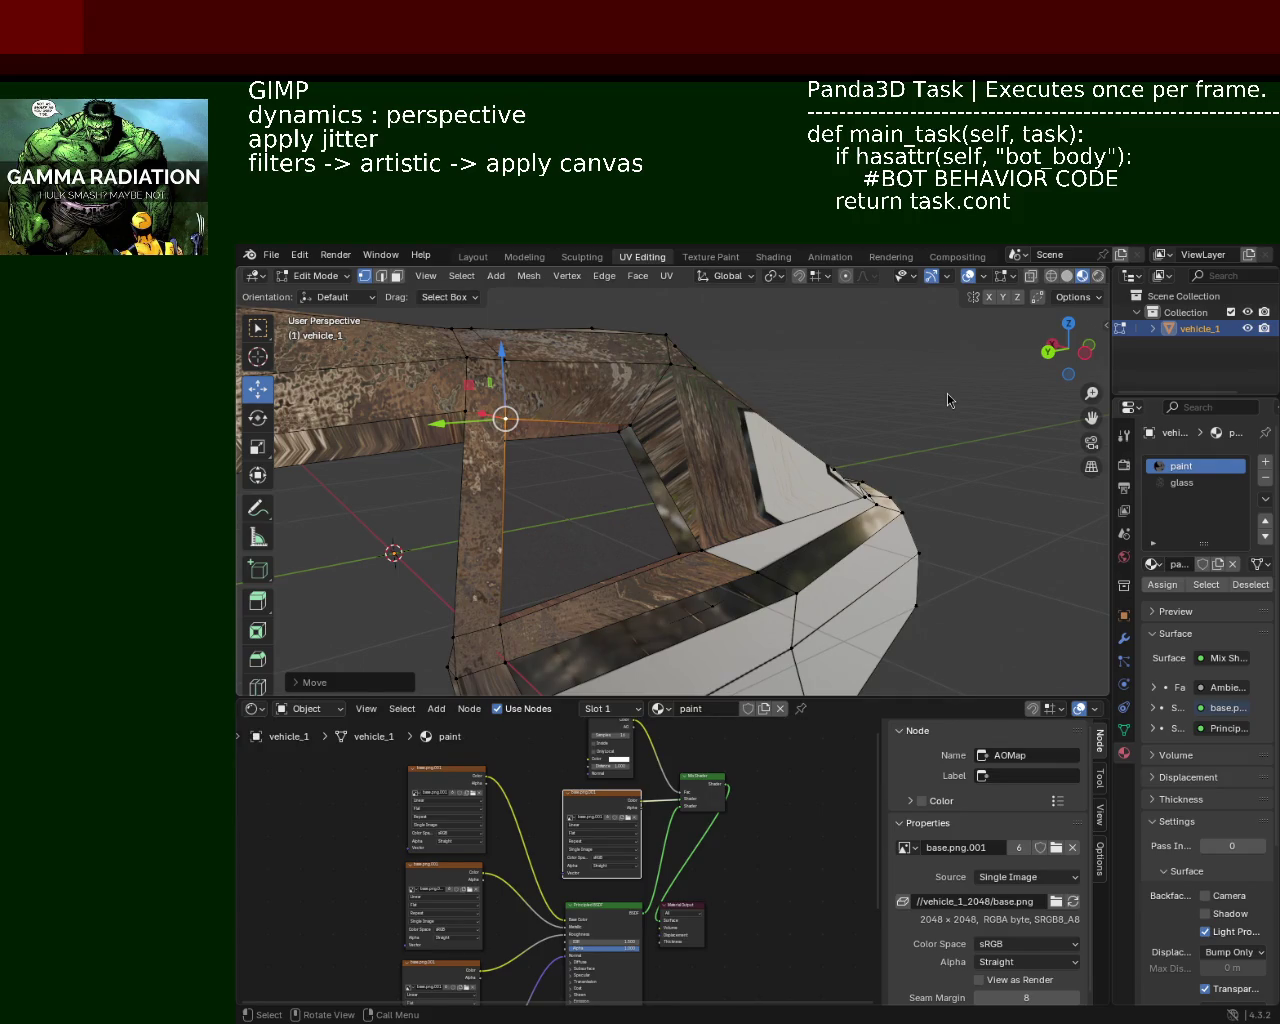
left_click_drag(620, 448, 600, 505)
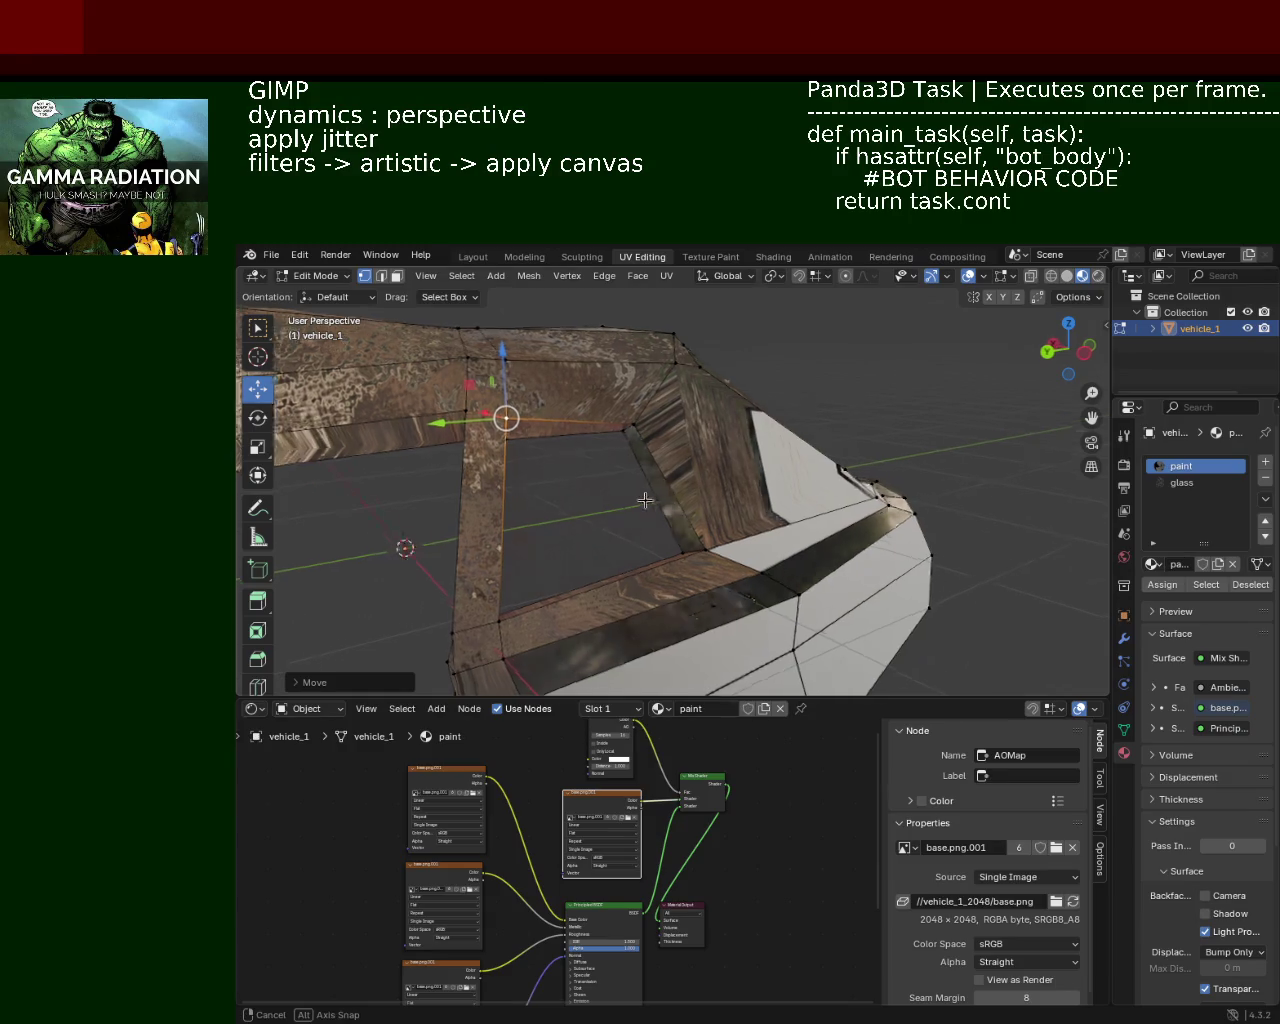
Step: Shift the window-frame edge along Y and raise it about 0.1 m along Z
left_click_drag(623, 446, 430, 396)
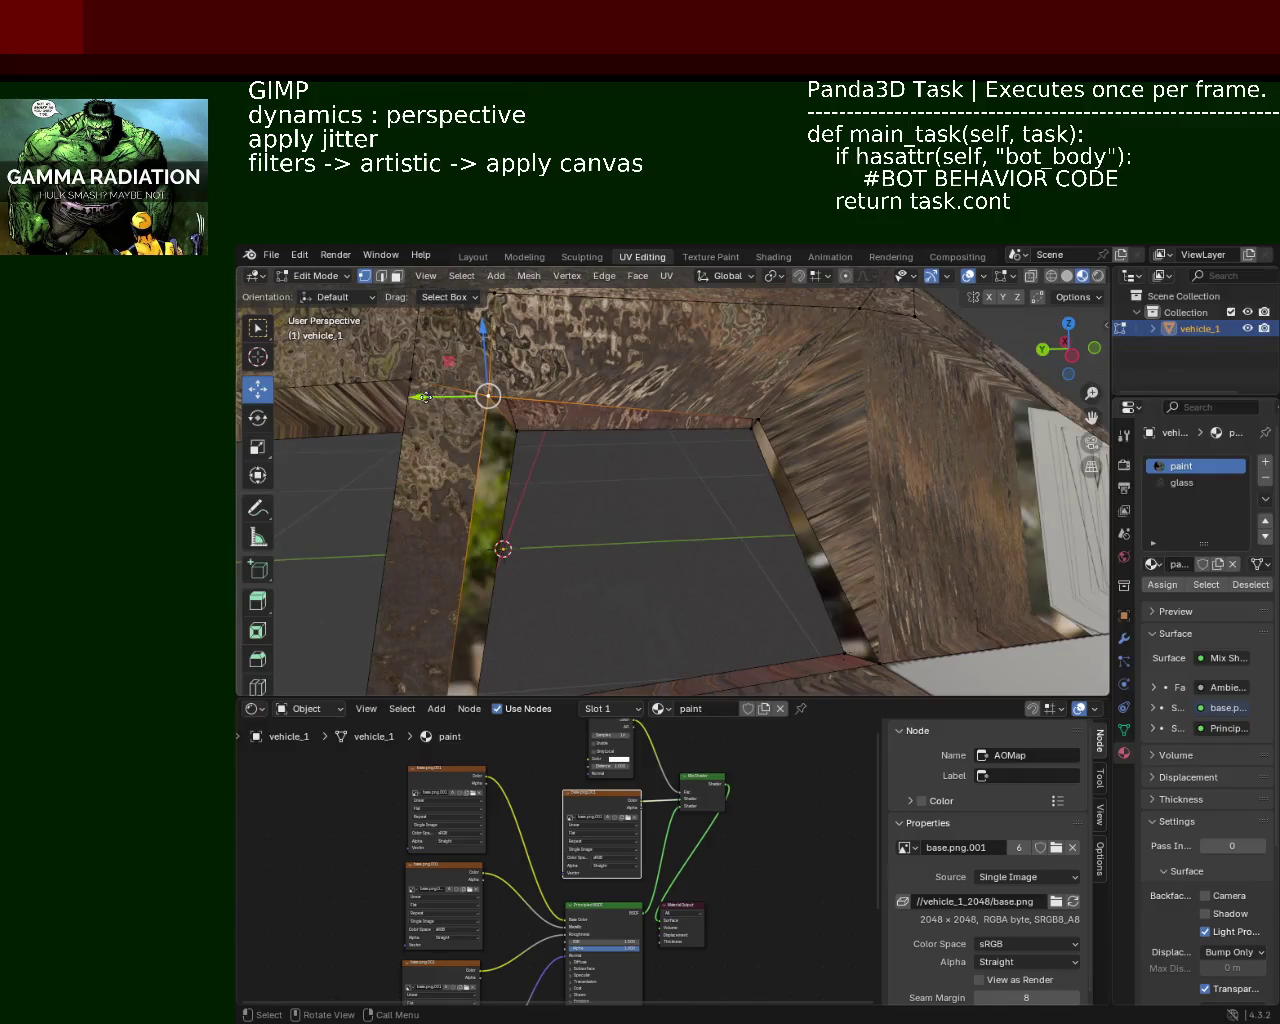
left_click_drag(425, 397, 455, 390)
left_click_drag(507, 358, 698, 507)
left_click_drag(757, 455, 753, 425)
left_click_drag(753, 425, 828, 488)
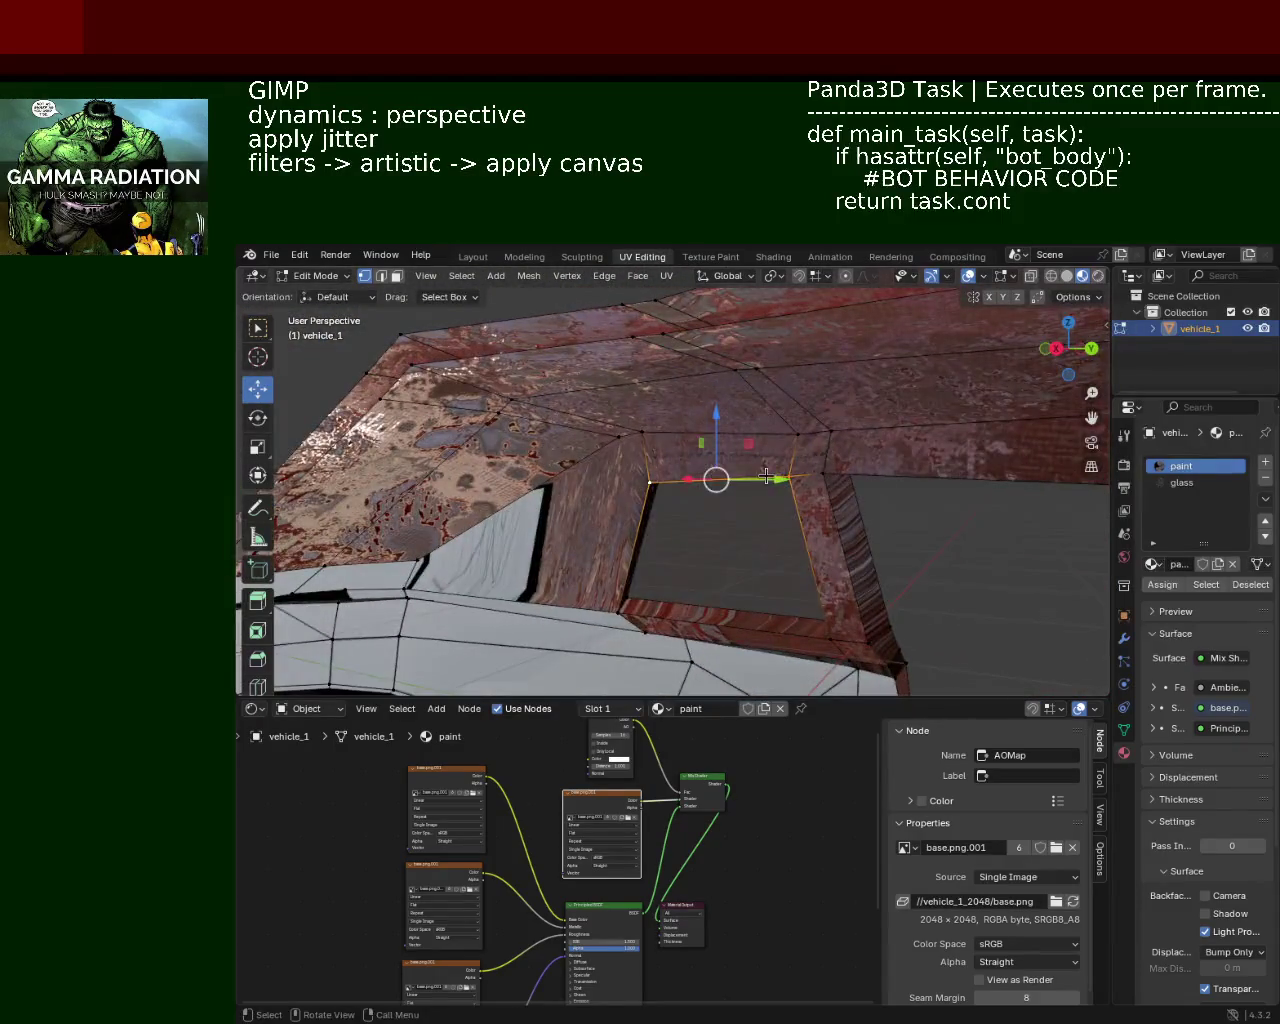
left_click_drag(718, 418, 772, 398)
left_click_drag(772, 398, 759, 459)
Step: Raise another frame edge and nudge the adjacent vertex to reshape the corner
left_click(759, 459)
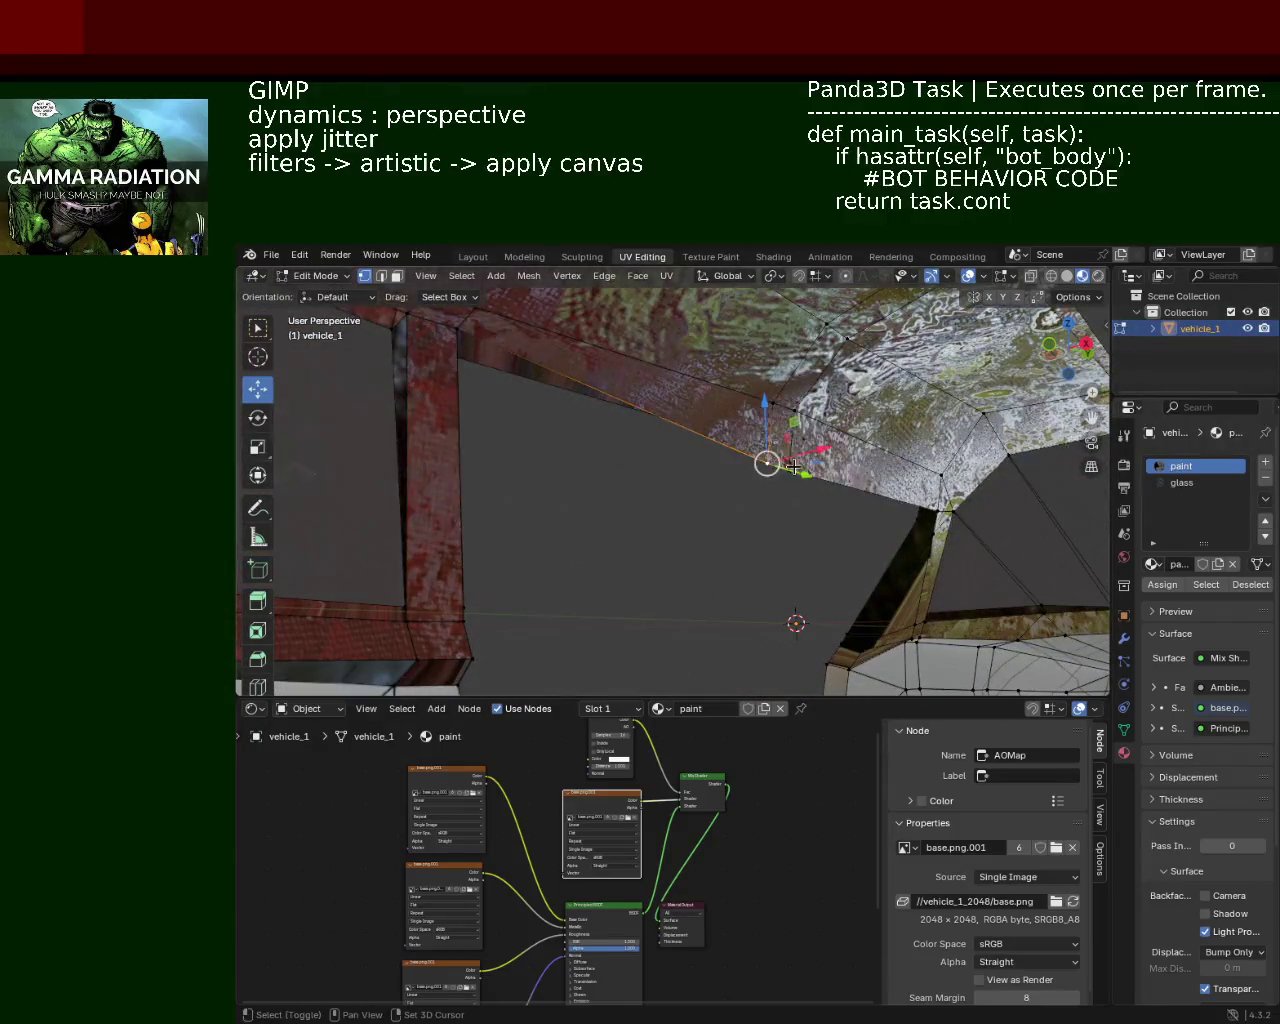
left_click_drag(776, 418, 783, 385)
left_click_drag(783, 385, 679, 499)
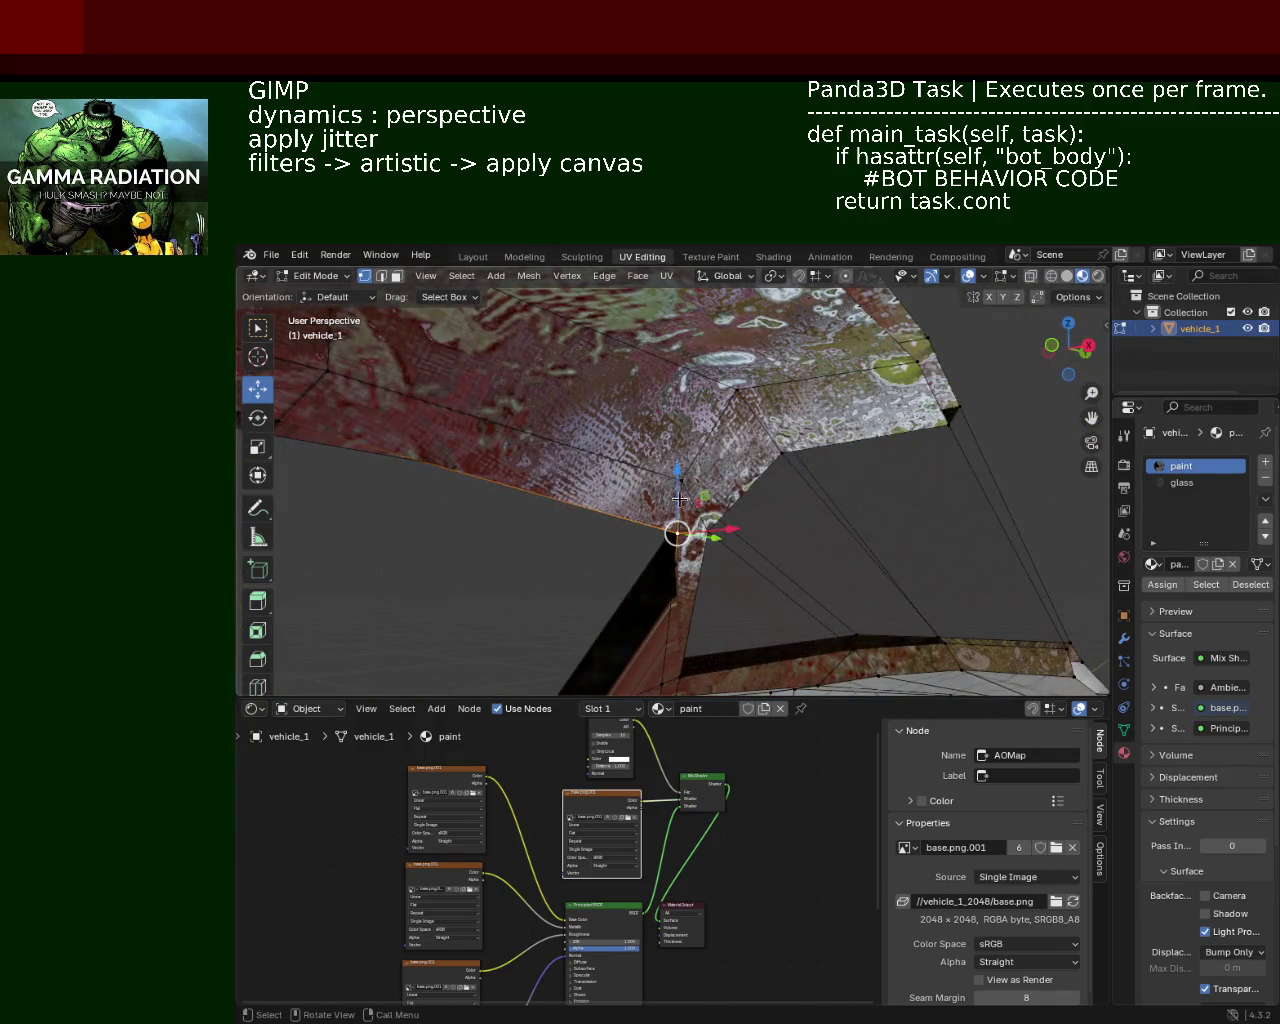
left_click_drag(679, 499, 684, 480)
left_click_drag(684, 480, 695, 523)
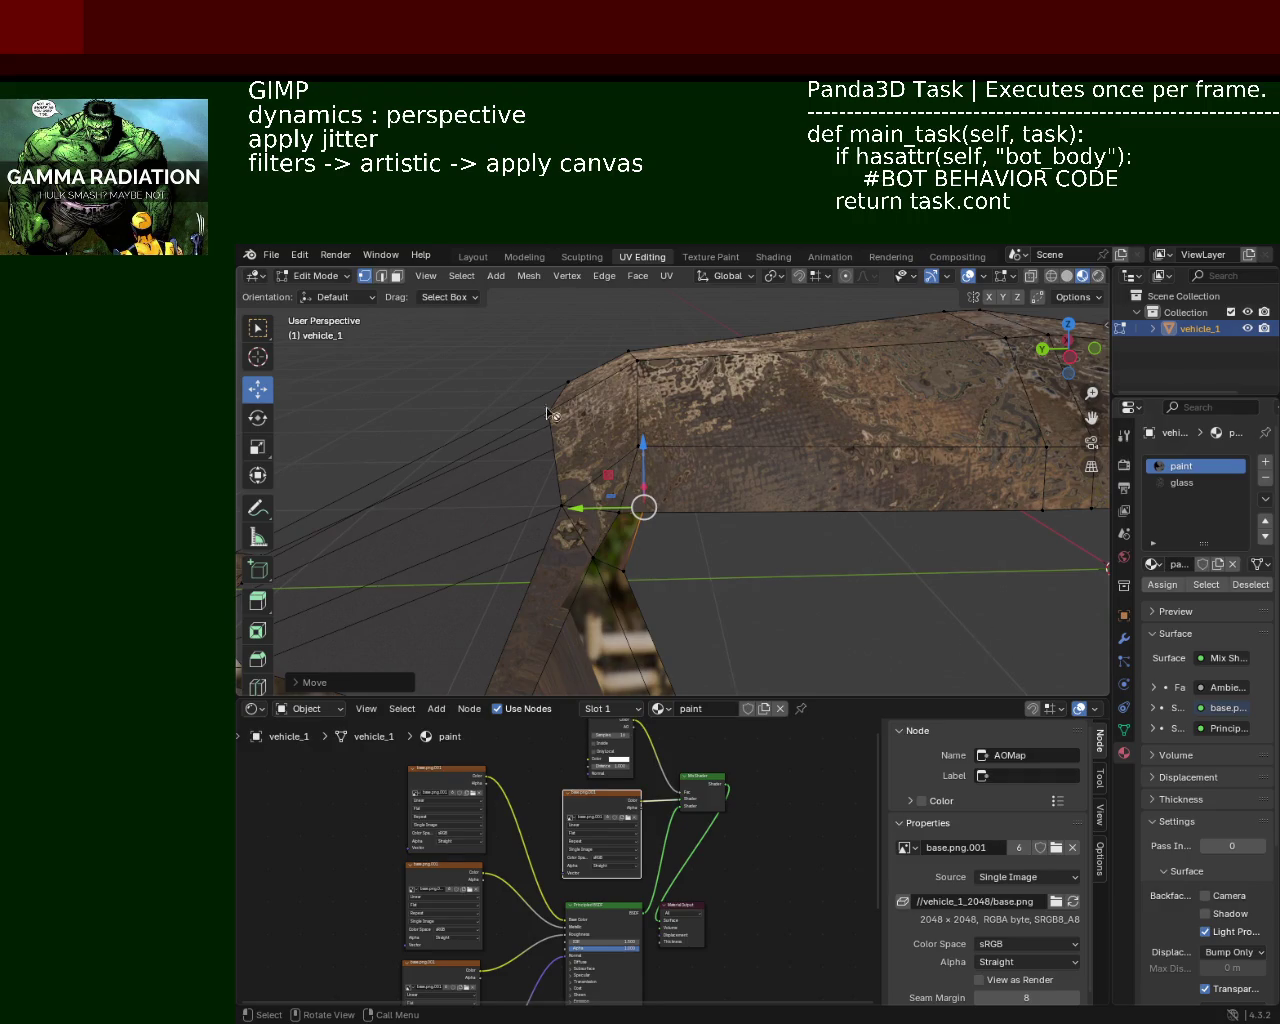
Step: Move the pillar-corner vertex about -0.067 m along X
left_click_drag(657, 455, 857, 420)
left_click_drag(869, 420, 797, 420)
left_click_drag(797, 420, 800, 373)
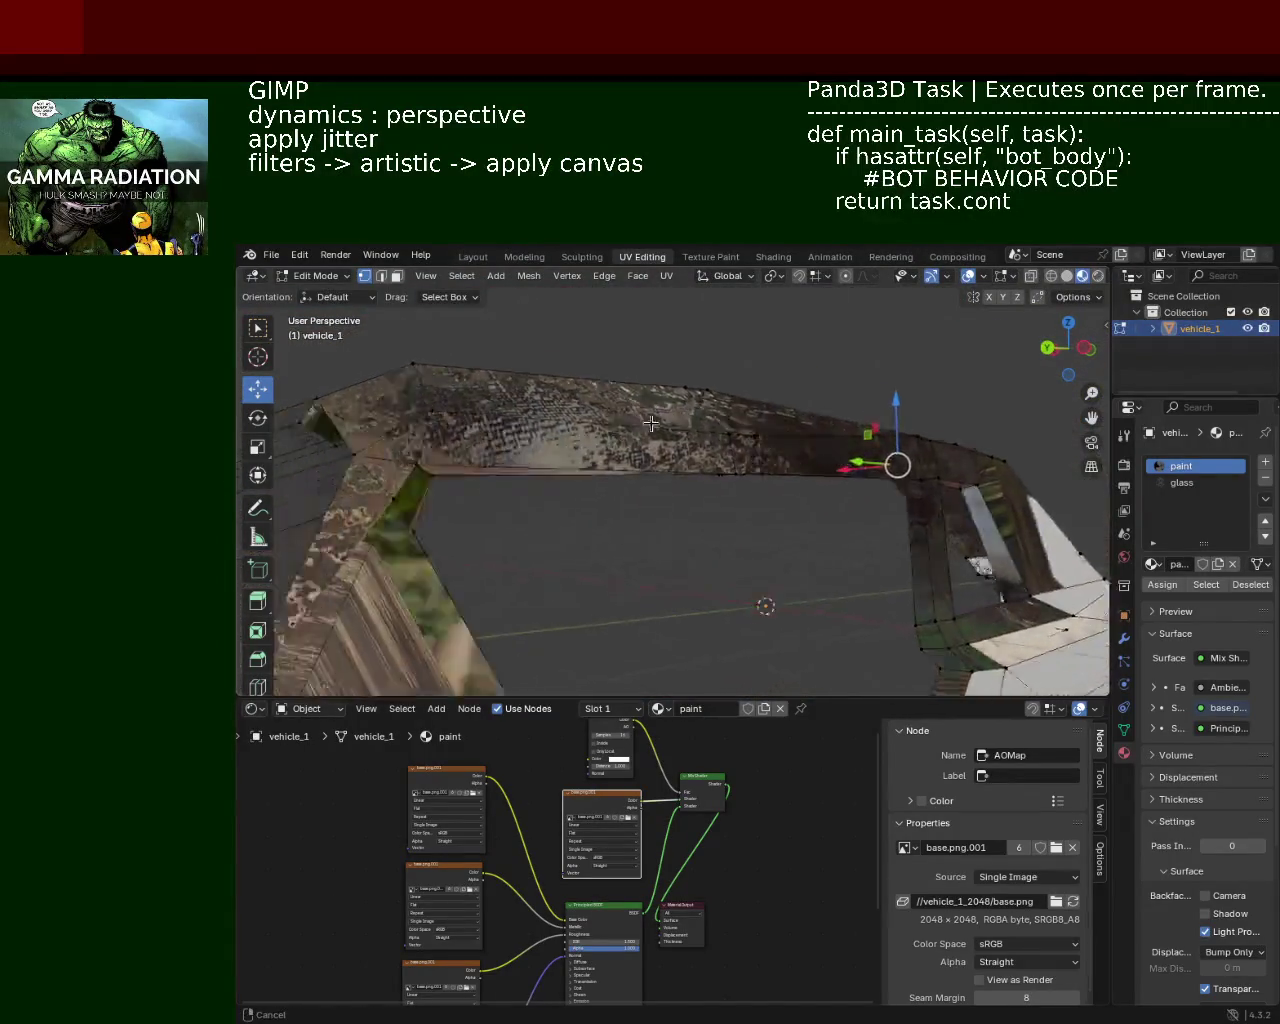
left_click_drag(800, 373, 614, 329)
Step: In Solid shading, delete the thin sliver face at the pillar base
key("z")
left_click(397, 276)
left_click(690, 540)
key("x")
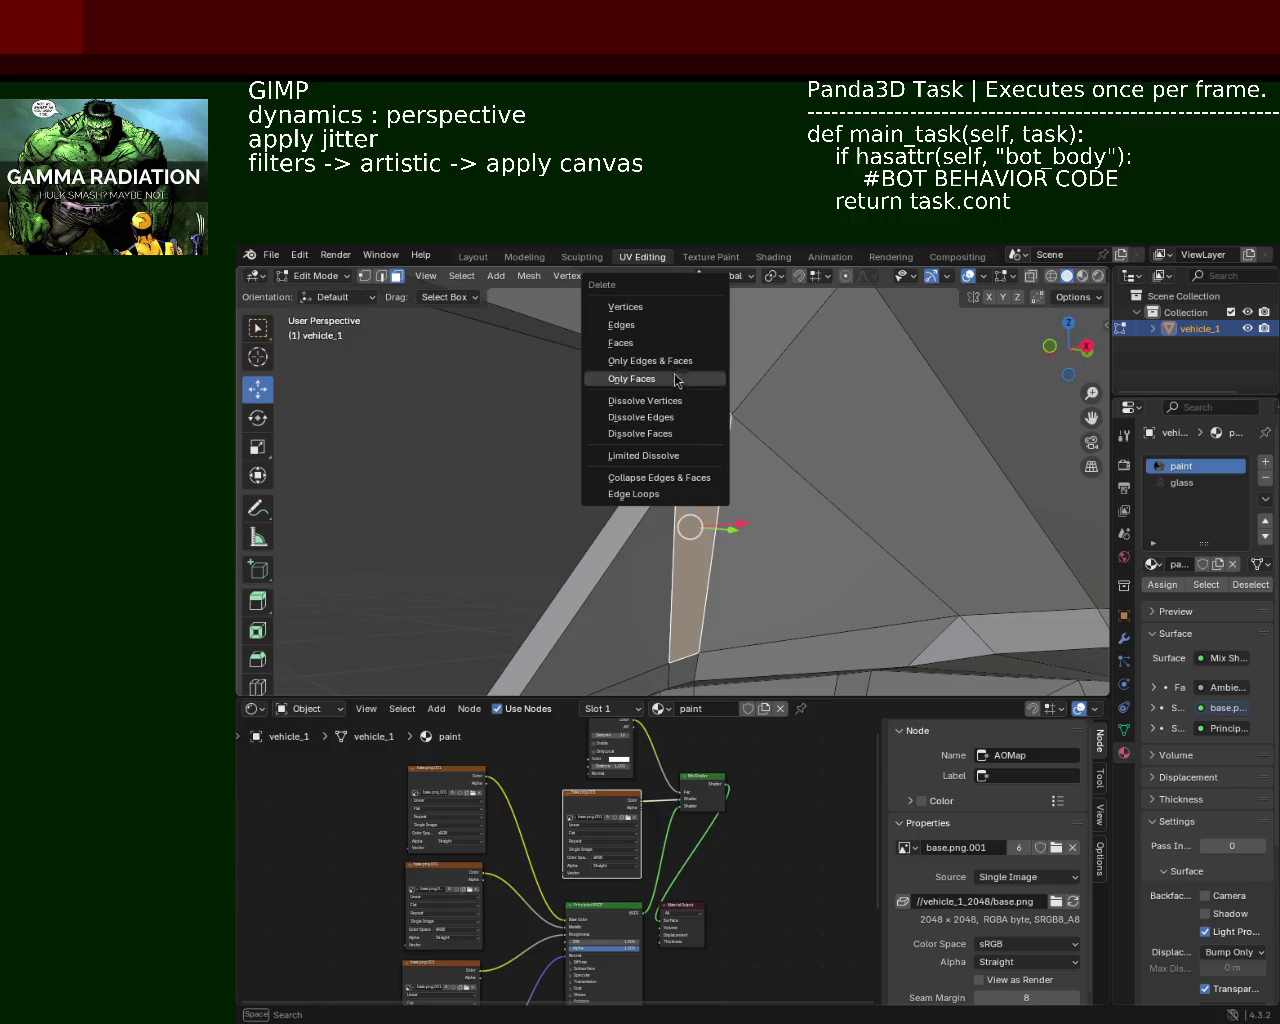
left_click(658, 344)
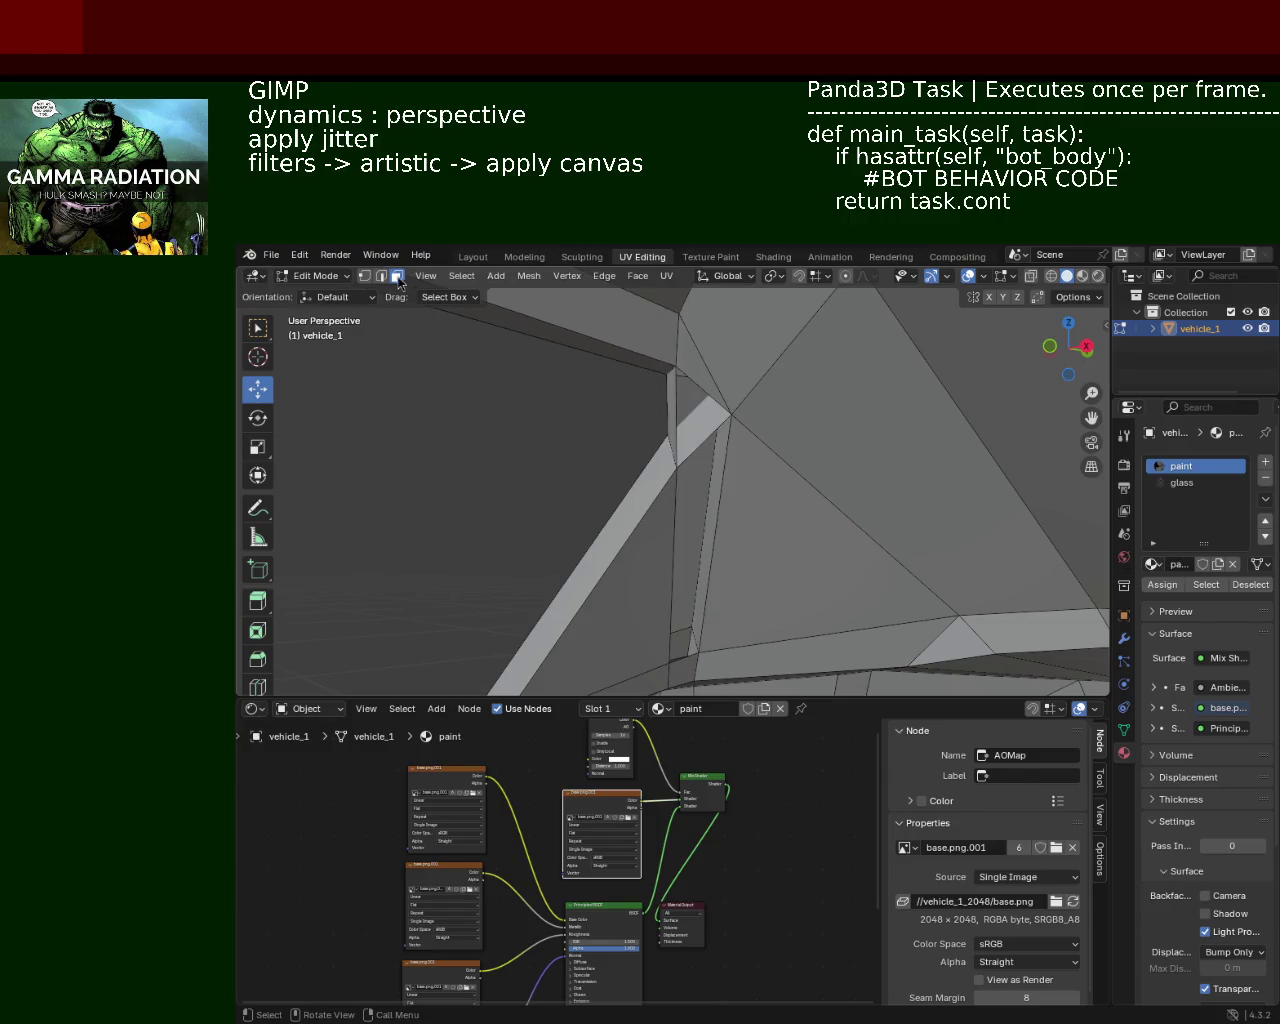
left_click_drag(661, 453, 531, 427)
Step: In vertex mode, select vertices along the thin pillar strip
left_click(364, 276)
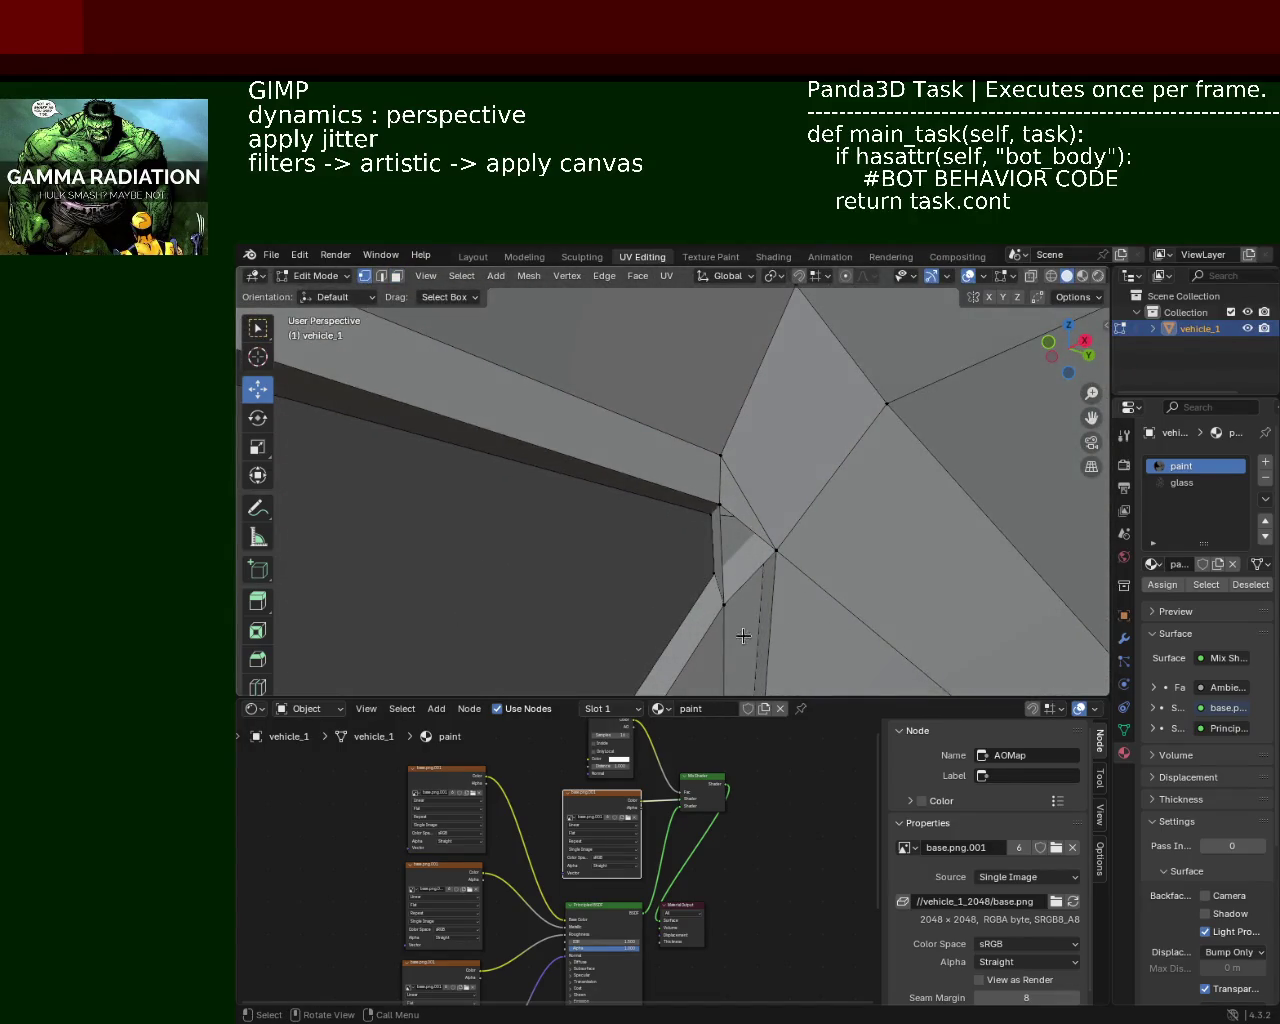
left_click(768, 549)
left_click_drag(790, 558, 697, 404)
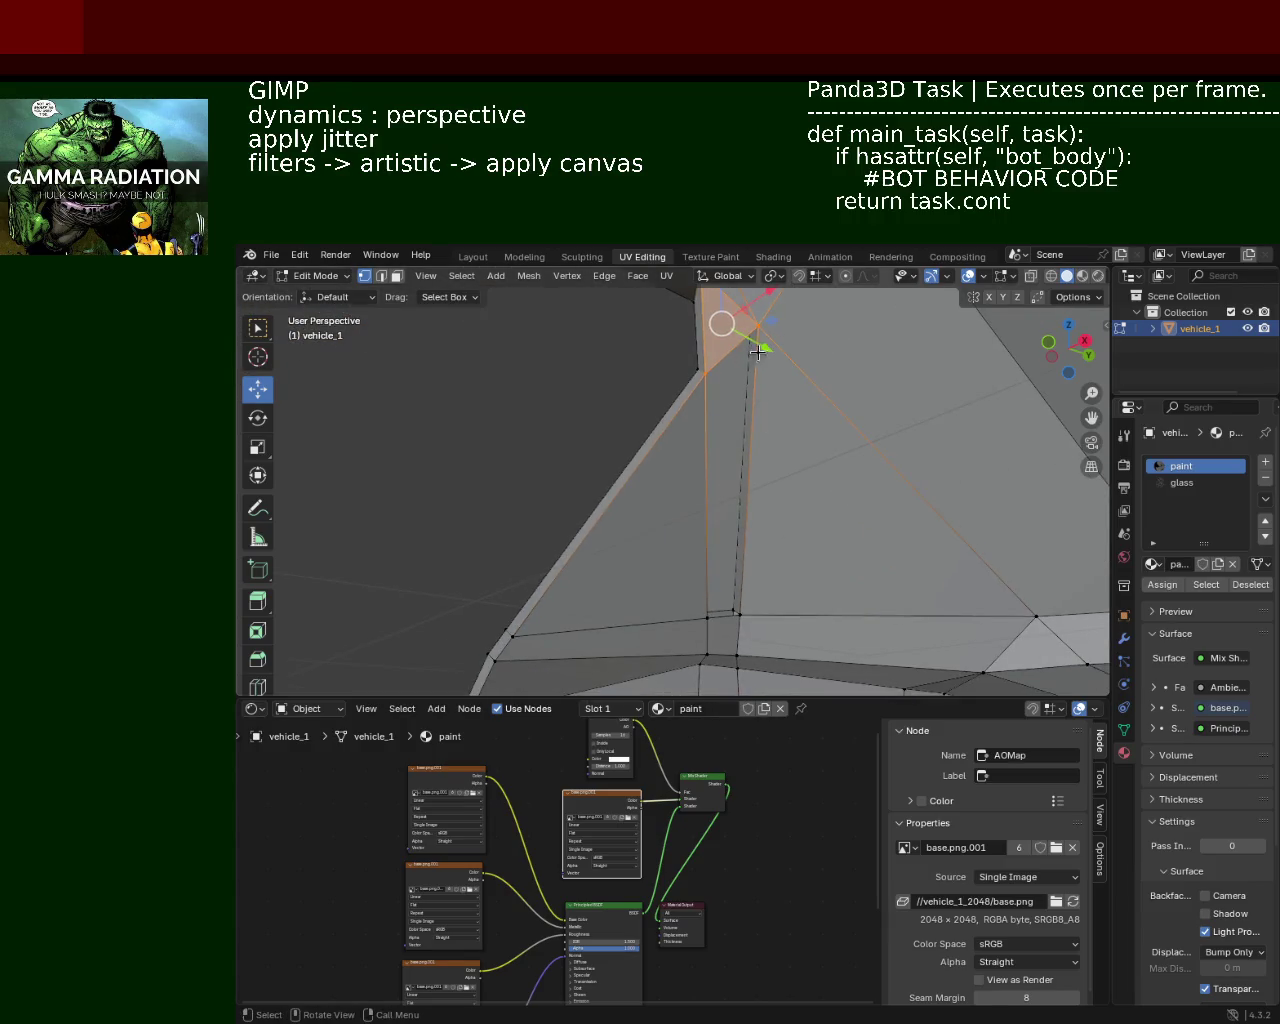
left_click(705, 372)
left_click(707, 612)
left_click(737, 610)
left_click(740, 598)
left_click(737, 608)
left_click(750, 591)
Step: Clear the selection and reselect the thin strip's face and bottom vertex to inspect it
left_click(821, 534)
left_click_drag(821, 534, 777, 551)
left_click(745, 560)
left_click(732, 606)
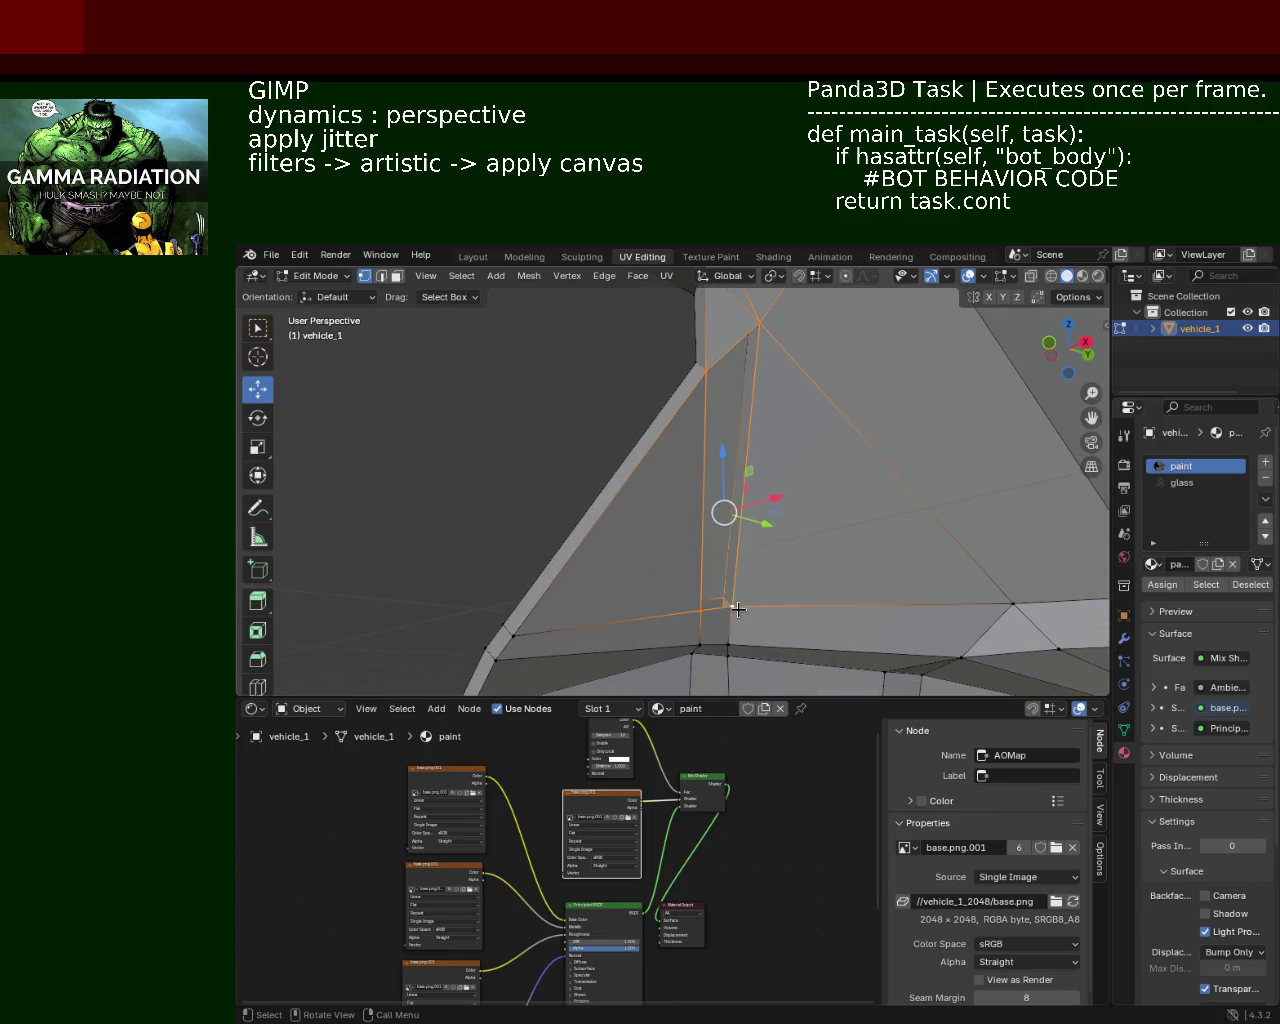
left_click(759, 324)
left_click_drag(755, 335, 760, 507)
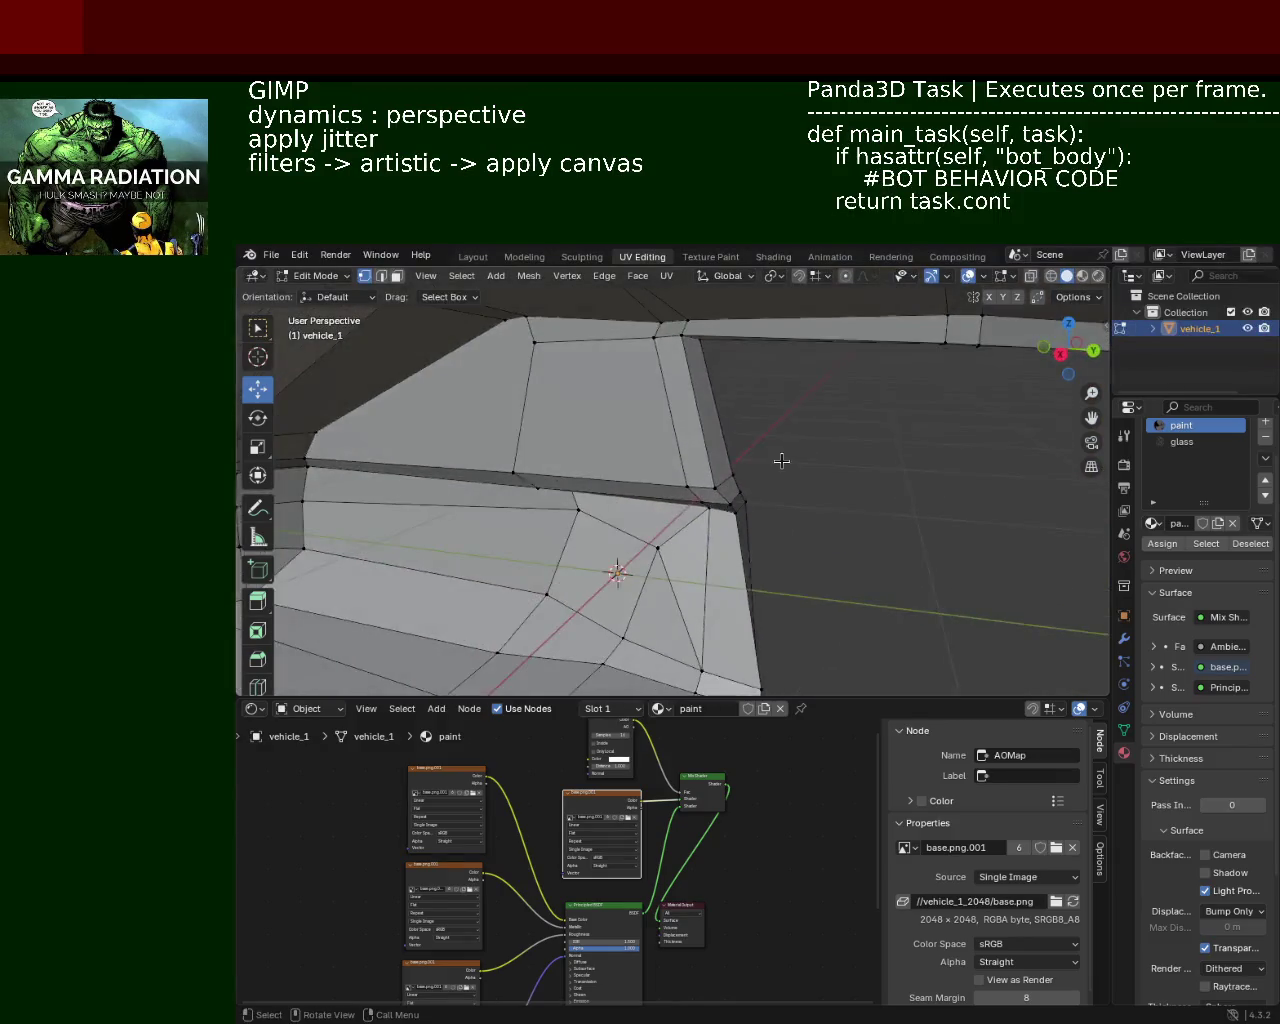
left_click_drag(760, 507, 620, 432)
scroll("up", 3)
scroll("up", 3)
left_click_drag(886, 429, 918, 456)
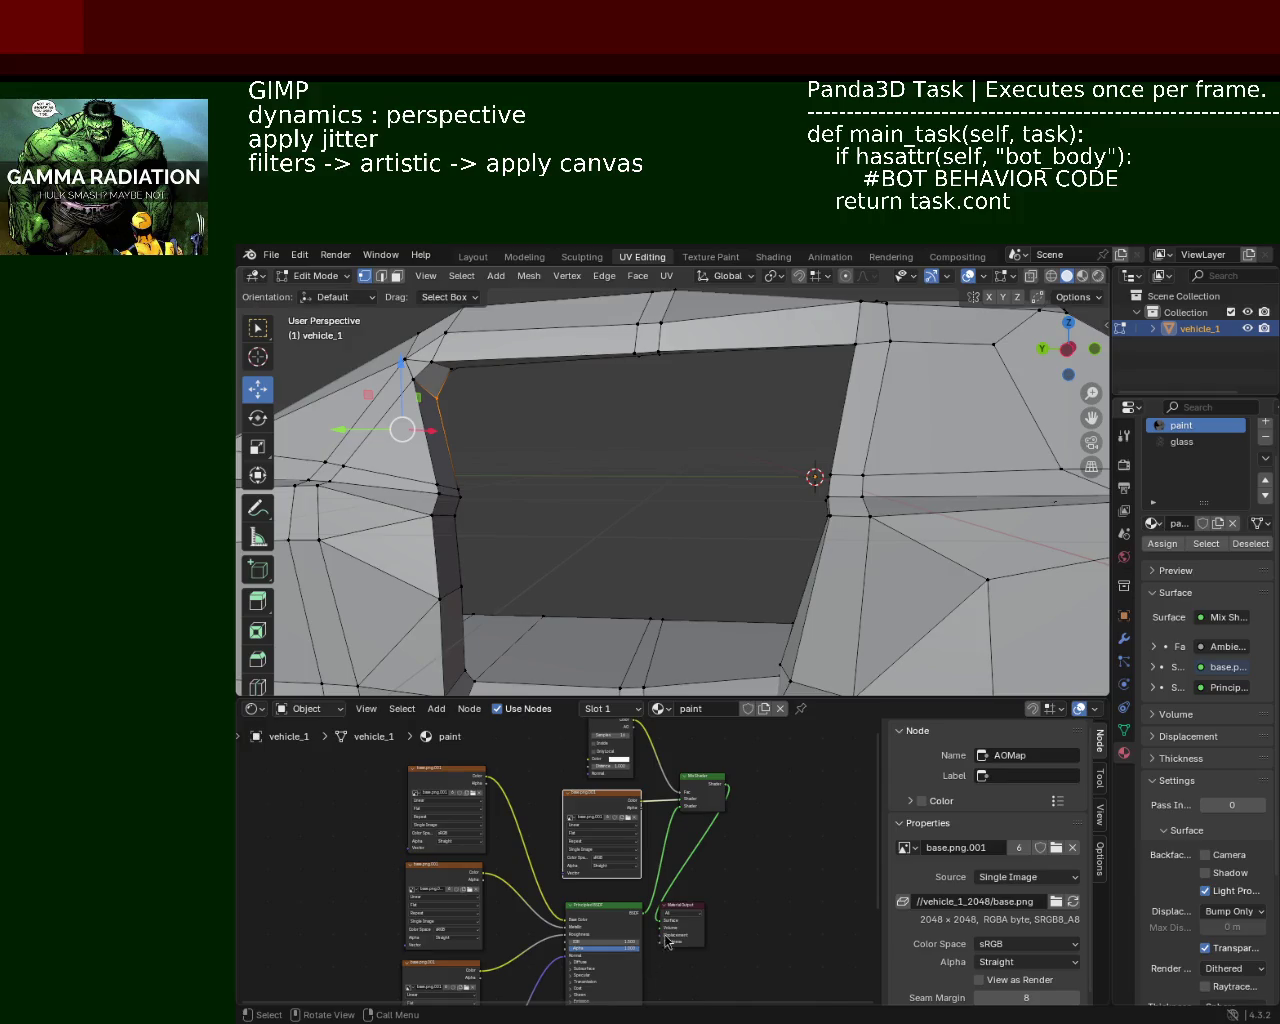
left_click_drag(646, 453, 902, 505)
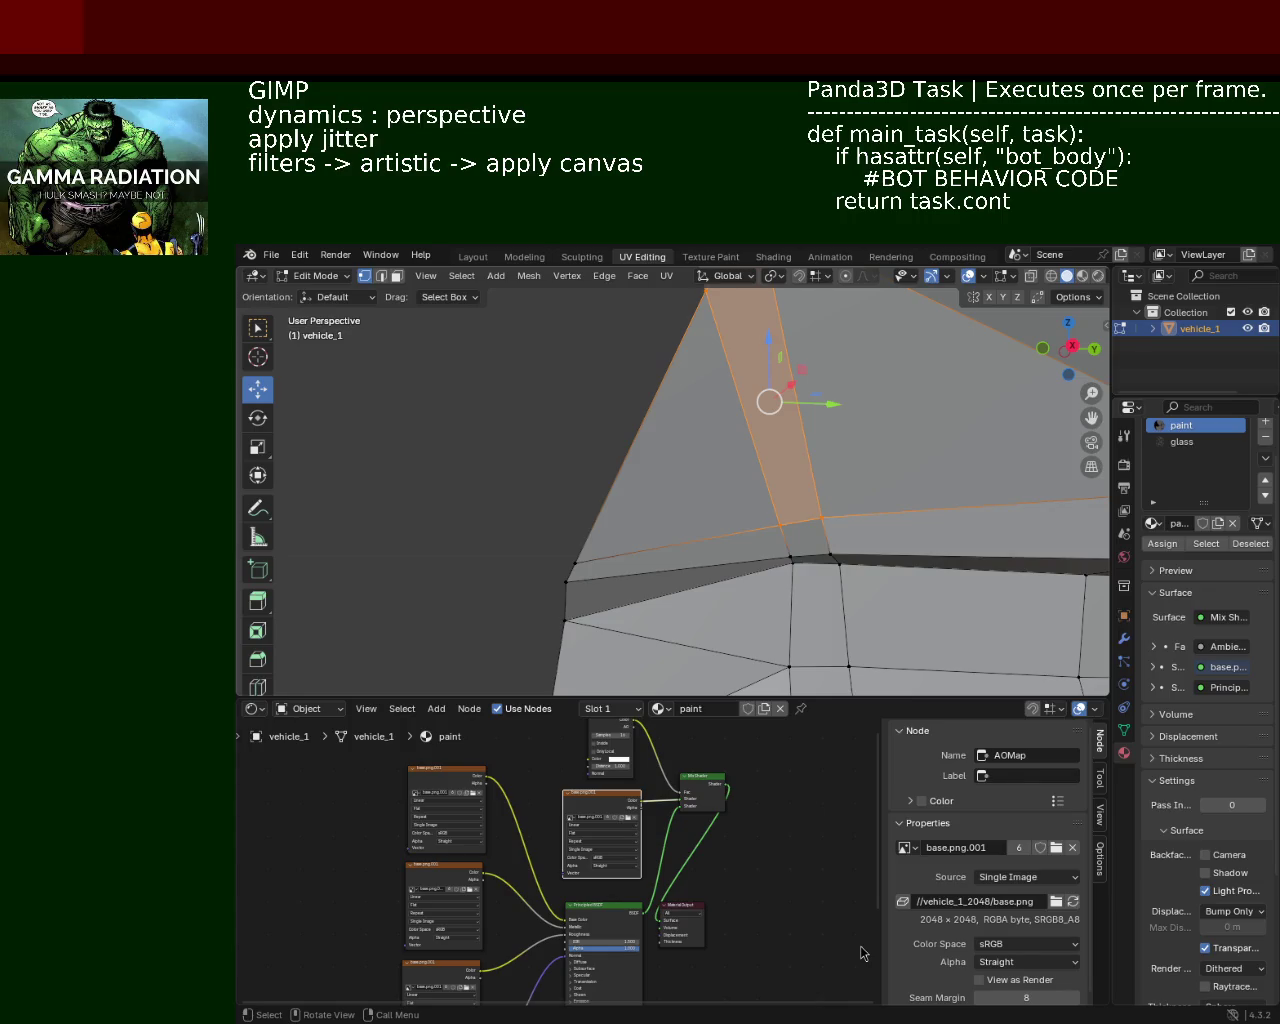
left_click_drag(683, 518, 697, 479)
left_click_drag(553, 484, 877, 369)
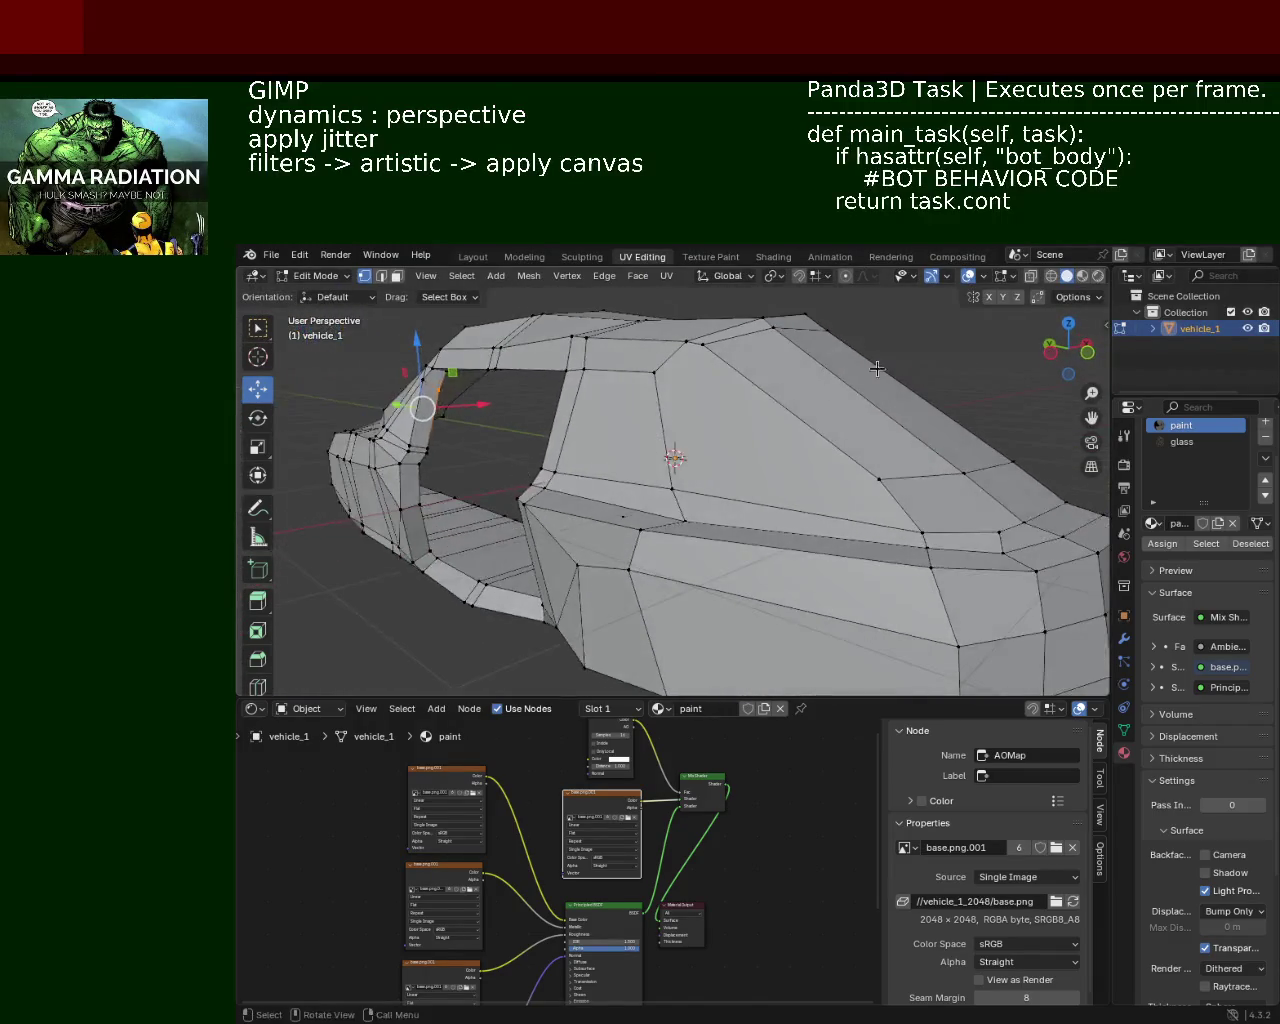
Step: Check the textured car in Material Preview, then return to Solid shading
left_click(1083, 277)
left_click_drag(443, 386, 868, 494)
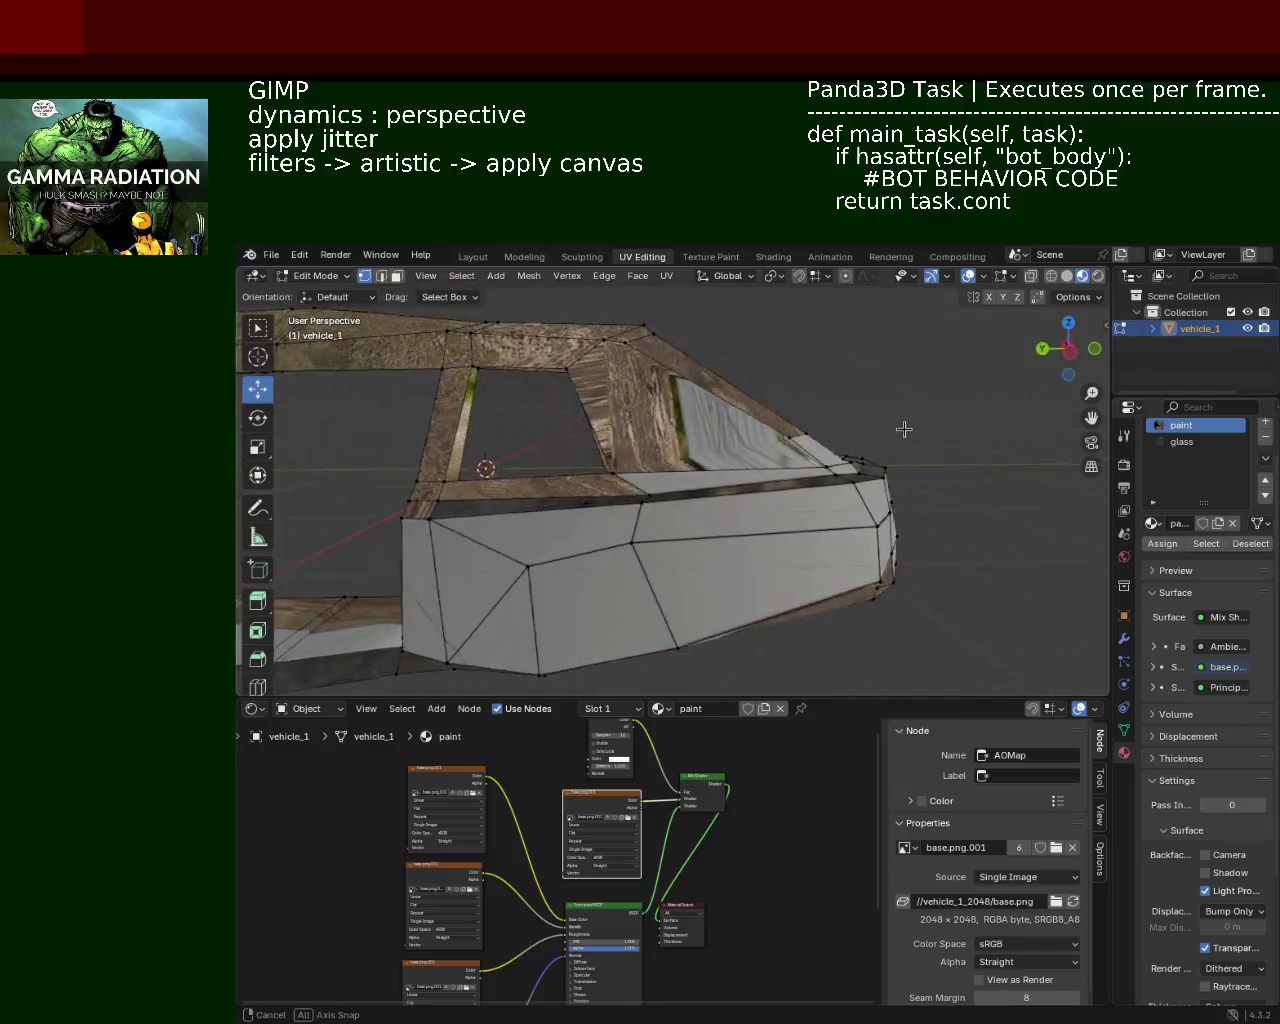
left_click_drag(868, 494, 563, 413)
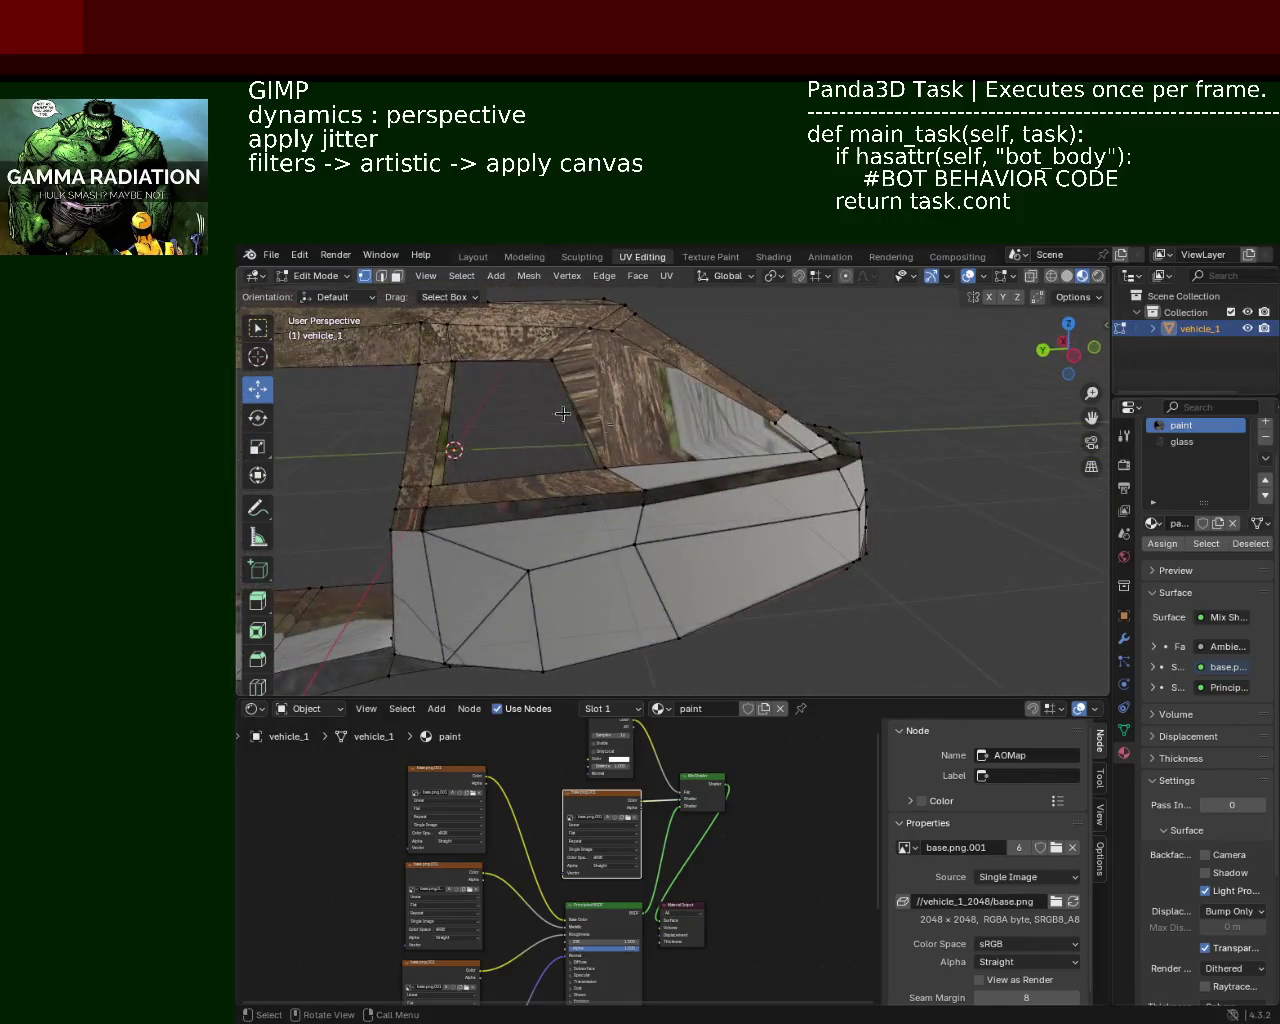
left_click(1066, 280)
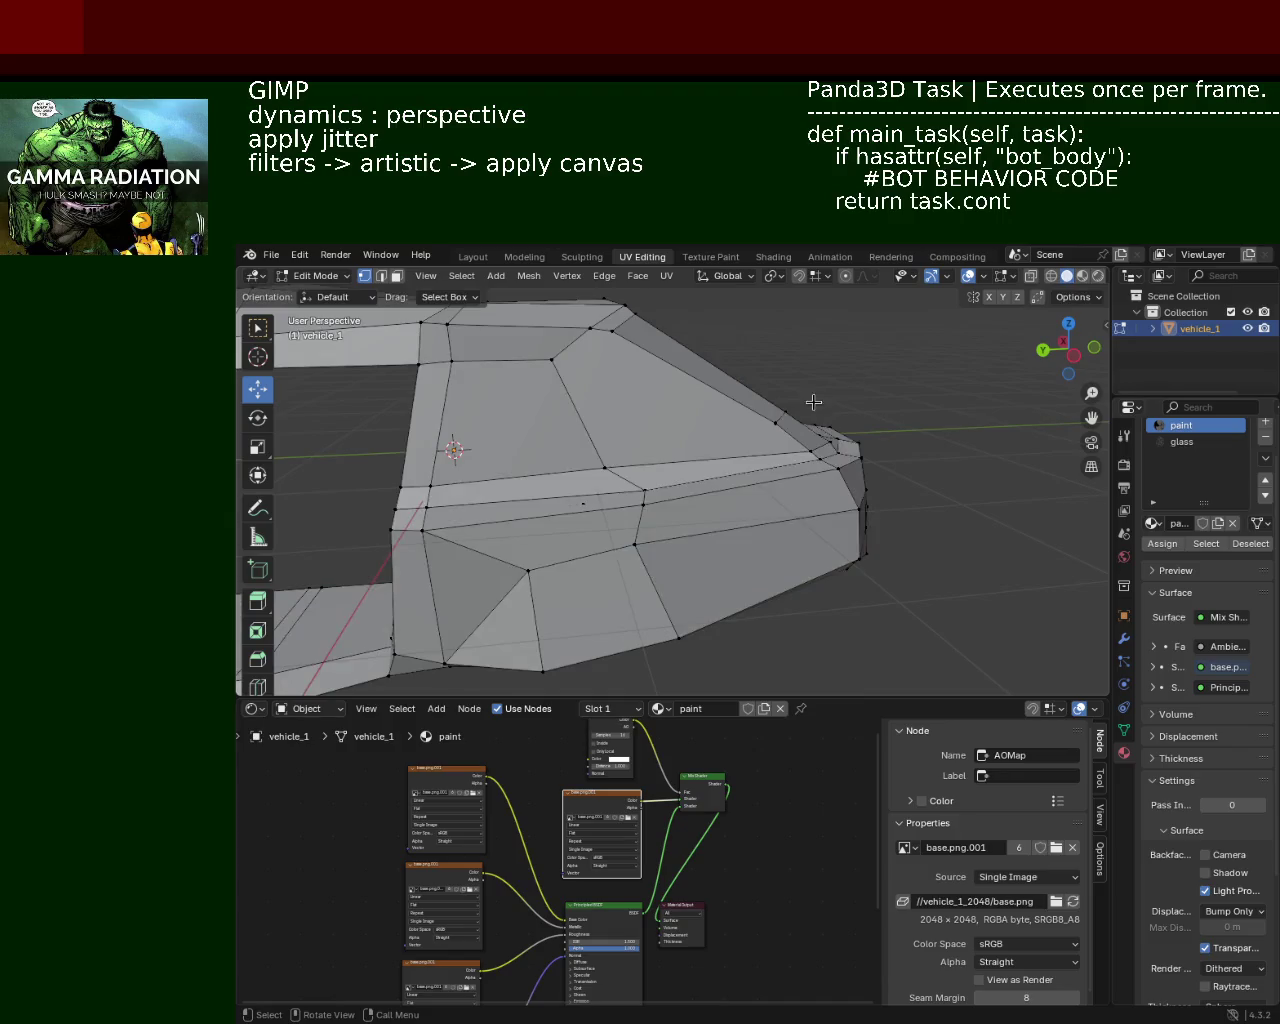
left_click_drag(650, 430, 748, 426)
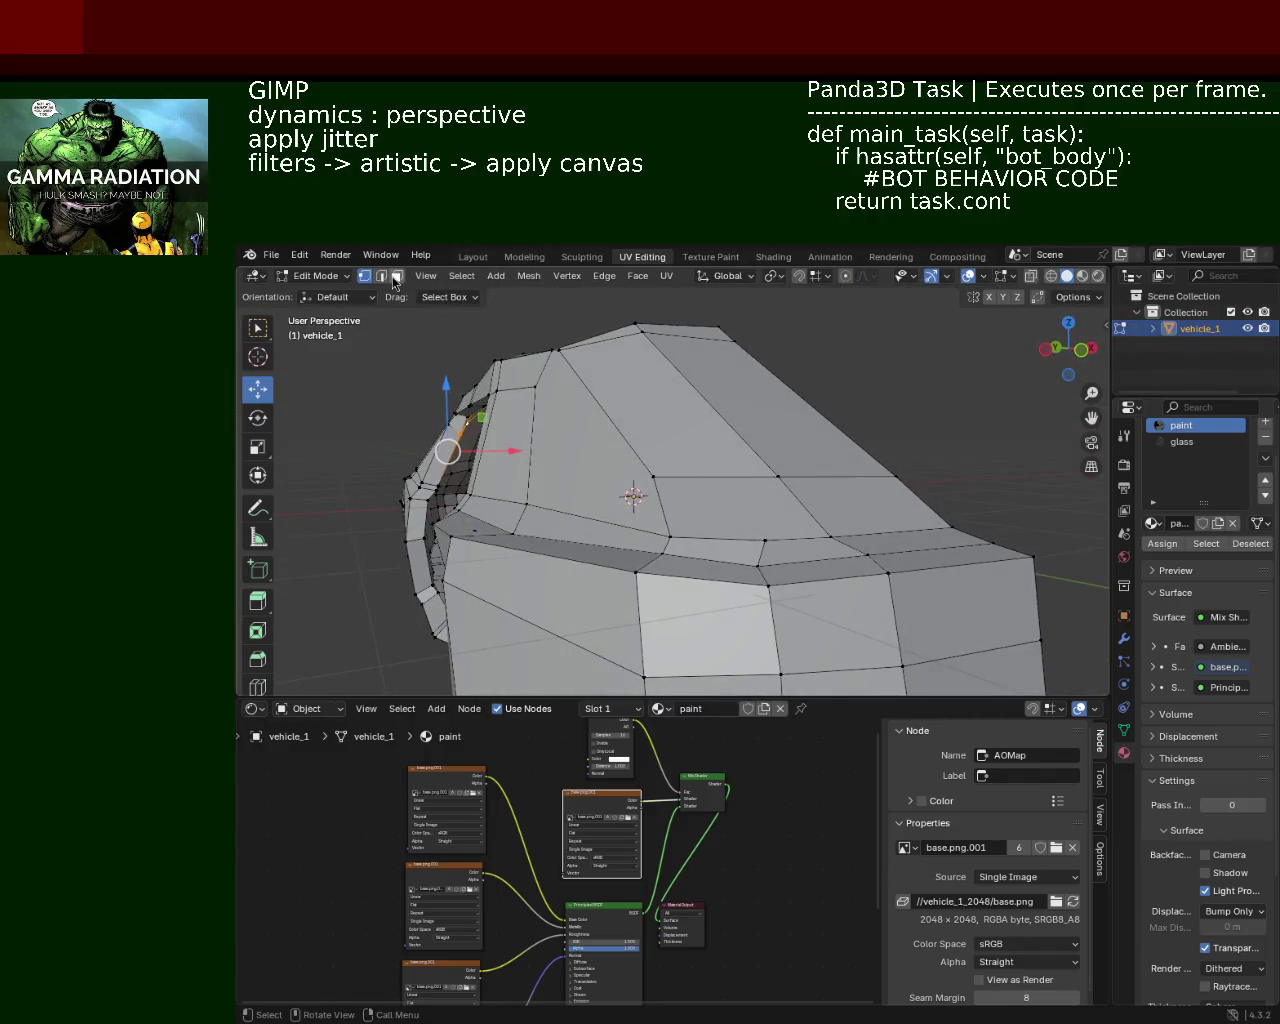
Step: Dissolve the redundant edge on the cabin side
left_click(381, 276)
left_click(790, 476)
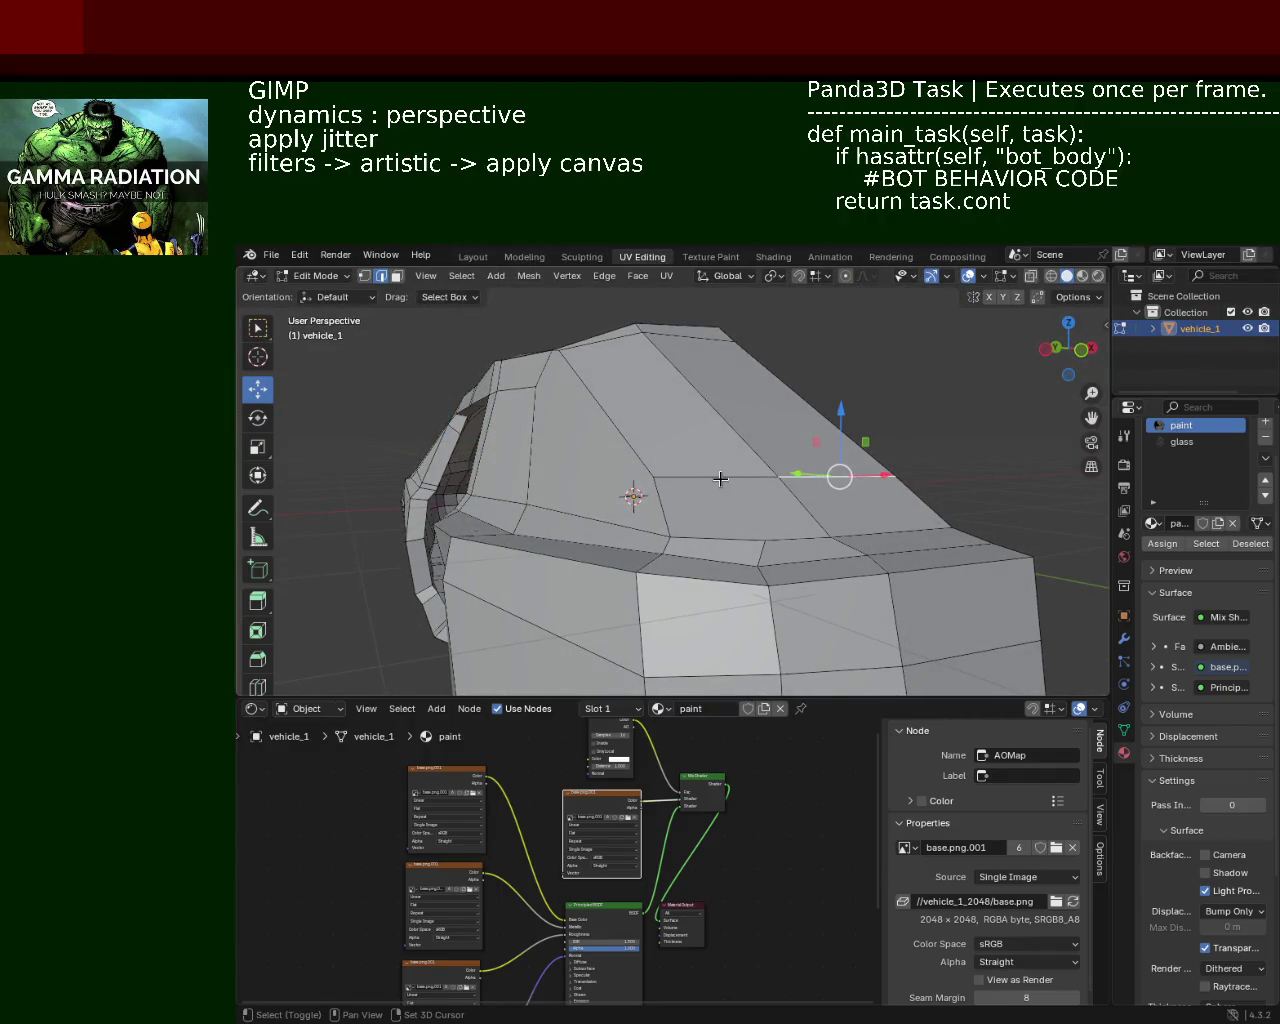
key("x")
left_click(672, 554)
left_click_drag(829, 508, 722, 479)
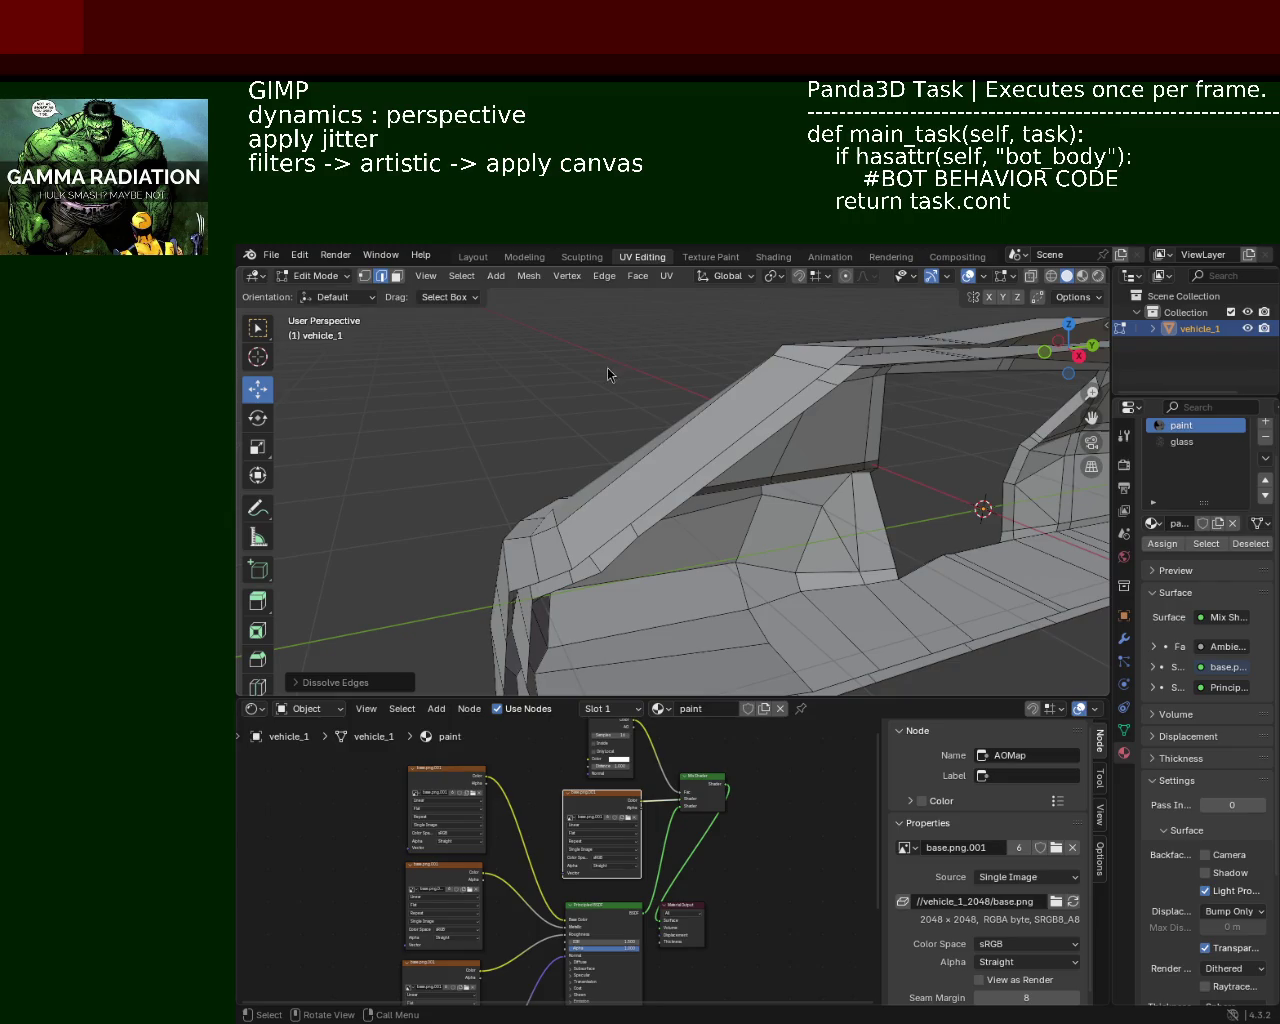
Step: Dissolve the redundant roof edge near the front pillar
left_click_drag(615, 395, 571, 394)
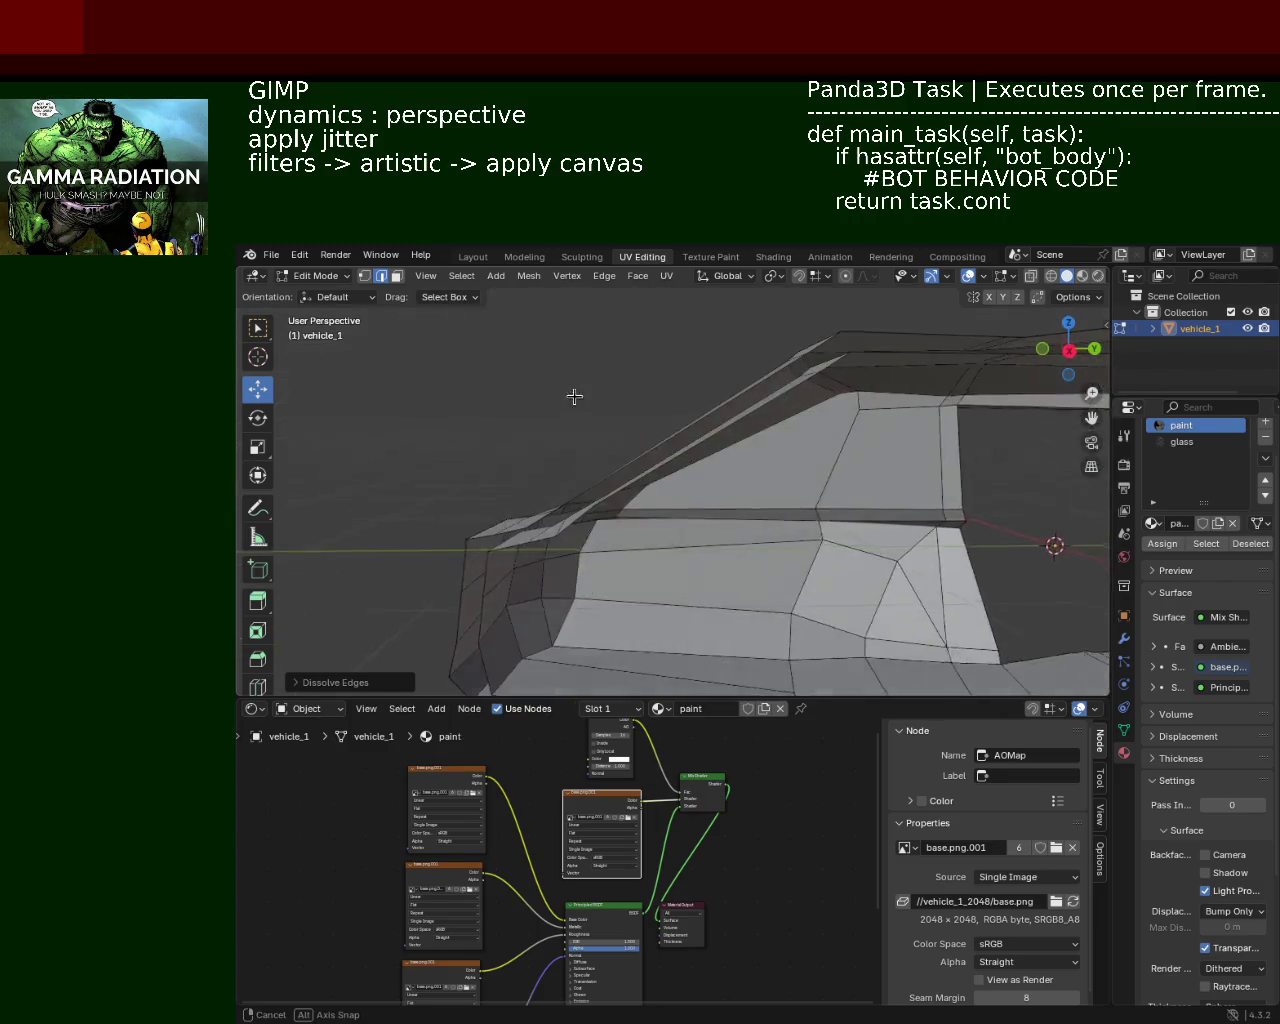
scroll("up", 3)
left_click(609, 497)
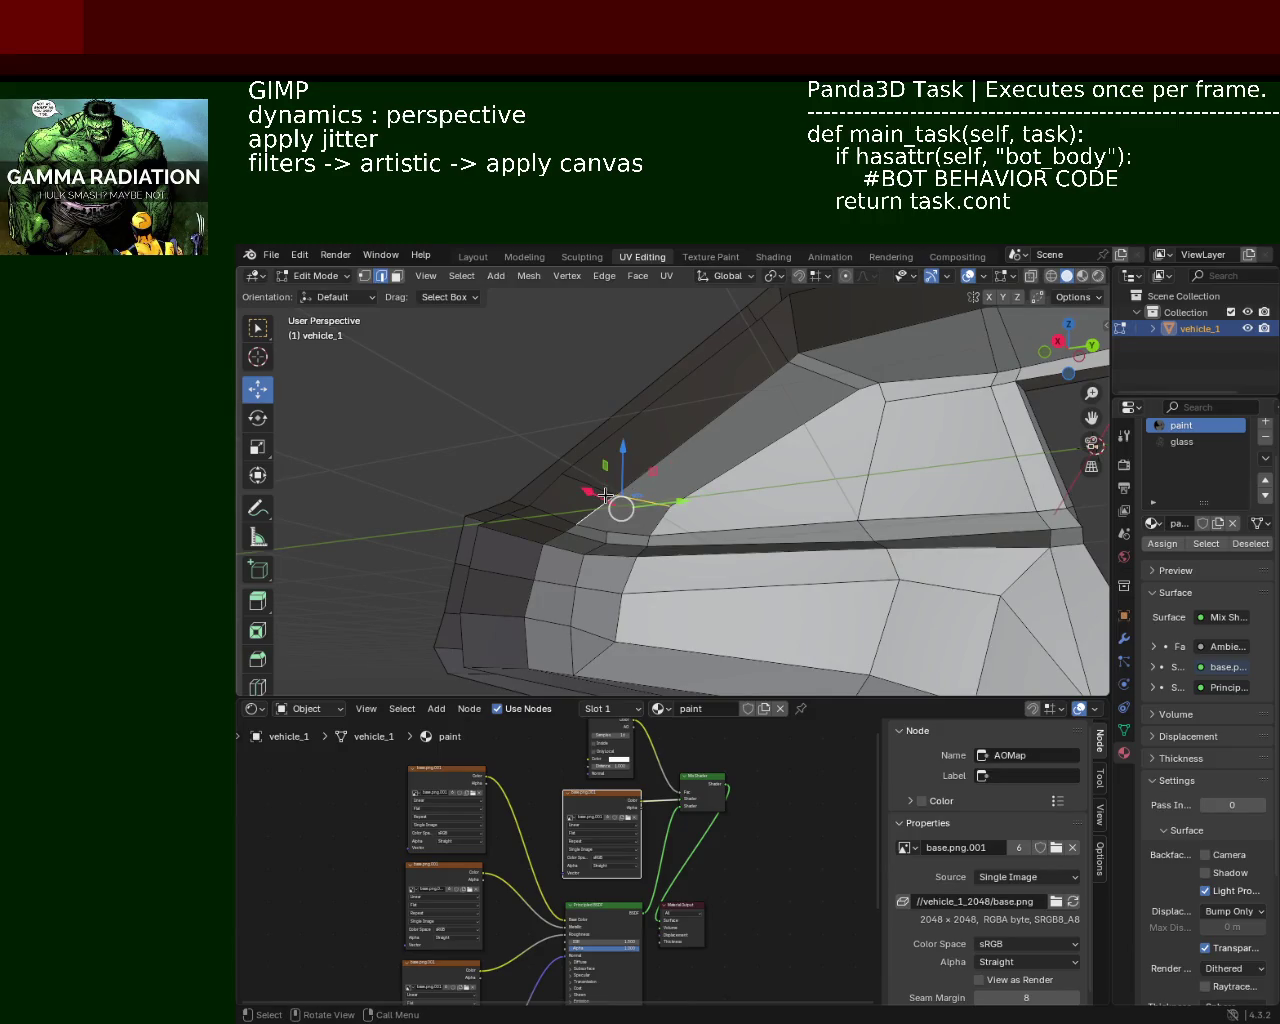
key("x")
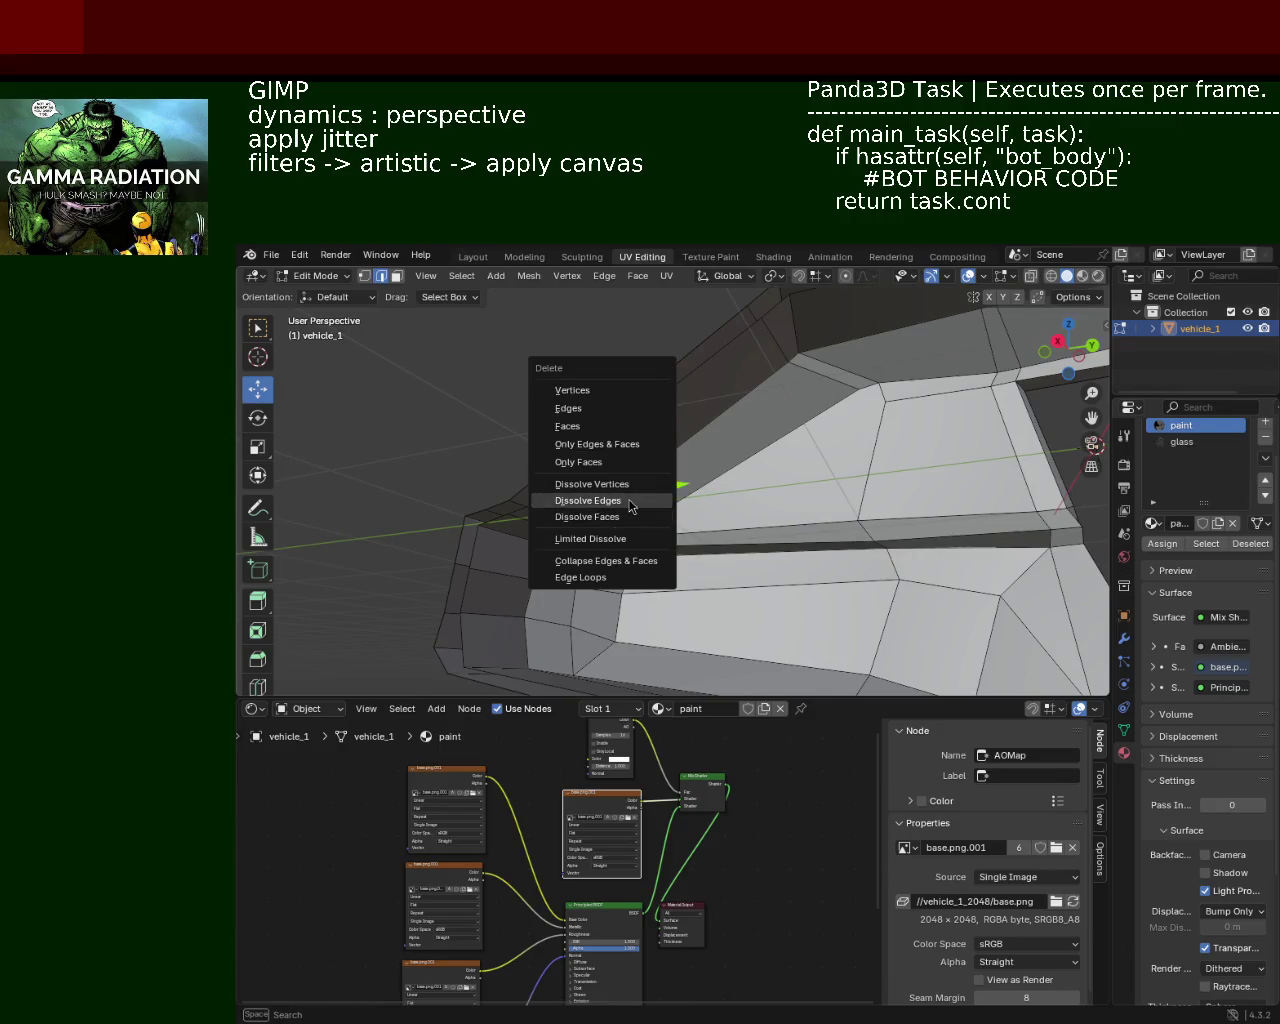
left_click(629, 501)
left_click_drag(634, 497, 601, 432)
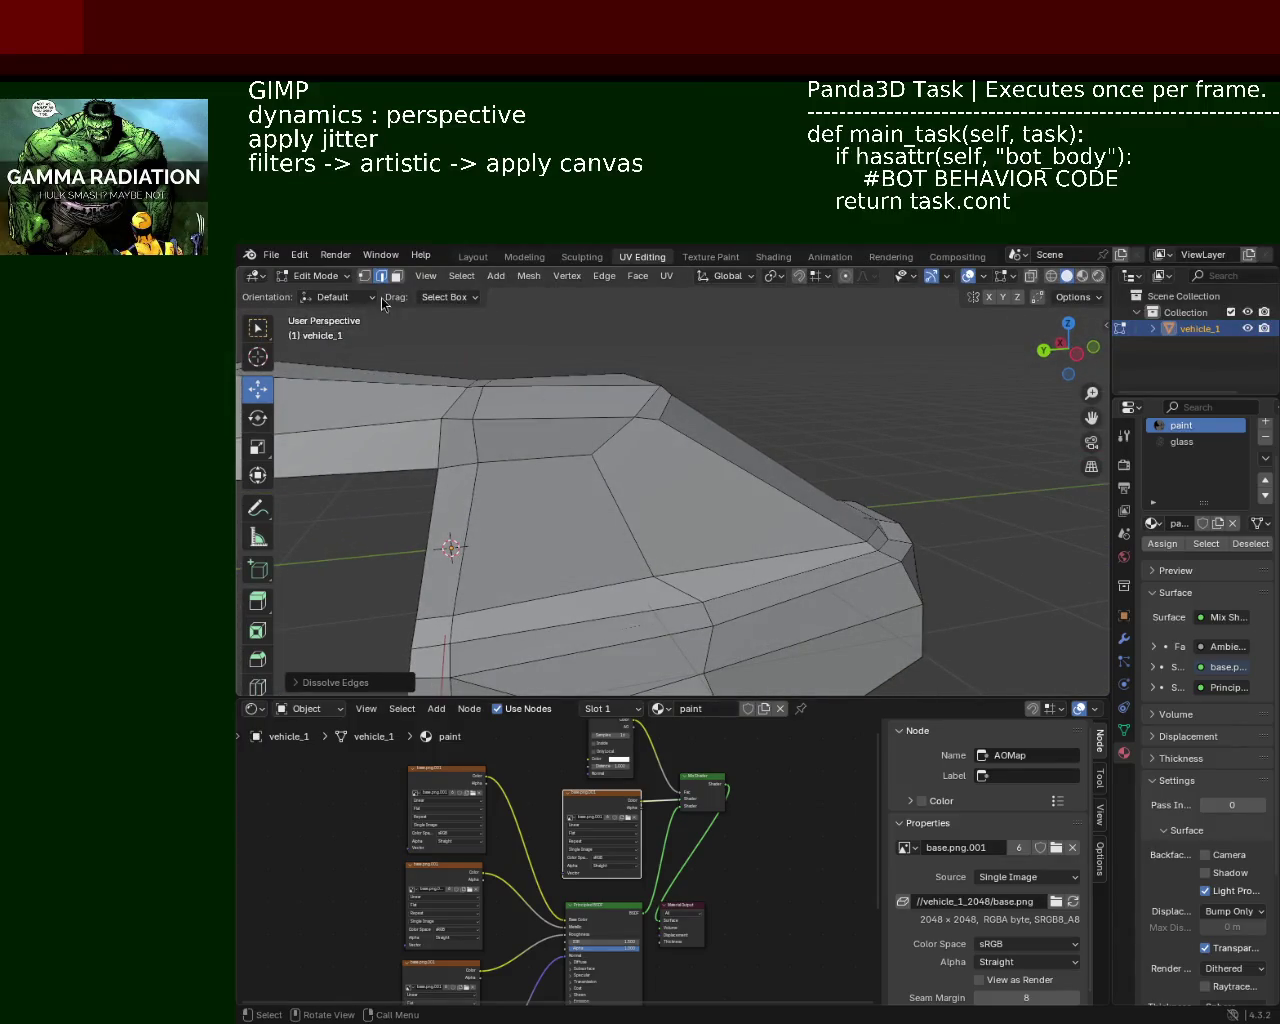
Step: Select two cabin vertices and slide one along its edge with Shift+V
left_click(364, 276)
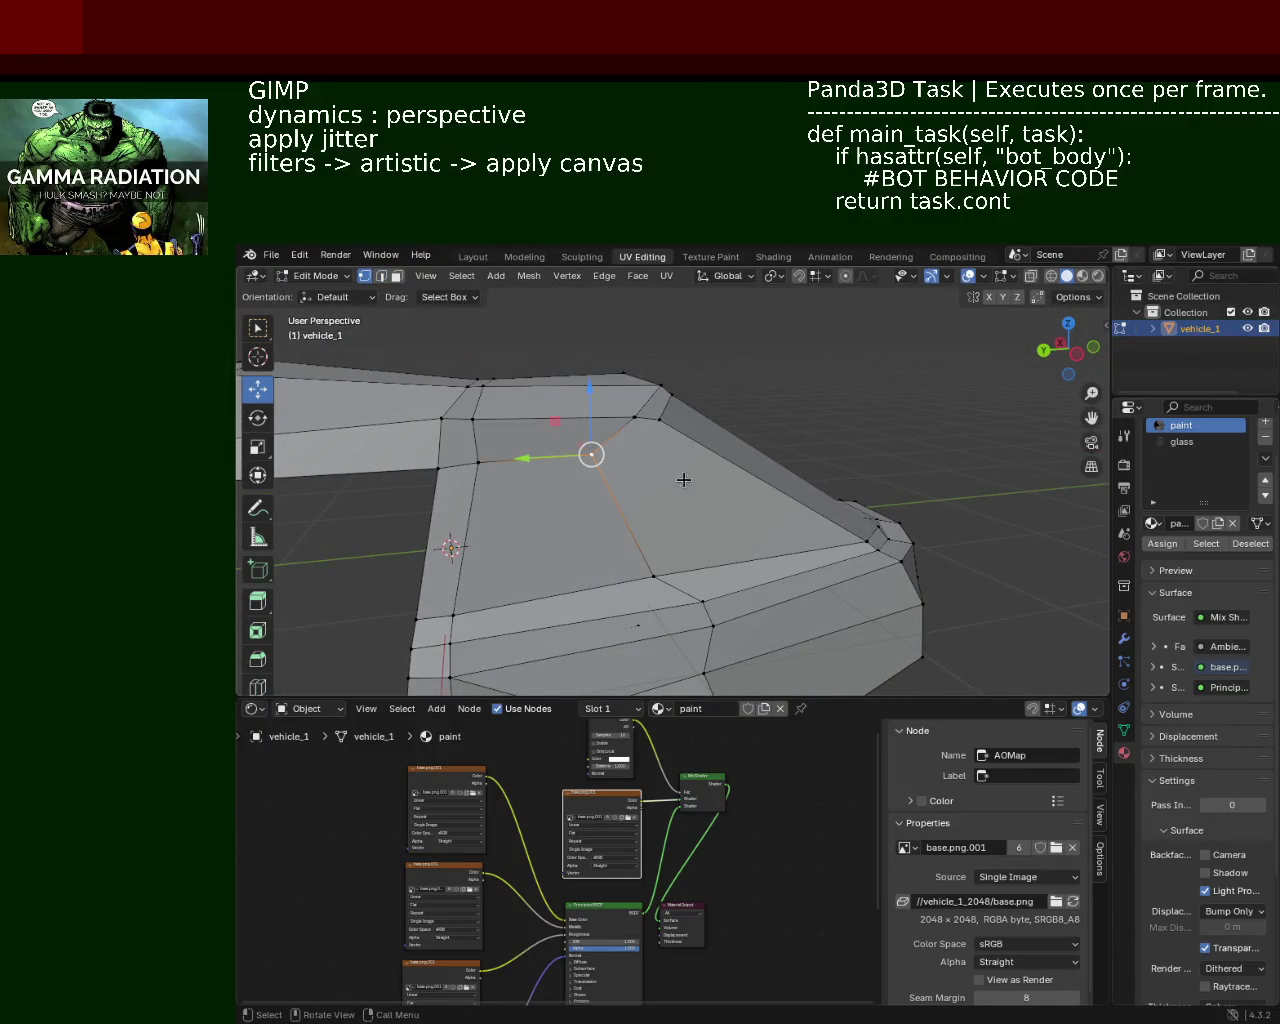
left_click_drag(683, 480, 598, 476)
left_click_drag(742, 481, 634, 443)
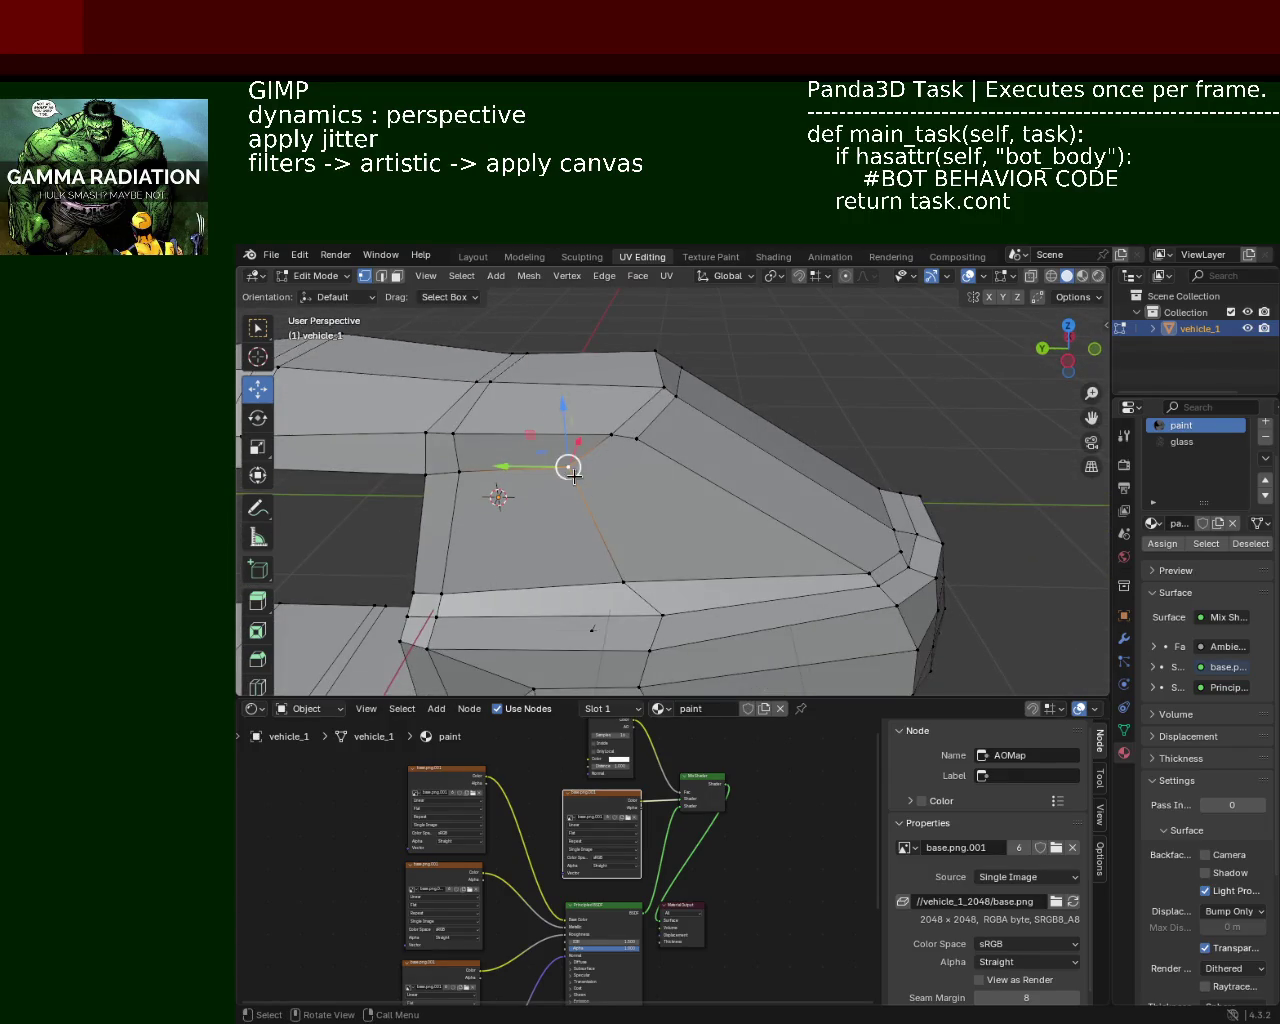
left_click(600, 526)
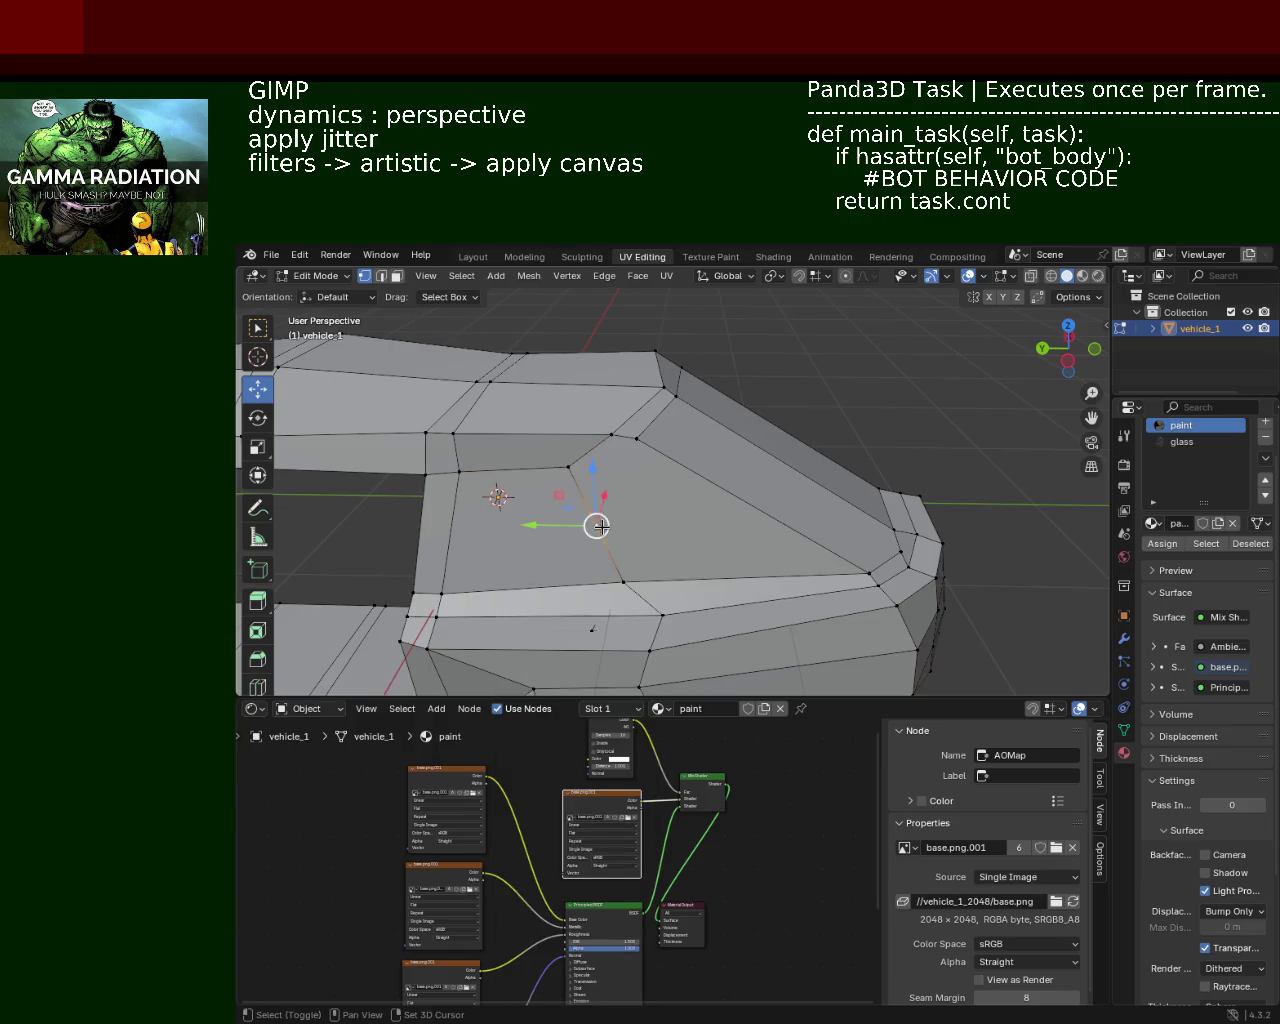
key("shift+v")
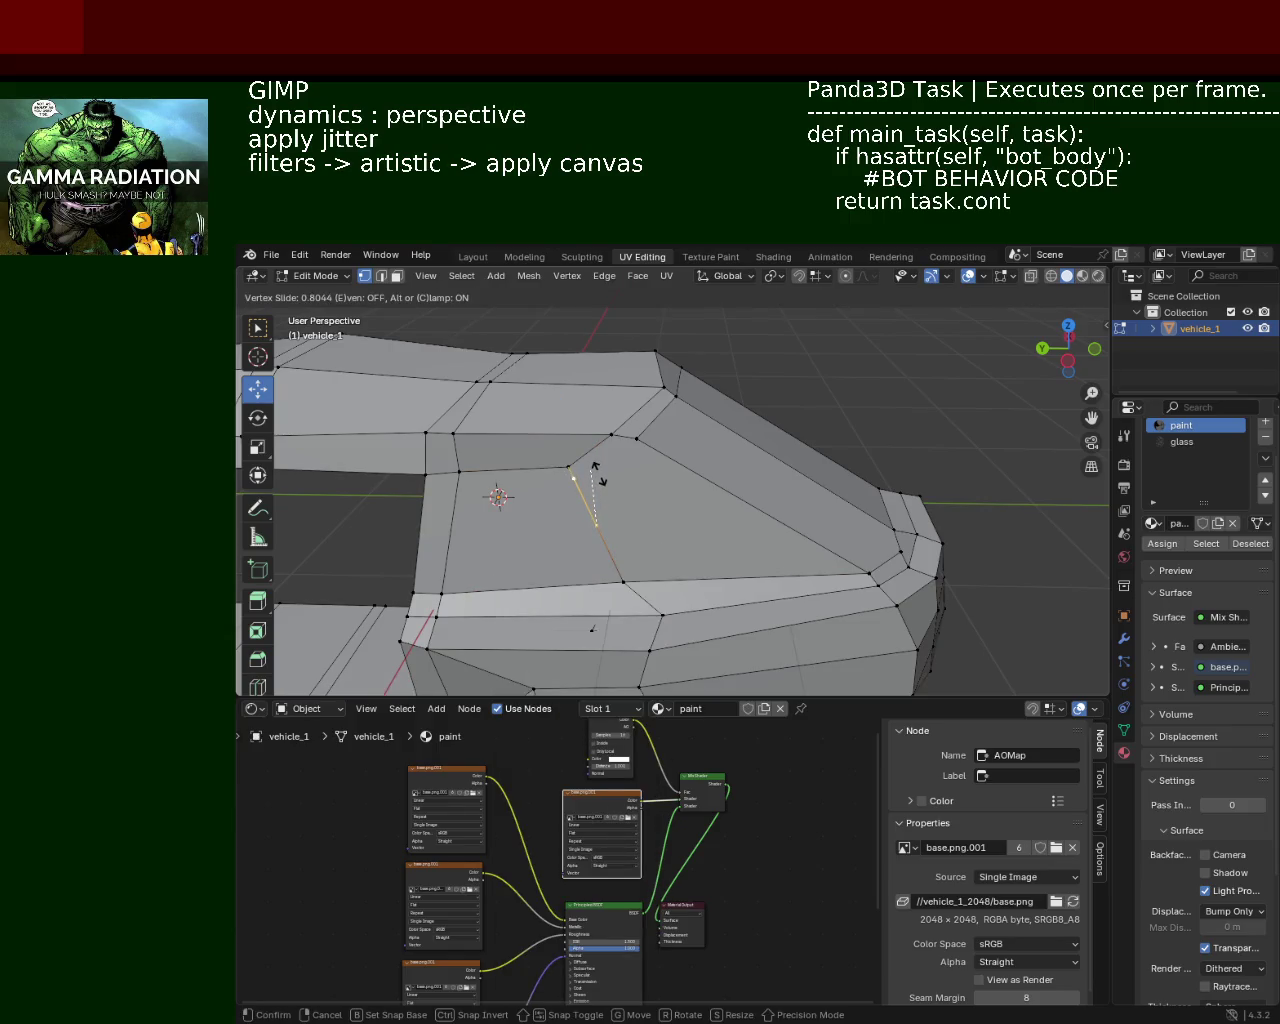
left_click(596, 470)
Step: Lower the roof vertex about 0.19 m along Z
left_click(630, 436)
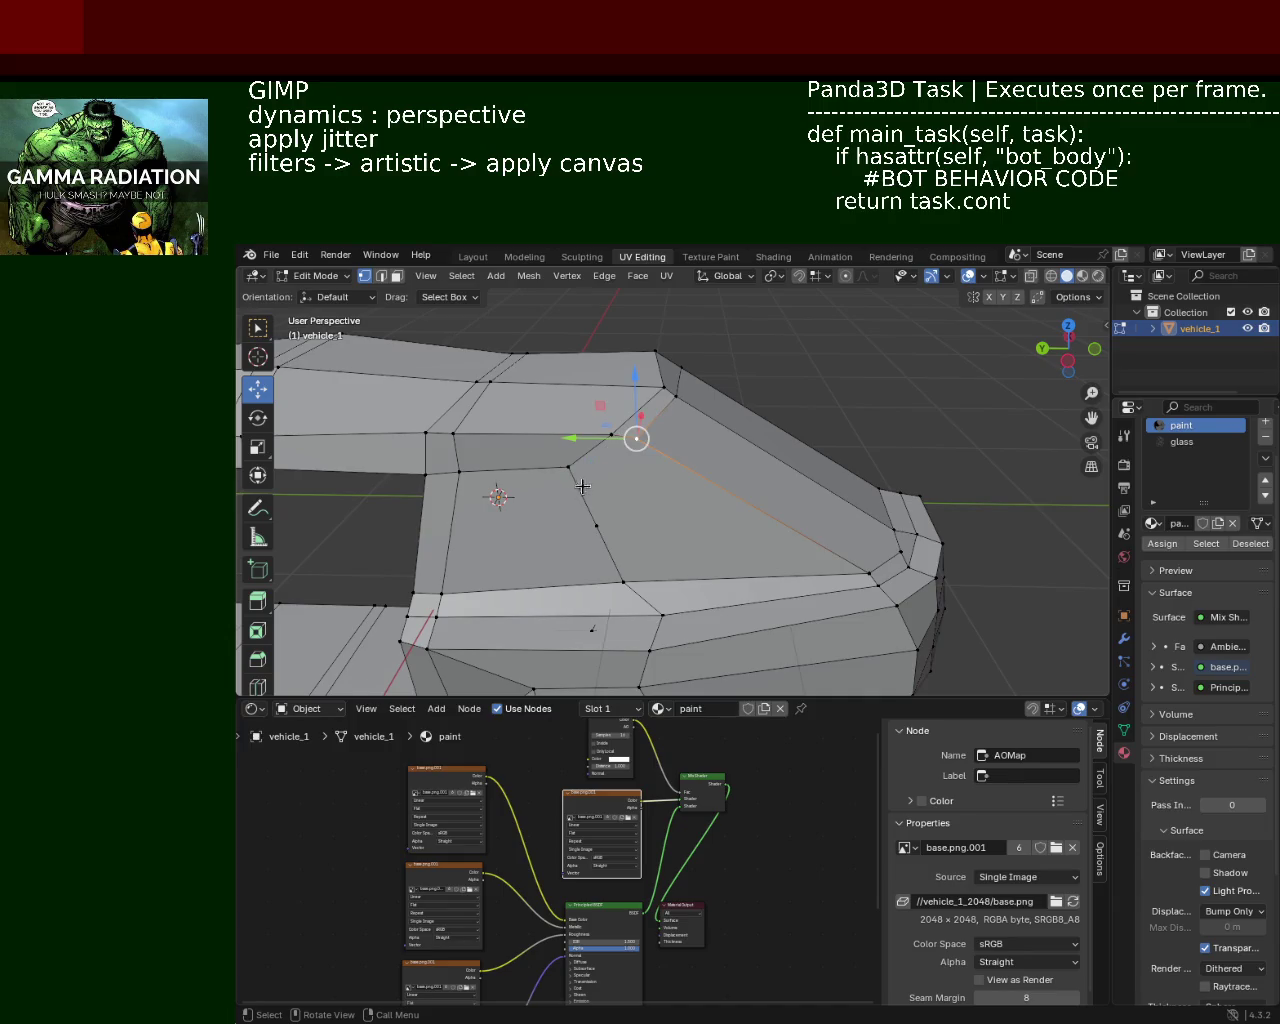
left_click(426, 476)
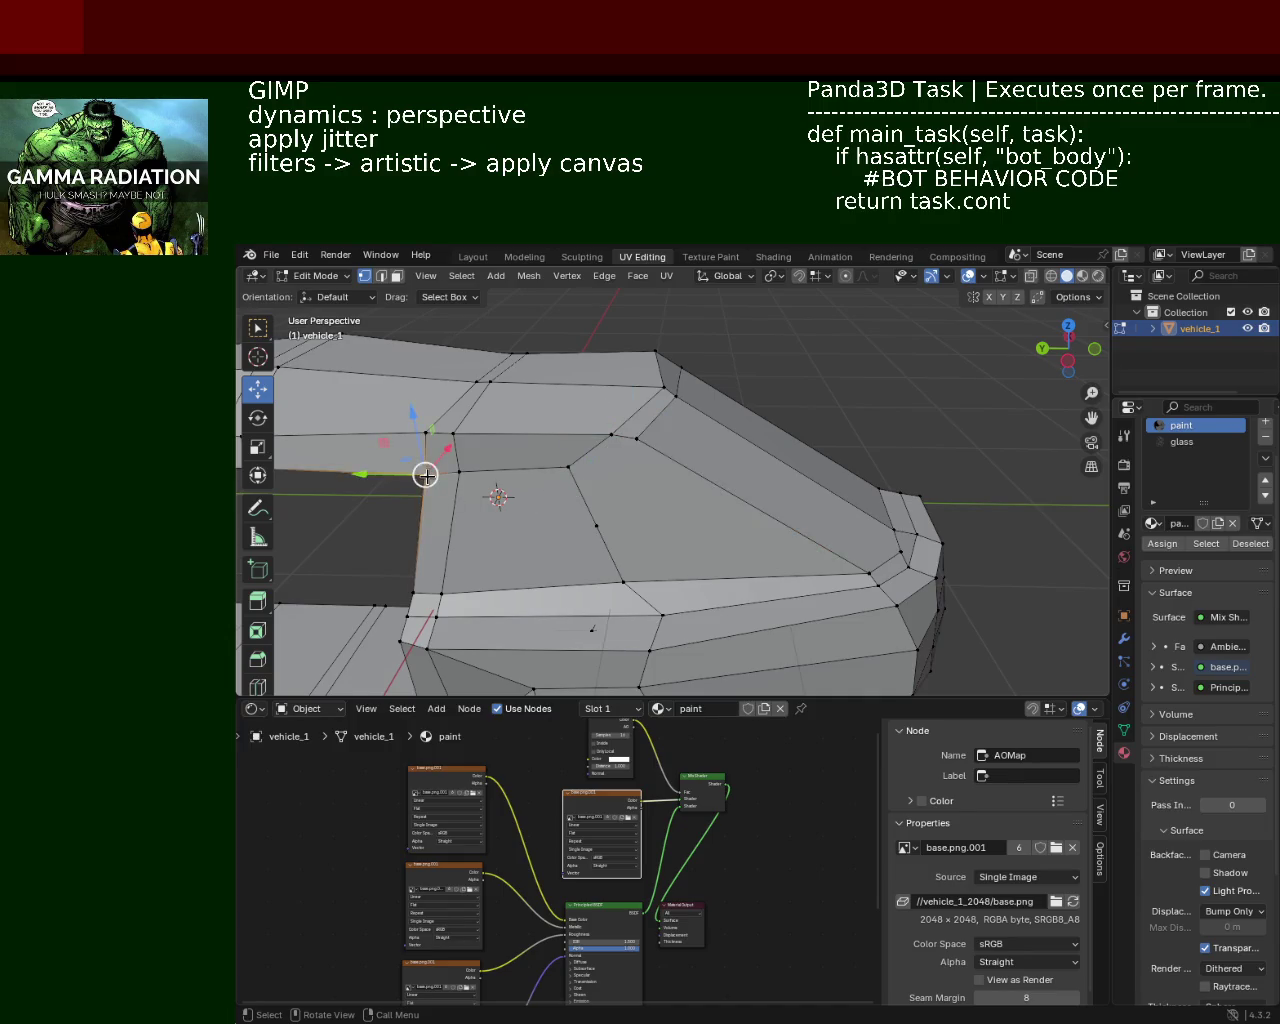
left_click_drag(549, 479, 550, 493)
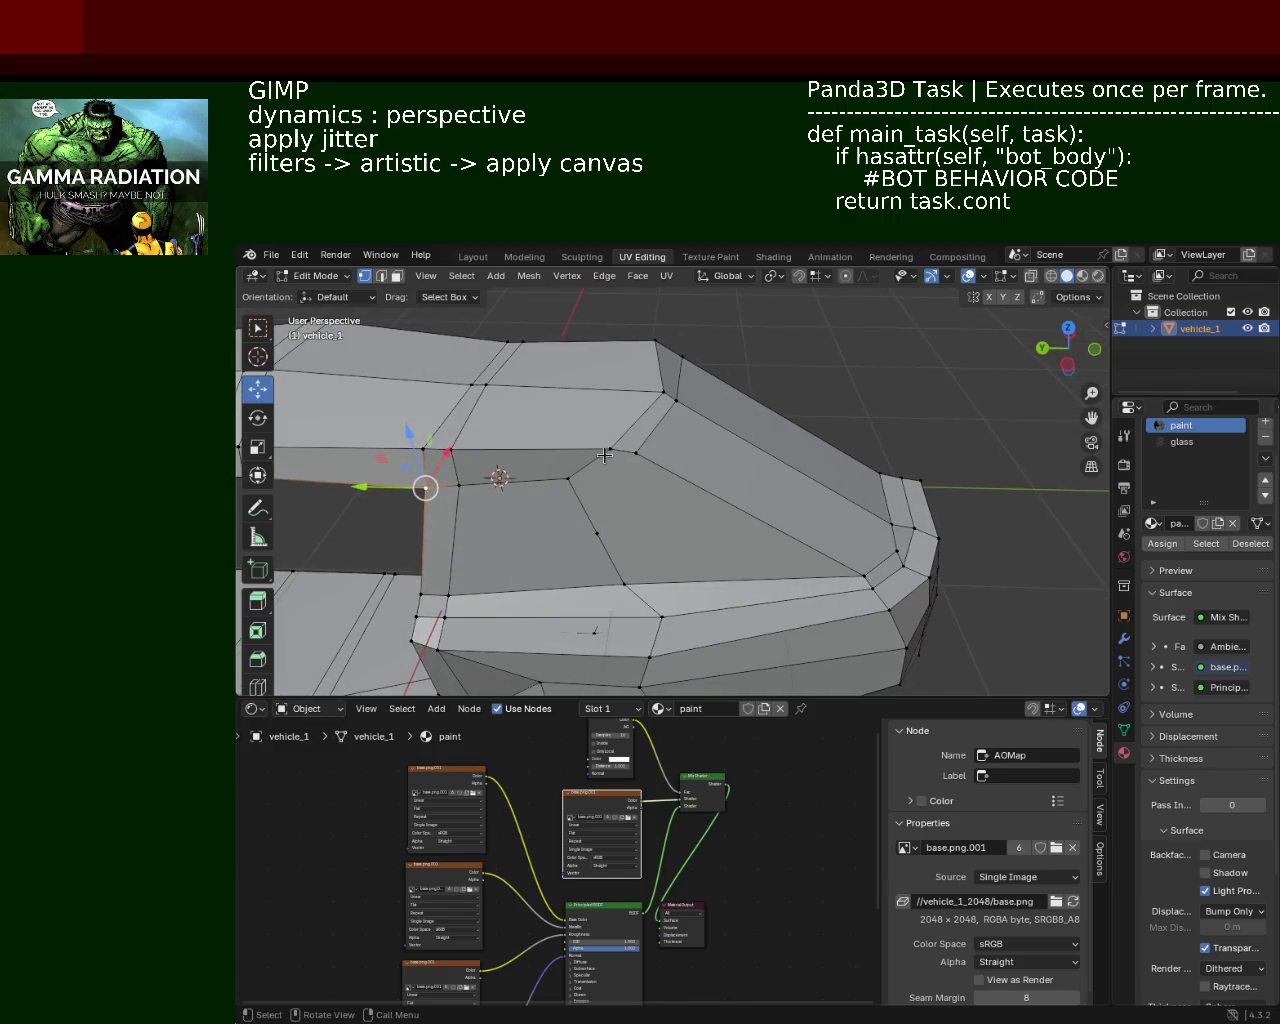
left_click(636, 459)
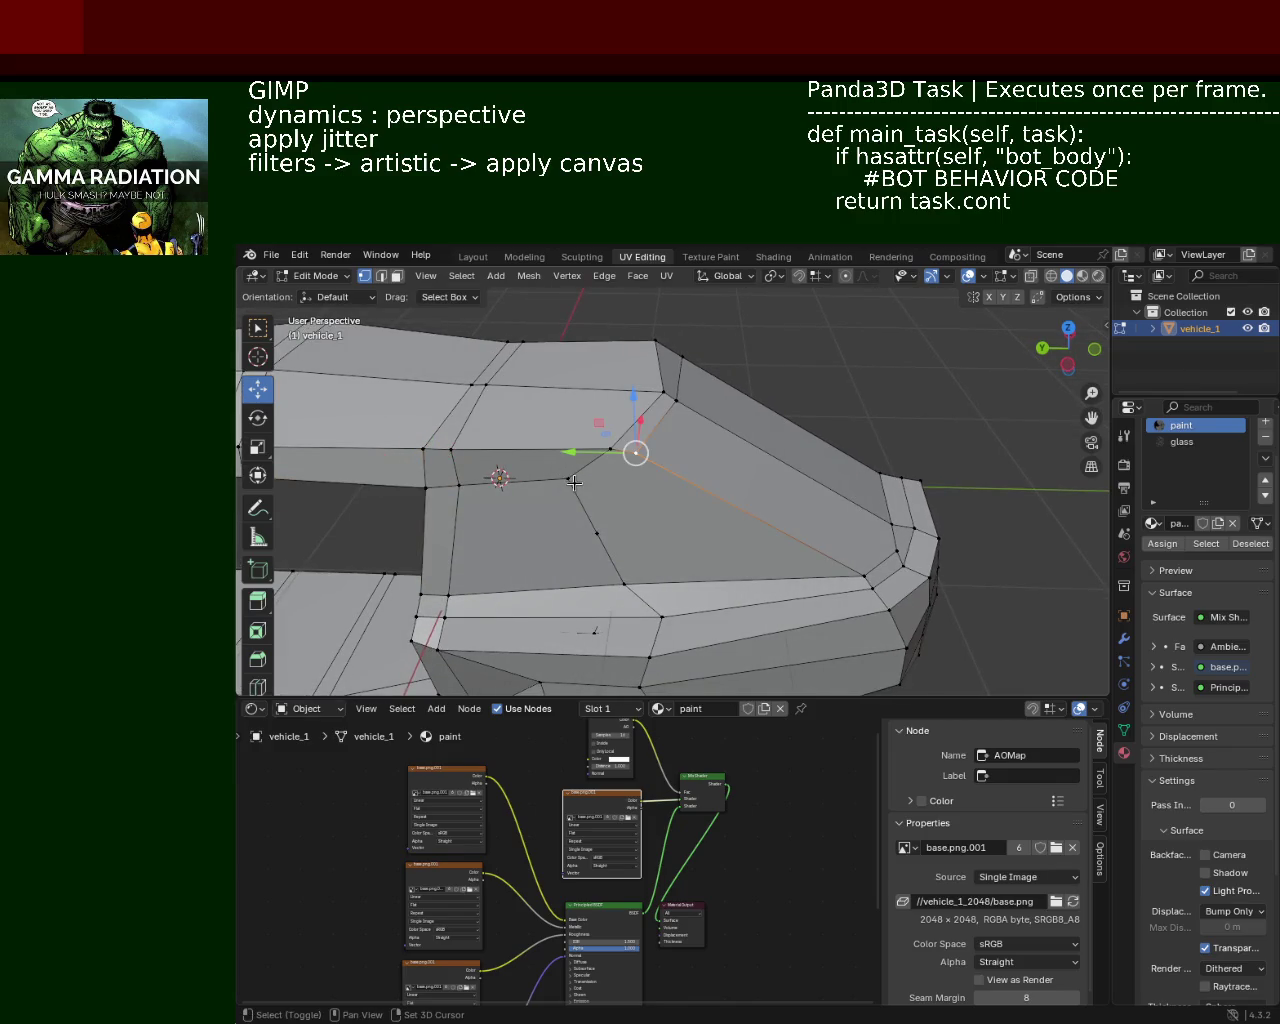
left_click(574, 483)
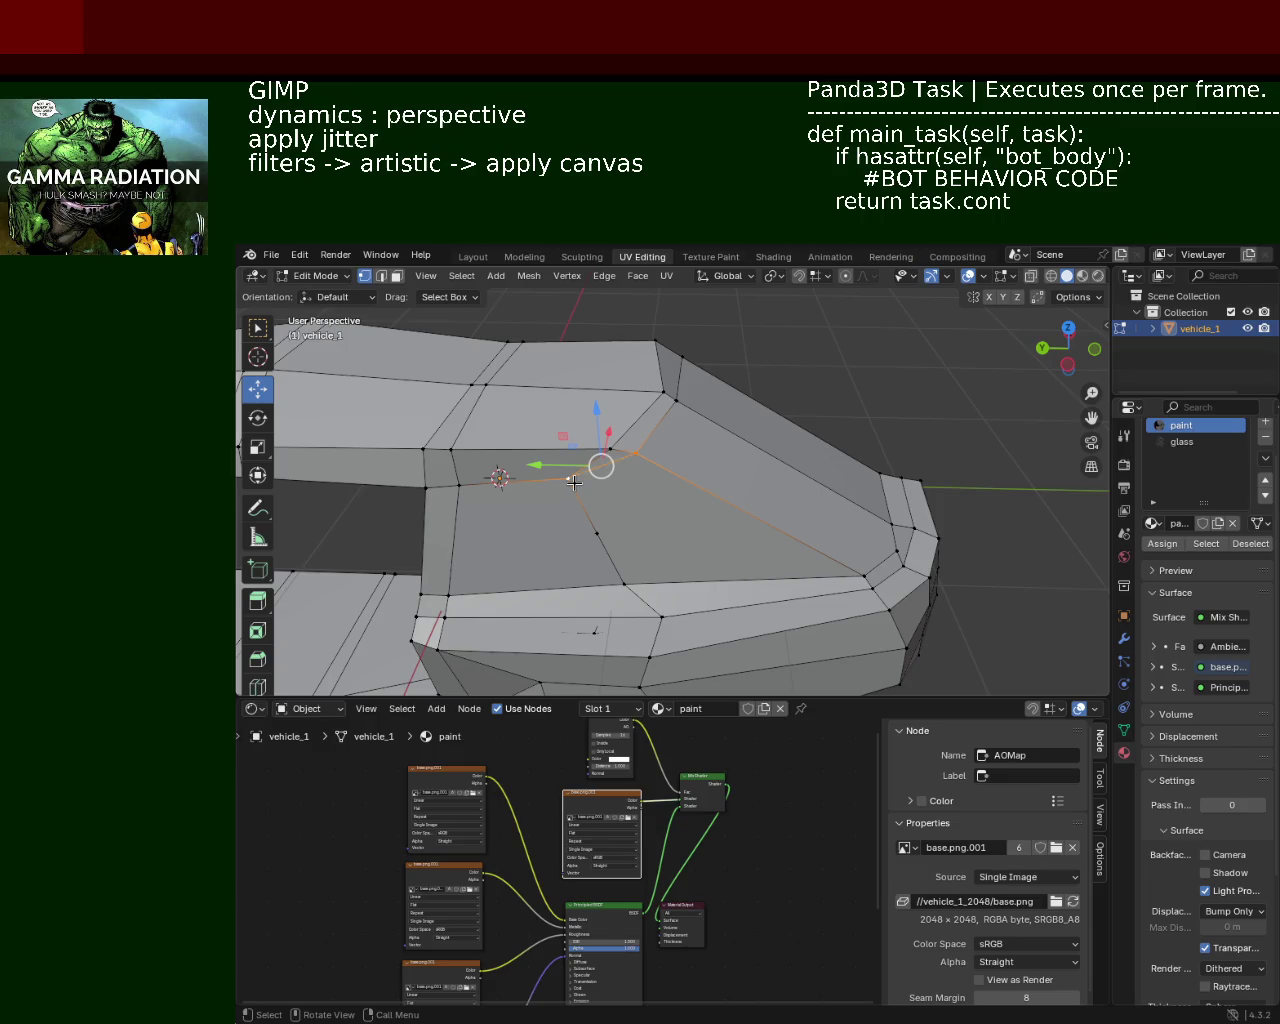
left_click(634, 455)
key("g")
key("z")
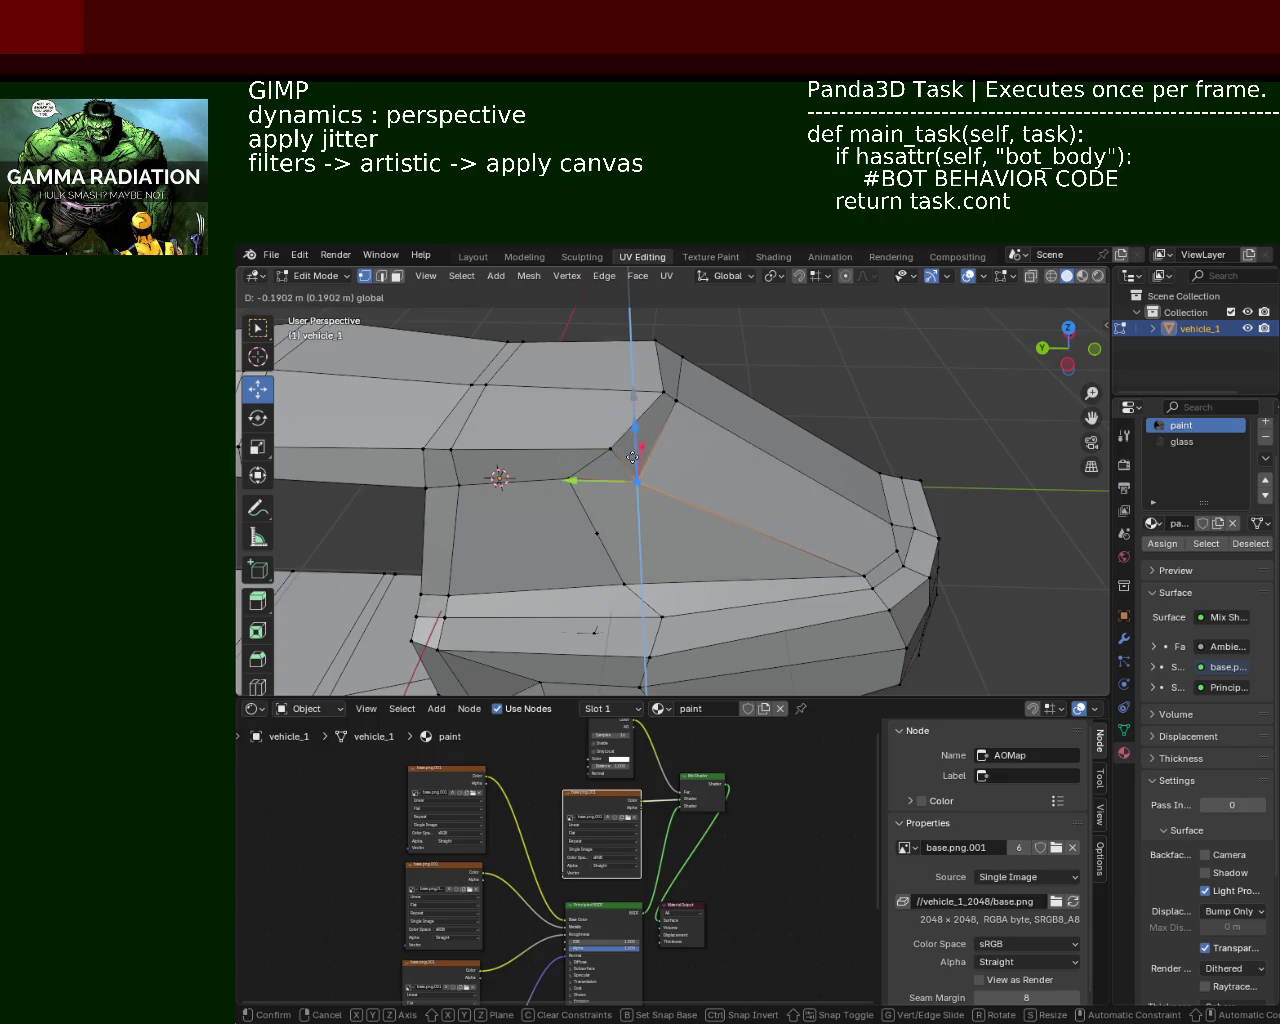
left_click(632, 457)
Step: Dissolve the extra edges at the top of the pillar
left_click_drag(686, 491, 671, 456)
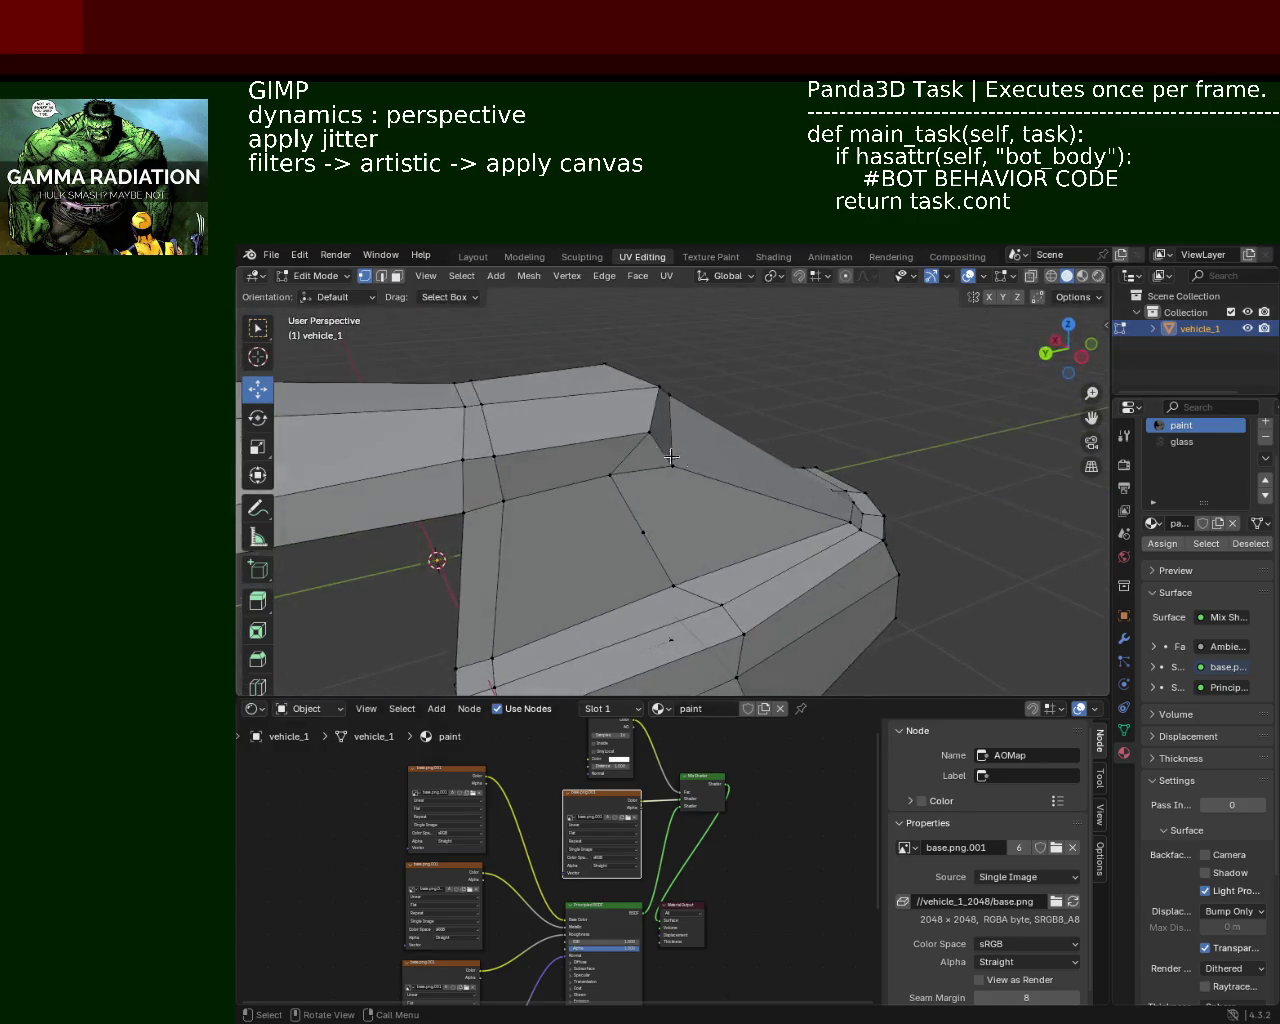
left_click(615, 452)
key("x")
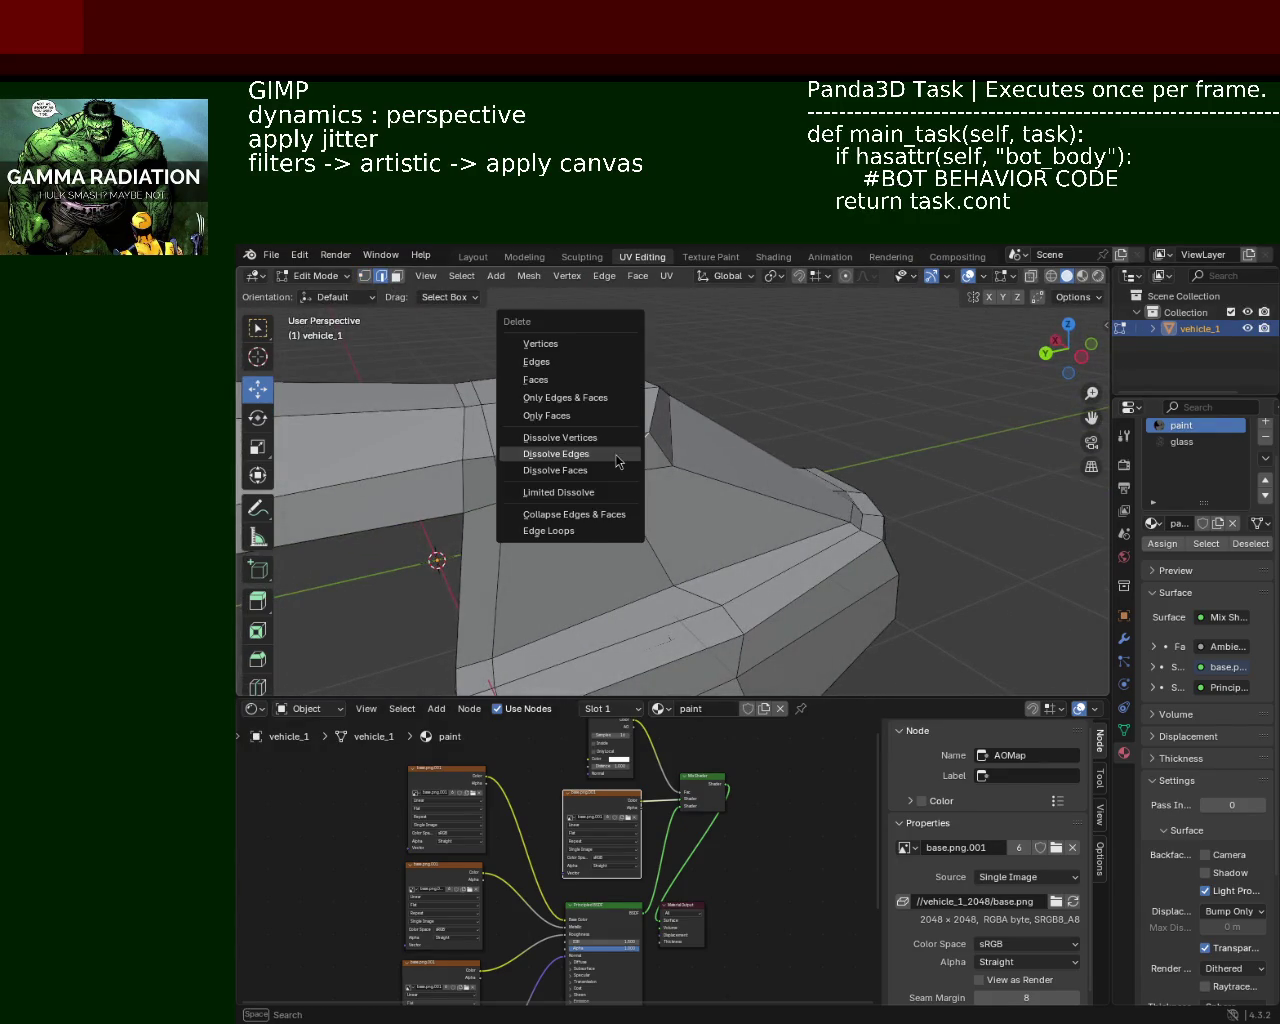
left_click(603, 453)
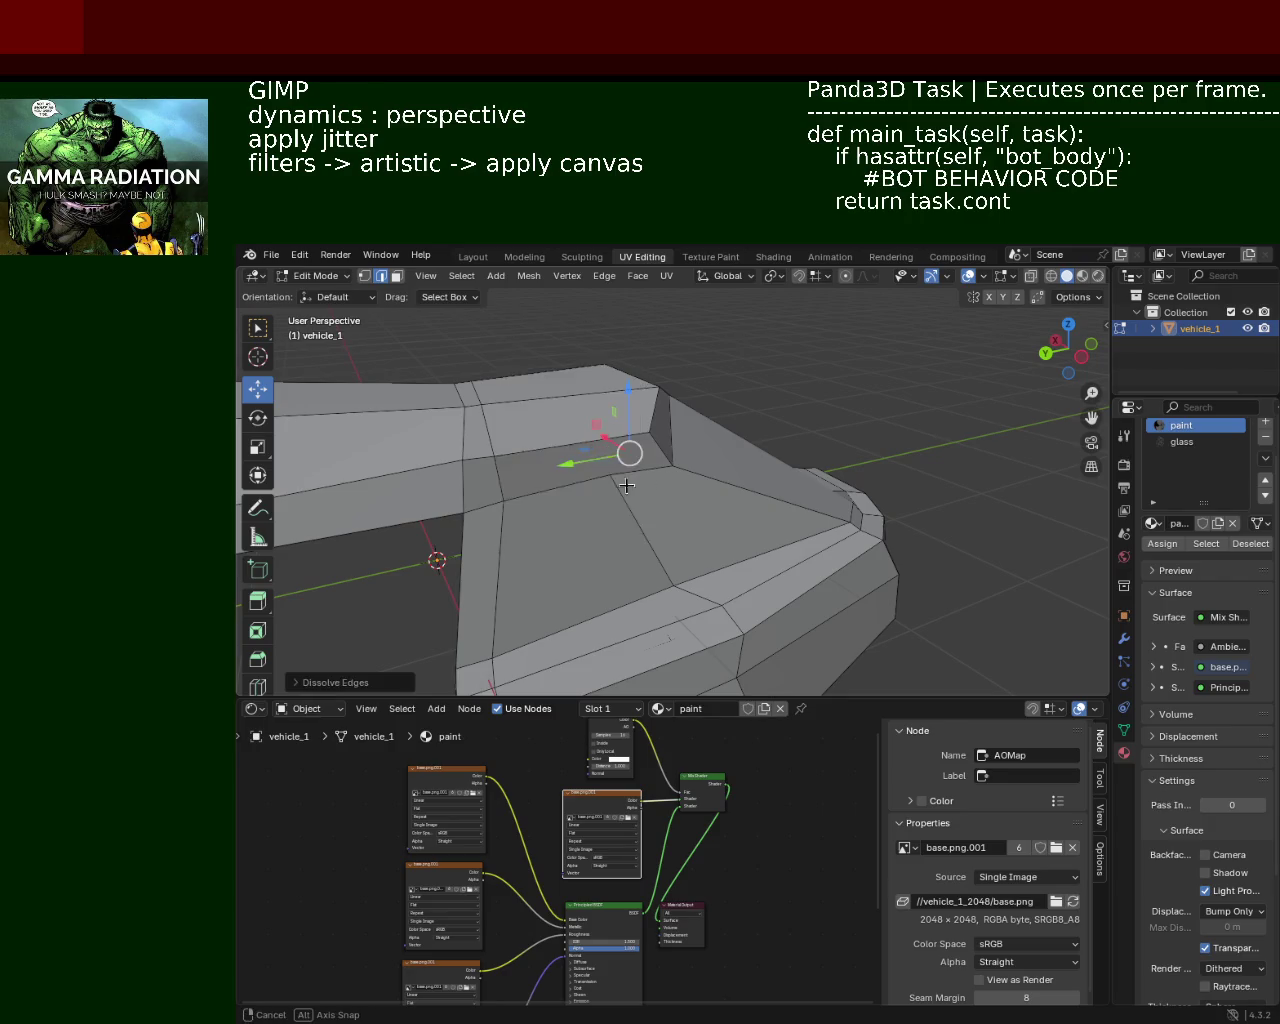
left_click_drag(626, 486, 543, 466)
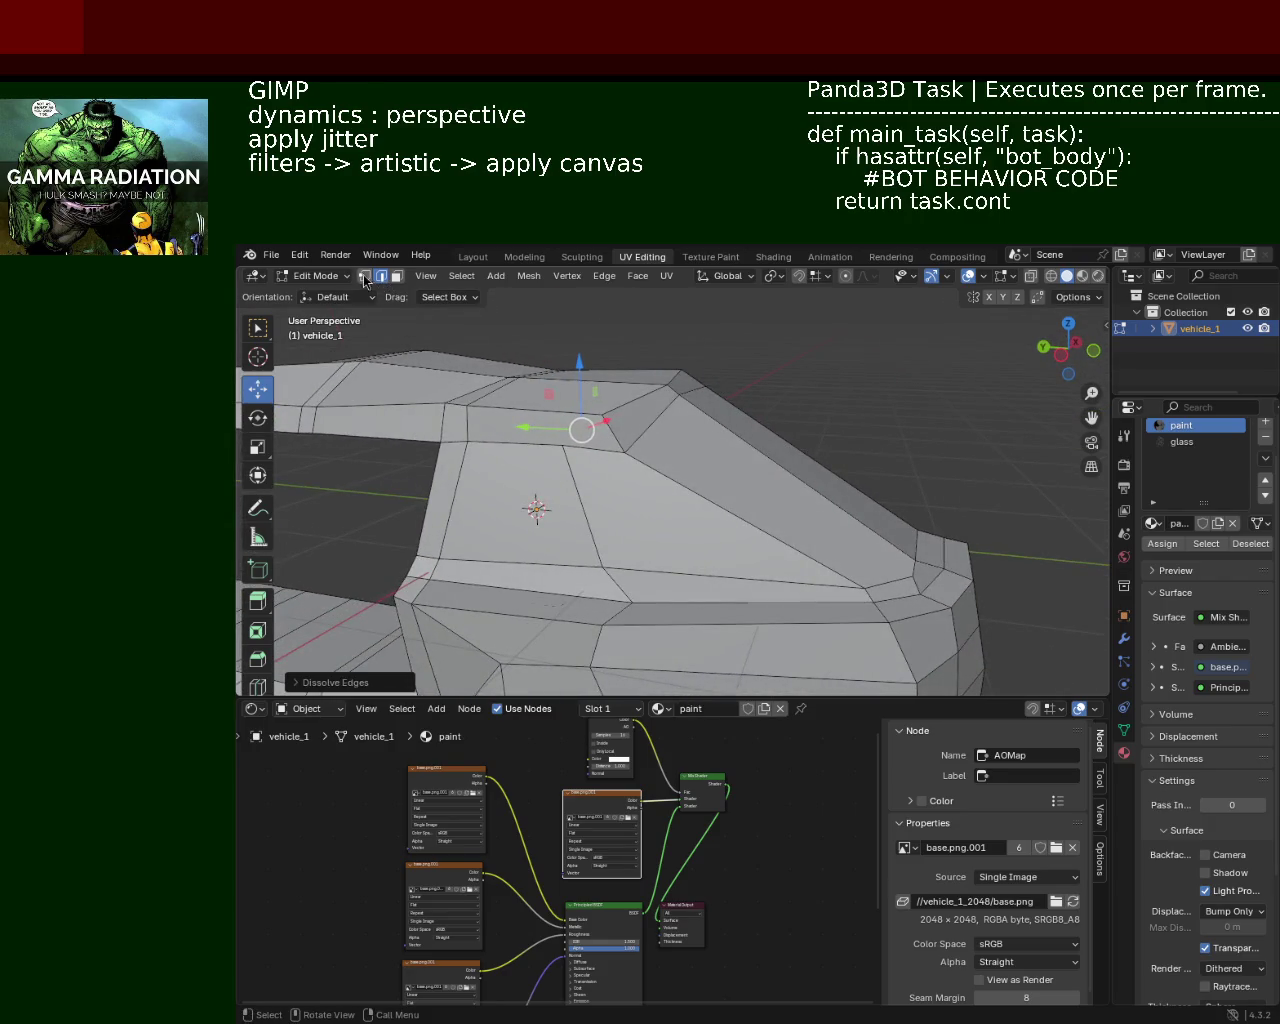
left_click(365, 276)
left_click(603, 567)
Step: Dissolve the redundant edge beside the windscreen
left_click(624, 453)
left_click(625, 456)
left_click(381, 276)
left_click(590, 508)
key("x")
left_click(560, 497)
key("ctrl+z")
key("x")
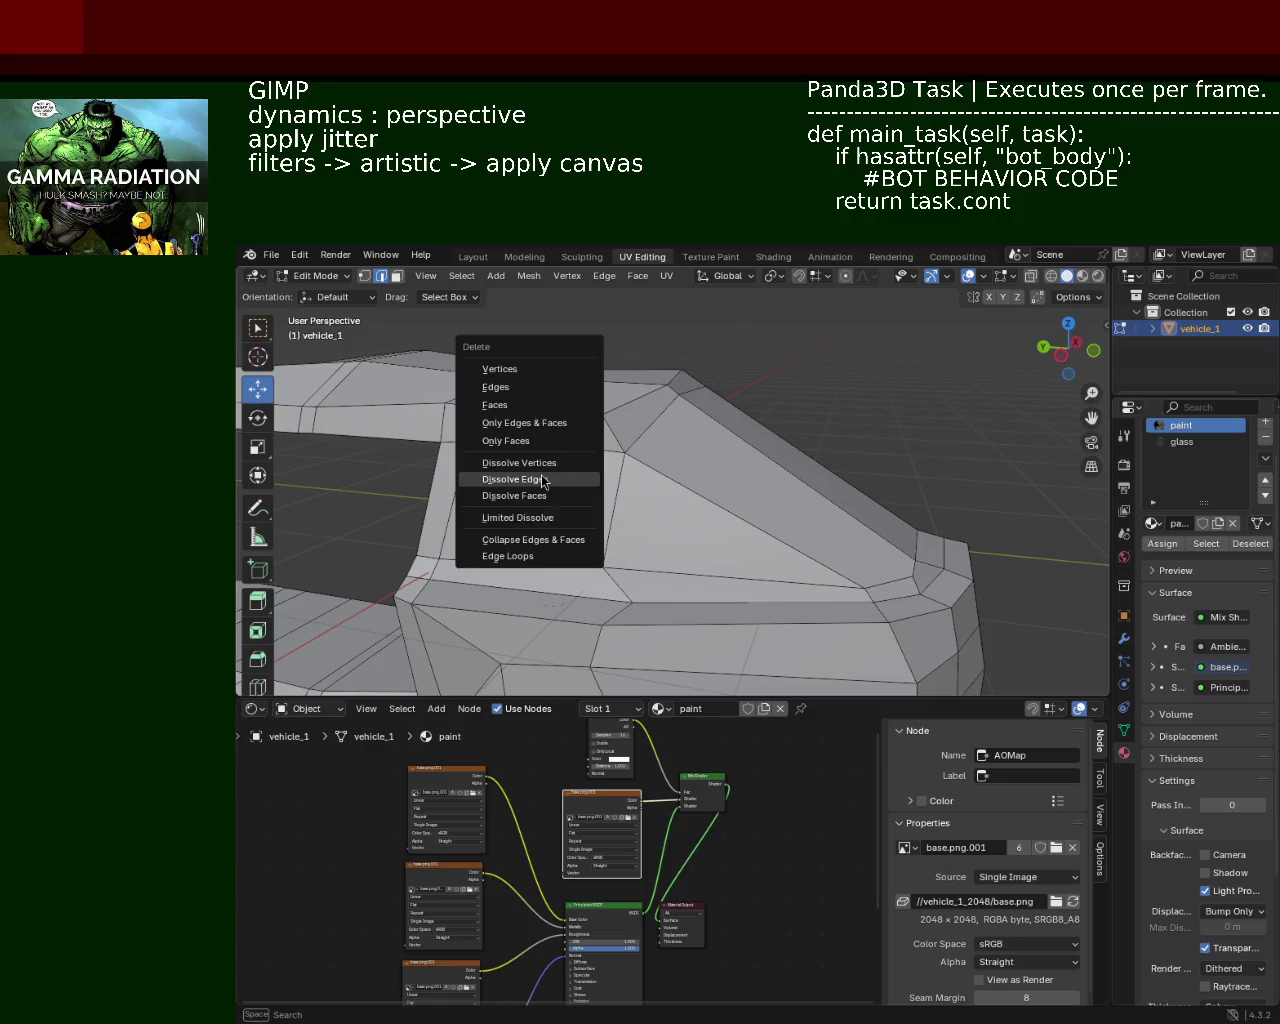
left_click(543, 482)
Step: Clear the remaining windscreen edges using Dissolve Edges and delete Edges
key("x")
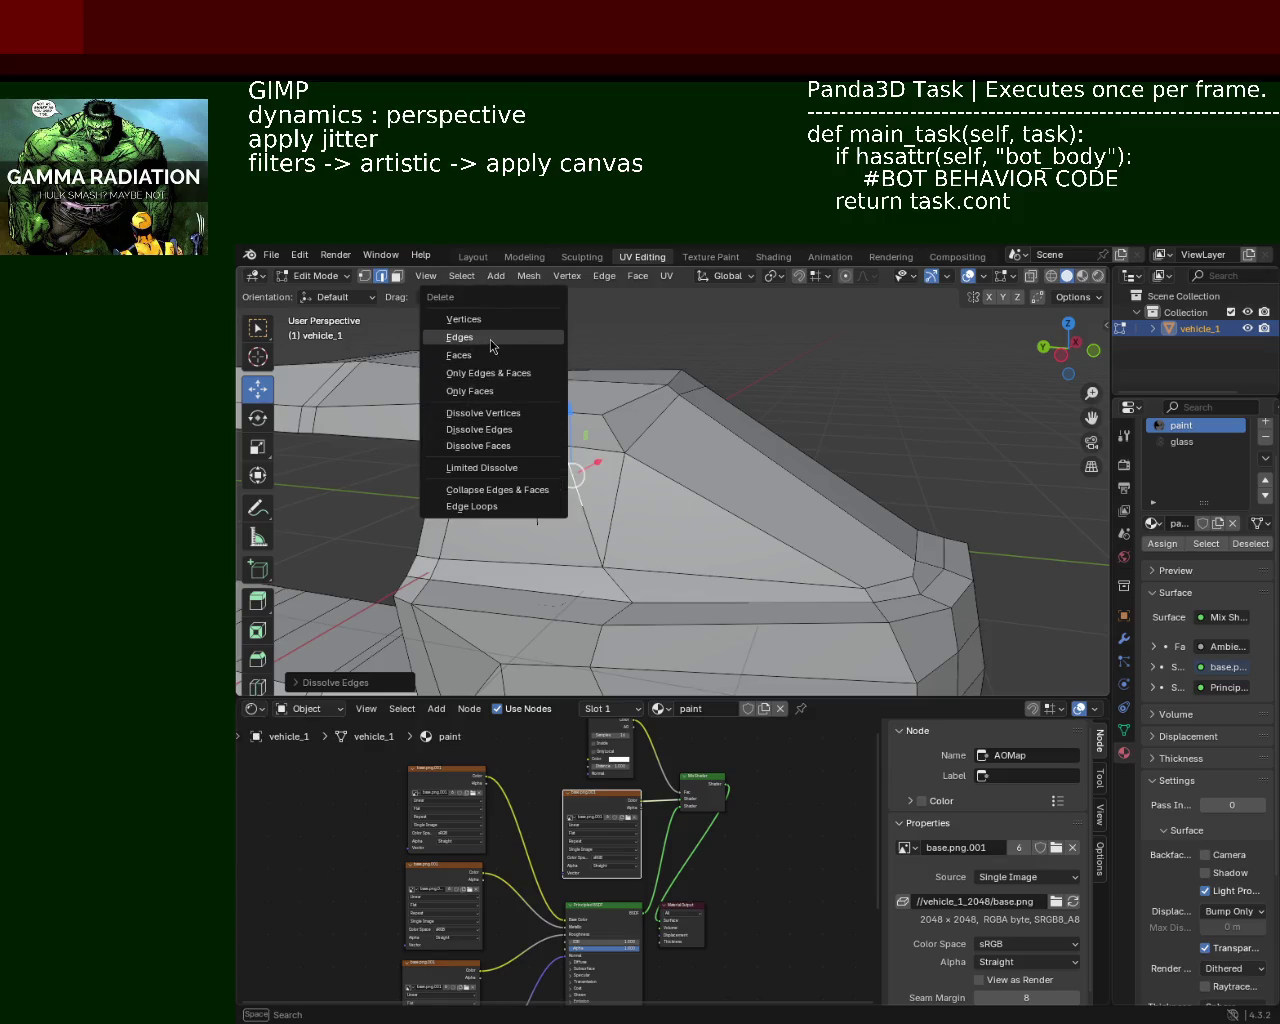
left_click(491, 346)
key("x")
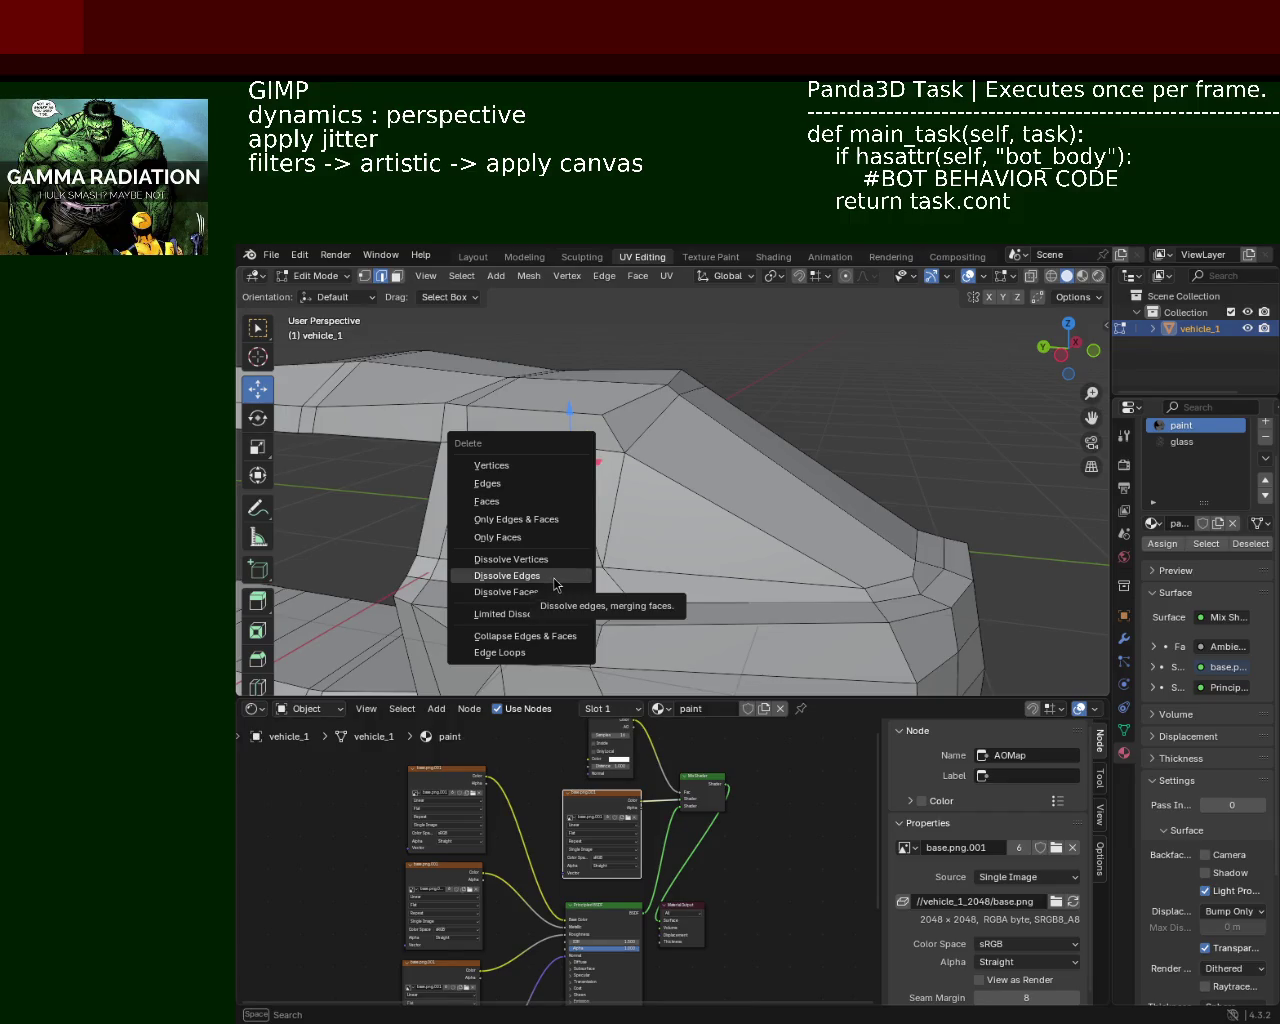
left_click(541, 575)
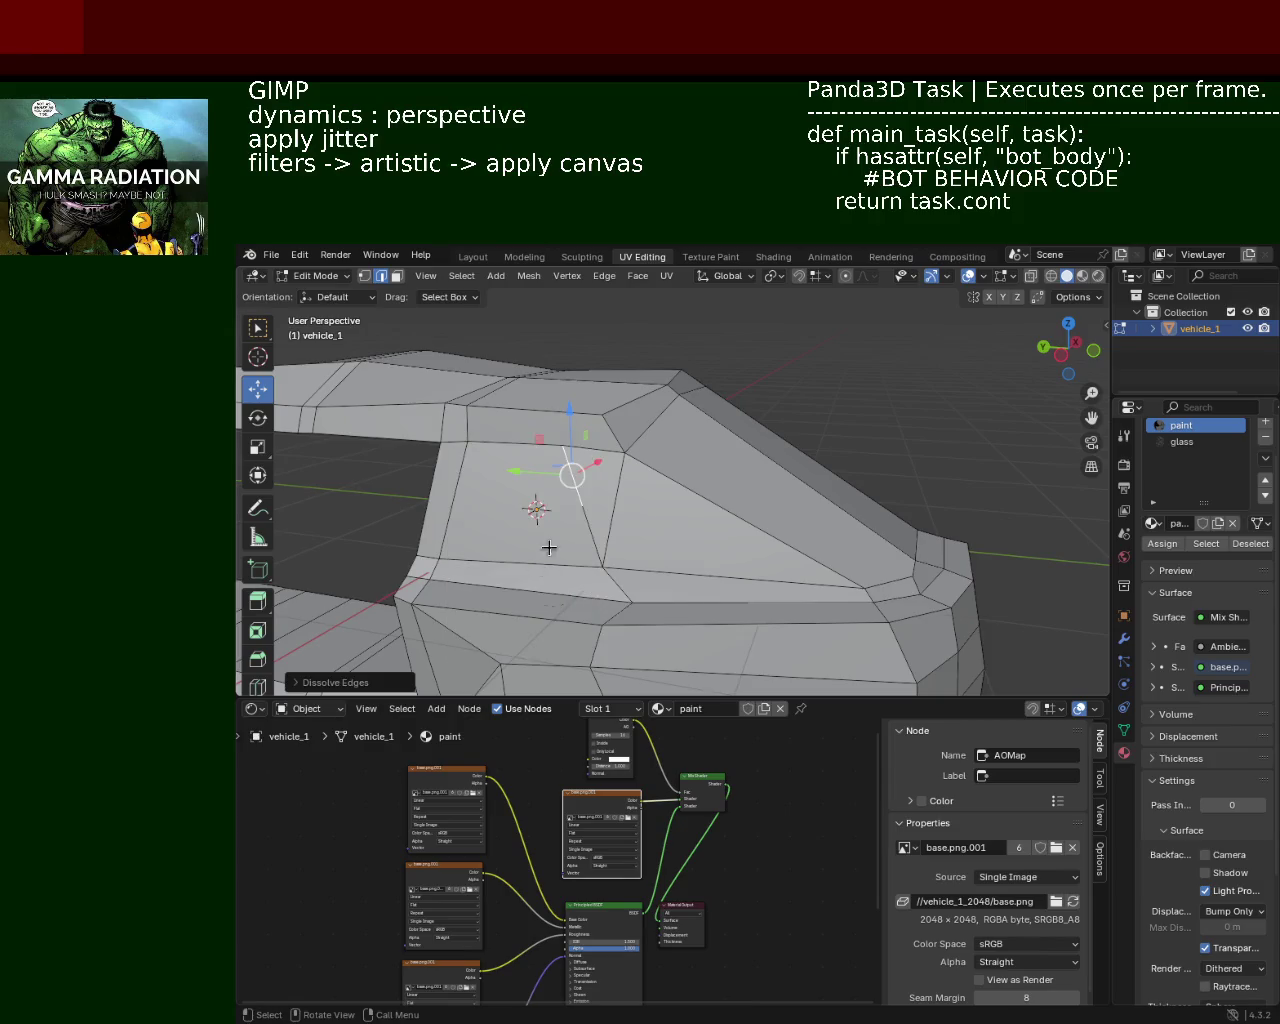
key("x")
key("Escape")
key("x")
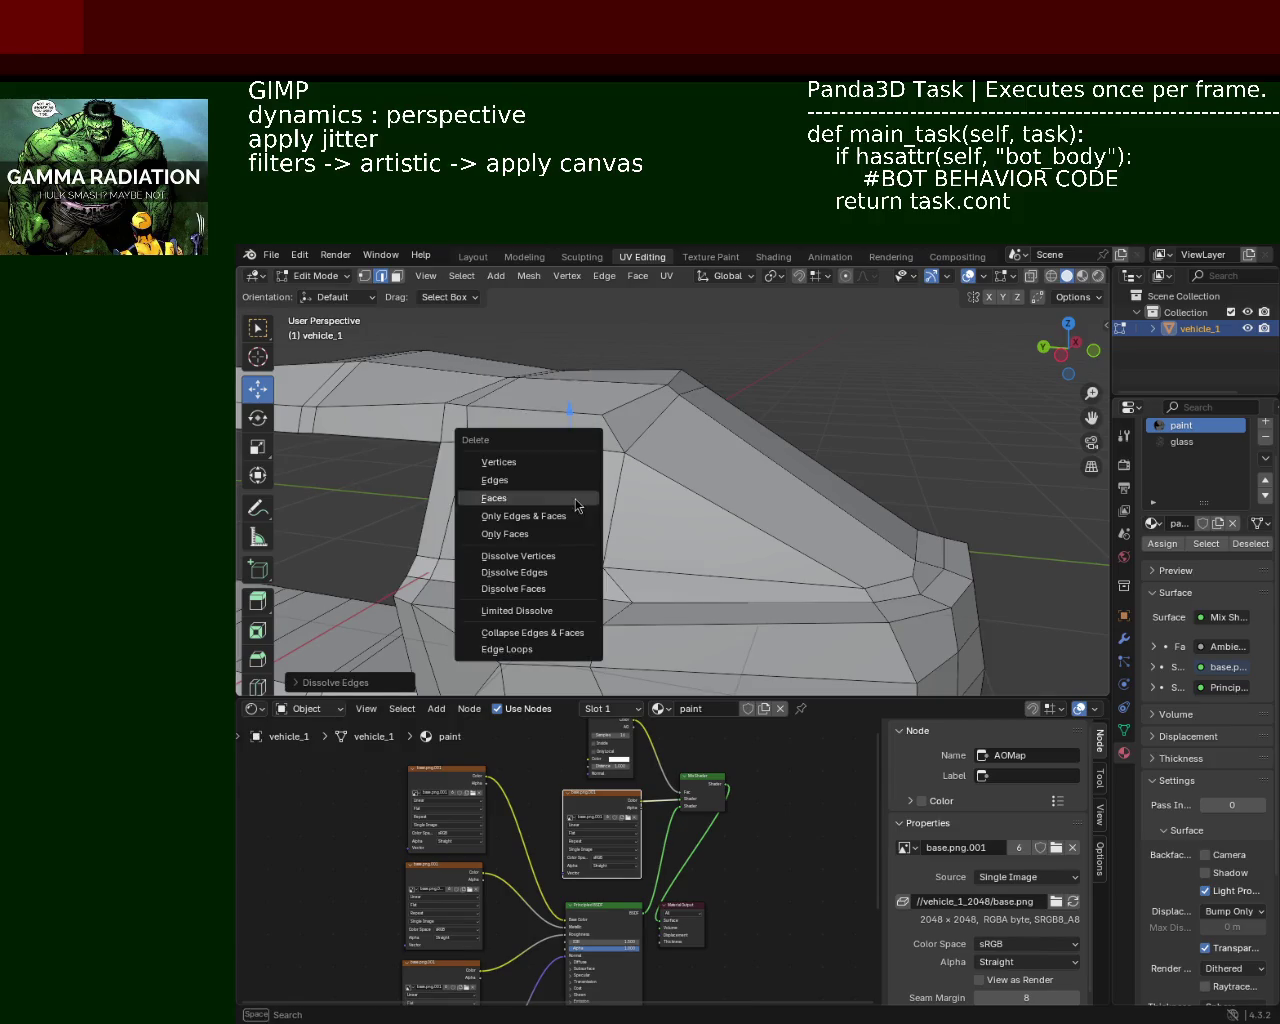
left_click(520, 488)
left_click_drag(600, 520, 663, 515)
Step: Delete the glass face to leave an open window
left_click(575, 531)
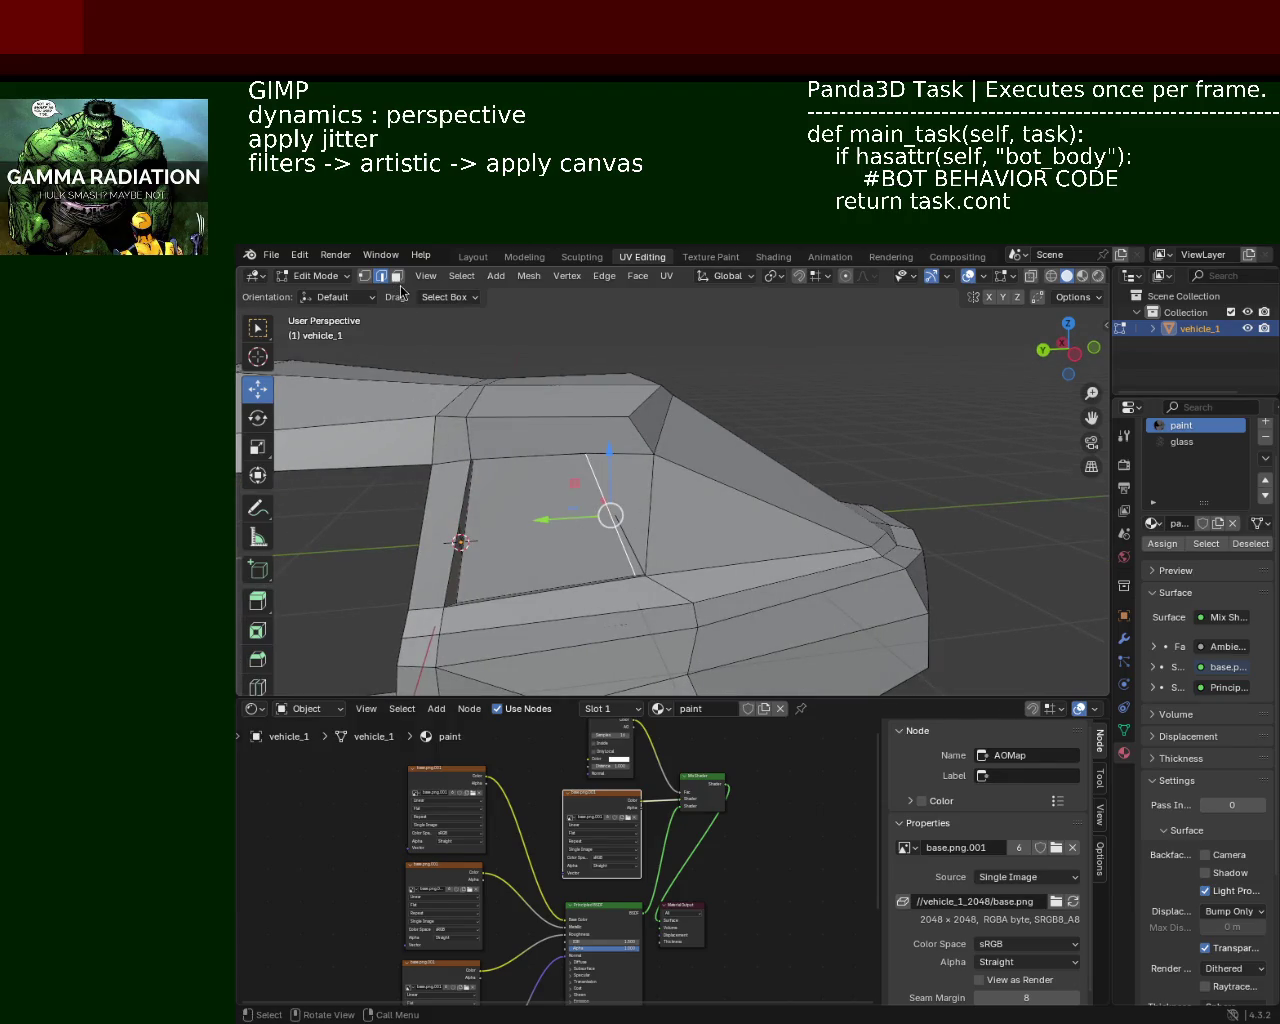
left_click(397, 276)
left_click(594, 503)
key("x")
left_click(505, 526)
left_click_drag(505, 526, 404, 386)
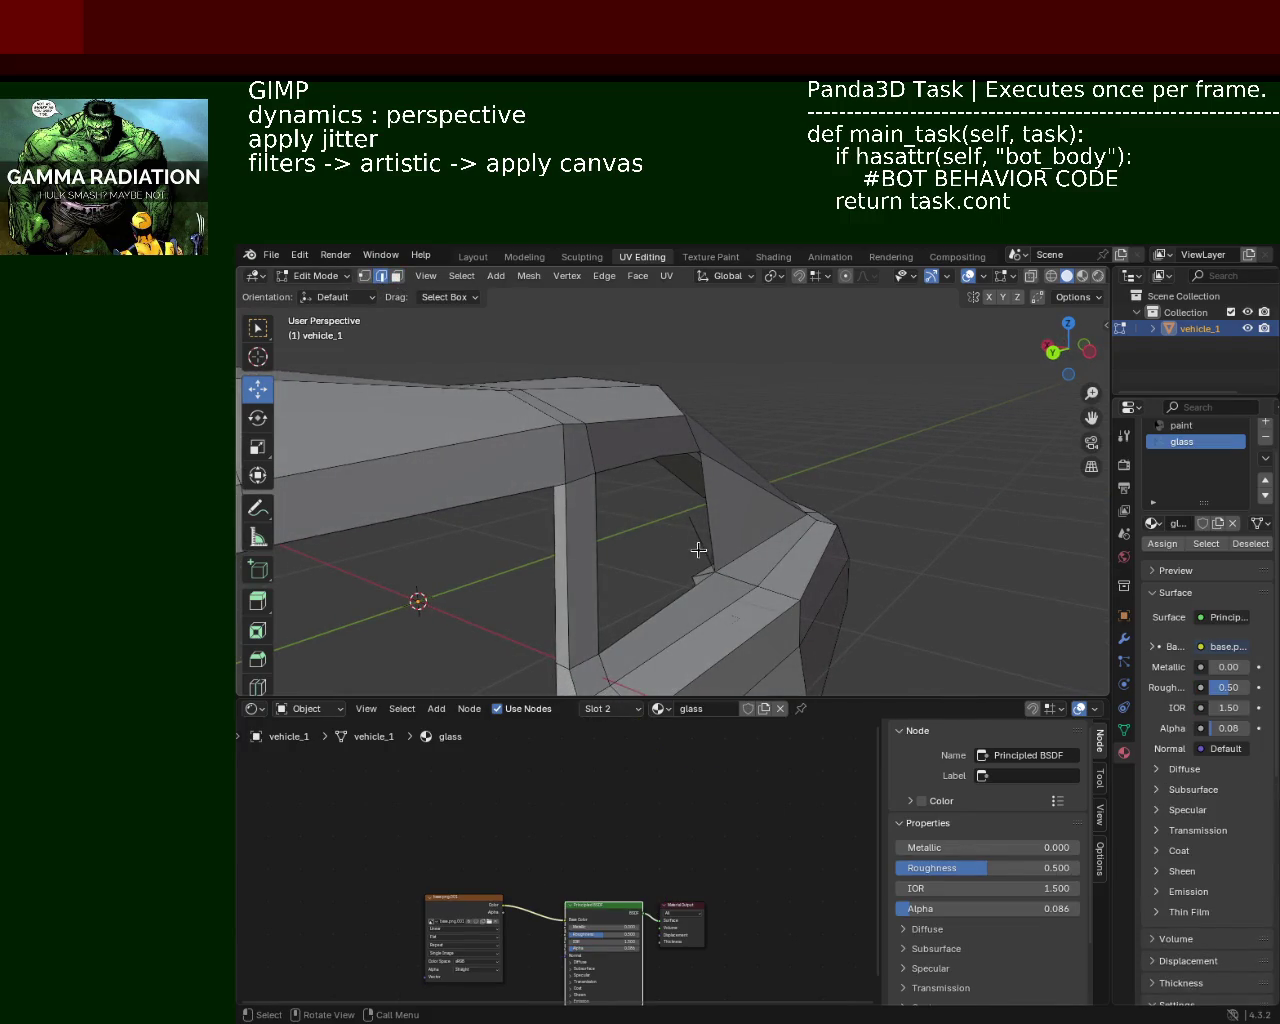
Step: Dissolve one set of leftover window edges and delete the rest outright
key("x")
left_click(668, 652)
left_click_drag(668, 652, 400, 509)
key("x")
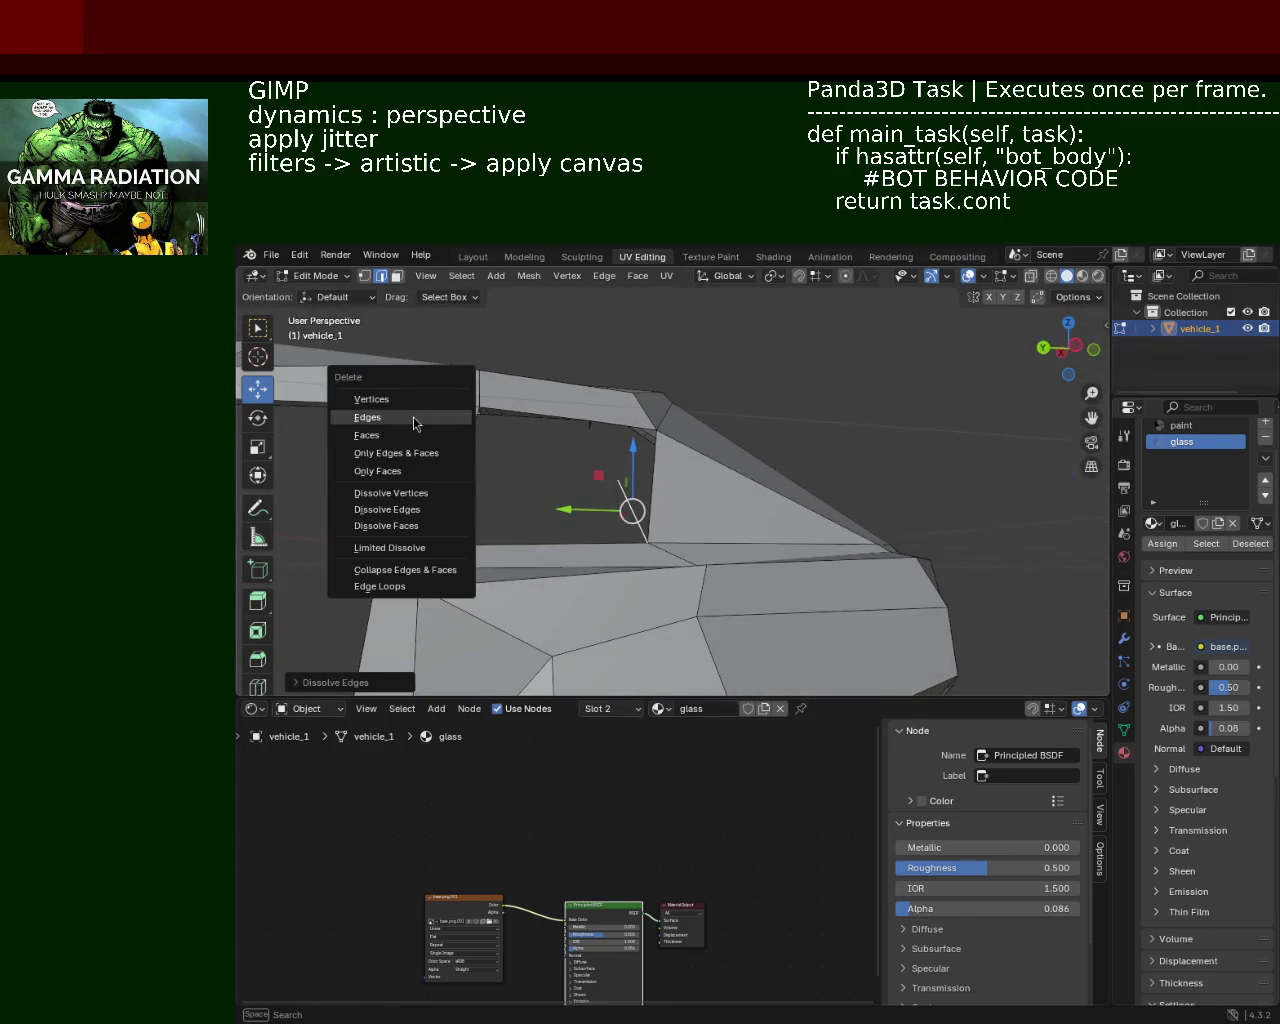
left_click(414, 424)
left_click_drag(414, 424, 742, 422)
left_click(718, 372)
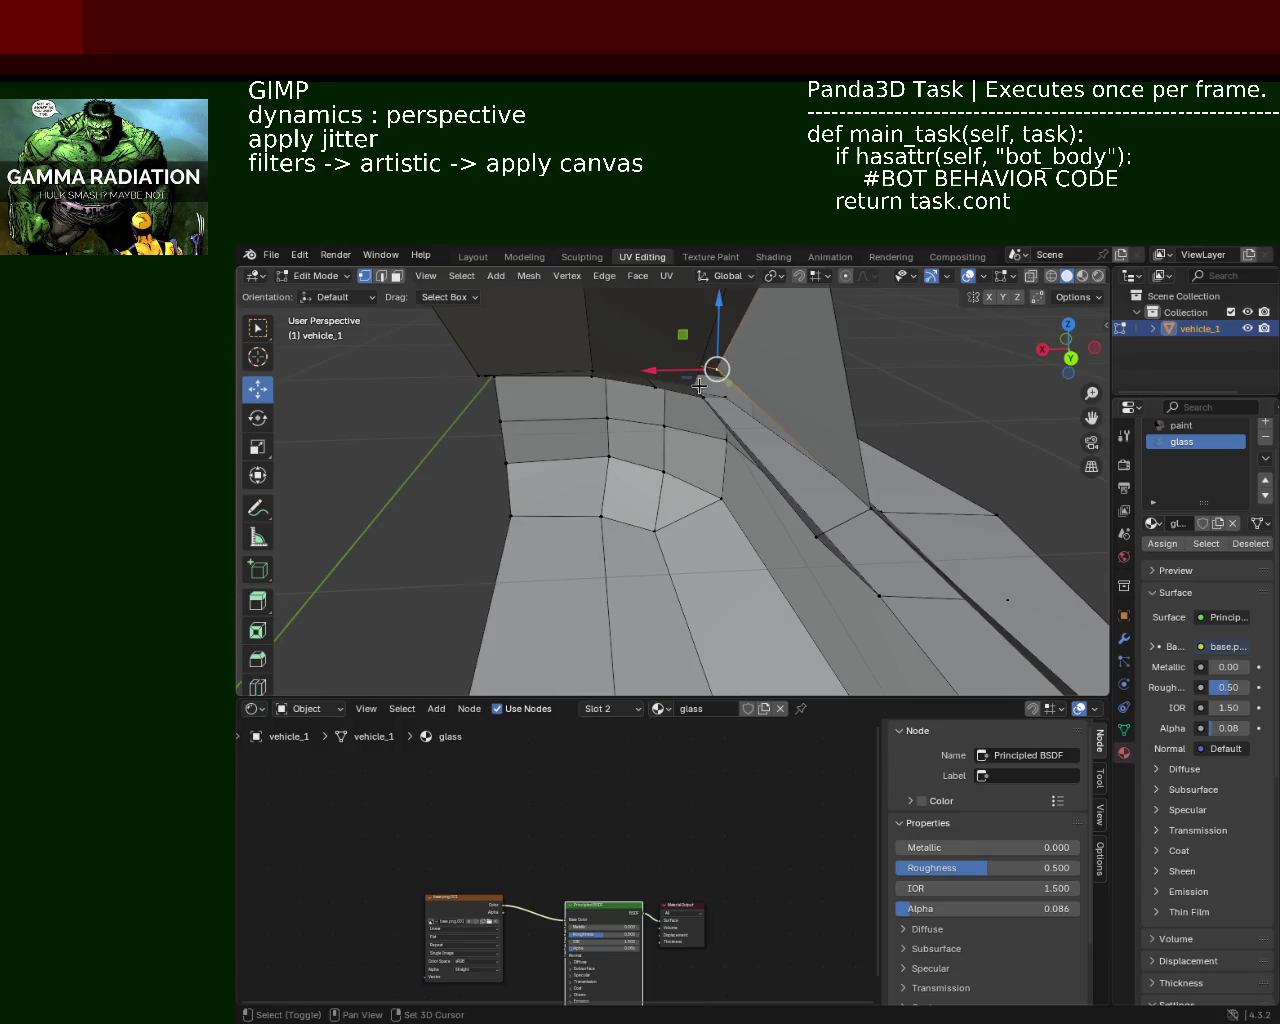
left_click(786, 486)
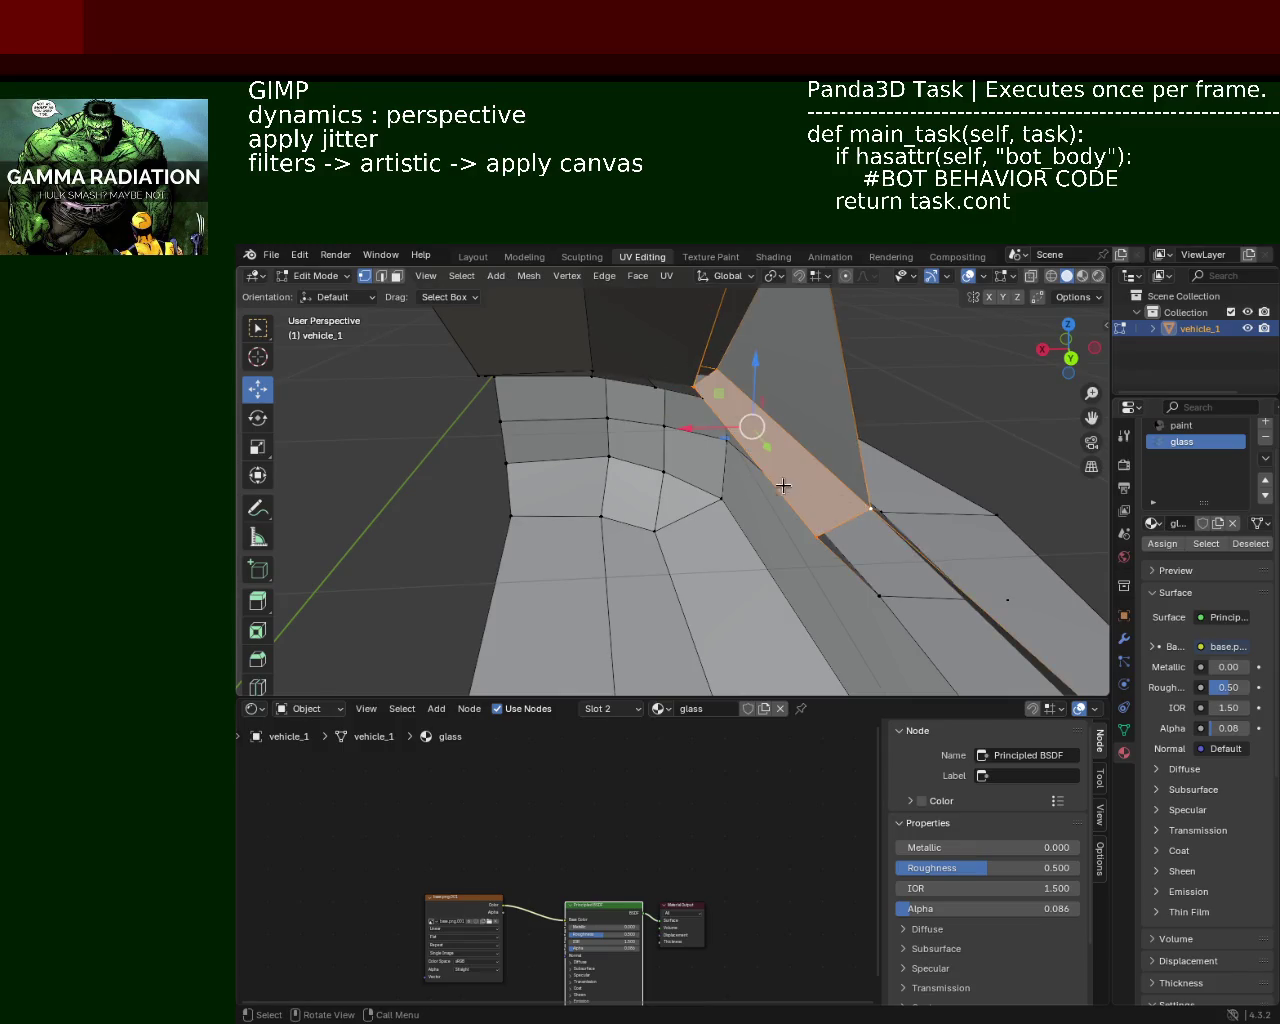
key("KP_Decimal")
left_click_drag(745, 535, 729, 413)
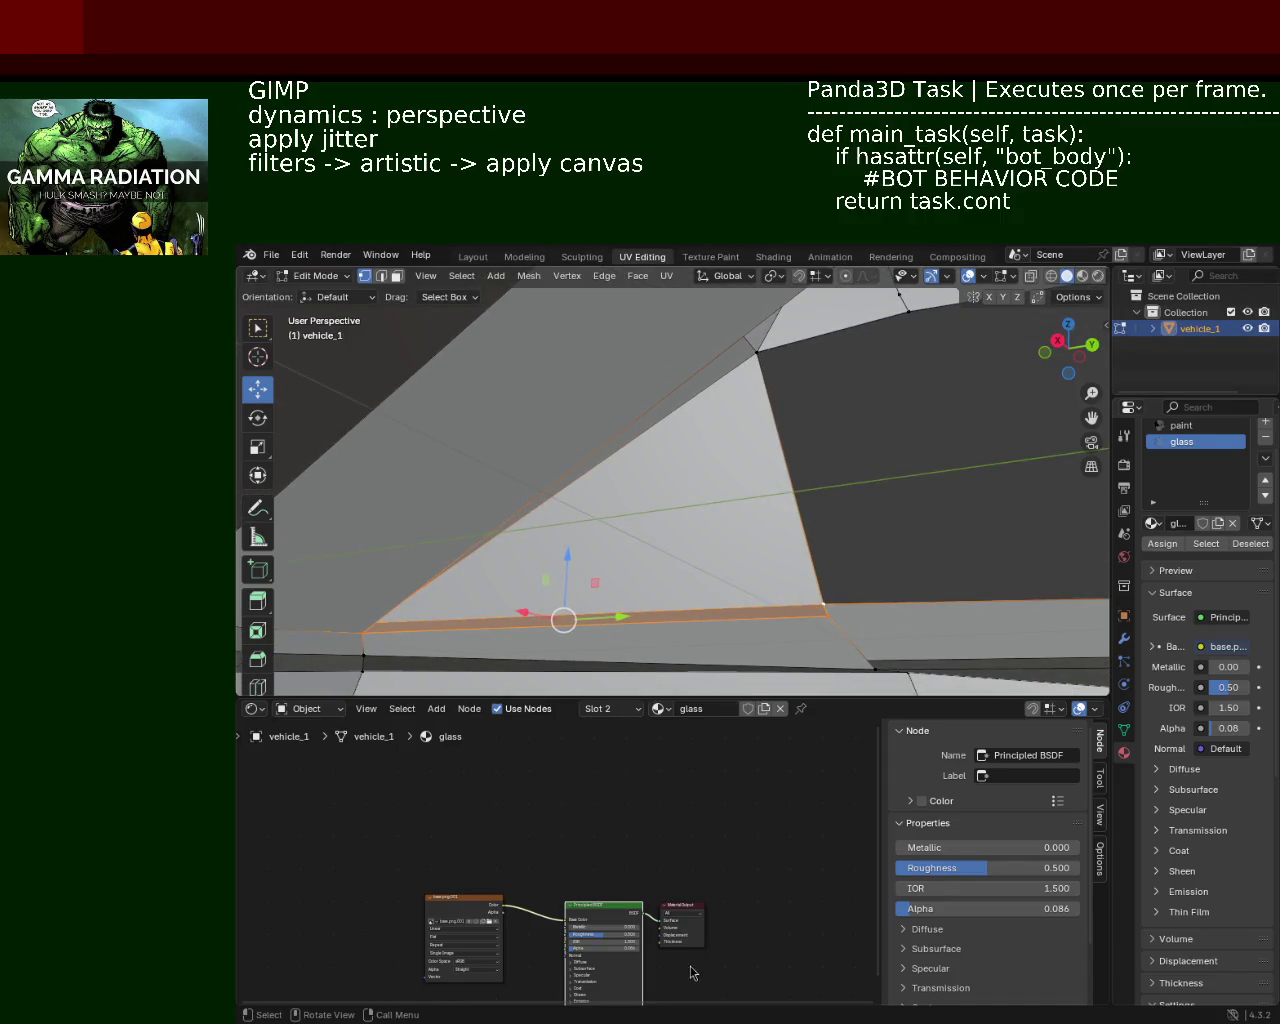
left_click_drag(749, 456, 703, 423)
scroll("down", 3)
left_click_drag(611, 429, 712, 393)
scroll("up", 3)
left_click(575, 412)
left_click(678, 480)
left_click(1003, 489)
left_click(985, 432)
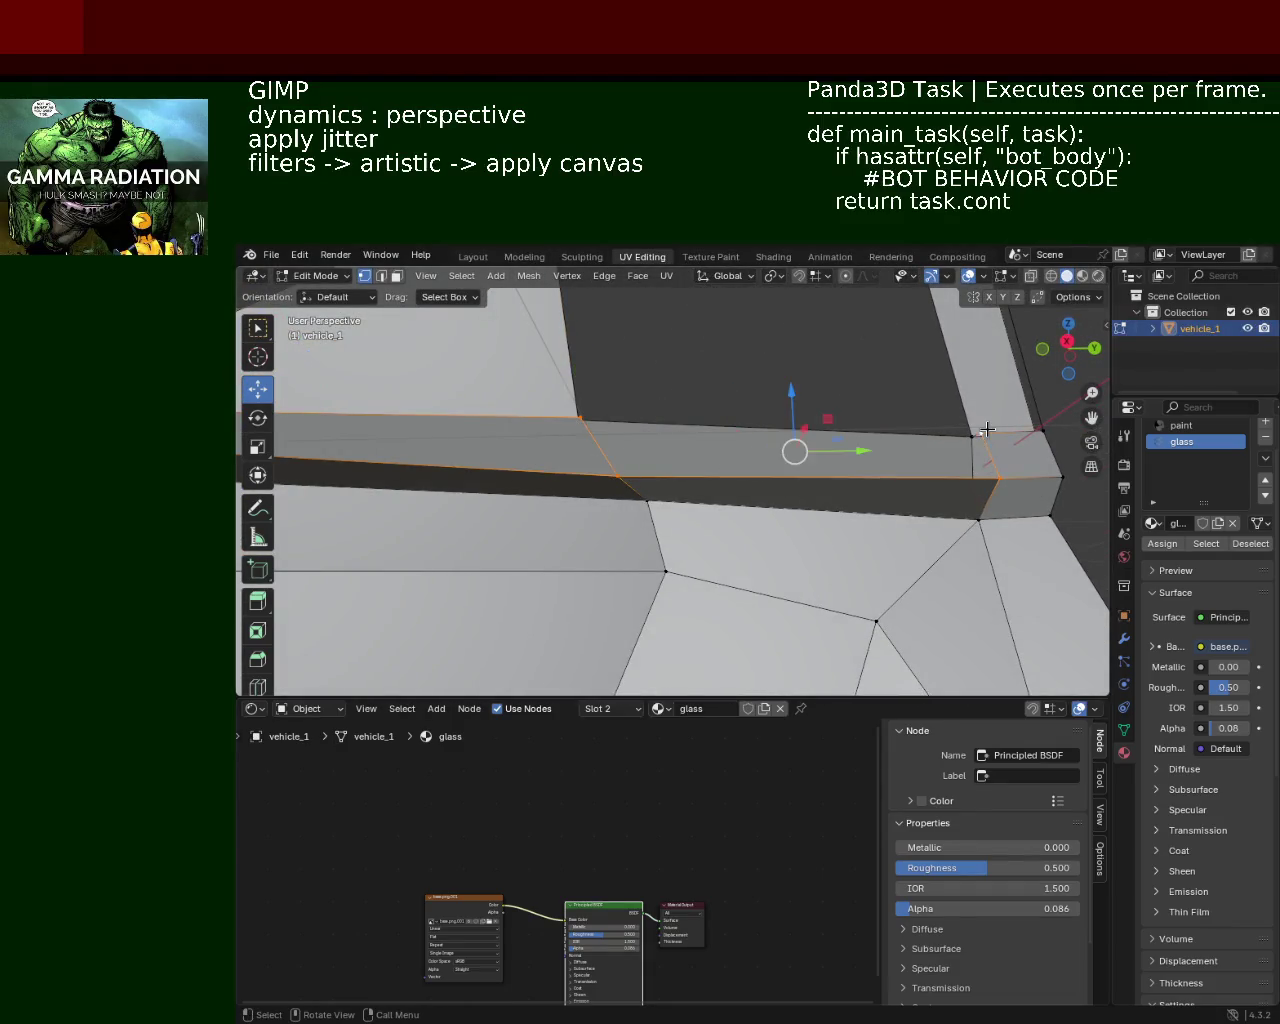
left_click(975, 450)
left_click_drag(975, 450, 615, 519)
left_click_drag(599, 347, 723, 403)
left_click(807, 400)
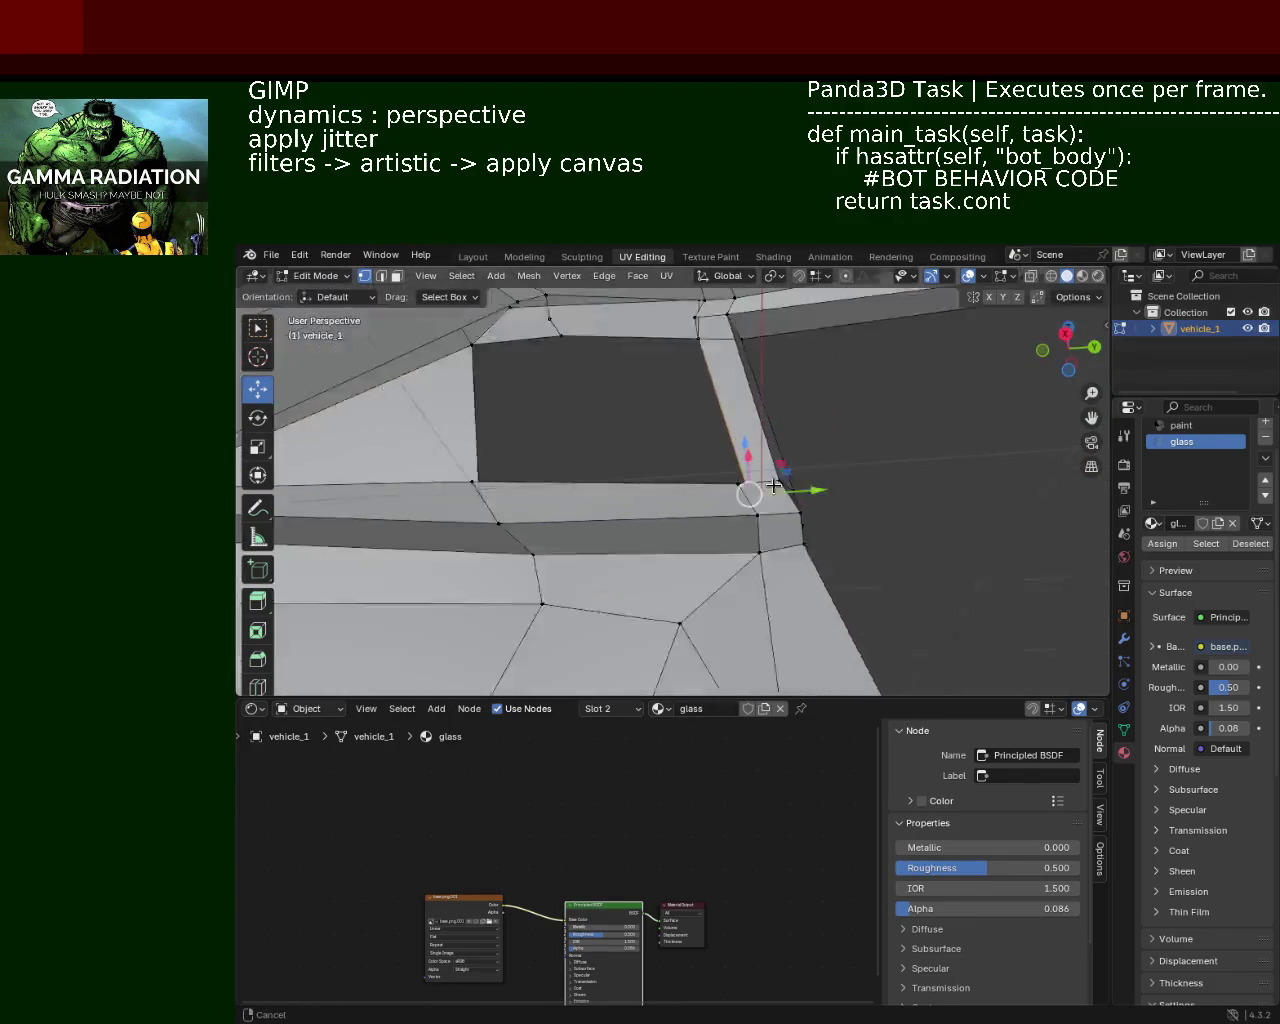
left_click_drag(723, 403, 722, 344)
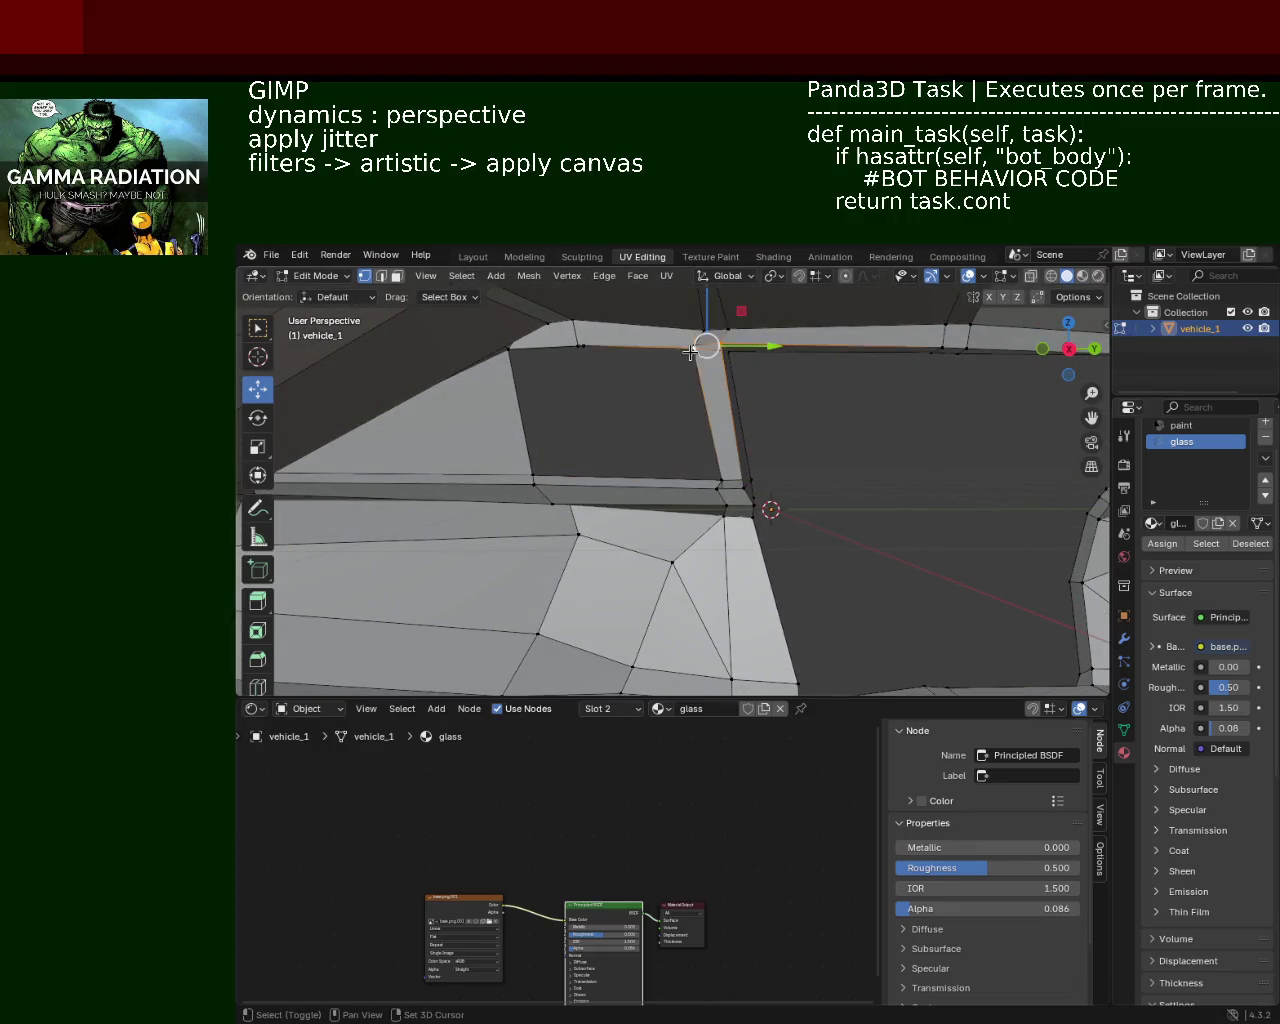
left_click(697, 346)
left_click(699, 346)
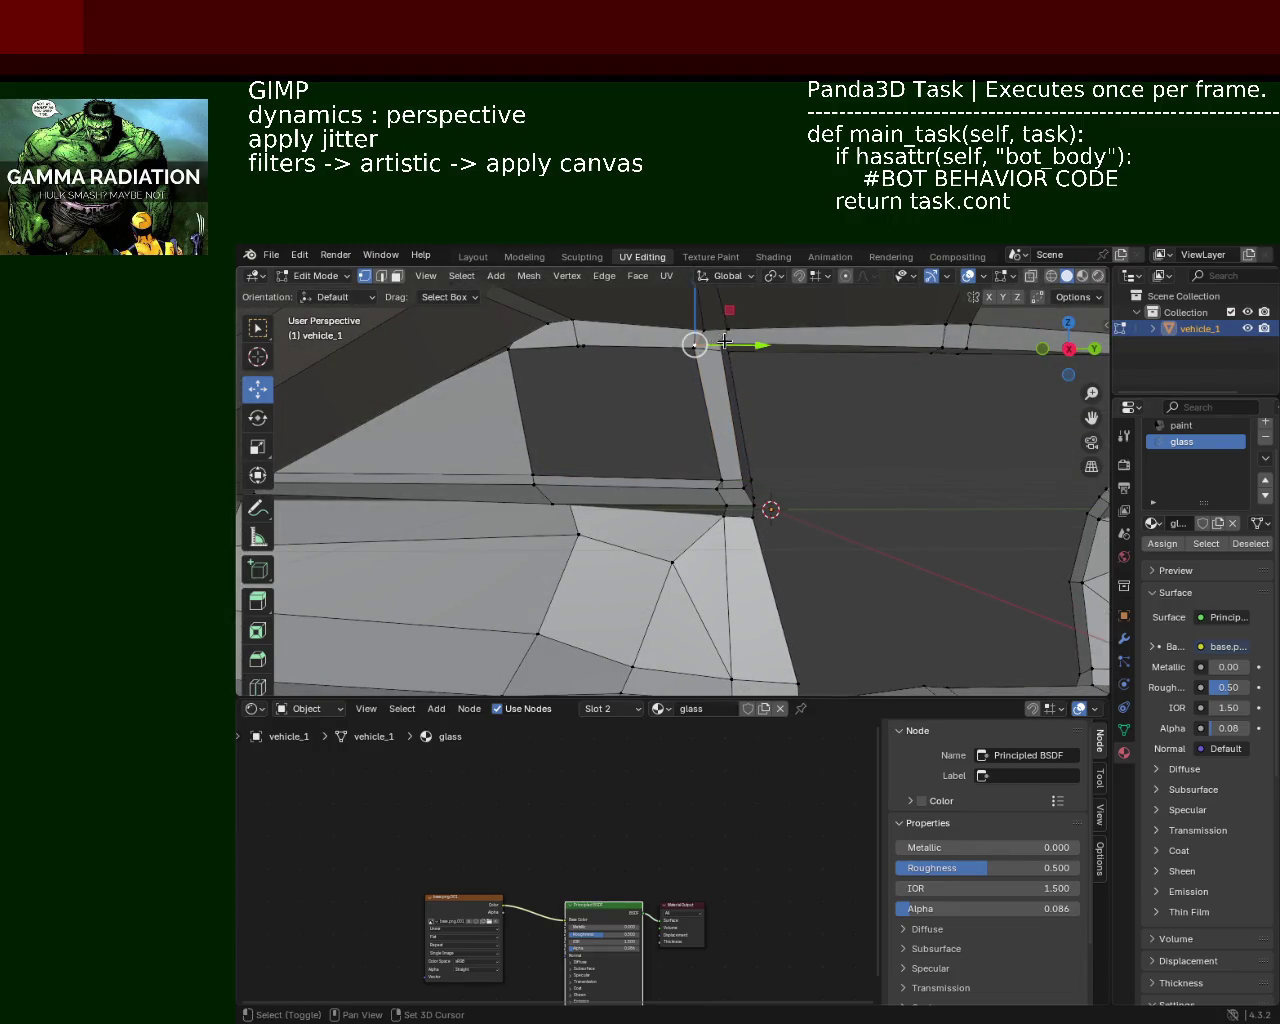
left_click(745, 496)
left_click(724, 484)
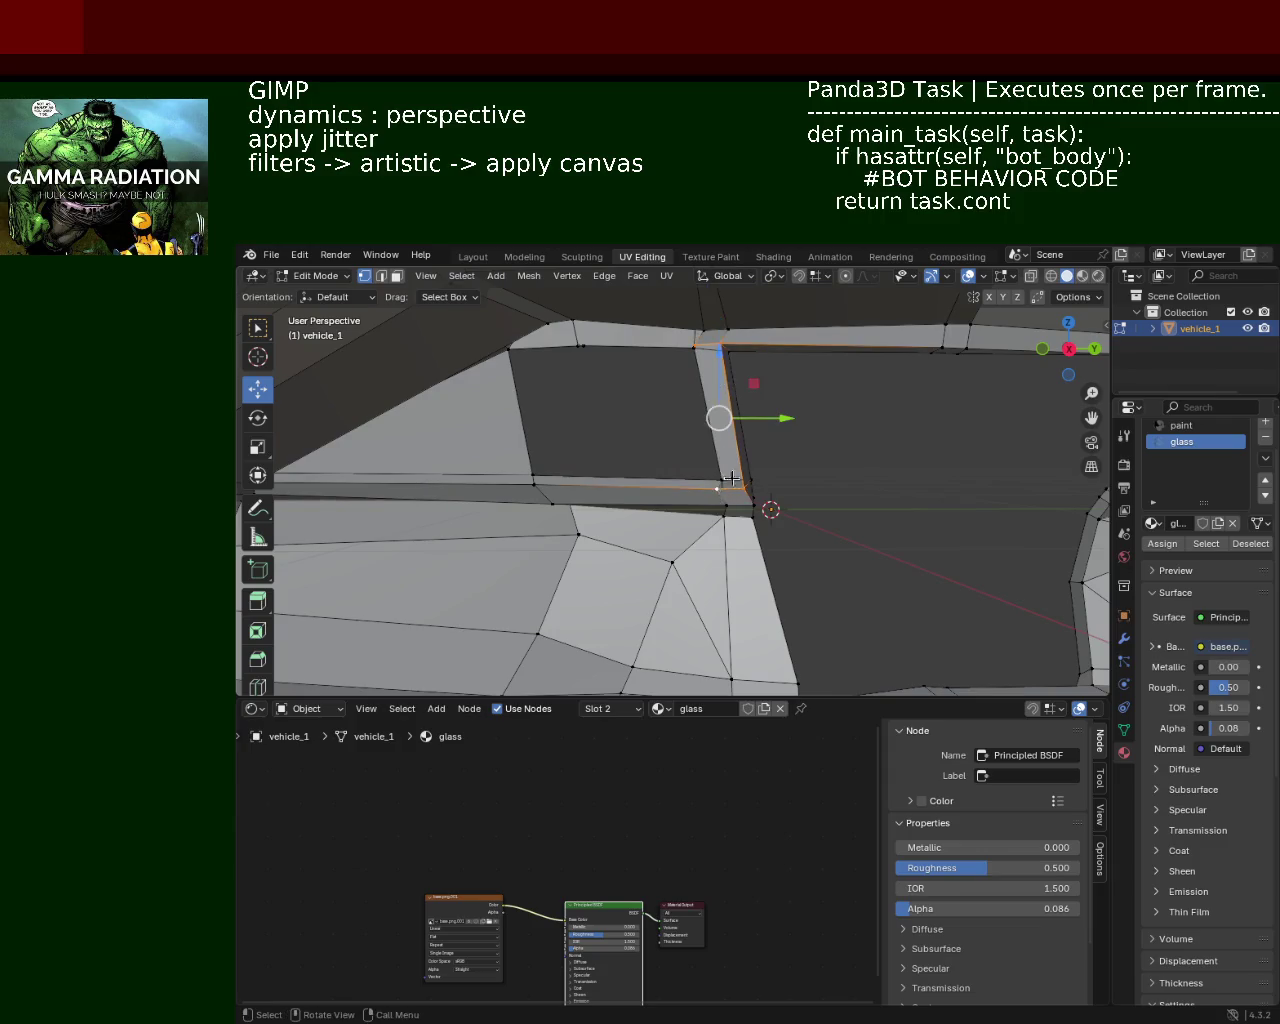
left_click_drag(700, 430, 672, 328)
left_click(672, 328)
left_click(657, 344)
left_click(643, 347)
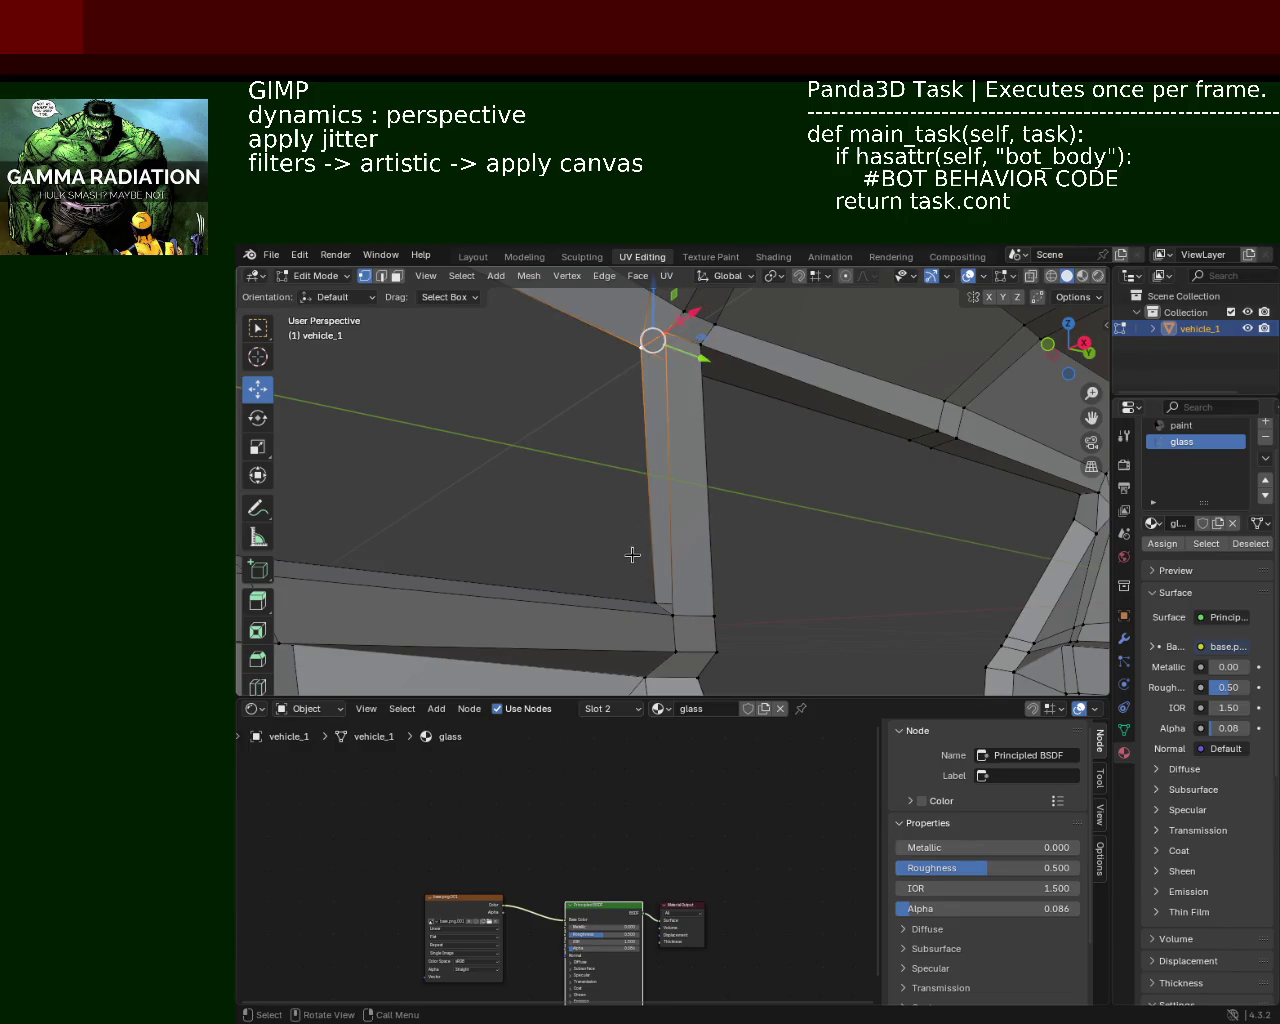
left_click(658, 607)
left_click(668, 615)
left_click_drag(731, 580, 680, 608)
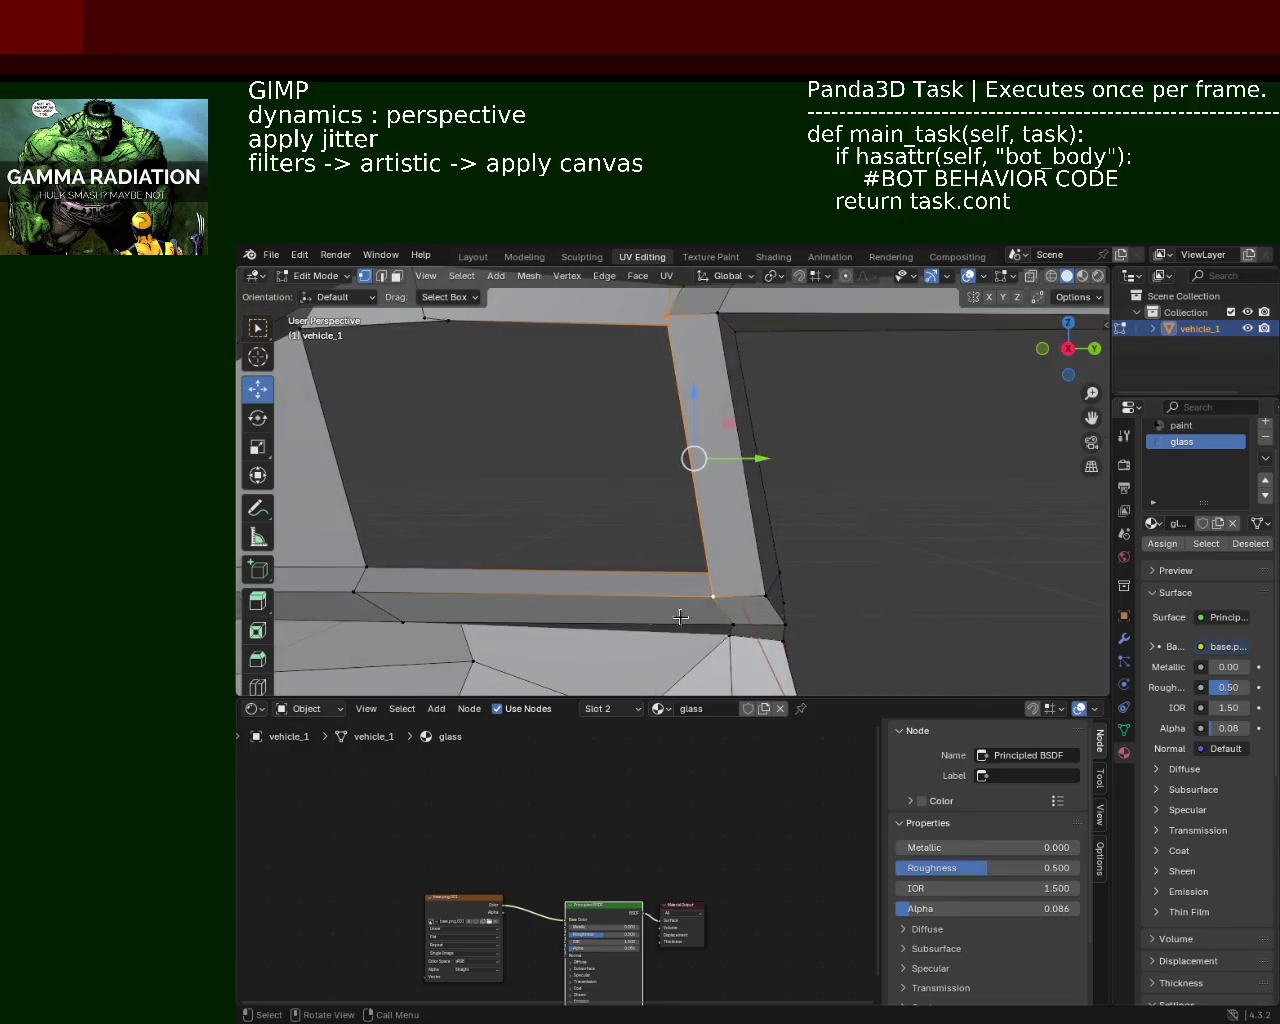
left_click_drag(731, 543, 750, 566)
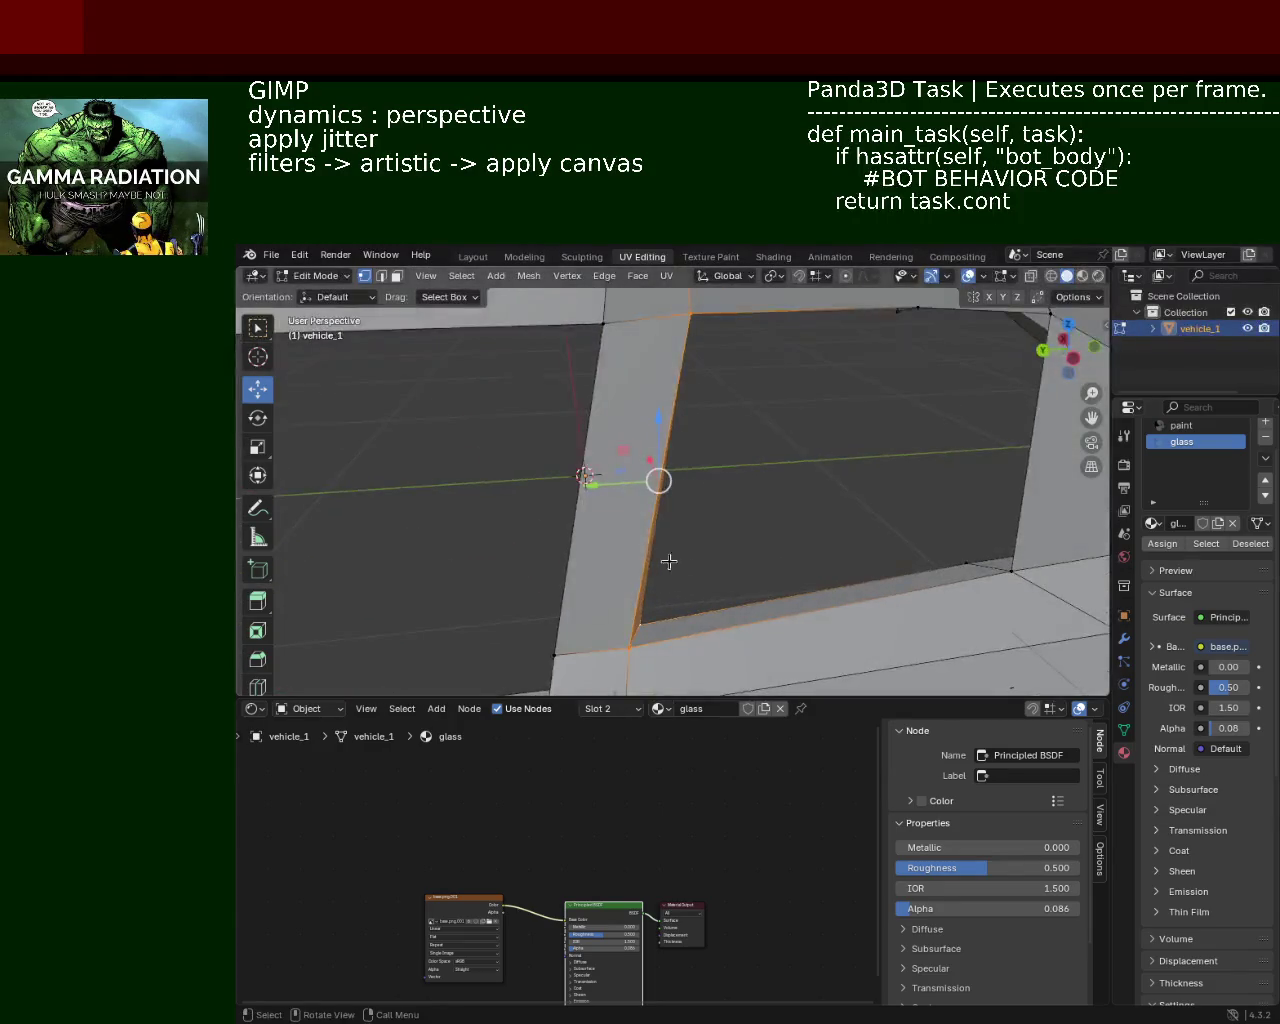
left_click_drag(666, 560, 794, 457)
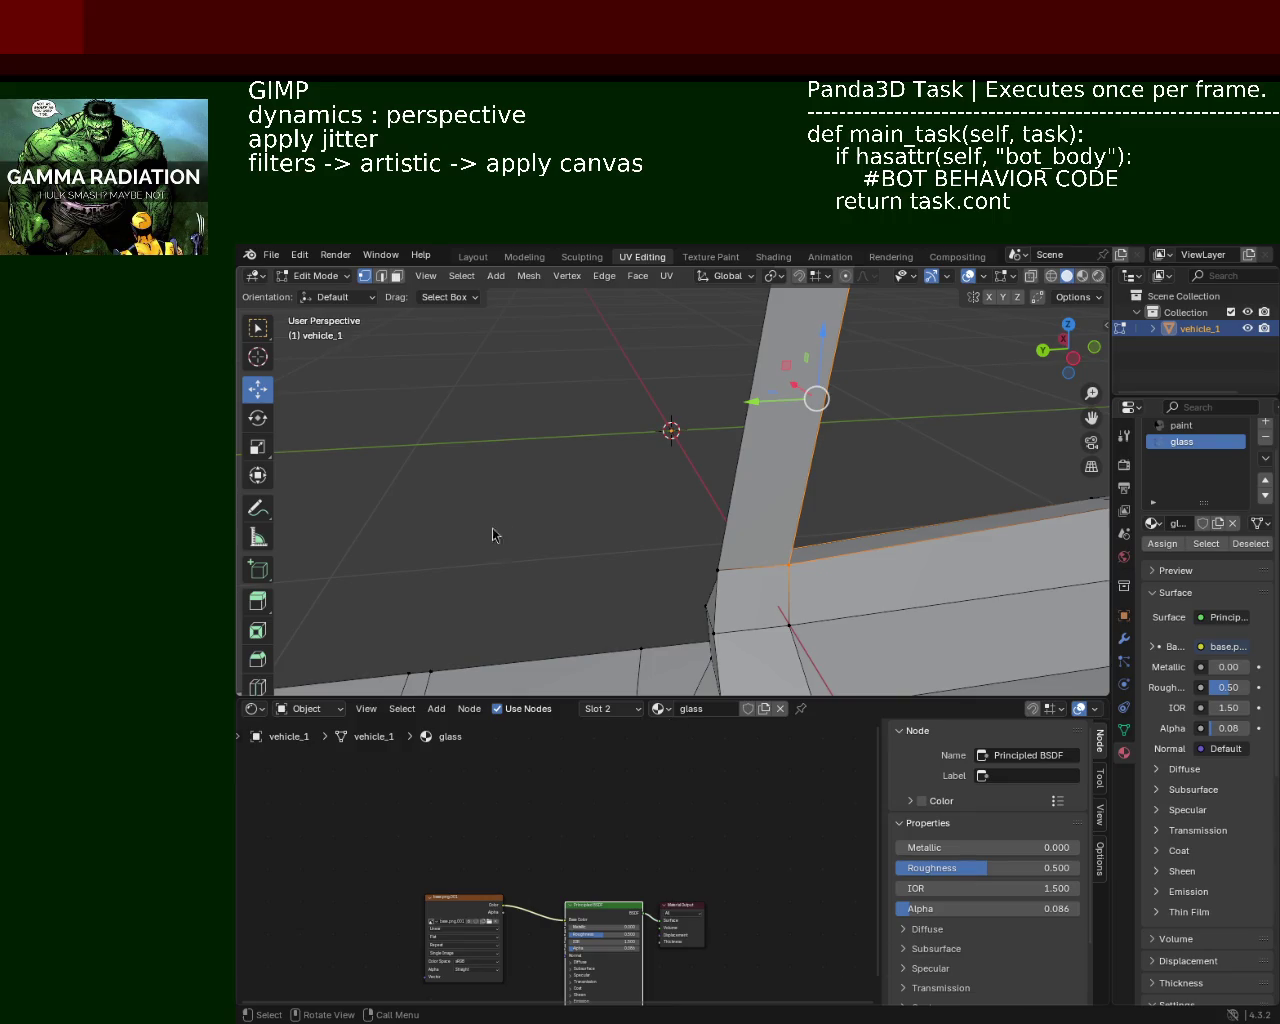
left_click_drag(510, 399, 677, 448)
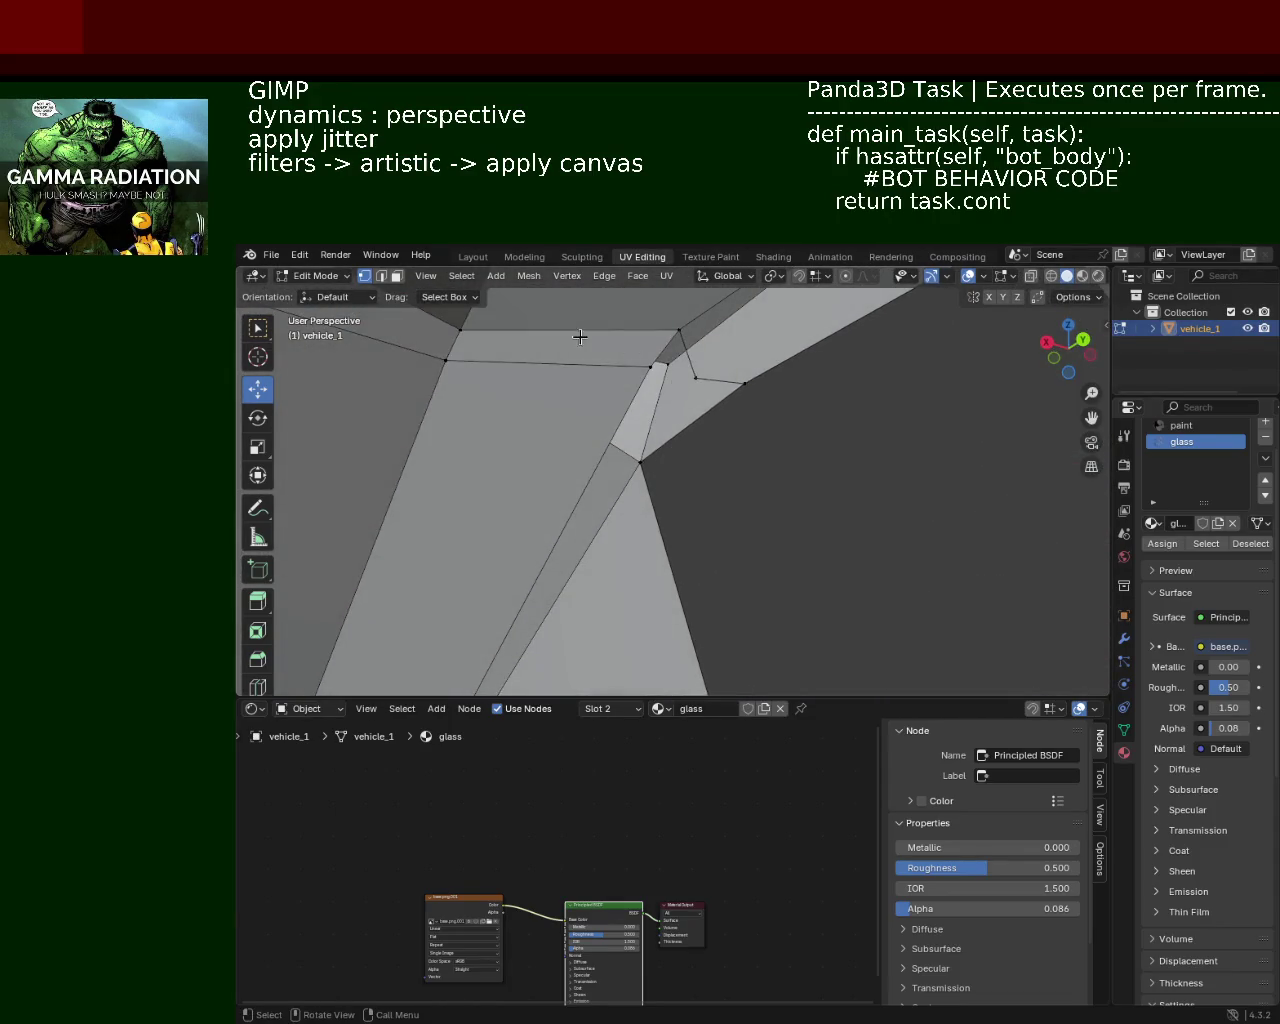
Step: Delete the stray vertex at the top of the window pillar
left_click(694, 378)
key("x")
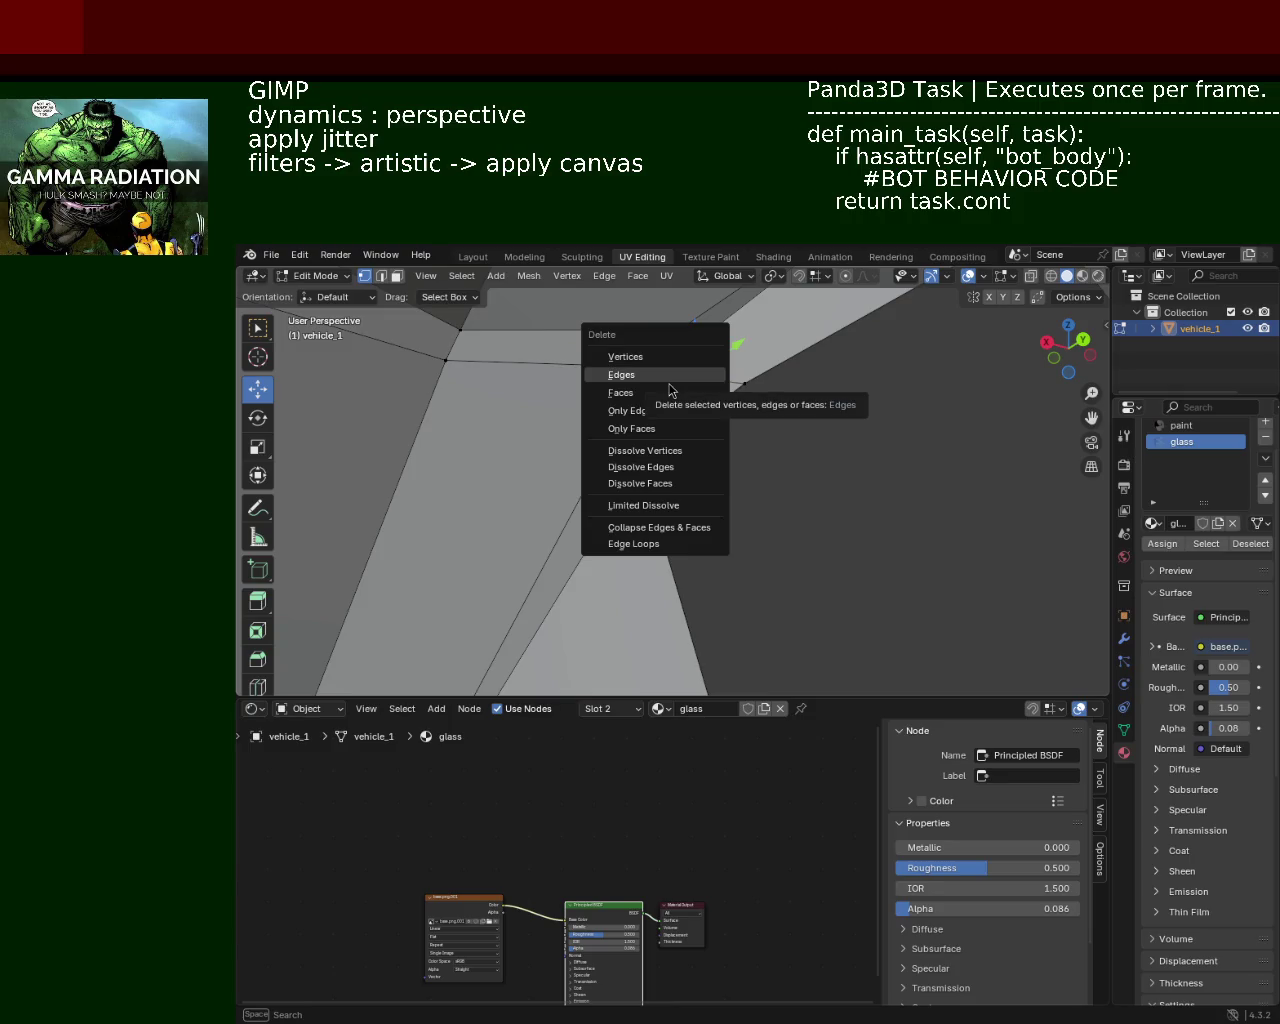
left_click(670, 358)
left_click_drag(680, 372, 668, 470)
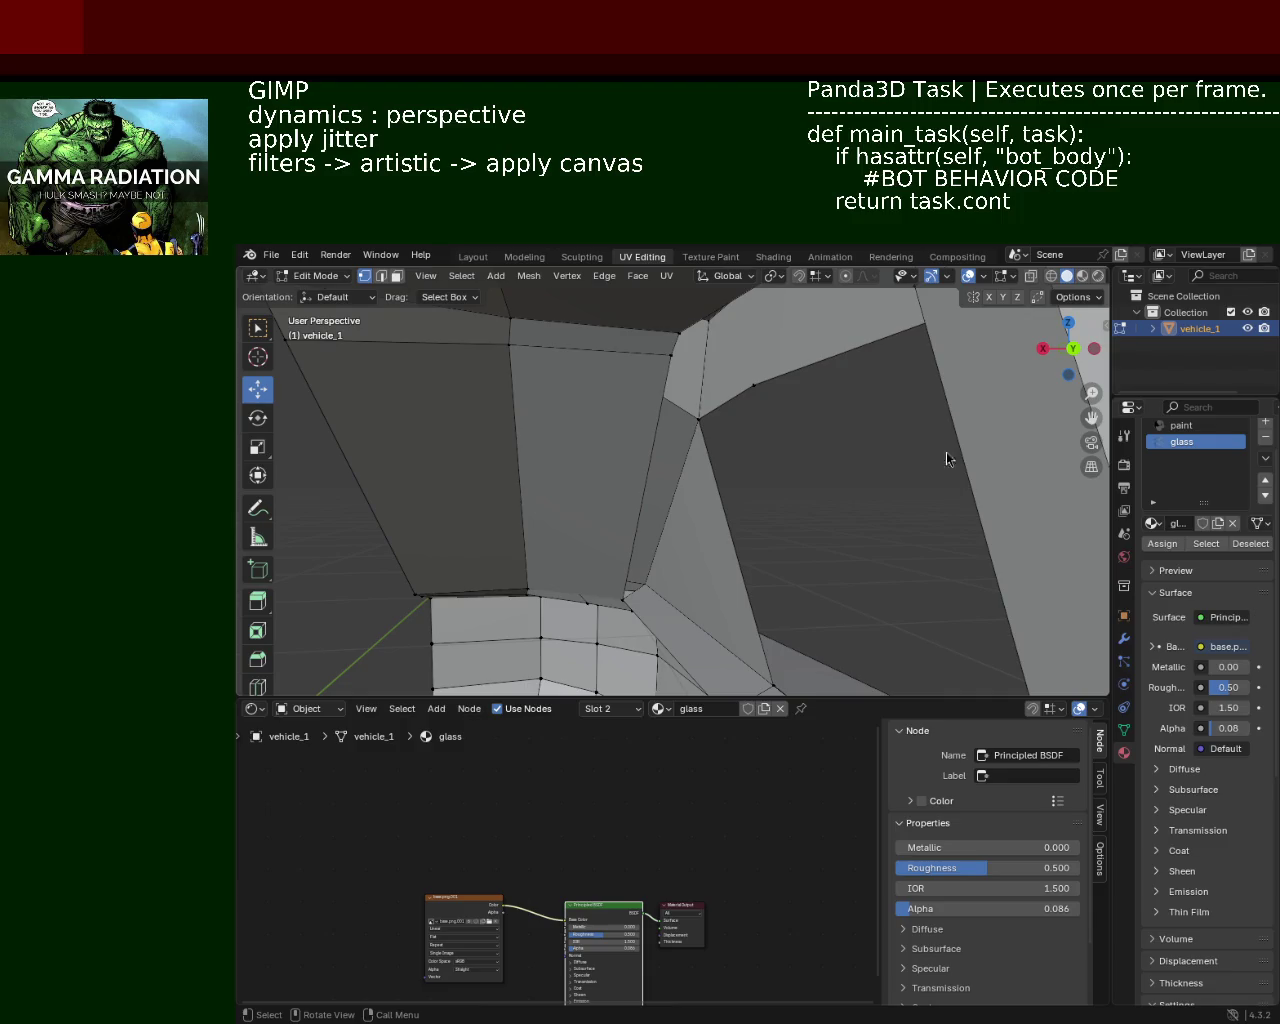
left_click_drag(586, 437, 672, 340)
Step: Slide the window-pillar vertex about 0.22 m along Y so the frame corner lines up
left_click(672, 340)
left_click_drag(671, 343, 680, 360)
left_click_drag(680, 360, 643, 414)
left_click_drag(662, 330, 655, 404)
left_click_drag(694, 420, 724, 465)
Step: Select the four corner vertices of the small thin quad face near the pillar
left_click(650, 542)
left_click(636, 550)
left_click(778, 410)
left_click(811, 475)
left_click(645, 502)
left_click(608, 465)
left_click_drag(608, 466, 734, 448)
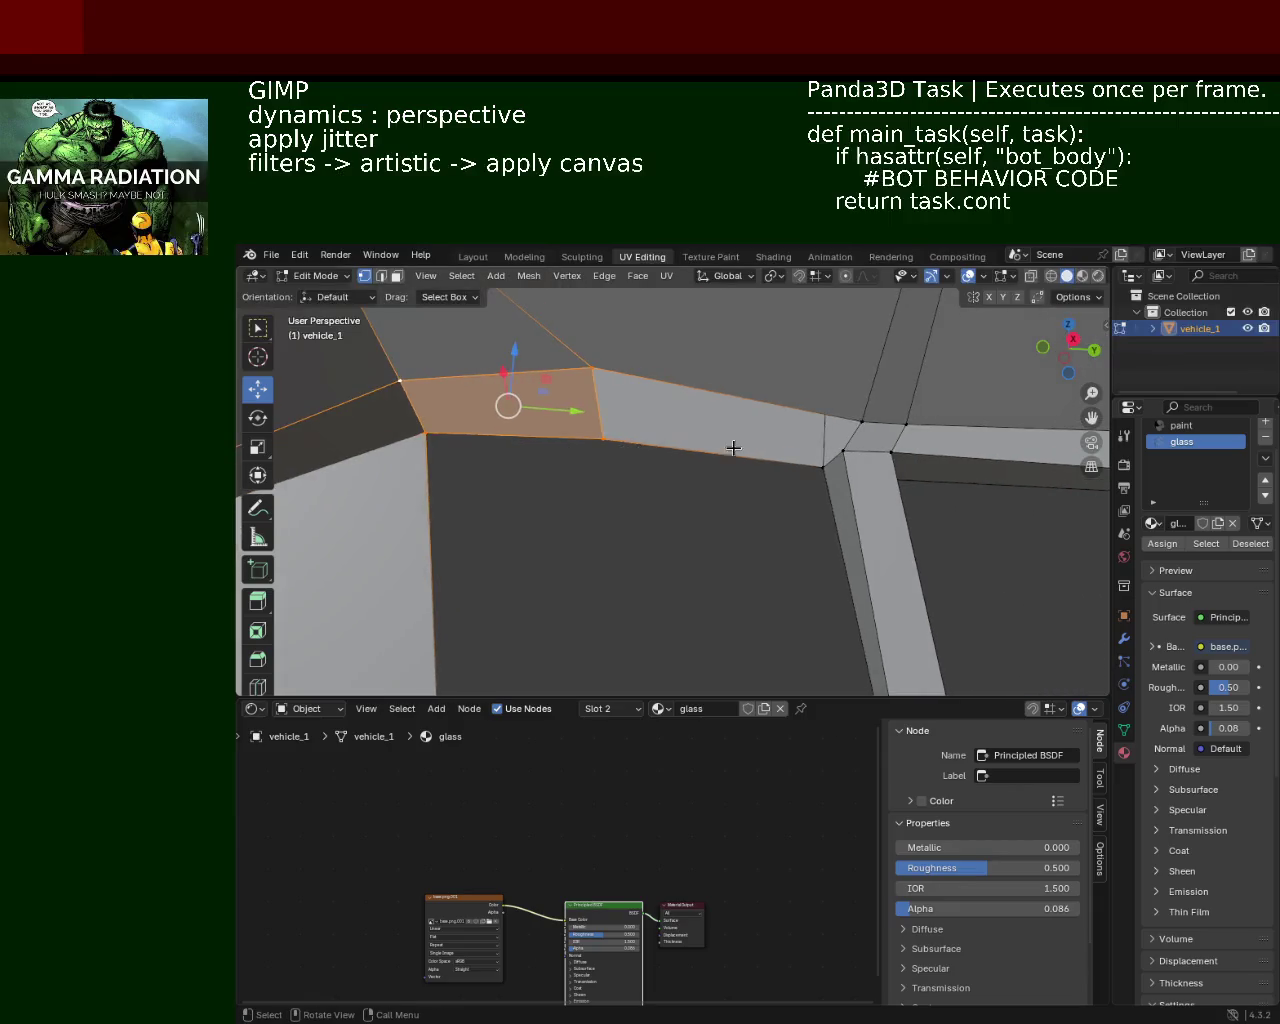
Step: Select the four corners of a face on the right roof-rail strip, then clear the selection
left_click(858, 416)
left_click_drag(858, 416, 794, 400)
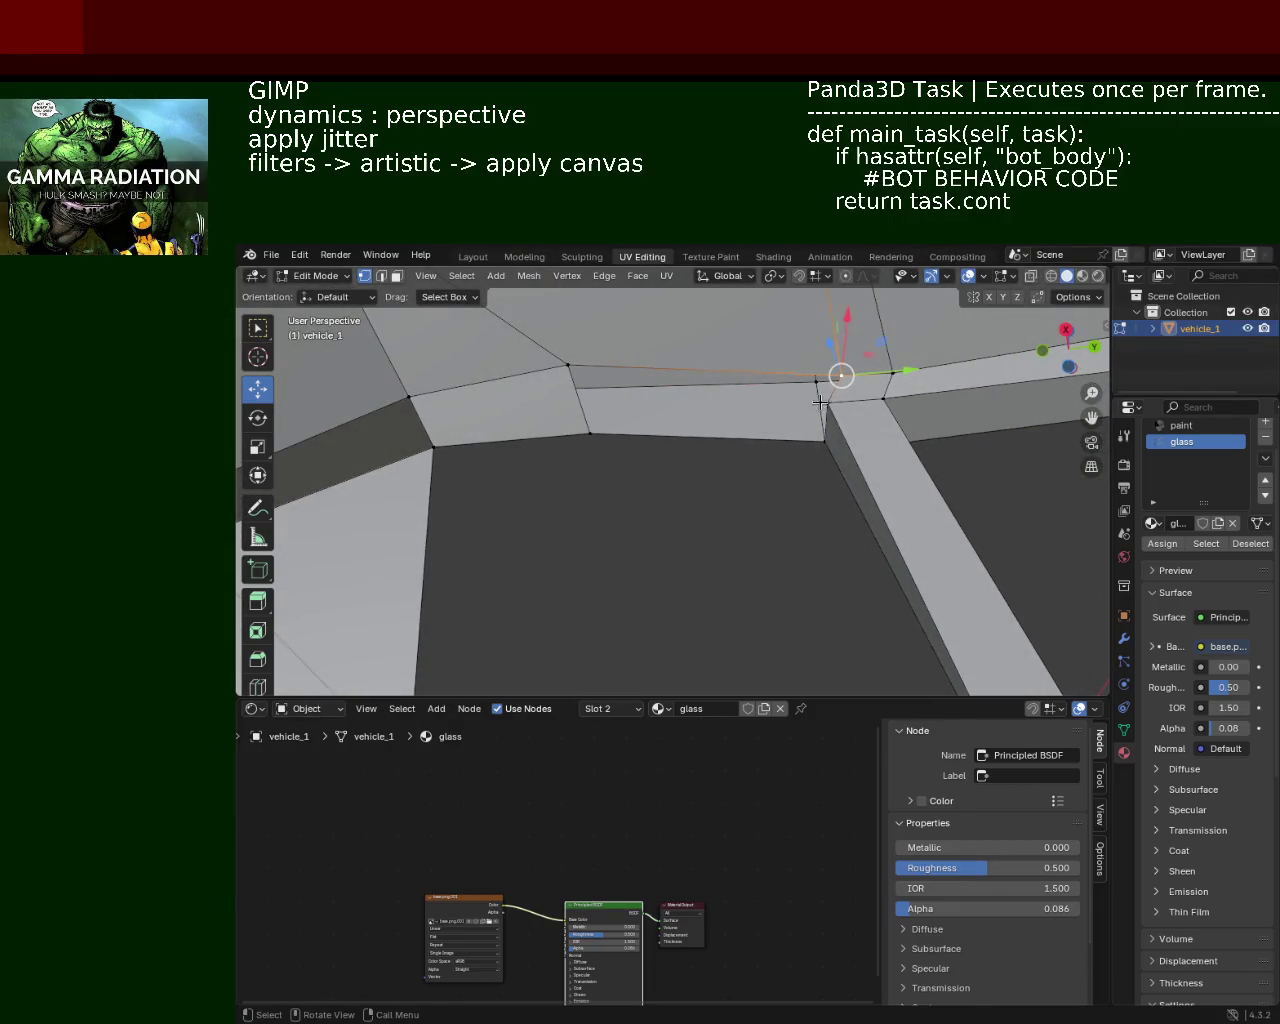
left_click(568, 365)
left_click(590, 433)
left_click(824, 440)
left_click(818, 380)
left_click_drag(729, 403, 757, 406)
left_click(800, 471)
left_click_drag(800, 471, 777, 541)
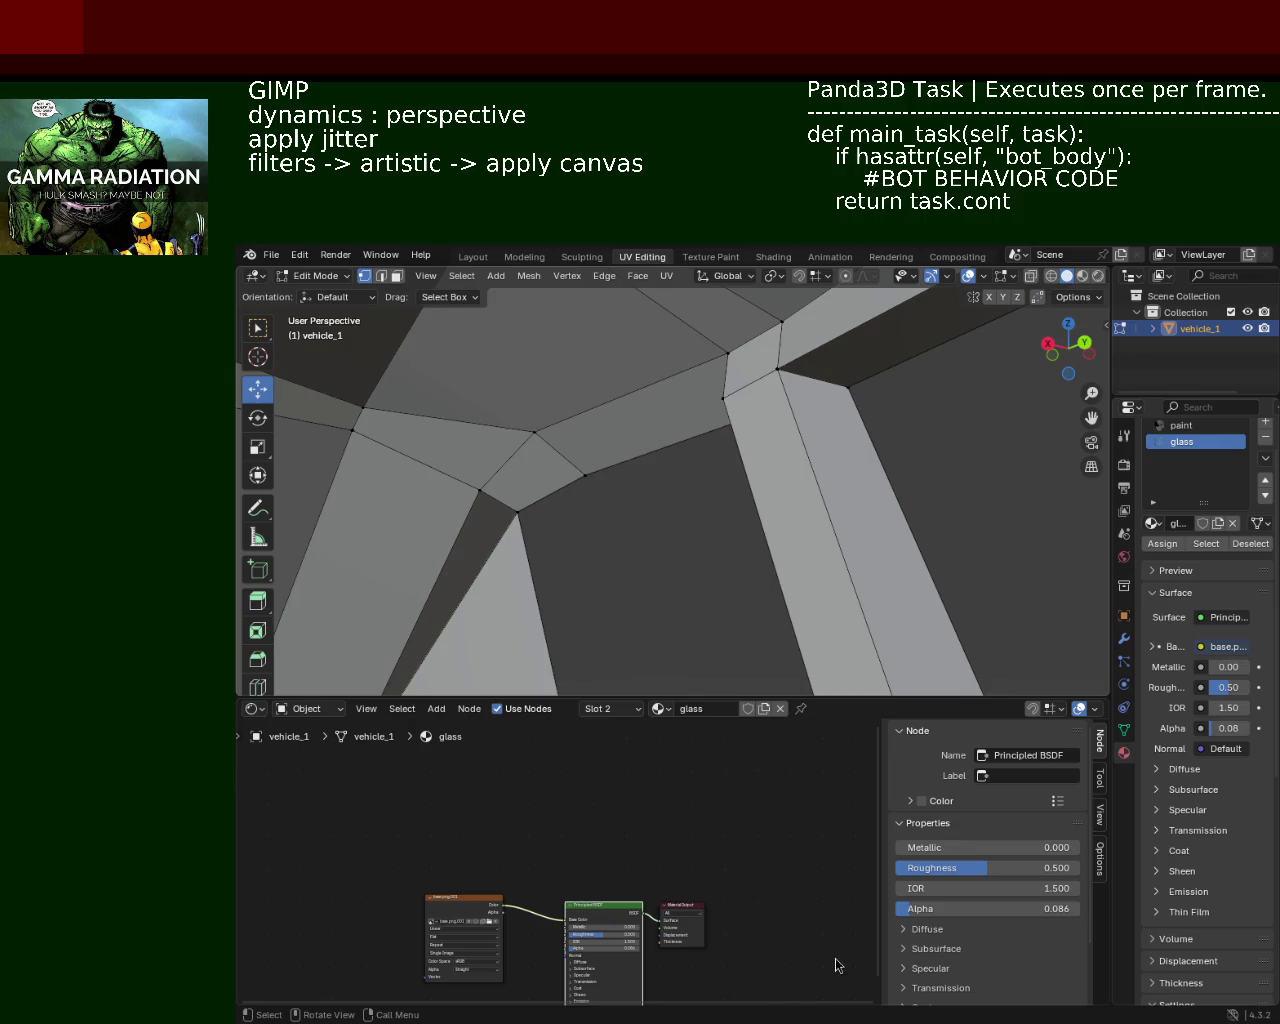
Step: Add a centred loop cut across the vehicle_1 cabin edge
left_click_drag(686, 424, 786, 386)
scroll("up", 3)
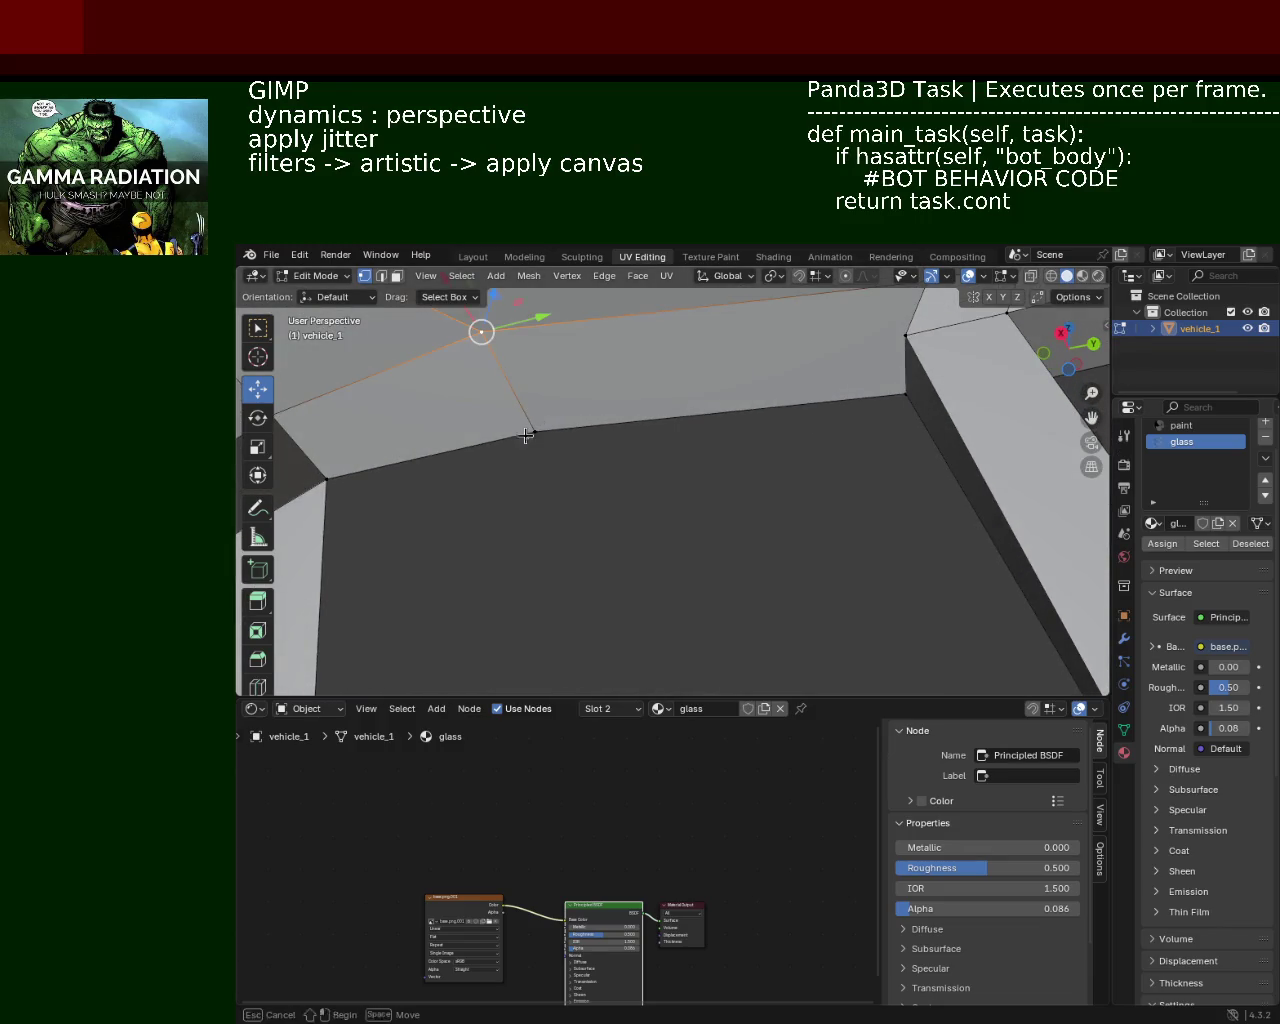
left_click(524, 420)
key("ctrl+e")
key("Escape")
key("ctrl+r")
left_click(531, 387)
right_click(531, 387)
Step: Select the new loop's vertex and the edges at the roof corner
left_click(905, 336)
left_click_drag(814, 385, 477, 431)
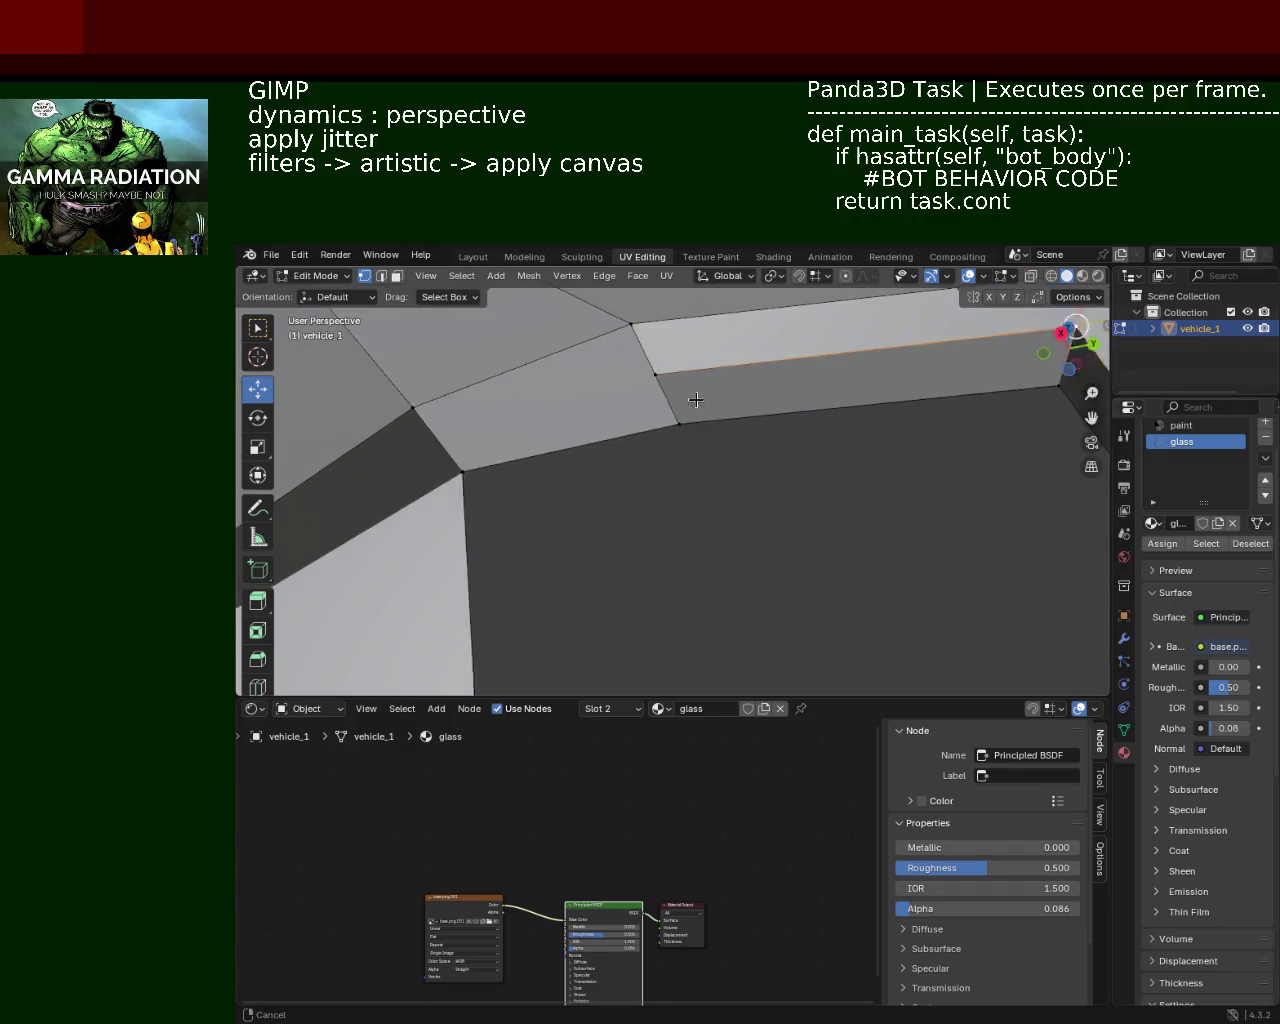
left_click(508, 481)
left_click(459, 417)
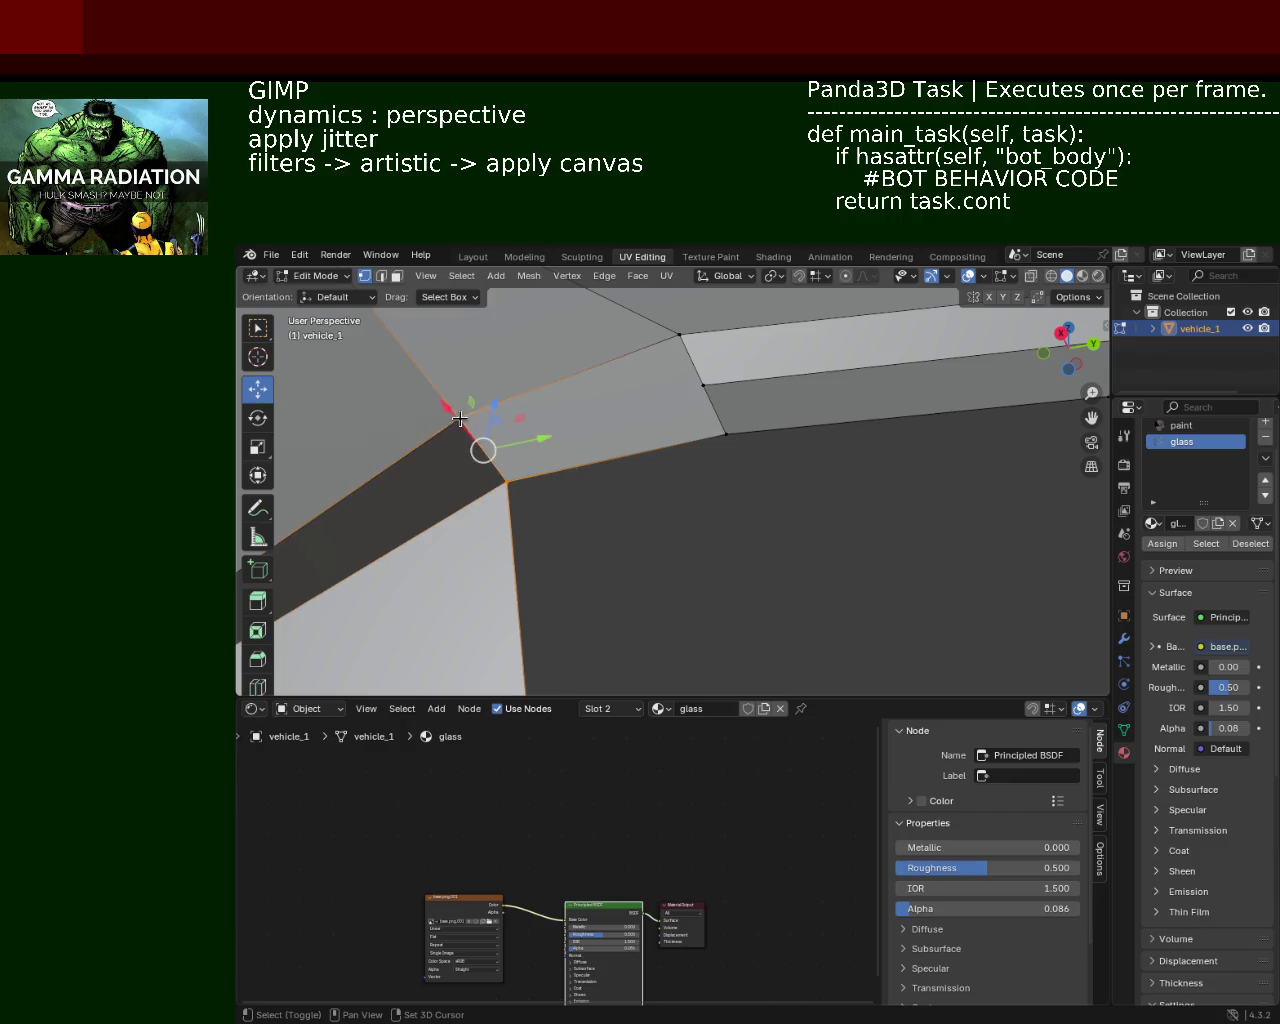
left_click(661, 393)
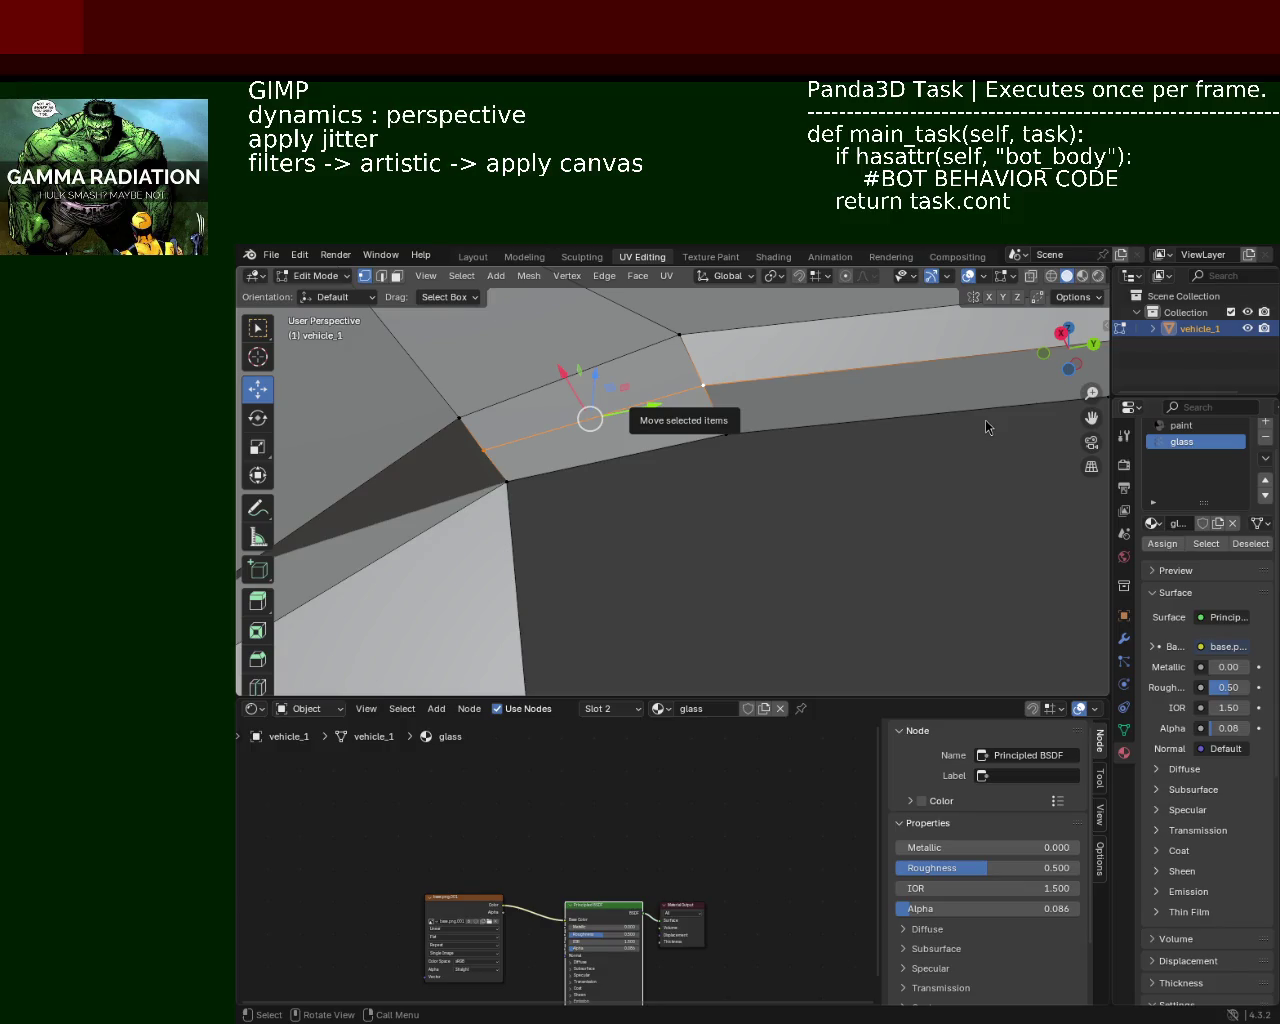
Step: Lift the selected cabin vertices straight up along the Z axis
left_click_drag(600, 420, 650, 500)
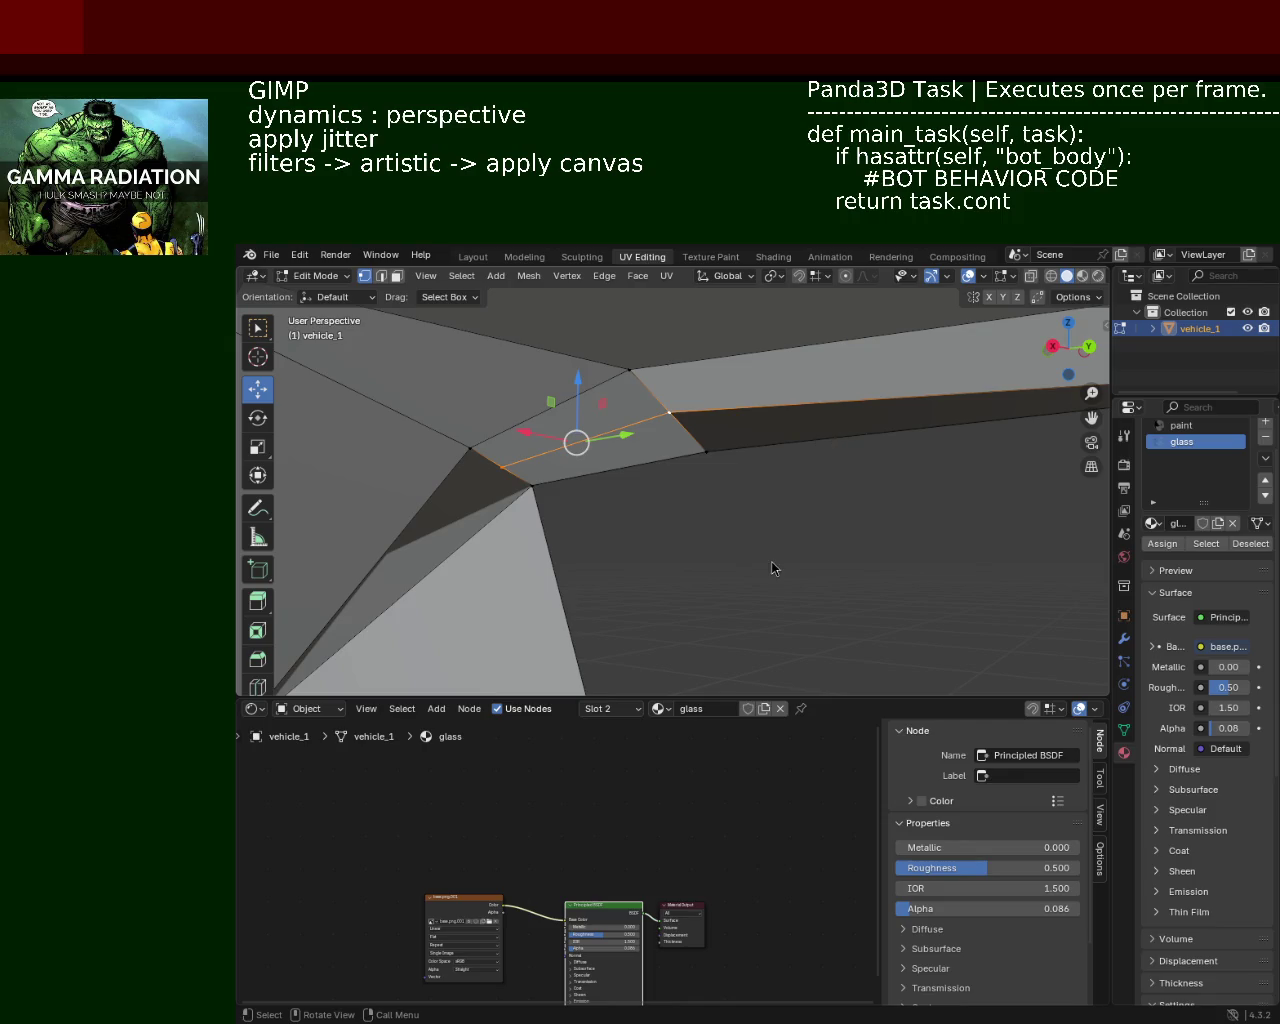
left_click_drag(675, 455, 777, 487)
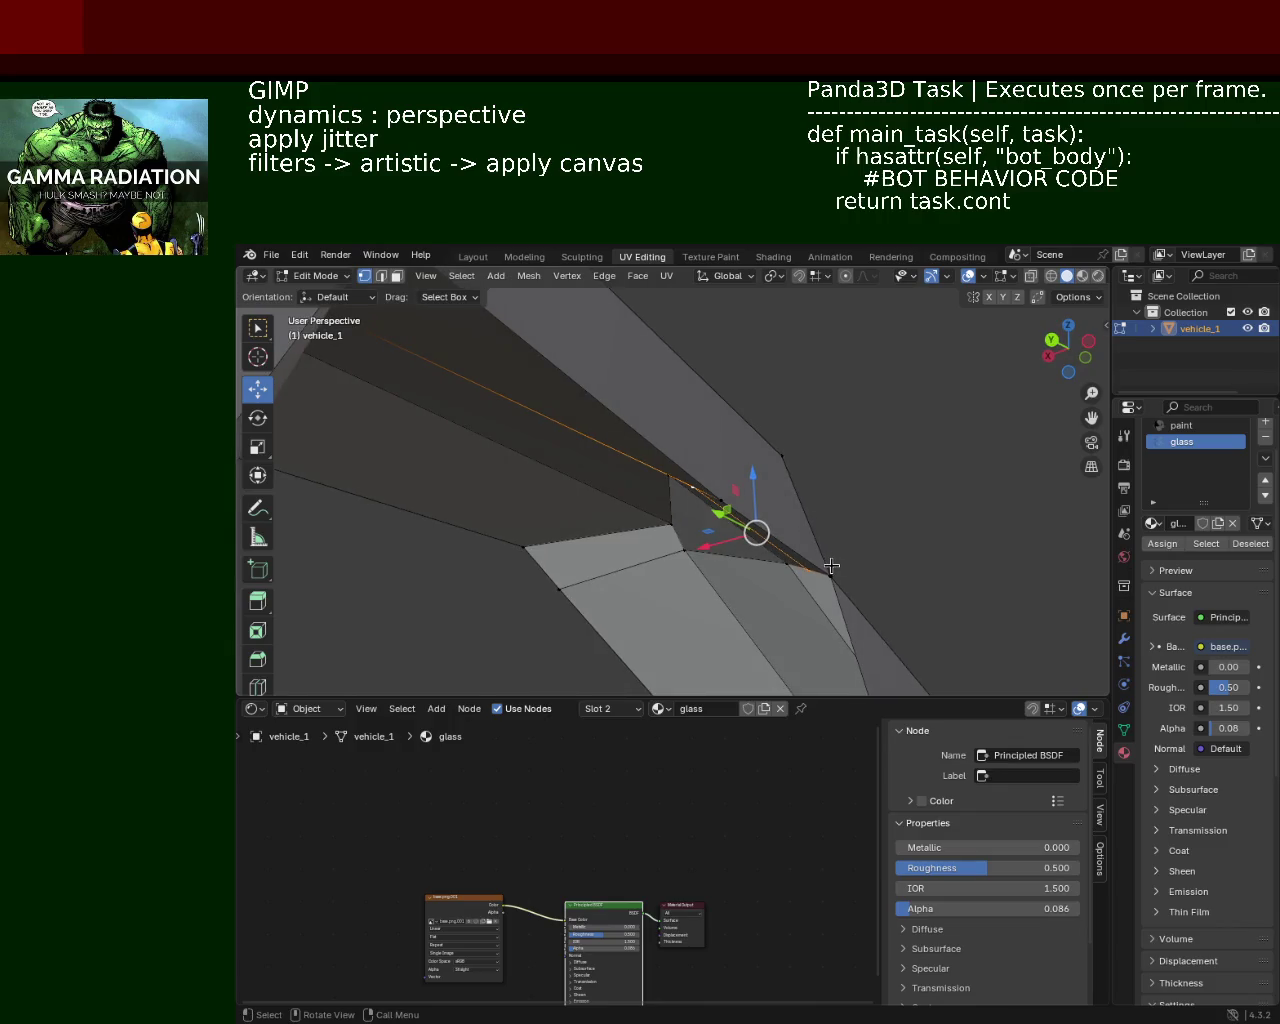
left_click_drag(777, 487, 776, 456)
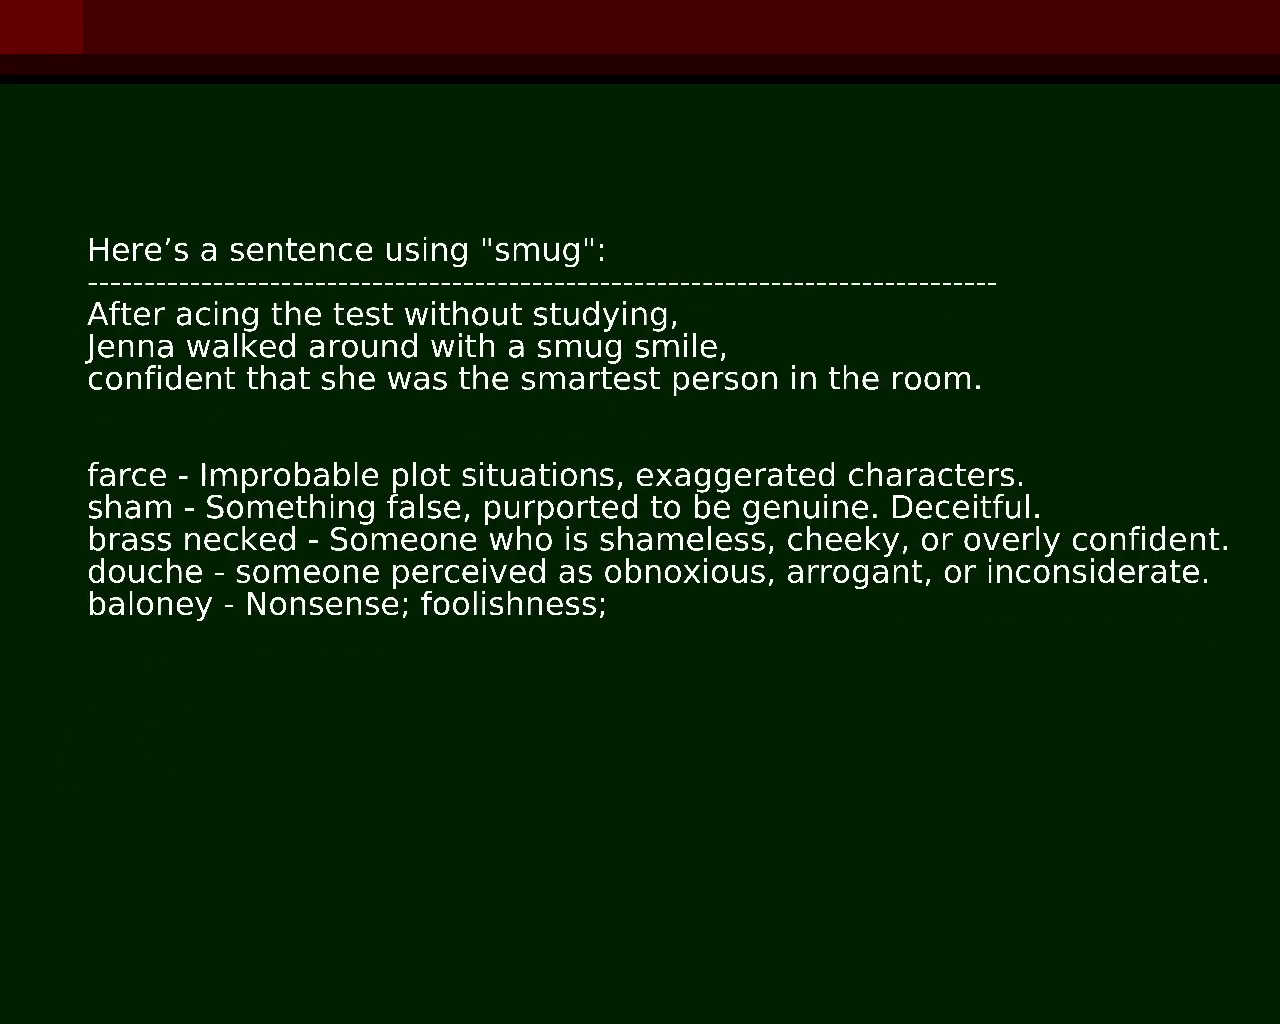
Step: Add 'fraudster' defined as 'A person who practices fraud; a swindler.', then a bare 'trickster' line
type("fraugs")
key("BackSpace")
key("BackSpace")
type("dster tric")
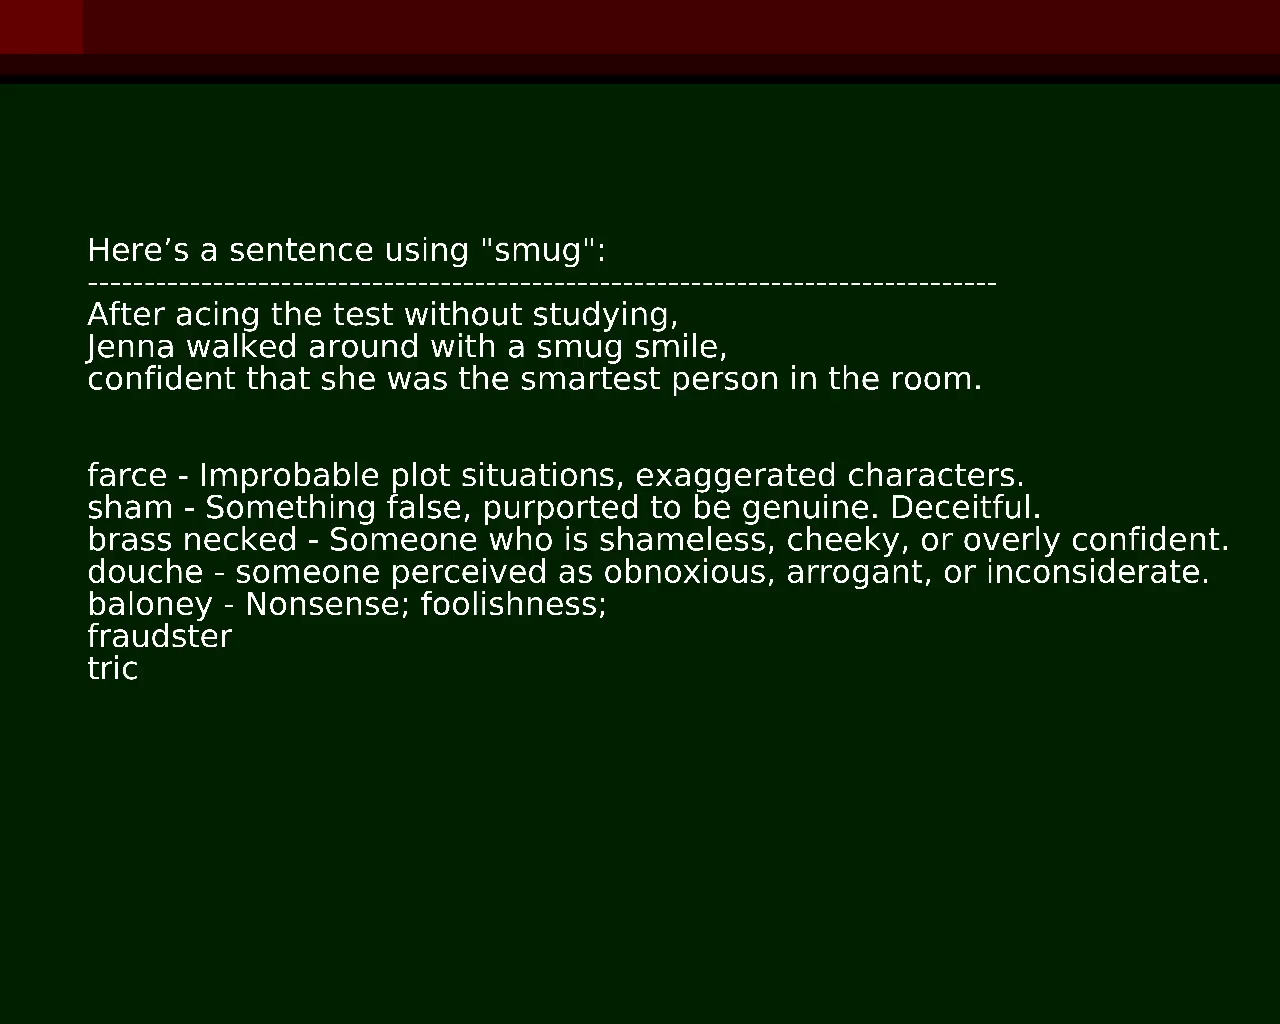
type("kster")
type("A person who practices fraud; a swindler. trickster")
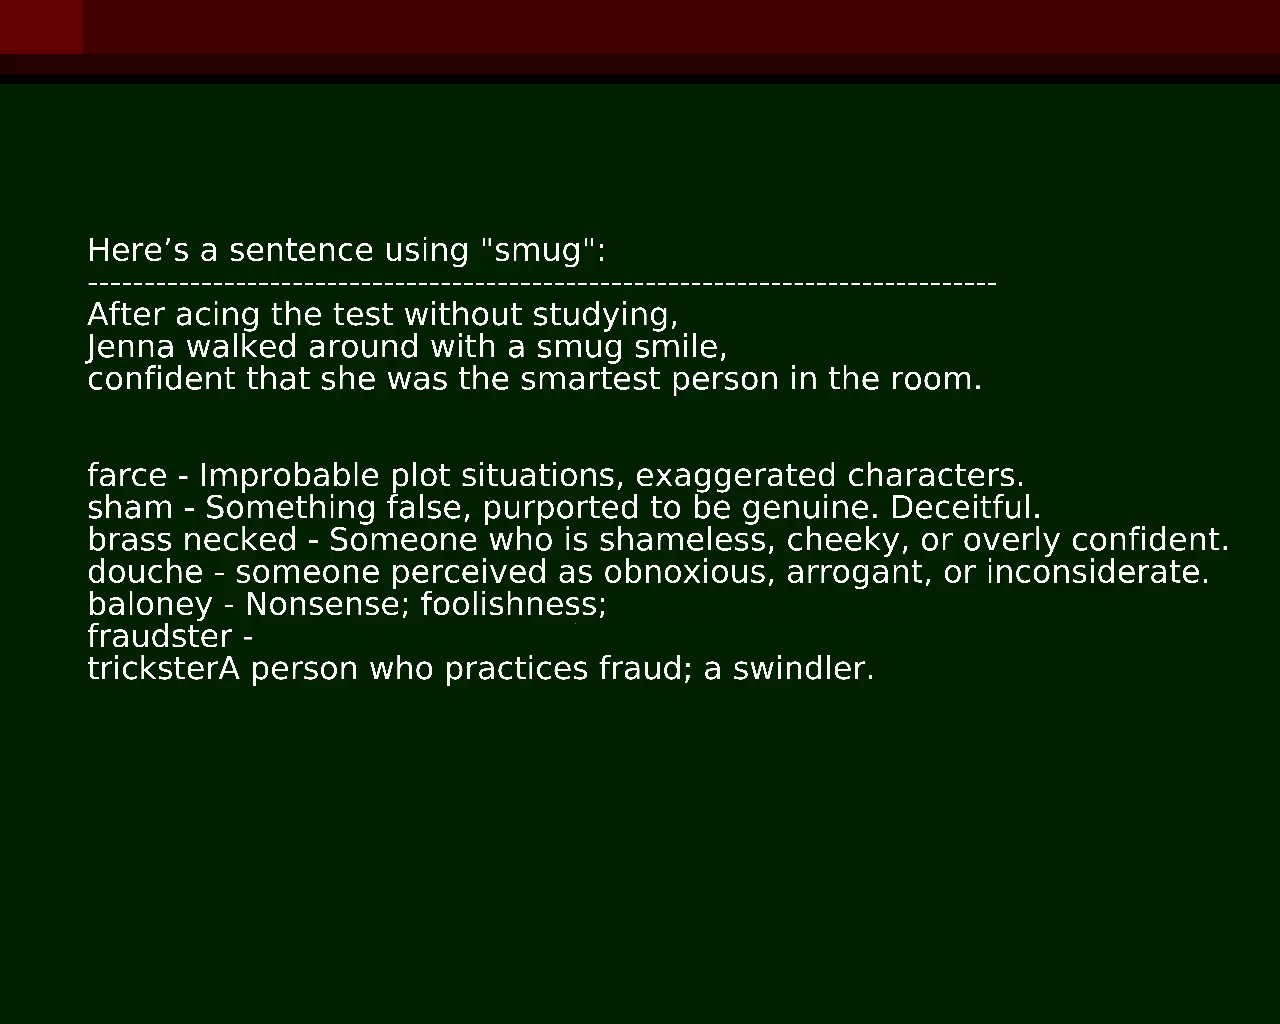
type("A person who practices fraud; a swindler.")
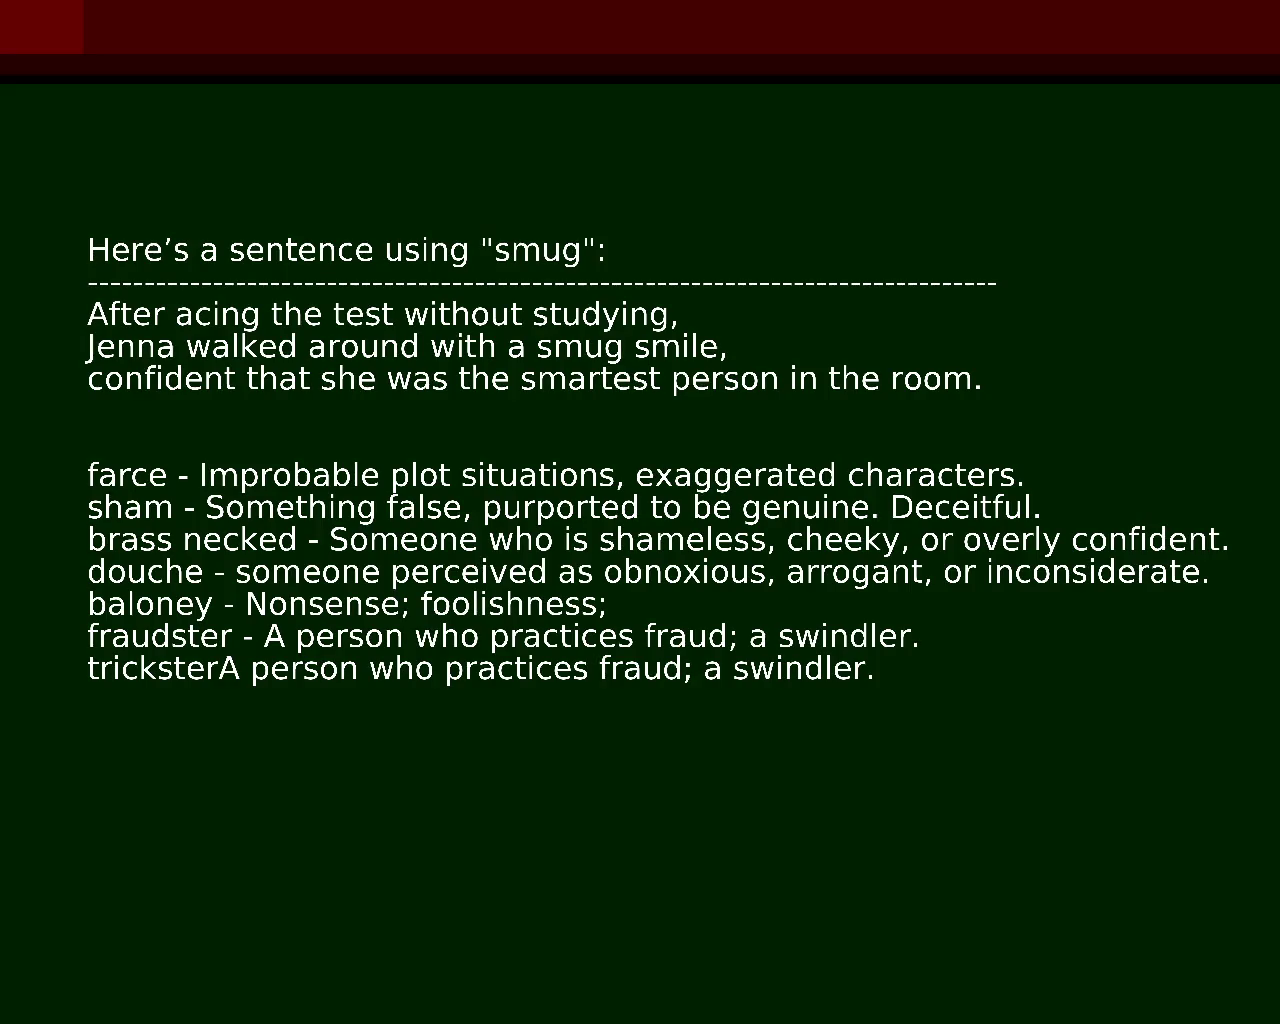
key("shift+End")
key("Delete")
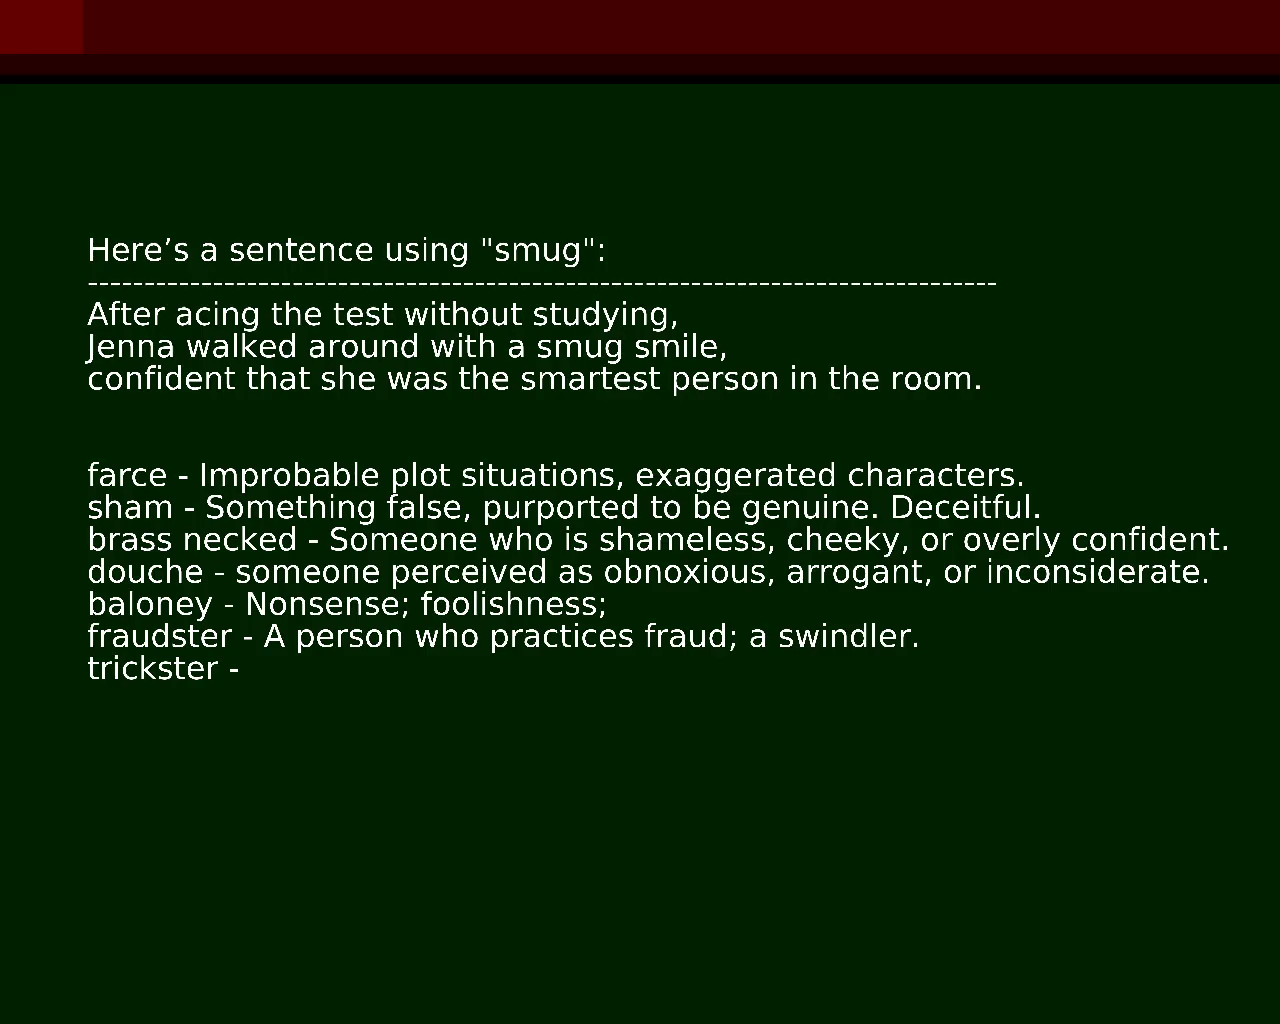
Step: Define trickster as 'who breaks rules and disrupts order', correcting typos along the way
type("b")
type("reaks rules and distru")
key("BackSpace")
key("BackSpace")
key("BackSpace")
type("u")
key("BackSpace")
type("r")
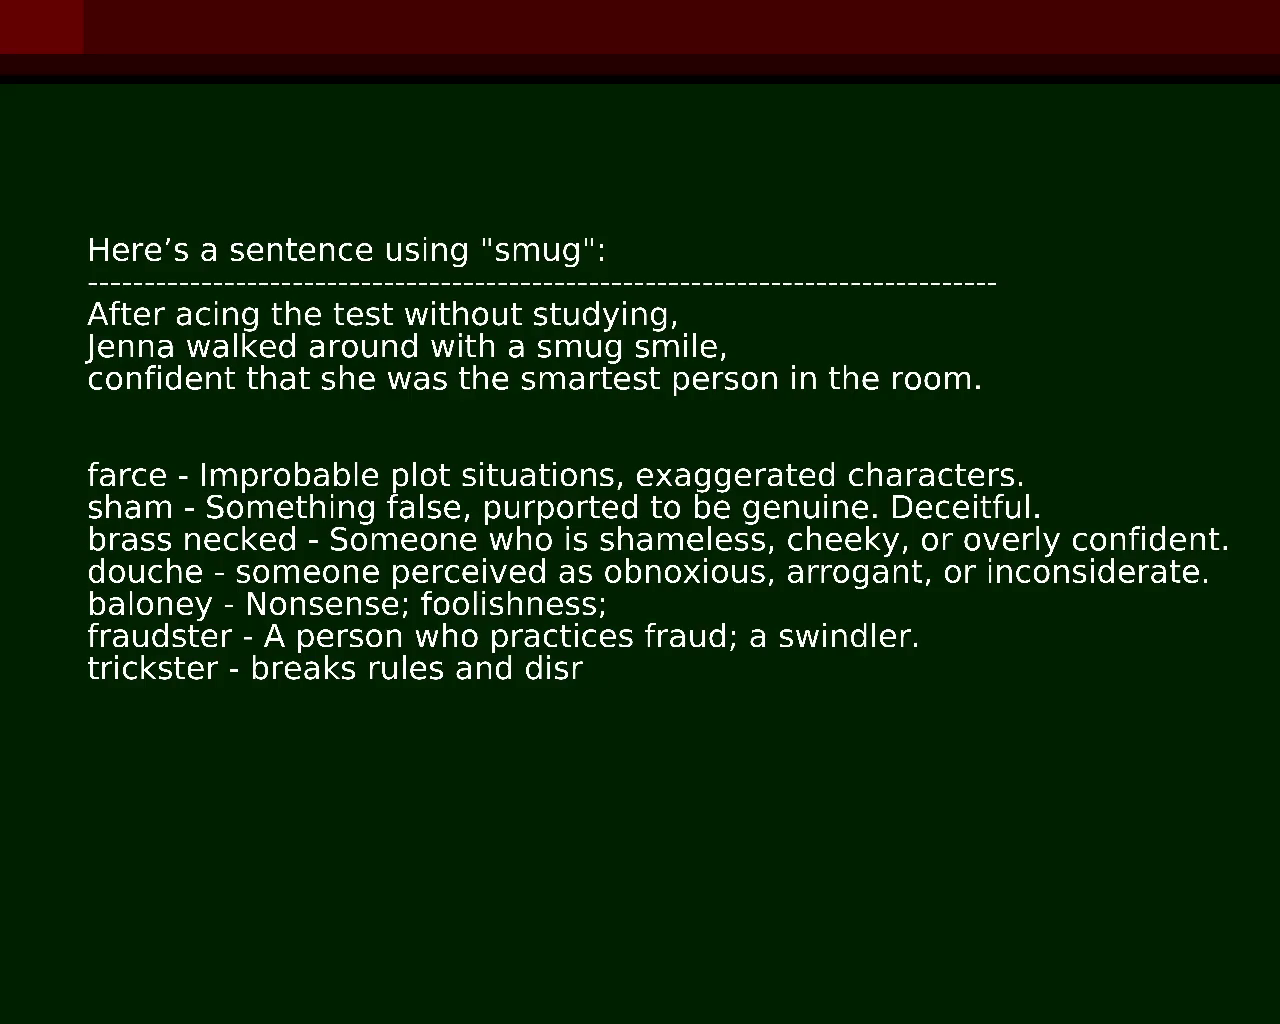
type("upts ordre")
key("BackSpace")
key("BackSpace")
type("er")
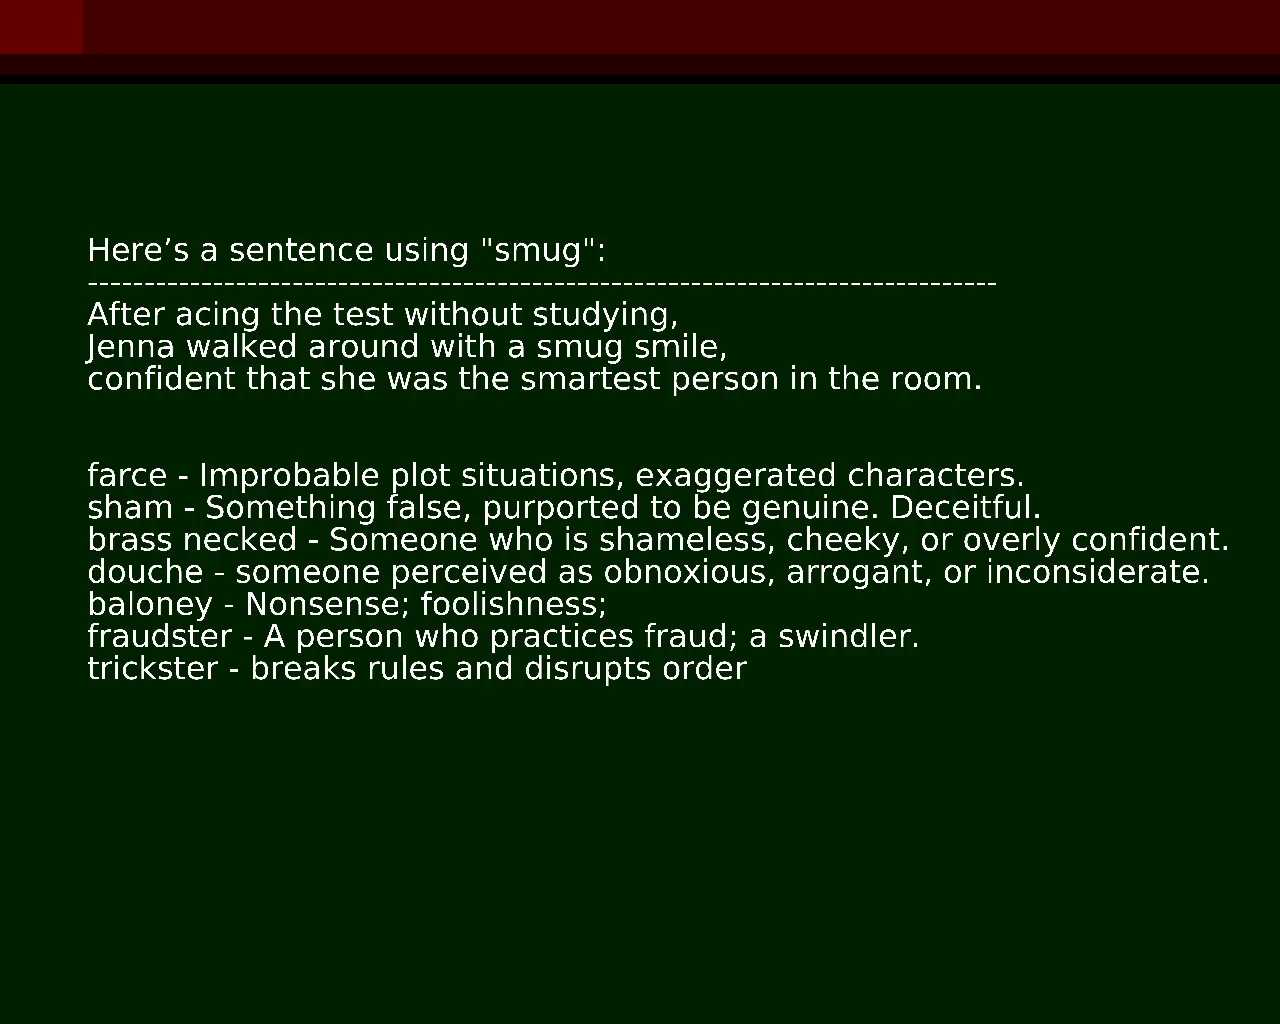
type("who")
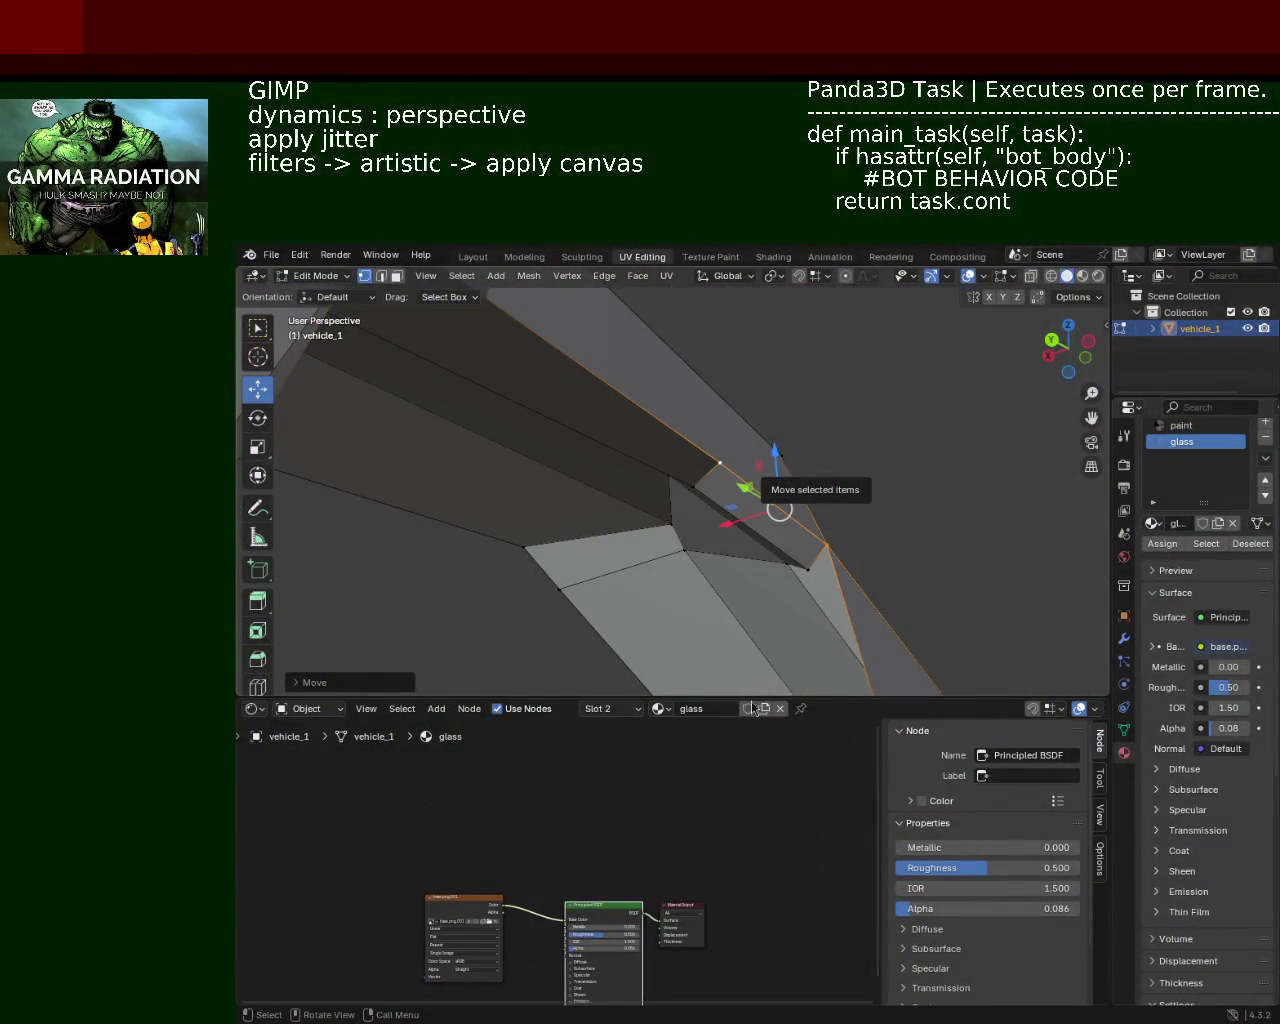
Step: Zoom in on the windshield frame and select its corner vertices
left_click_drag(613, 430, 563, 464)
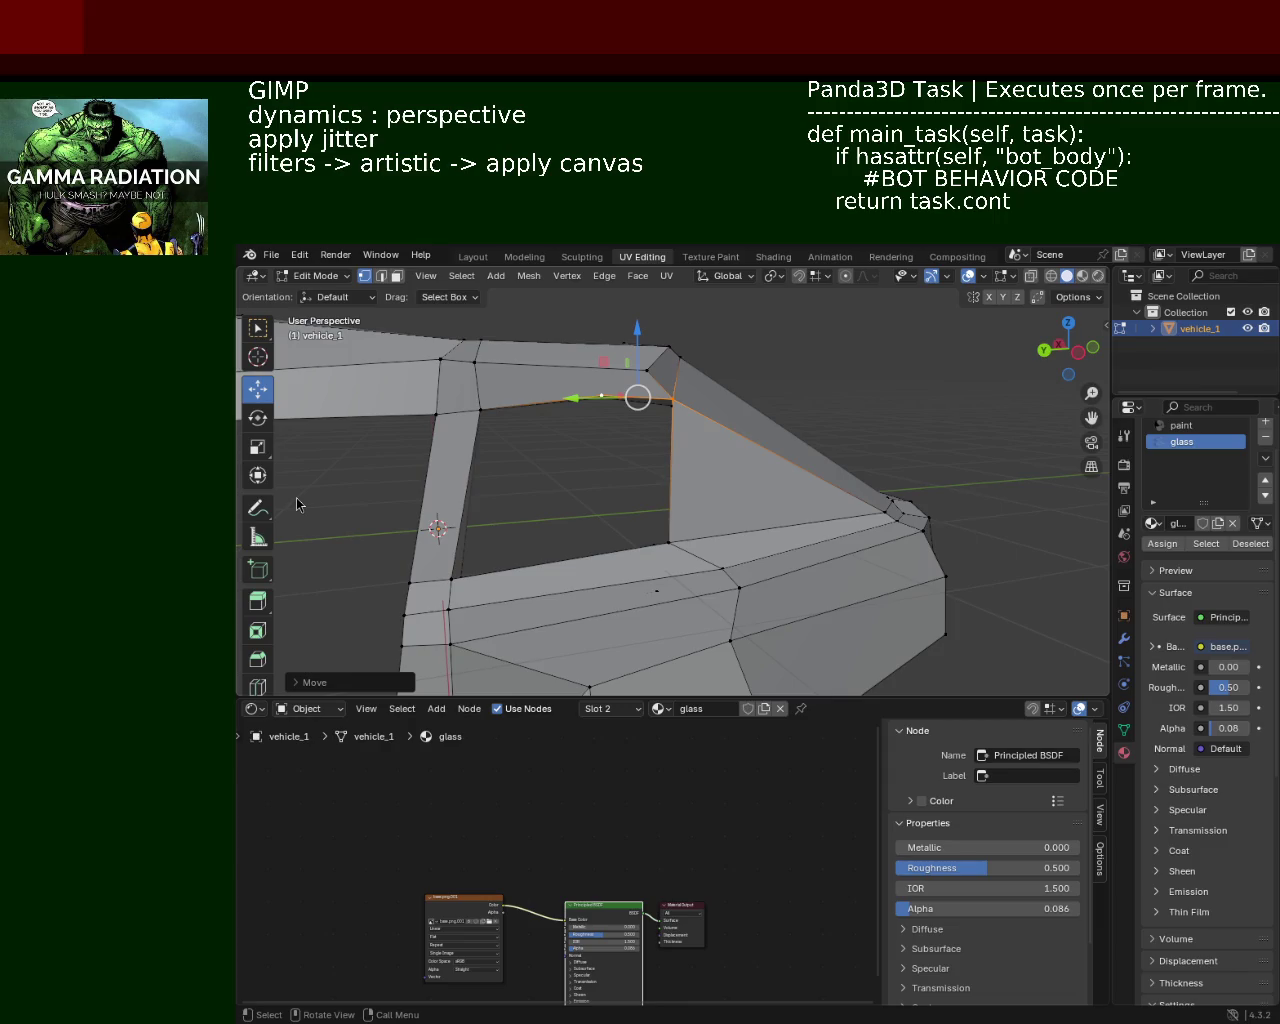
left_click_drag(522, 512, 805, 427)
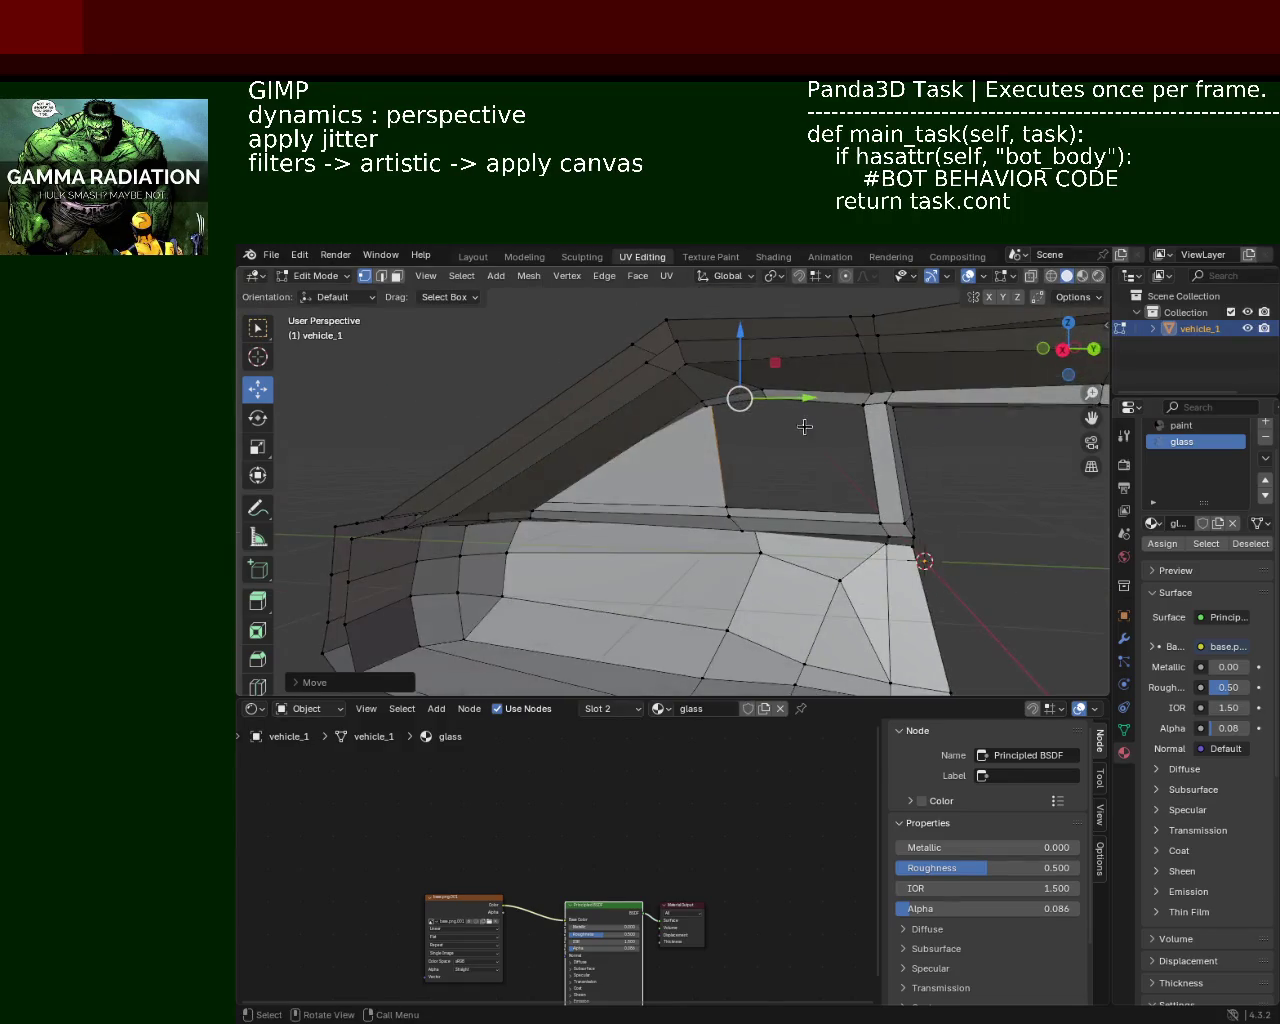
scroll("up", 3)
scroll("up", 3)
scroll("up", 3)
scroll("up", 3)
left_click_drag(815, 500, 854, 597)
left_click(854, 597)
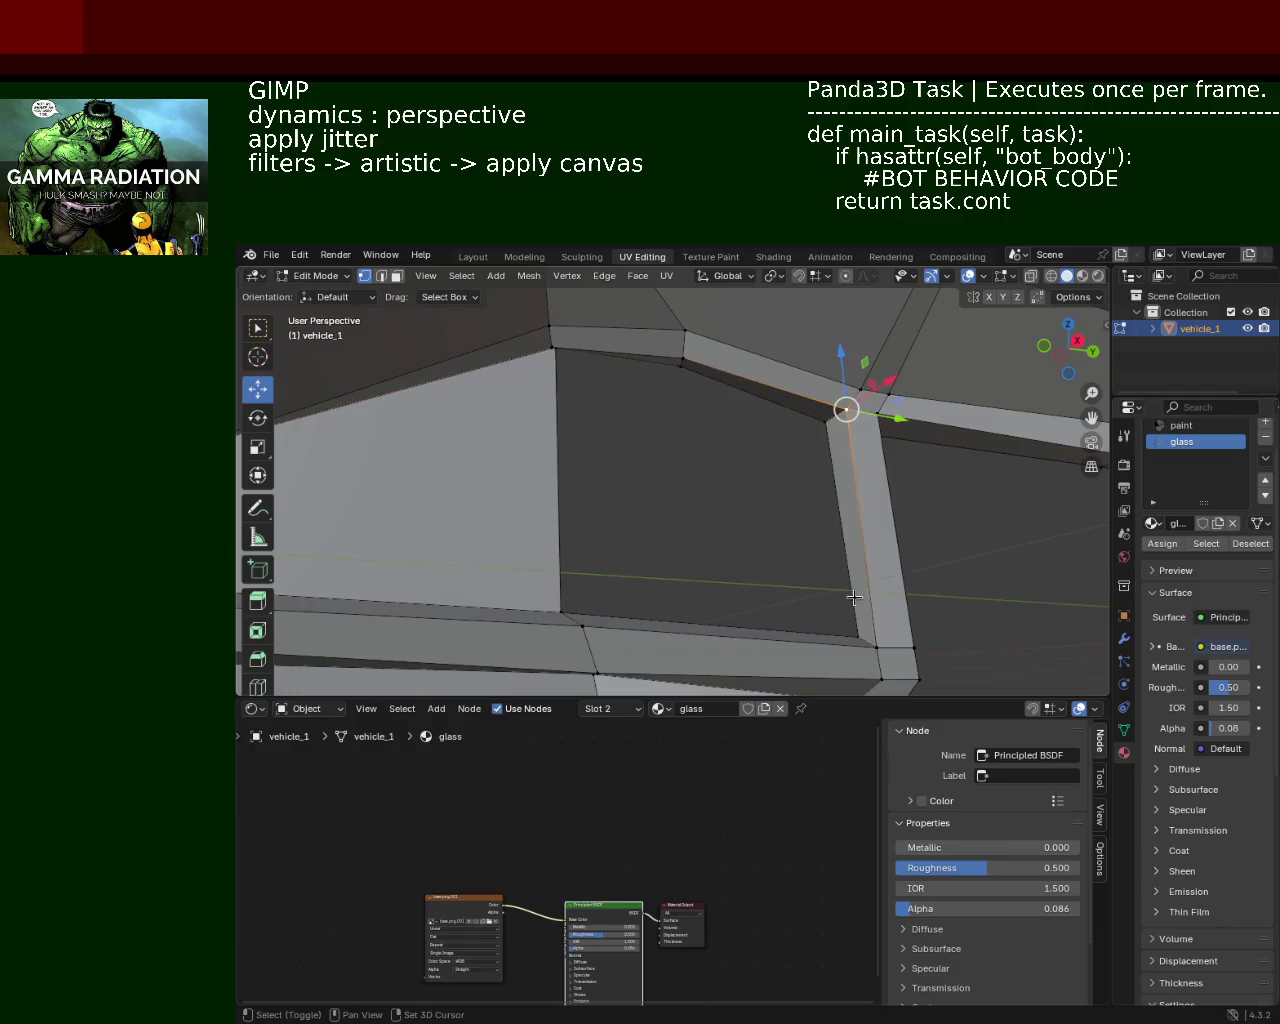
left_click(877, 647)
left_click(582, 626)
left_click(684, 332)
left_click(585, 353)
Step: Select the edges around the window hole and fill it with a new face
left_click_drag(605, 390, 592, 401)
left_click(683, 435)
left_click(640, 375)
left_click(630, 564)
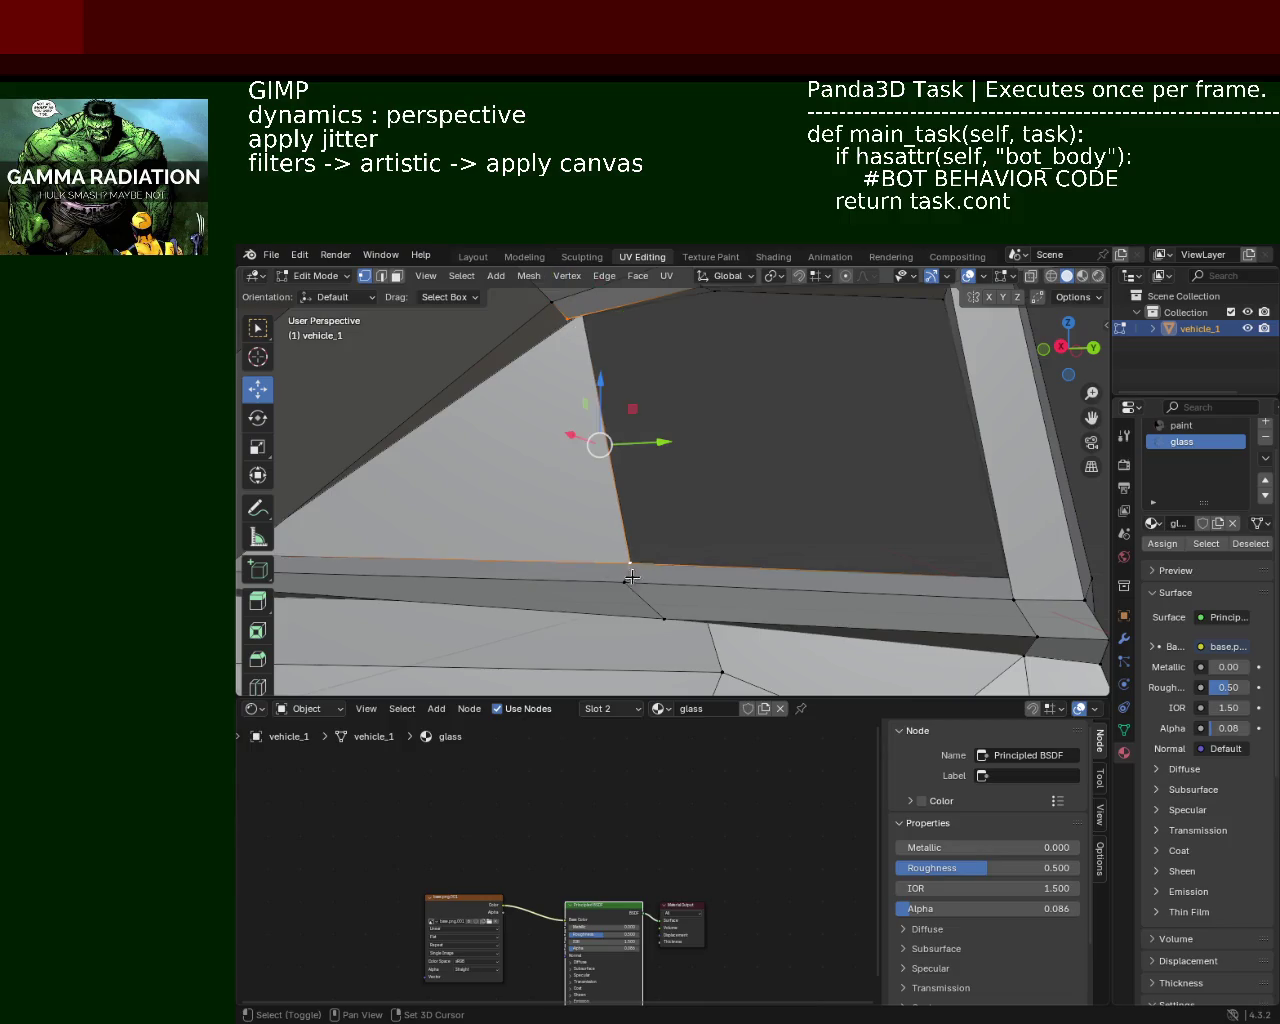
left_click(622, 582)
left_click(1010, 596)
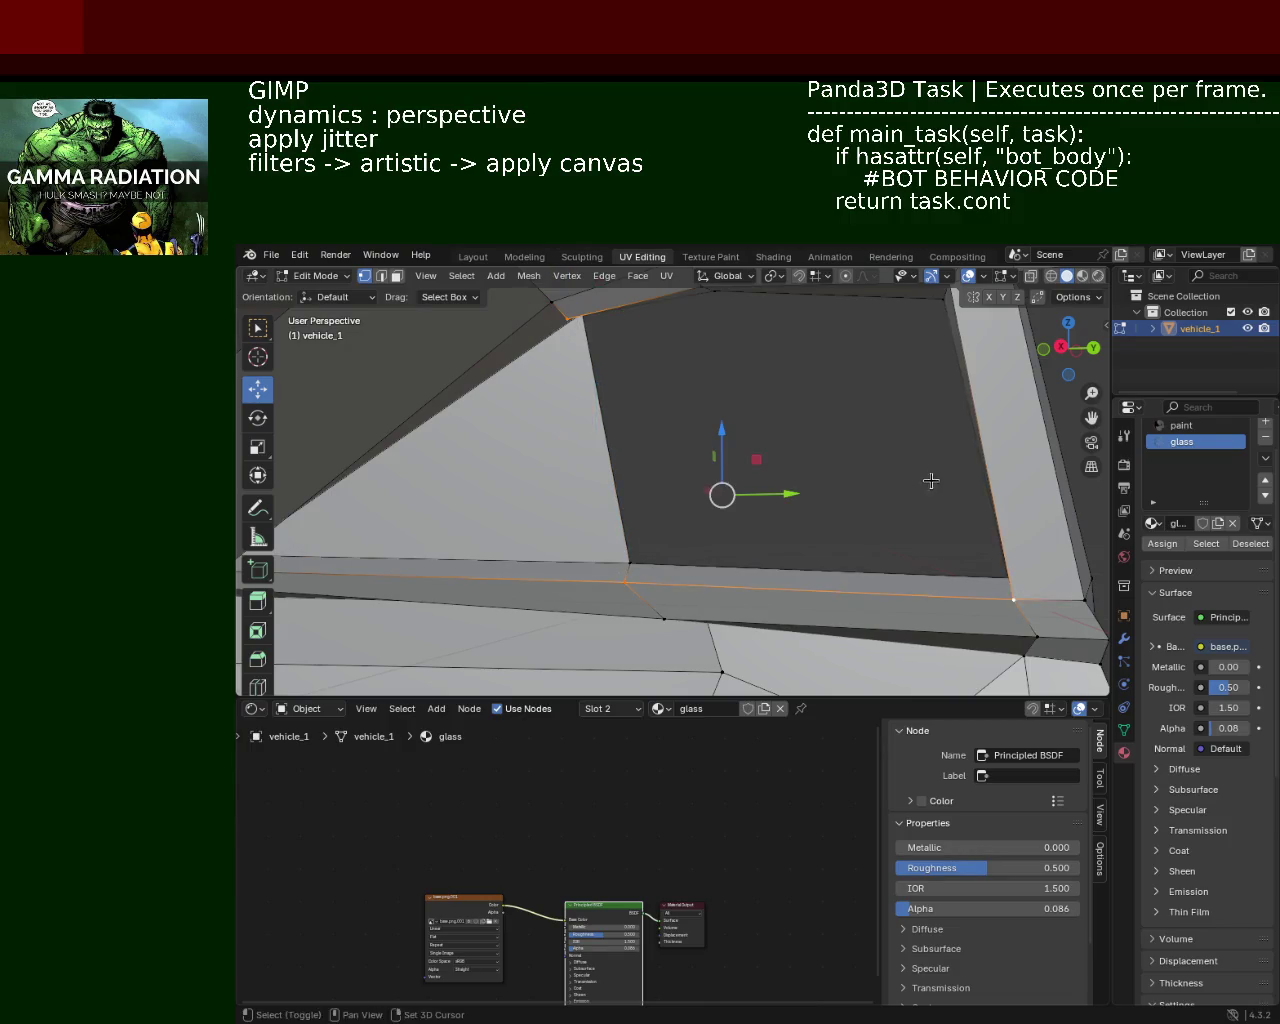
left_click_drag(930, 481, 914, 420)
left_click(926, 366)
left_click(682, 354)
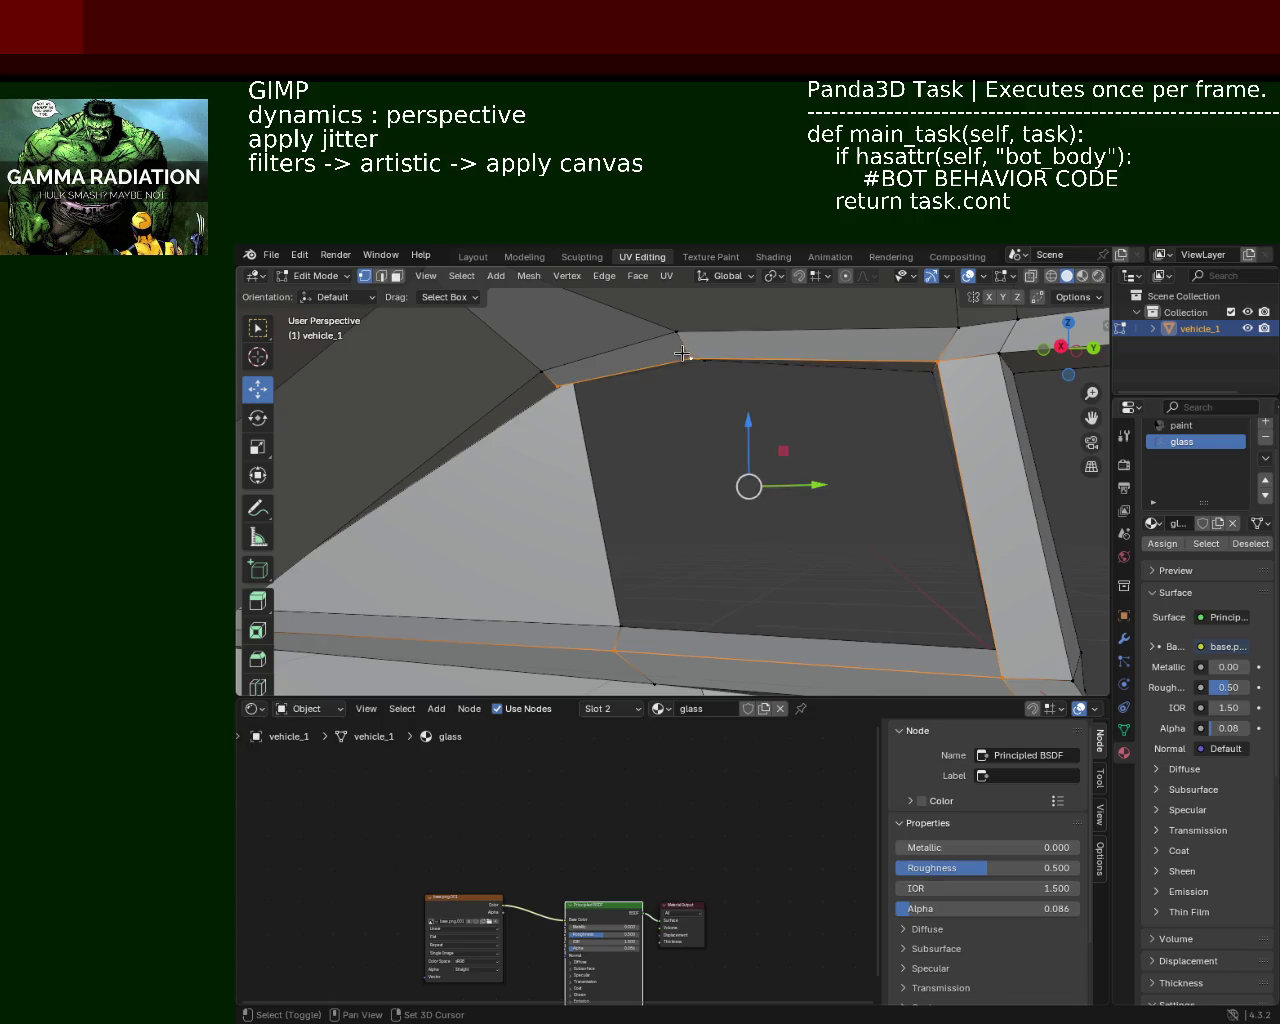
key("f")
Step: Select the corner vertices of the new window face to pick the whole face
left_click_drag(677, 406, 663, 366)
left_click(664, 362)
left_click(599, 651)
left_click(914, 651)
left_click_drag(914, 651, 651, 509)
left_click_drag(726, 437, 660, 471)
left_click_drag(614, 523, 871, 565)
left_click(871, 565)
left_click(874, 318)
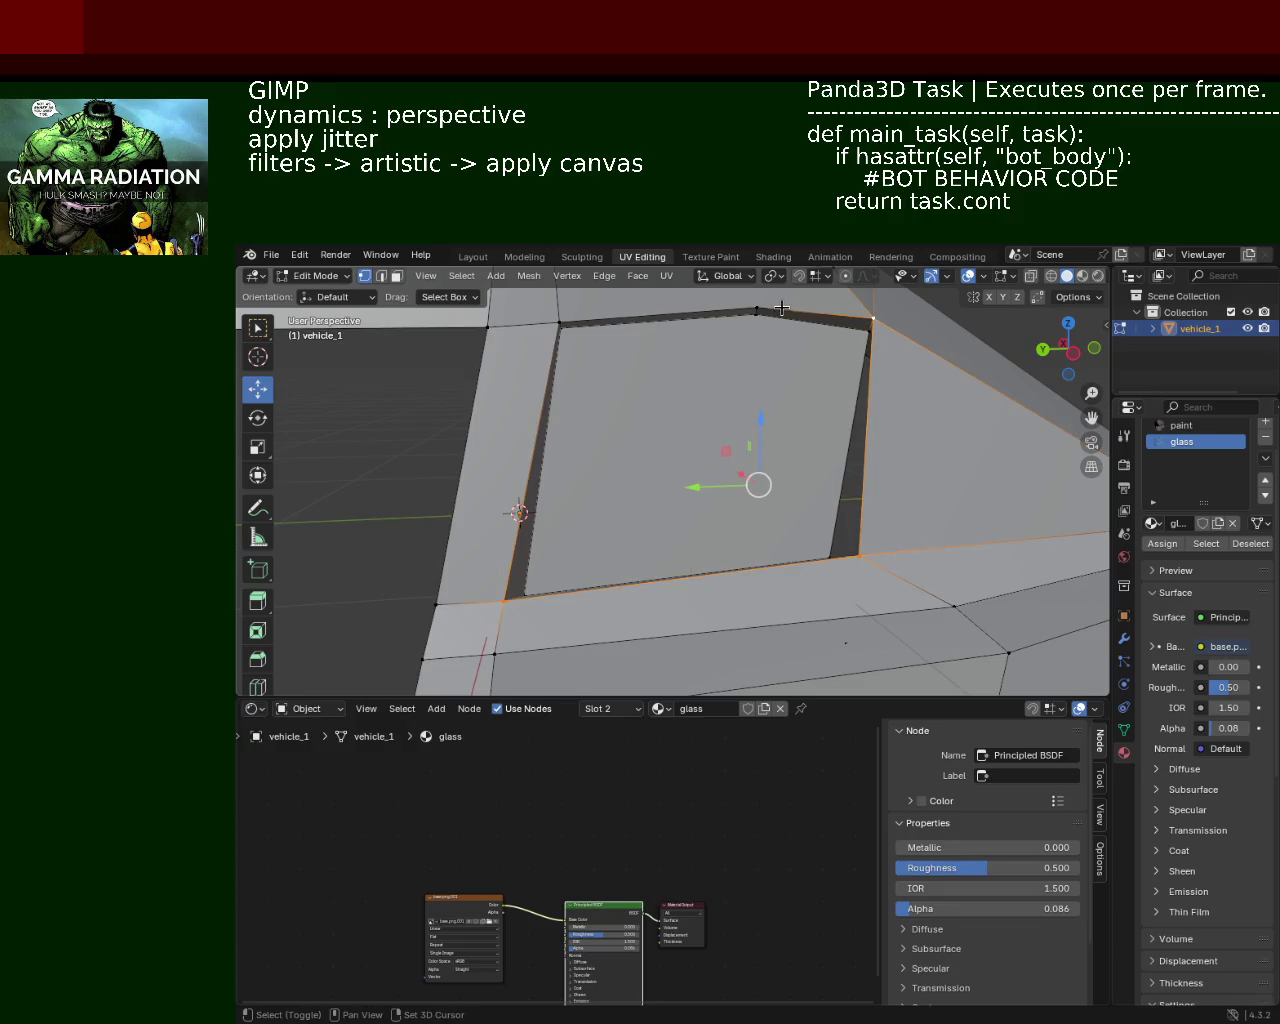
left_click(559, 323)
left_click_drag(544, 381, 795, 464)
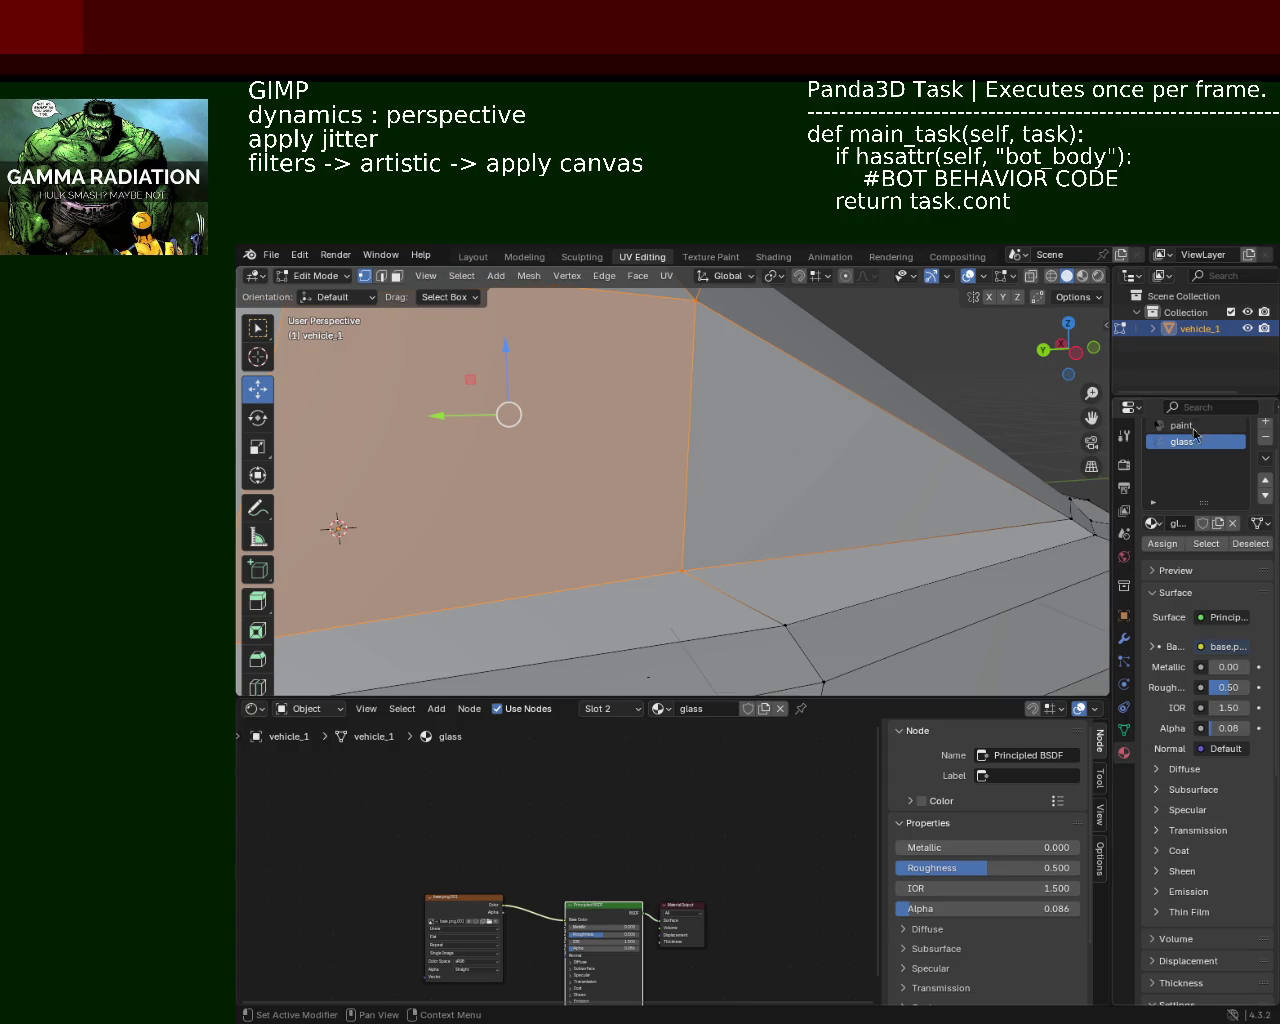
Step: Switch to Material Preview and assign the glass material to the window face
left_click(1082, 276)
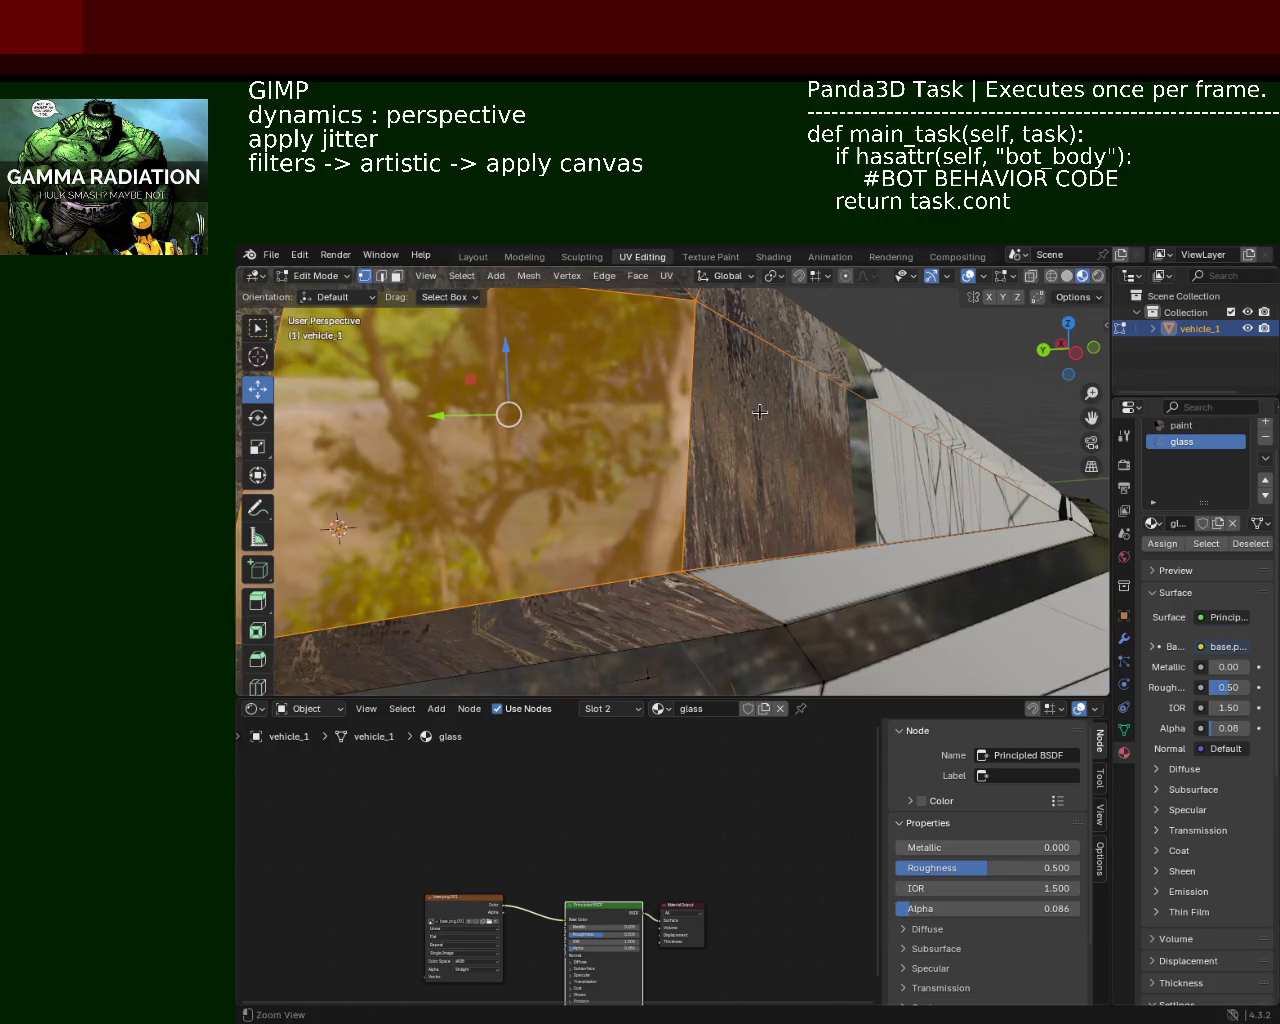
scroll("down", 3)
left_click_drag(580, 460, 608, 471)
scroll("up", 3)
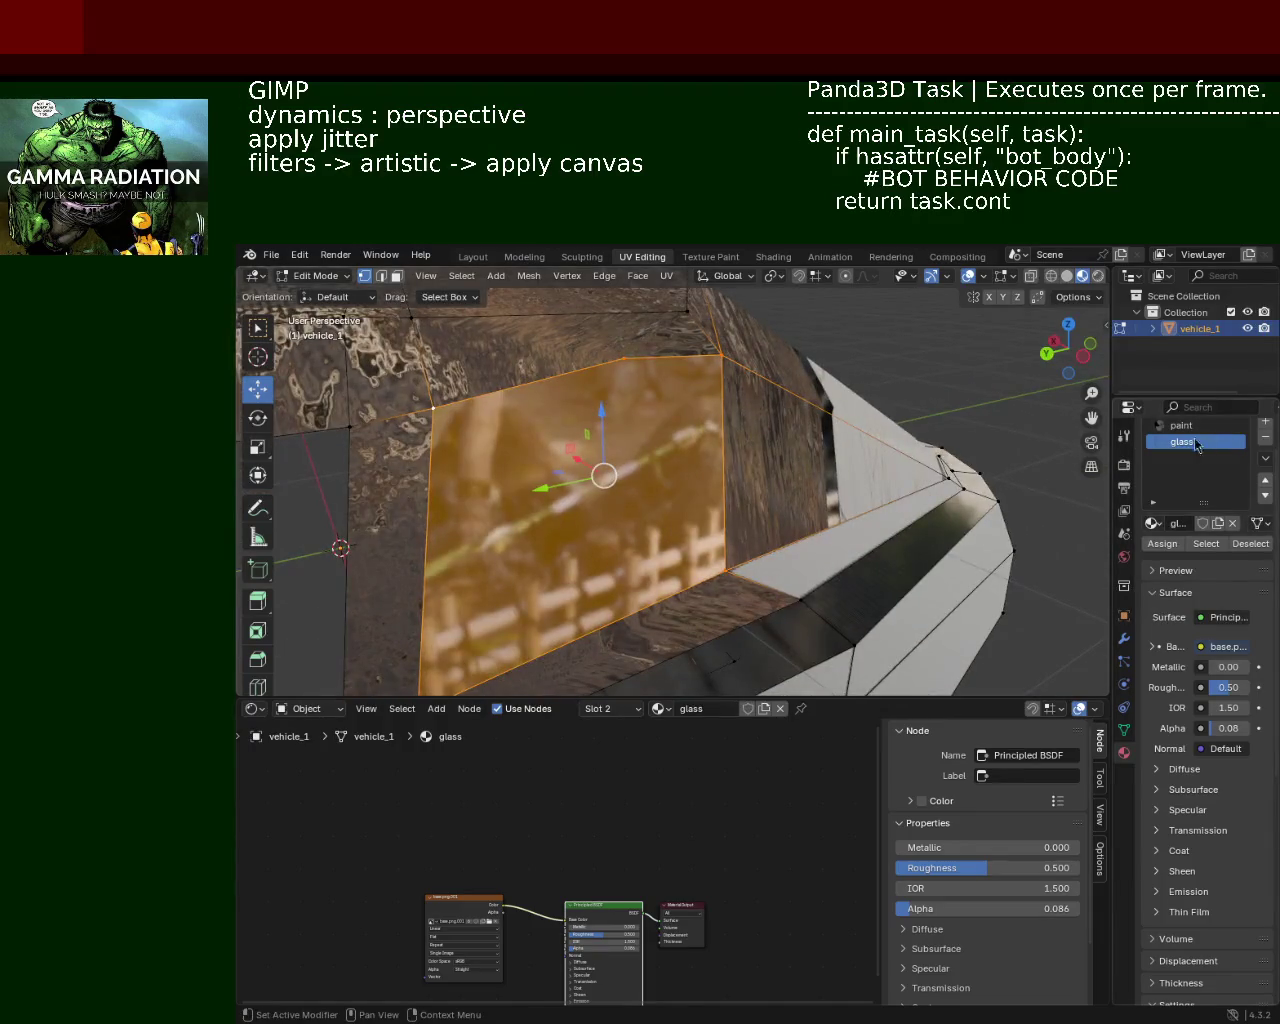
left_click(1163, 544)
Step: Inspect the glass window and the triangular paint face, then return to Solid shading
left_click_drag(600, 471, 897, 443)
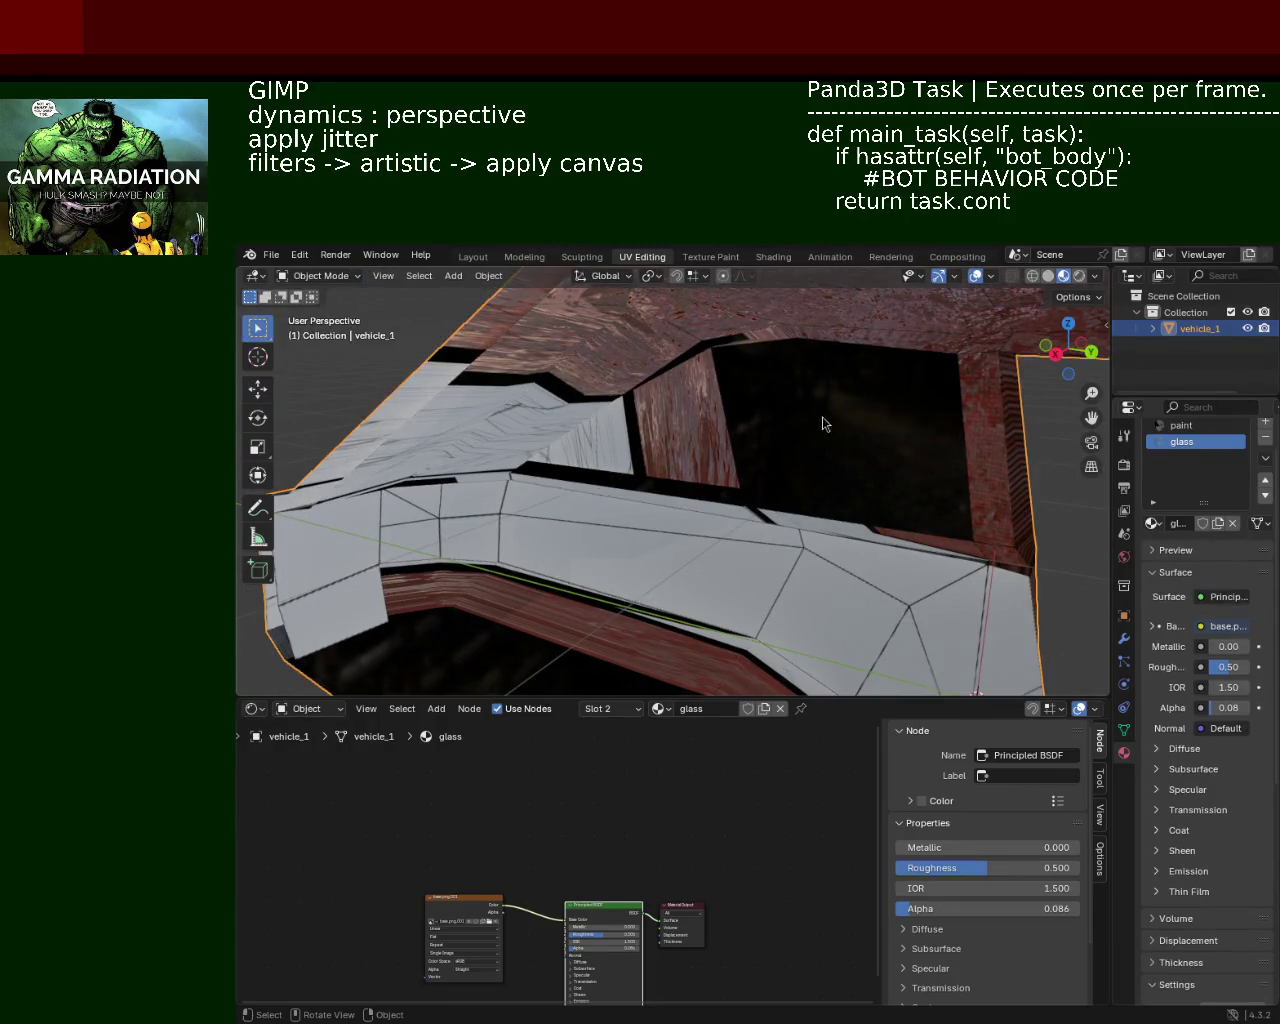
left_click(863, 405)
left_click_drag(905, 452, 957, 494)
left_click(788, 474)
left_click(694, 463)
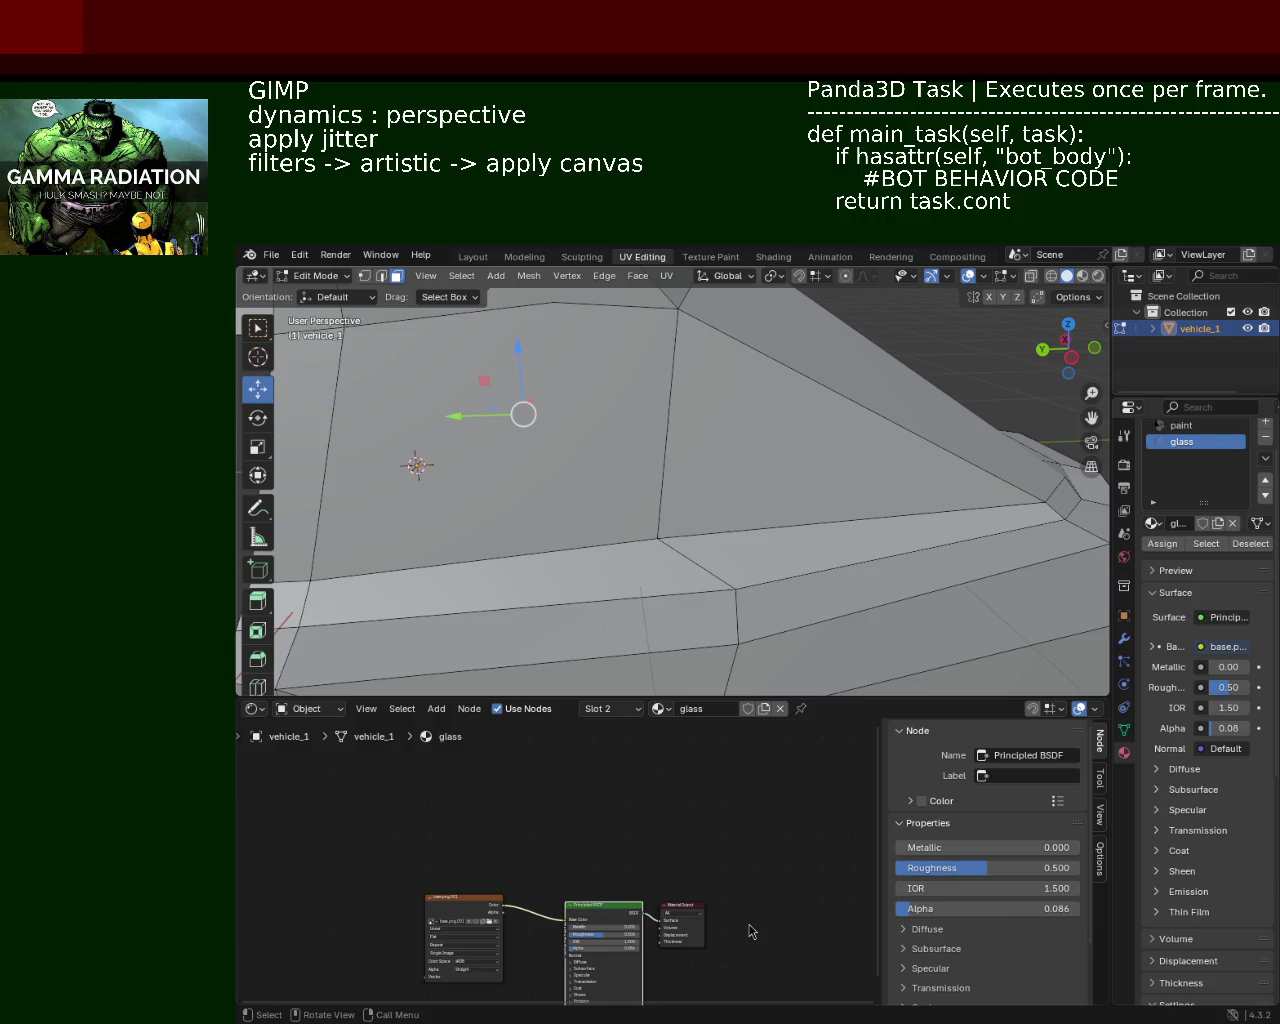
Step: In vertex select, subdivide the edge between two side-panel sill vertices
left_click_drag(537, 447, 834, 416)
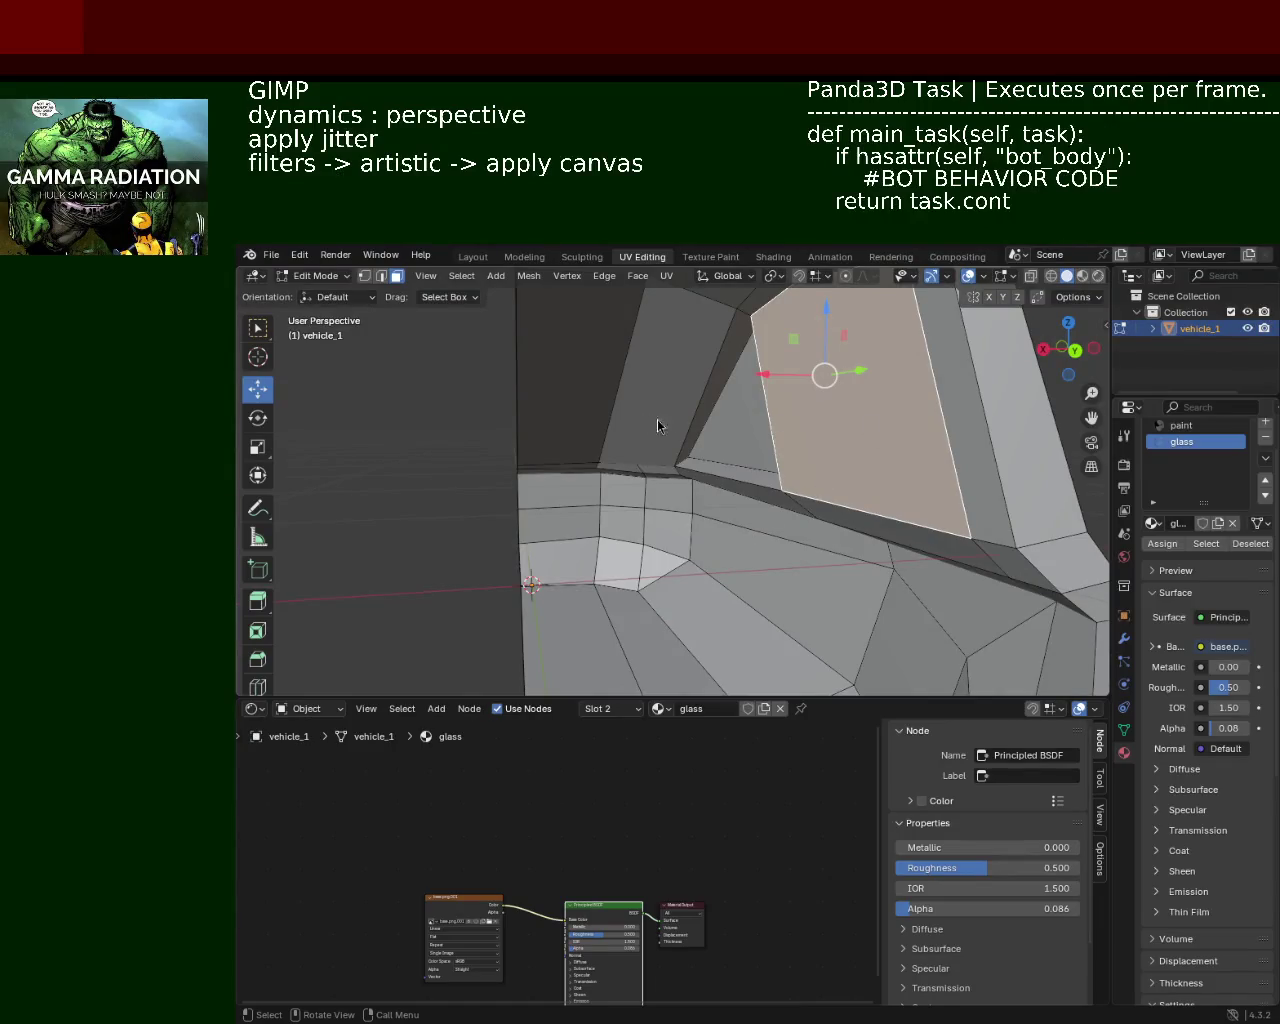
left_click_drag(660, 423, 621, 517)
left_click(365, 276)
left_click(643, 560)
right_click(837, 544)
right_click(842, 530)
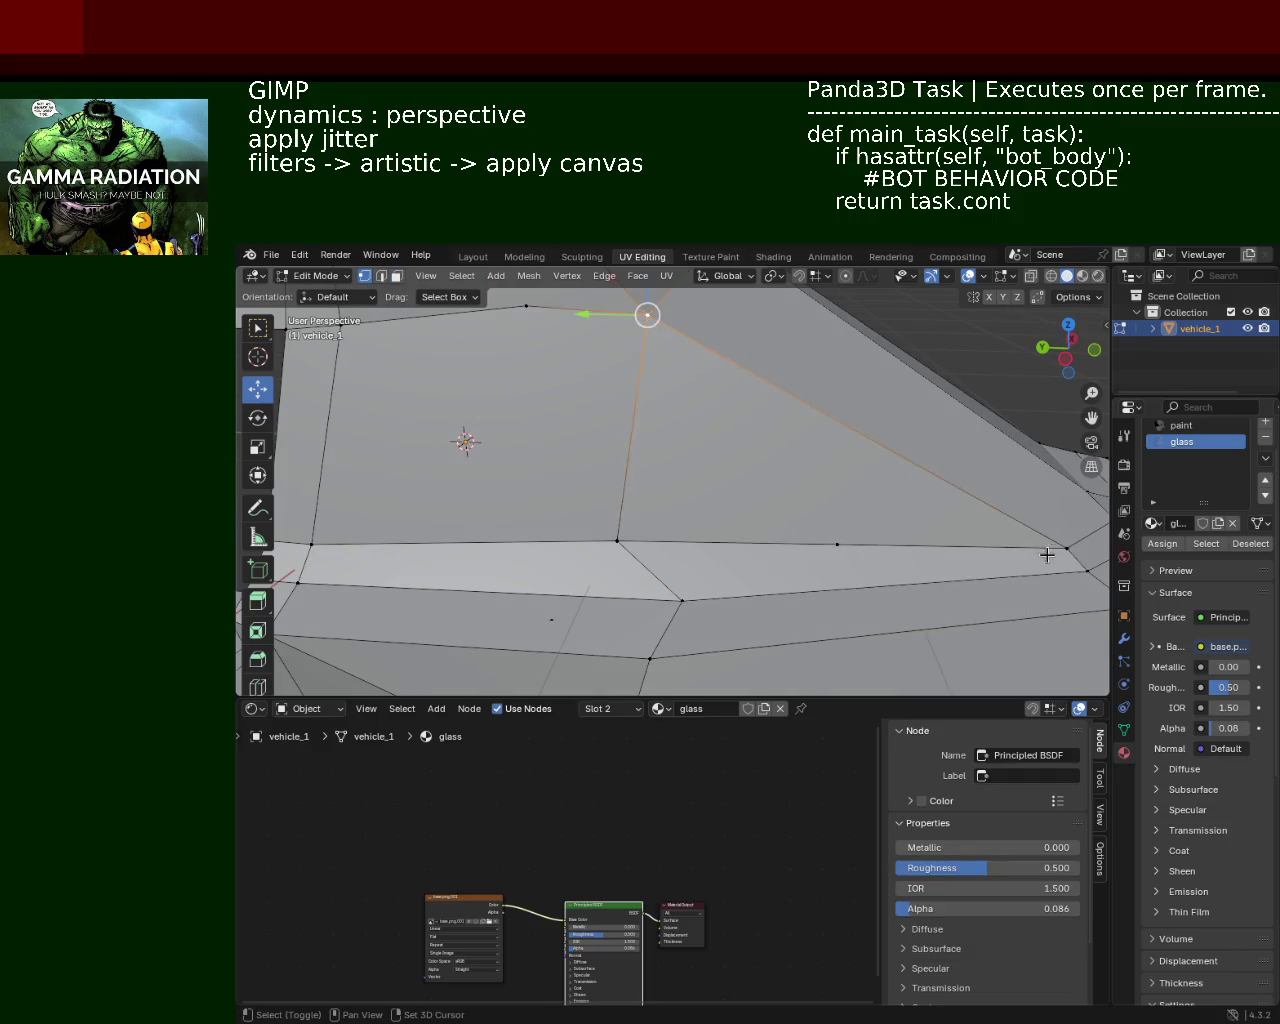
right_click(843, 478)
left_click(843, 478)
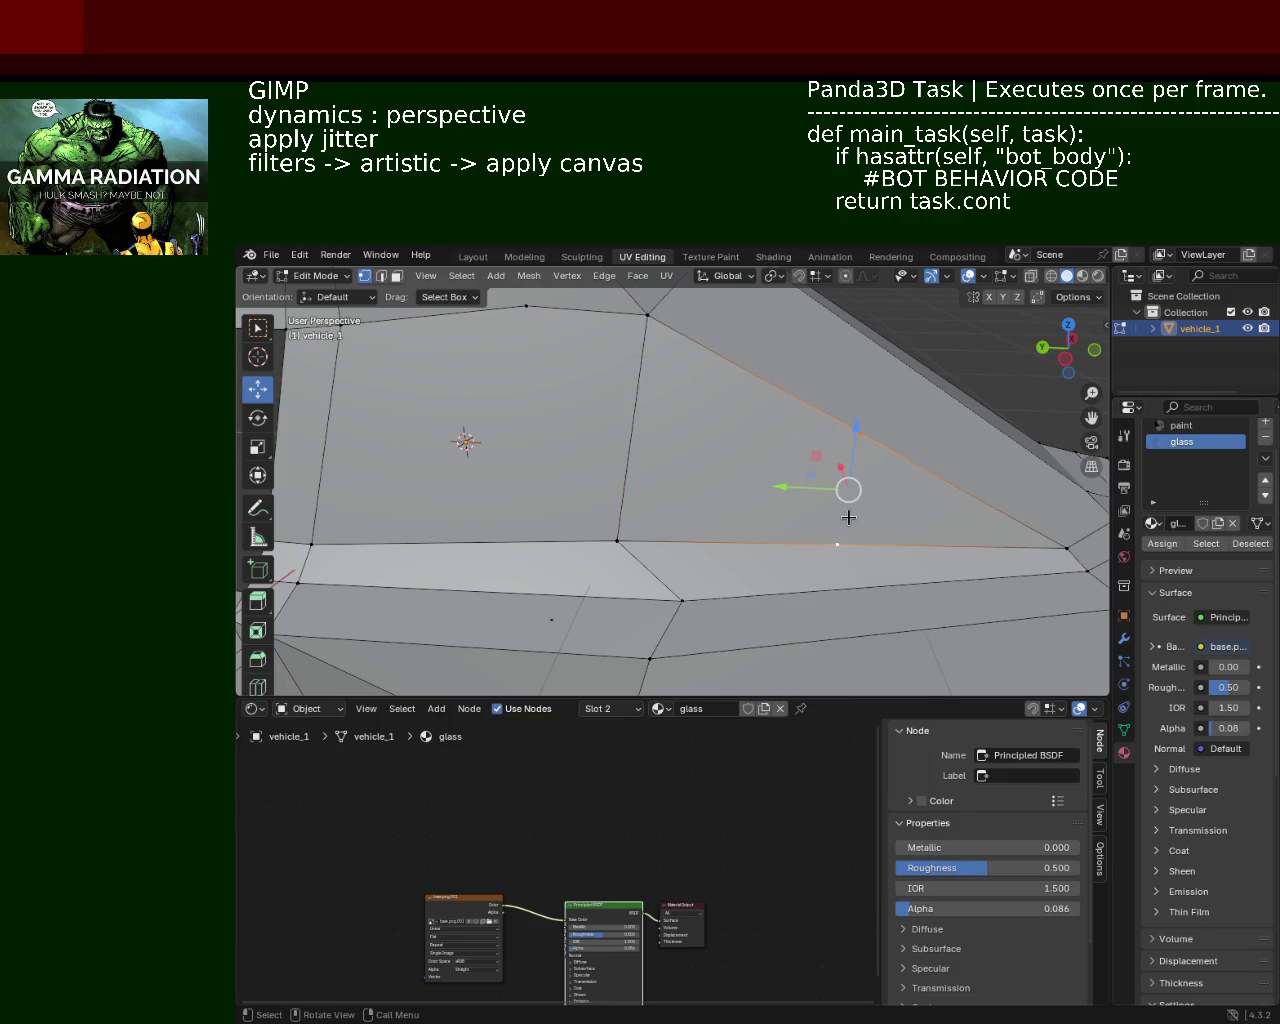
Step: Subdivide the side window's lower edge and check the new midpoint vertex
left_click_drag(650, 462, 427, 521)
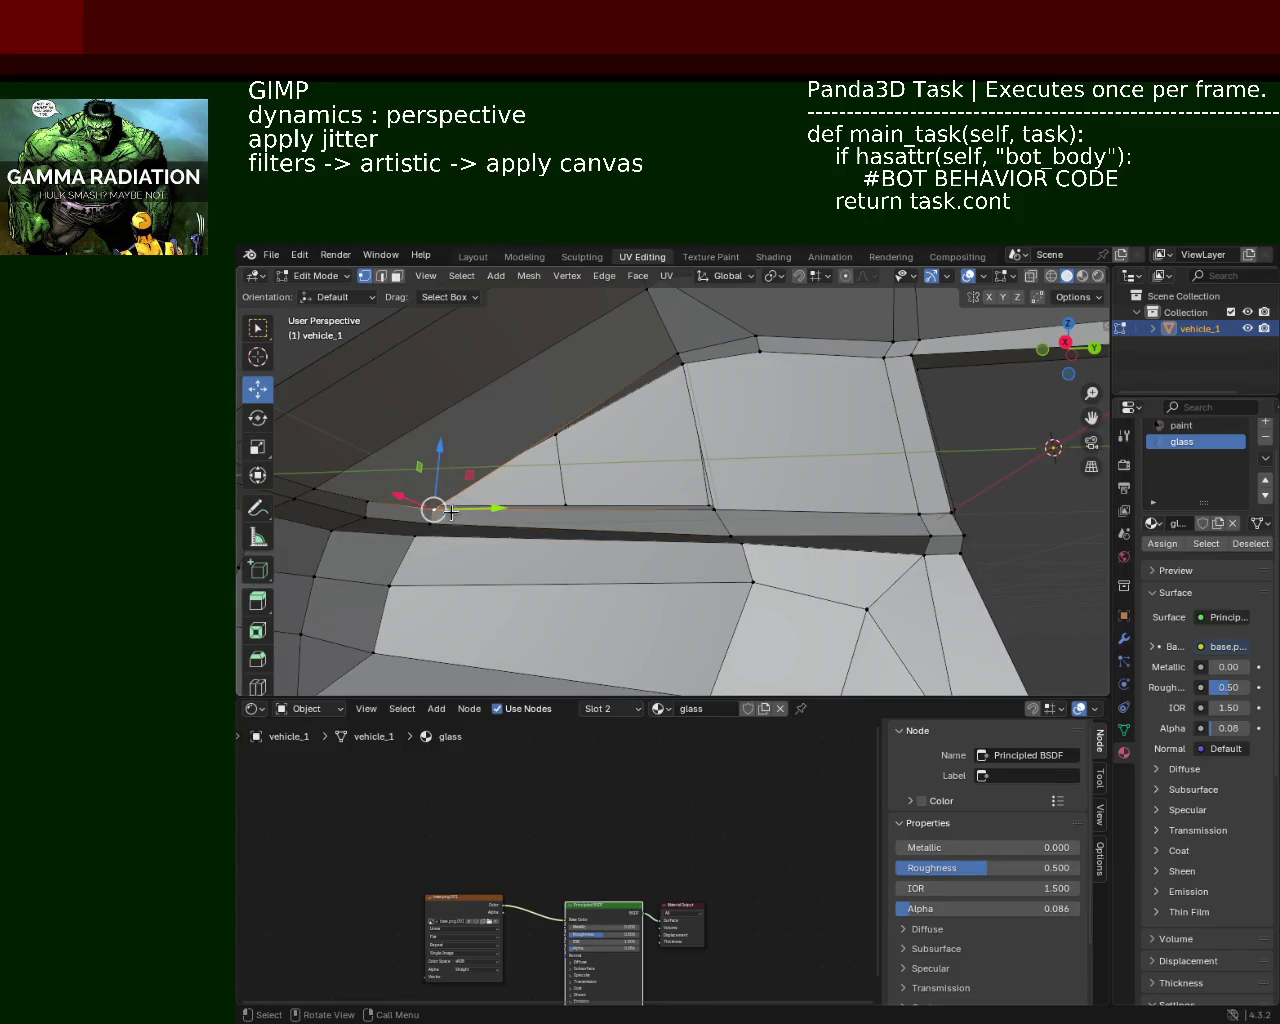
left_click_drag(732, 508, 691, 531)
right_click(691, 531)
left_click(612, 603)
right_click(694, 325)
left_click(694, 325)
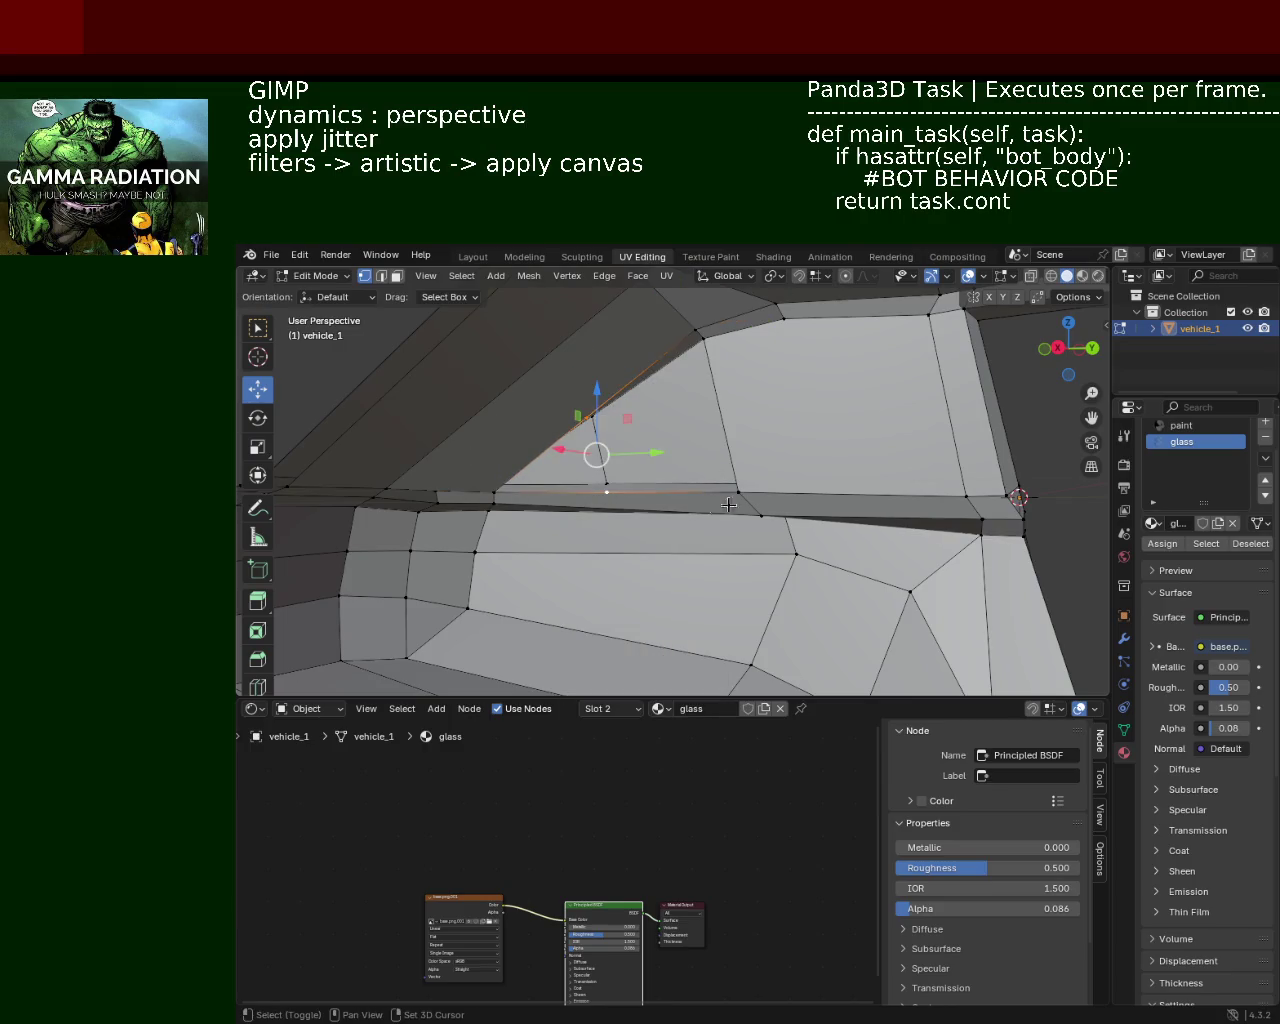
left_click_drag(716, 389, 575, 475)
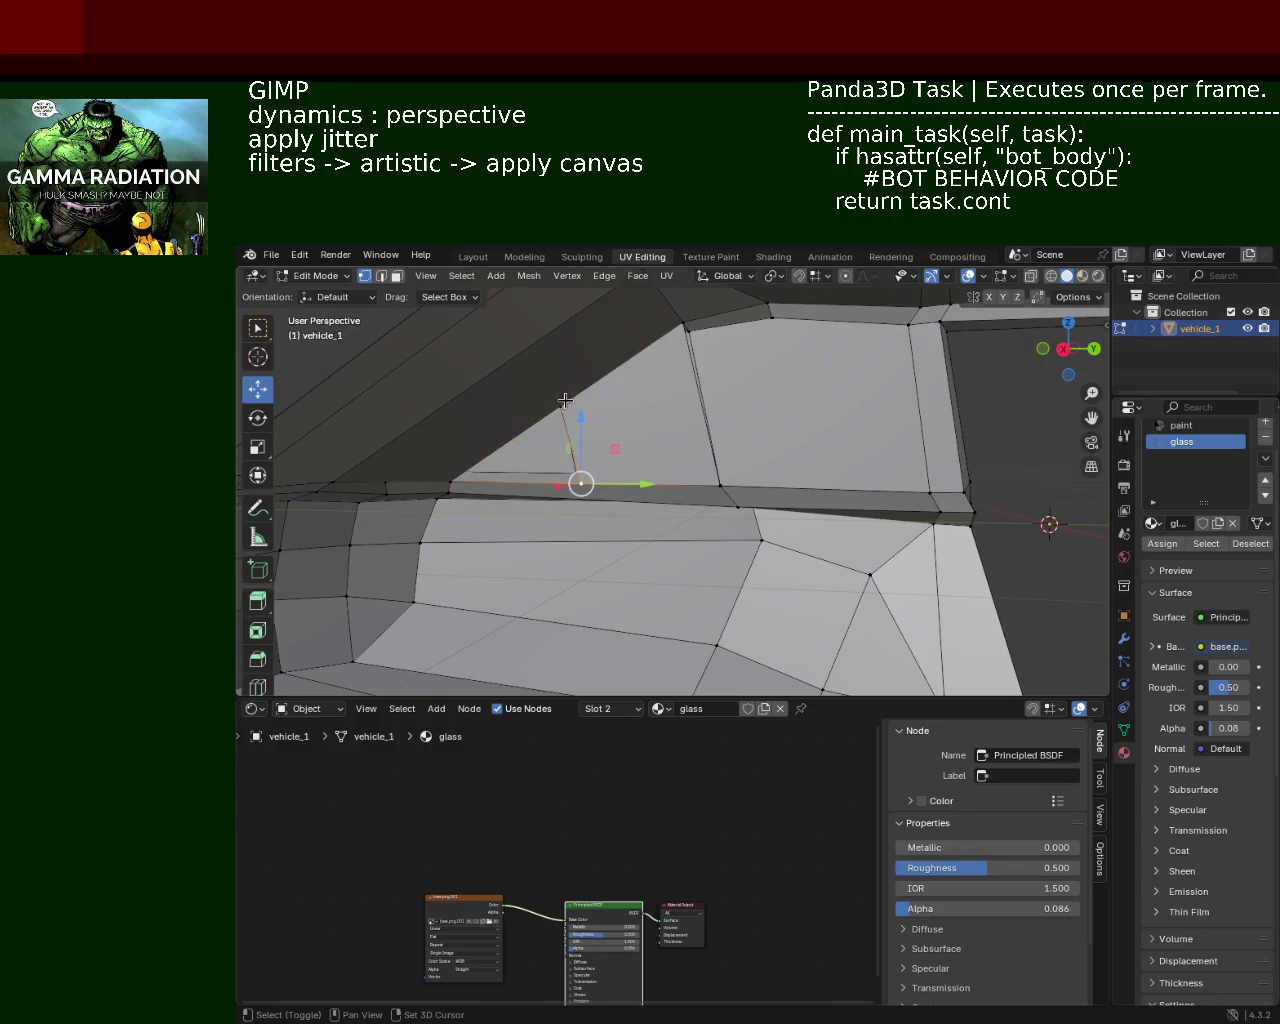
left_click_drag(616, 470, 508, 362)
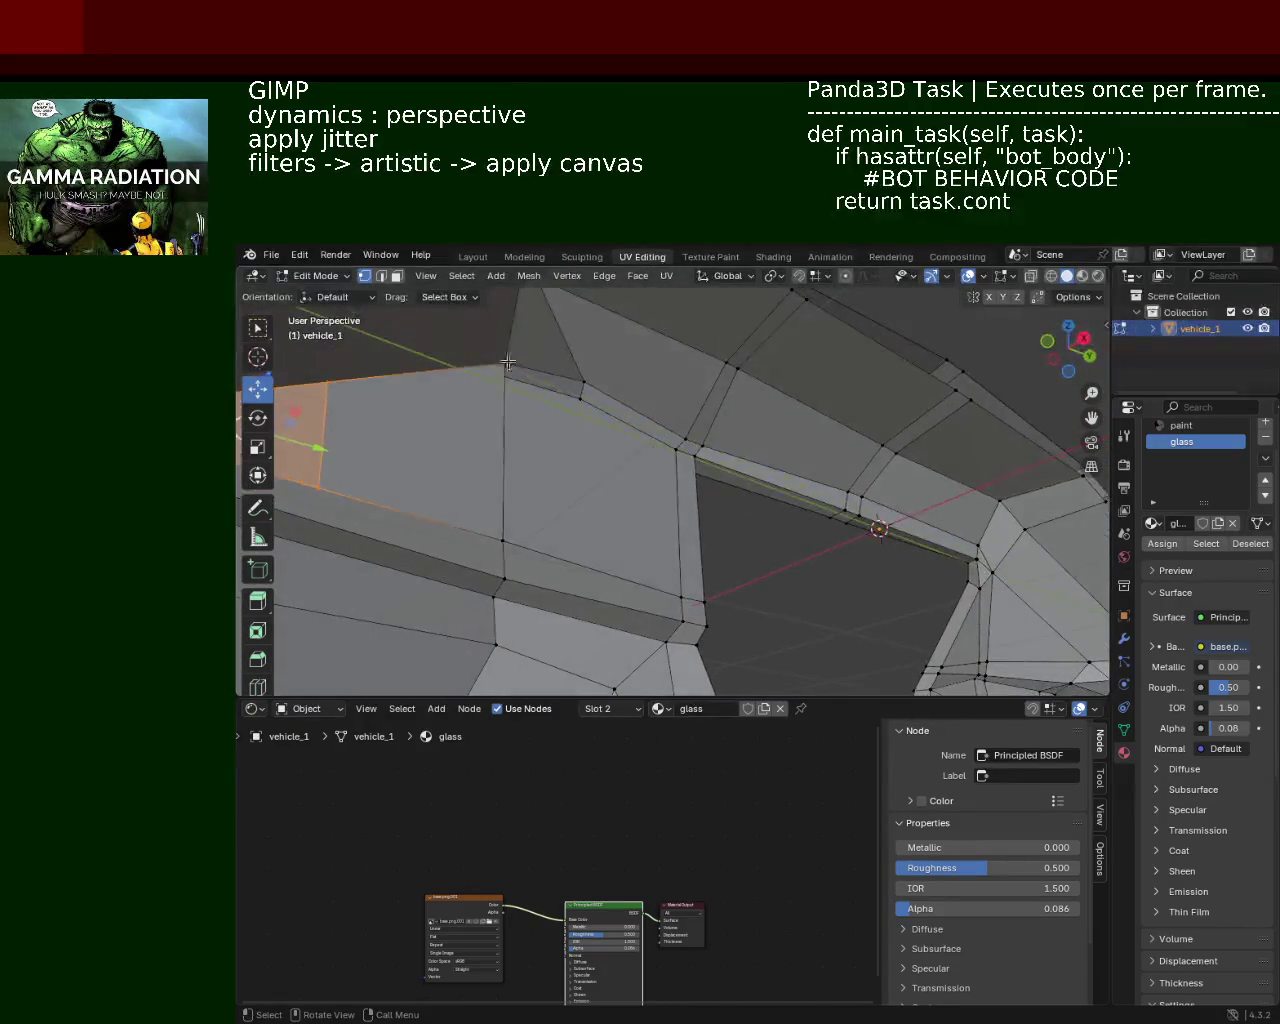
left_click_drag(687, 441, 450, 310)
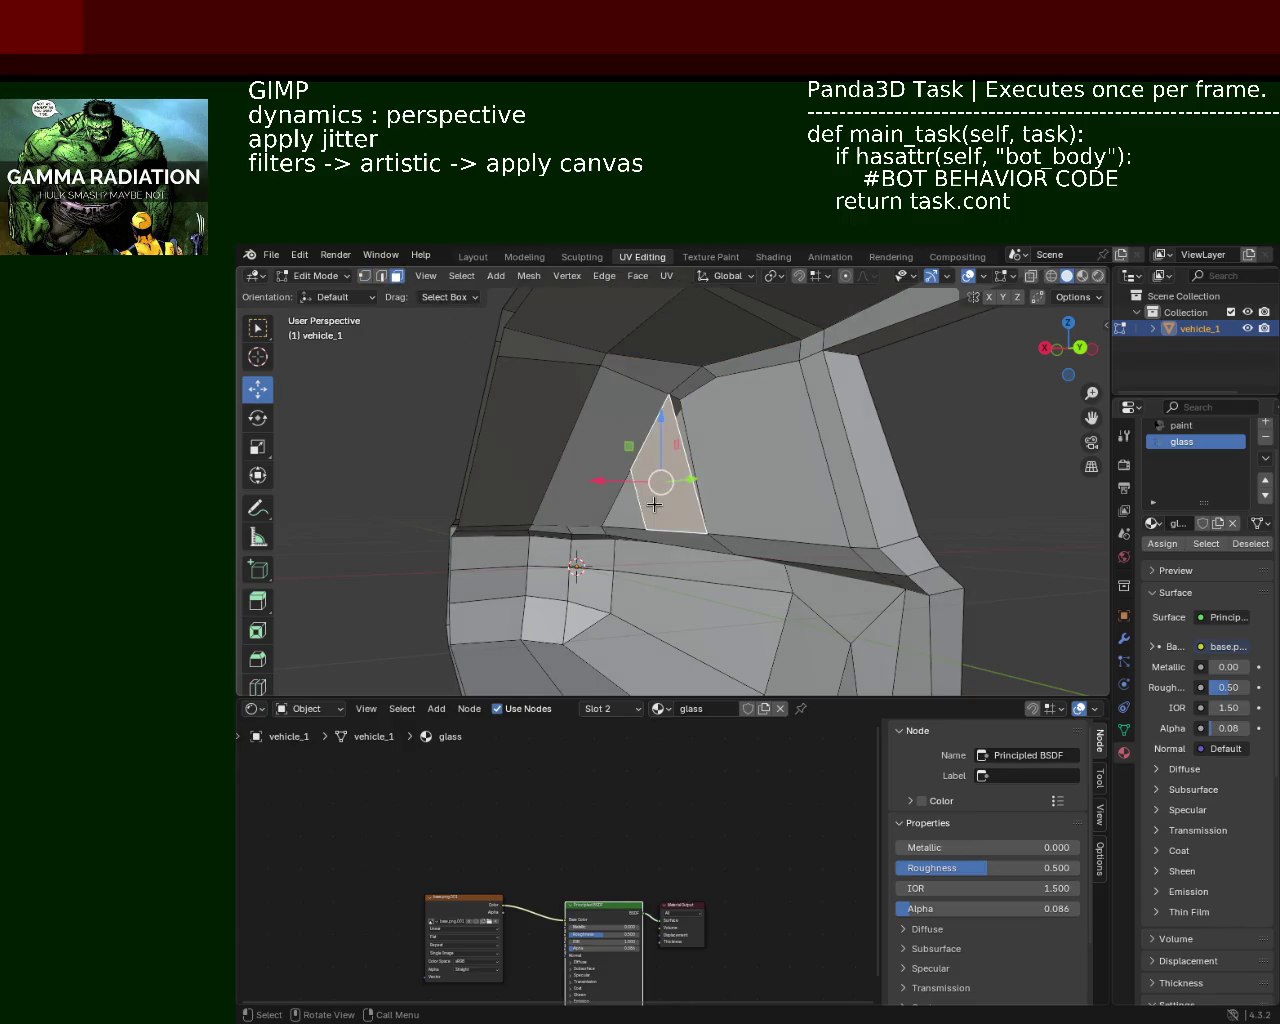
Step: Delete the two small cabin-side faces beside the window, leaving an open gap
left_click_drag(628, 516, 620, 571)
left_click(628, 590)
left_click(626, 444)
key("x")
left_click(629, 443)
left_click(495, 419)
key("x")
left_click(521, 442)
left_click_drag(521, 442, 719, 516)
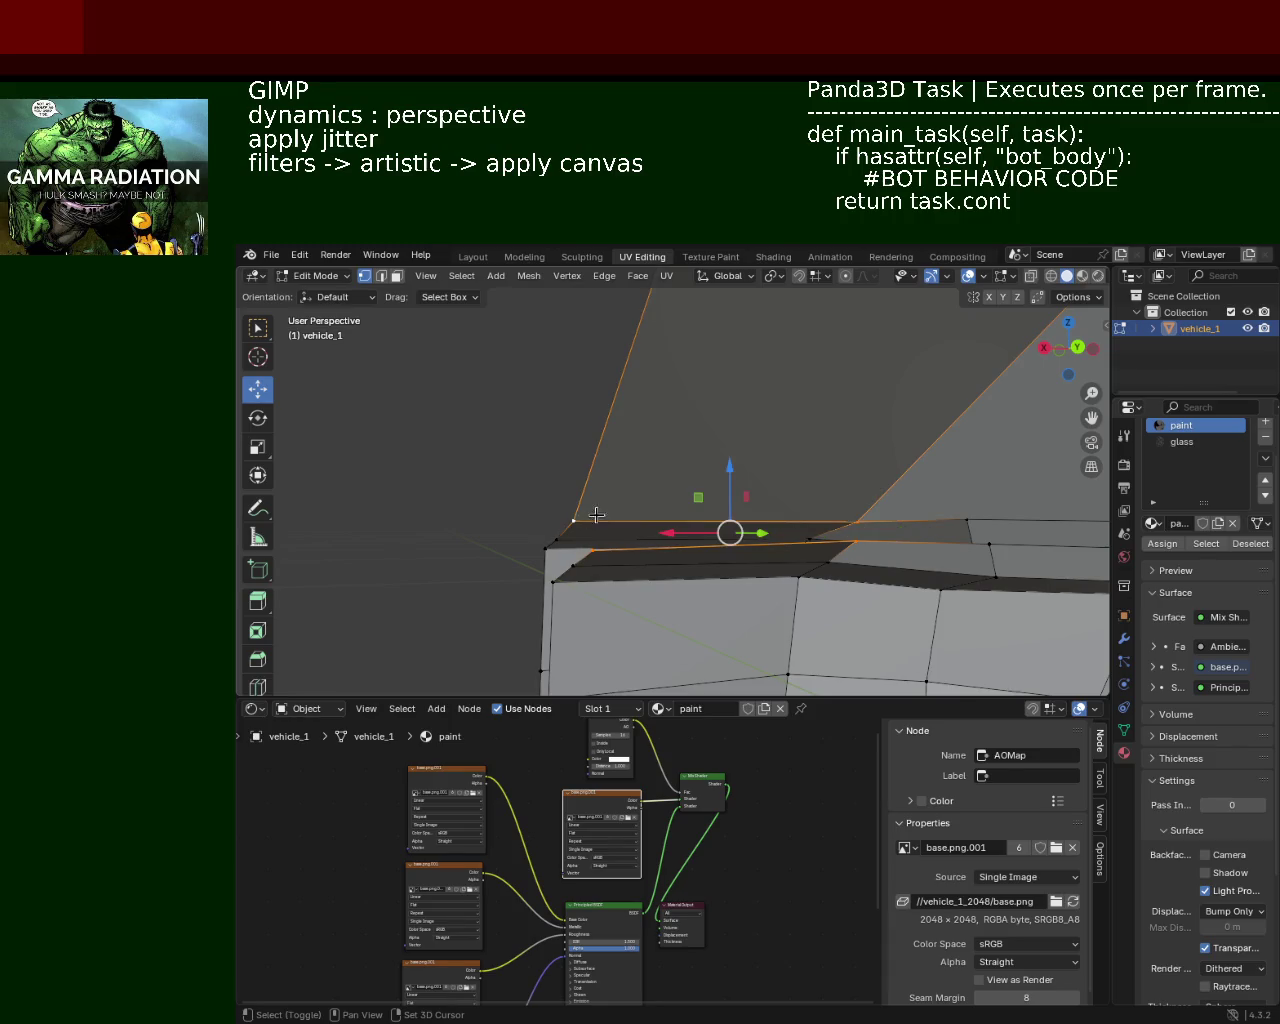
Step: Move the top roof corner vertex to a new position and check the roof shape
left_click_drag(824, 511, 622, 504)
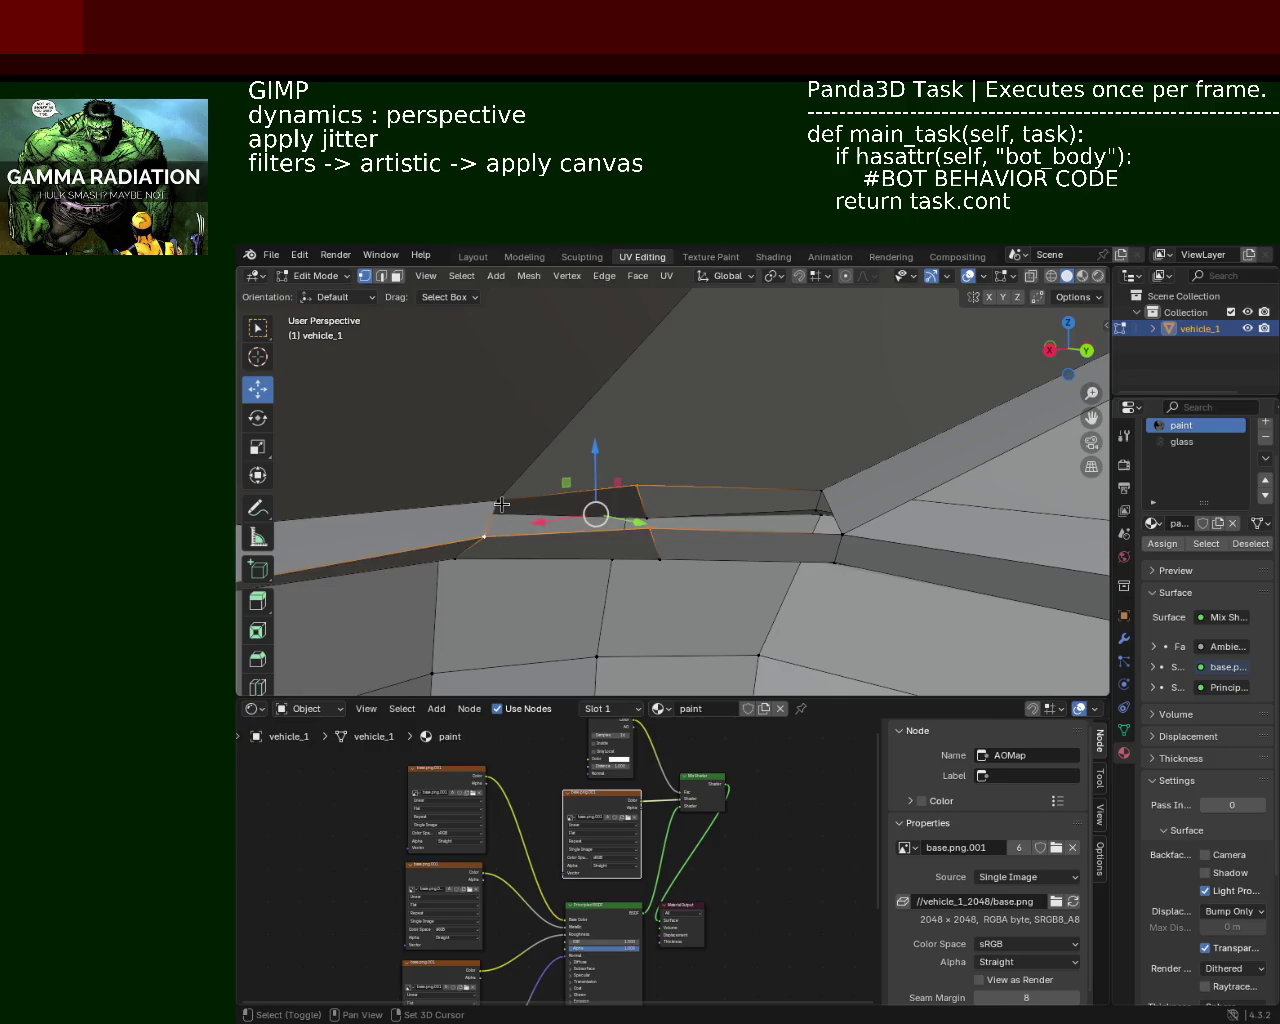
left_click_drag(648, 505, 557, 508)
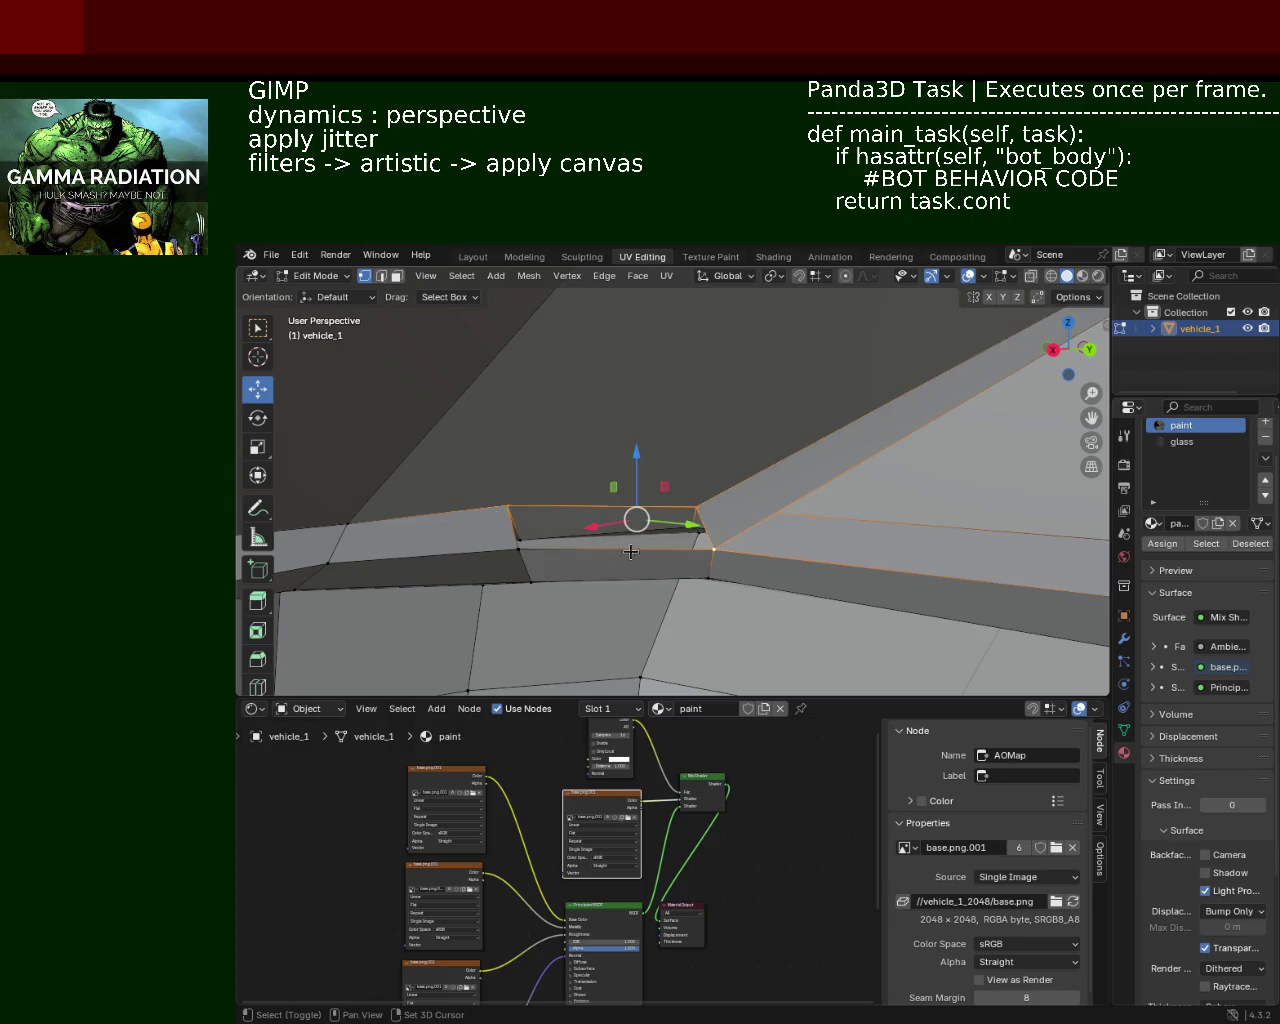
left_click_drag(541, 531, 653, 430)
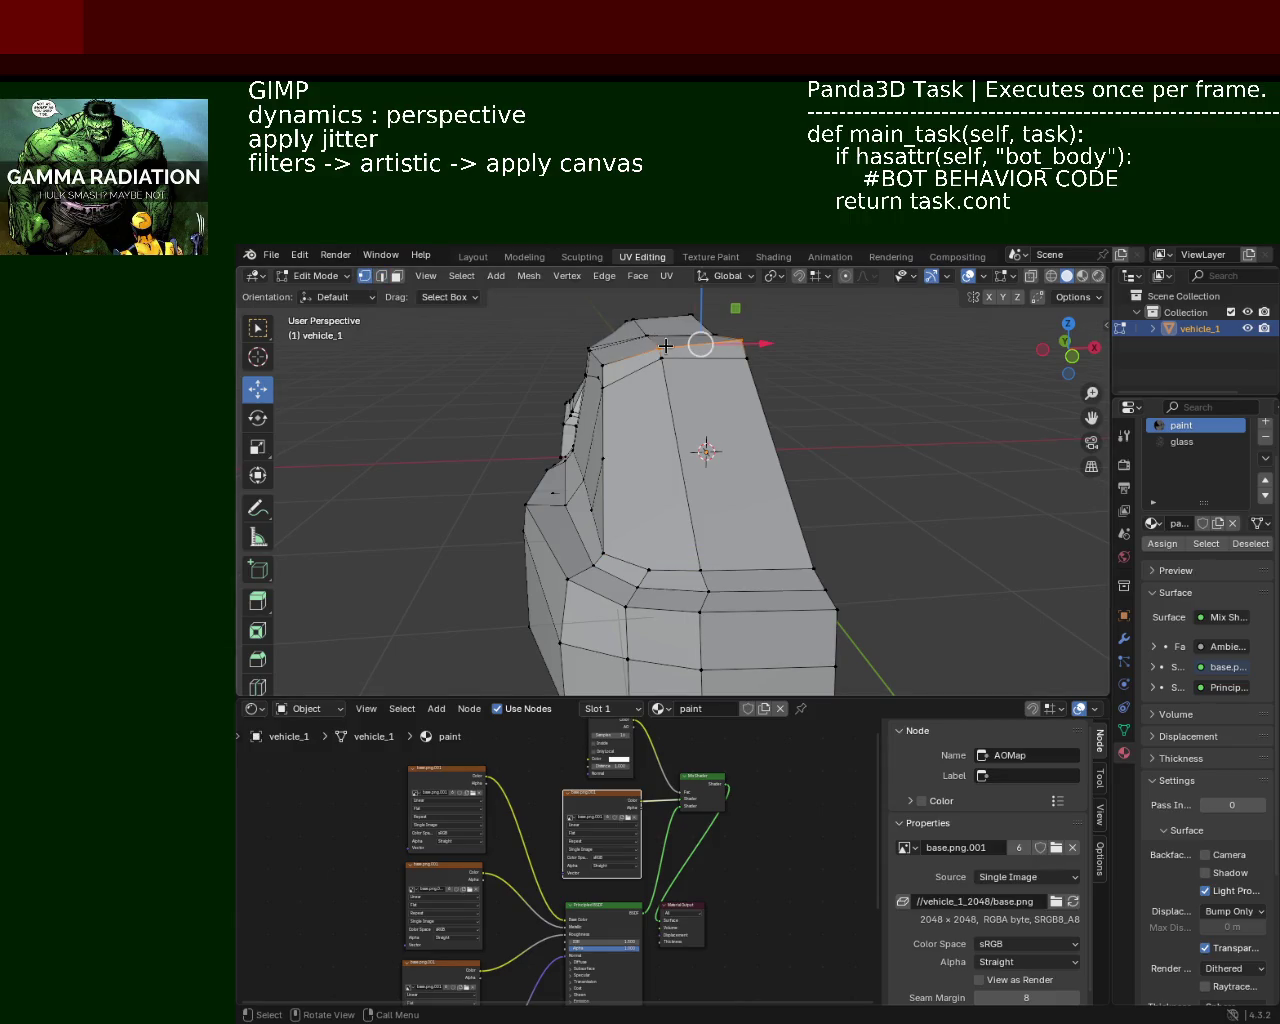
left_click_drag(663, 355, 677, 351)
left_click_drag(677, 351, 760, 388)
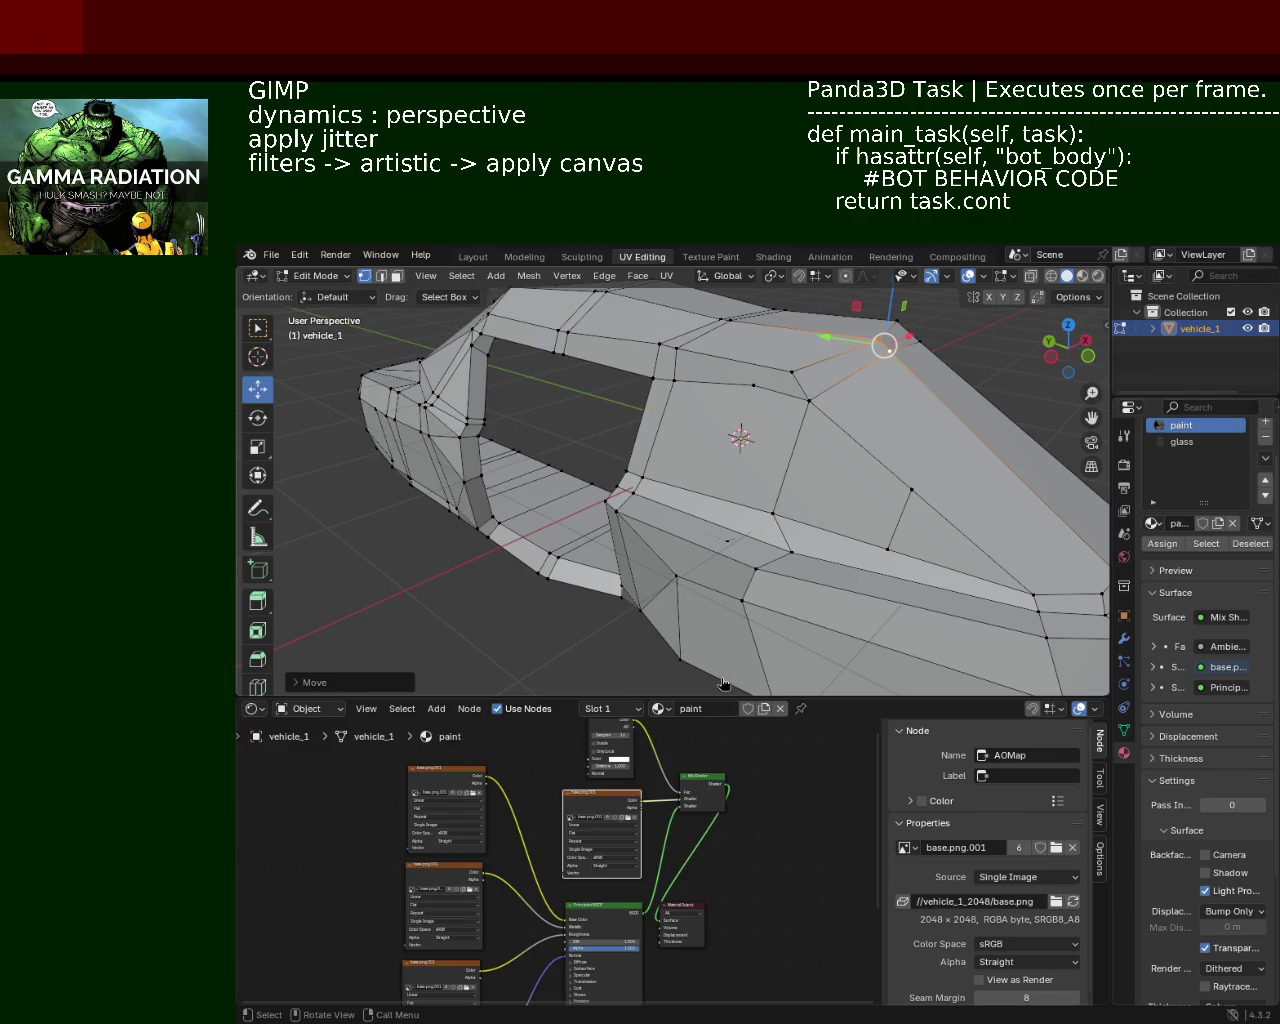
left_click_drag(565, 423, 666, 400)
key("x")
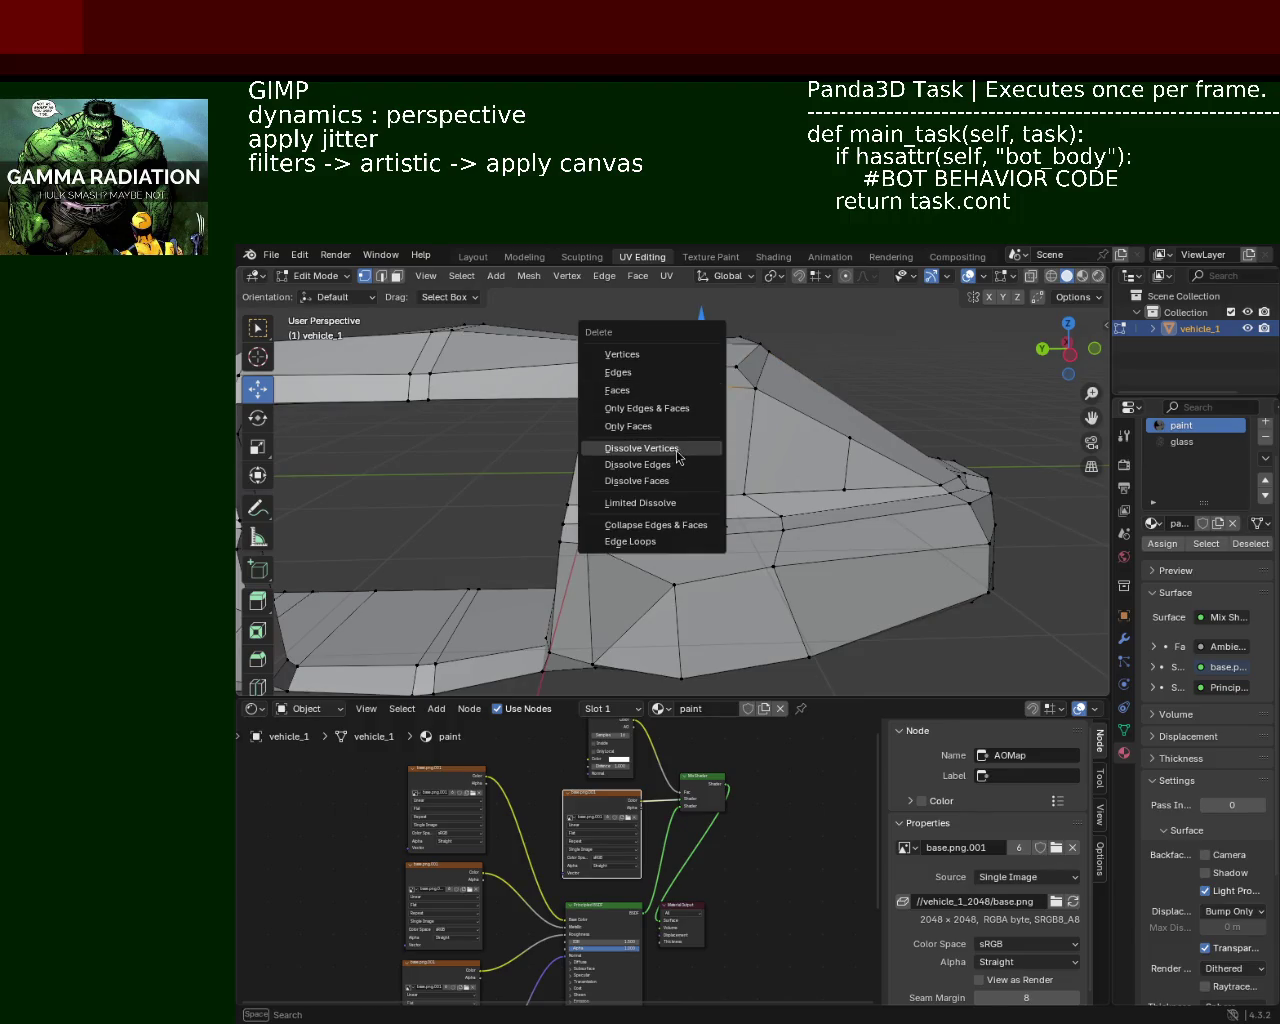
Step: Dissolve the surplus side-panel vertices and slide one side vertex about 0.22 m along X
left_click(677, 457)
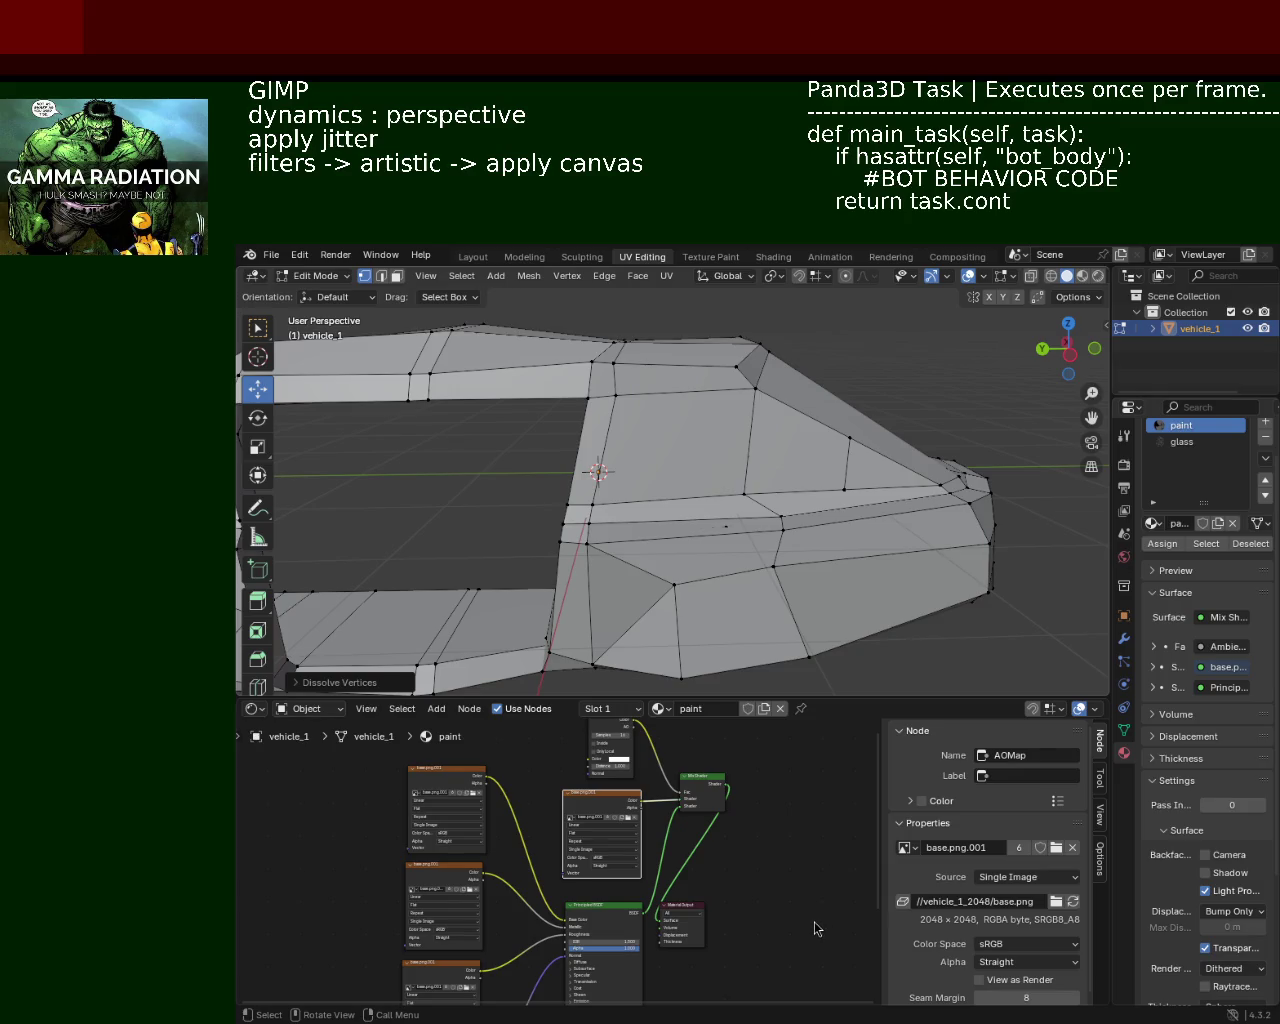
left_click_drag(576, 430, 803, 416)
left_click(805, 415)
left_click_drag(797, 378, 872, 398)
left_click_drag(872, 398, 546, 461)
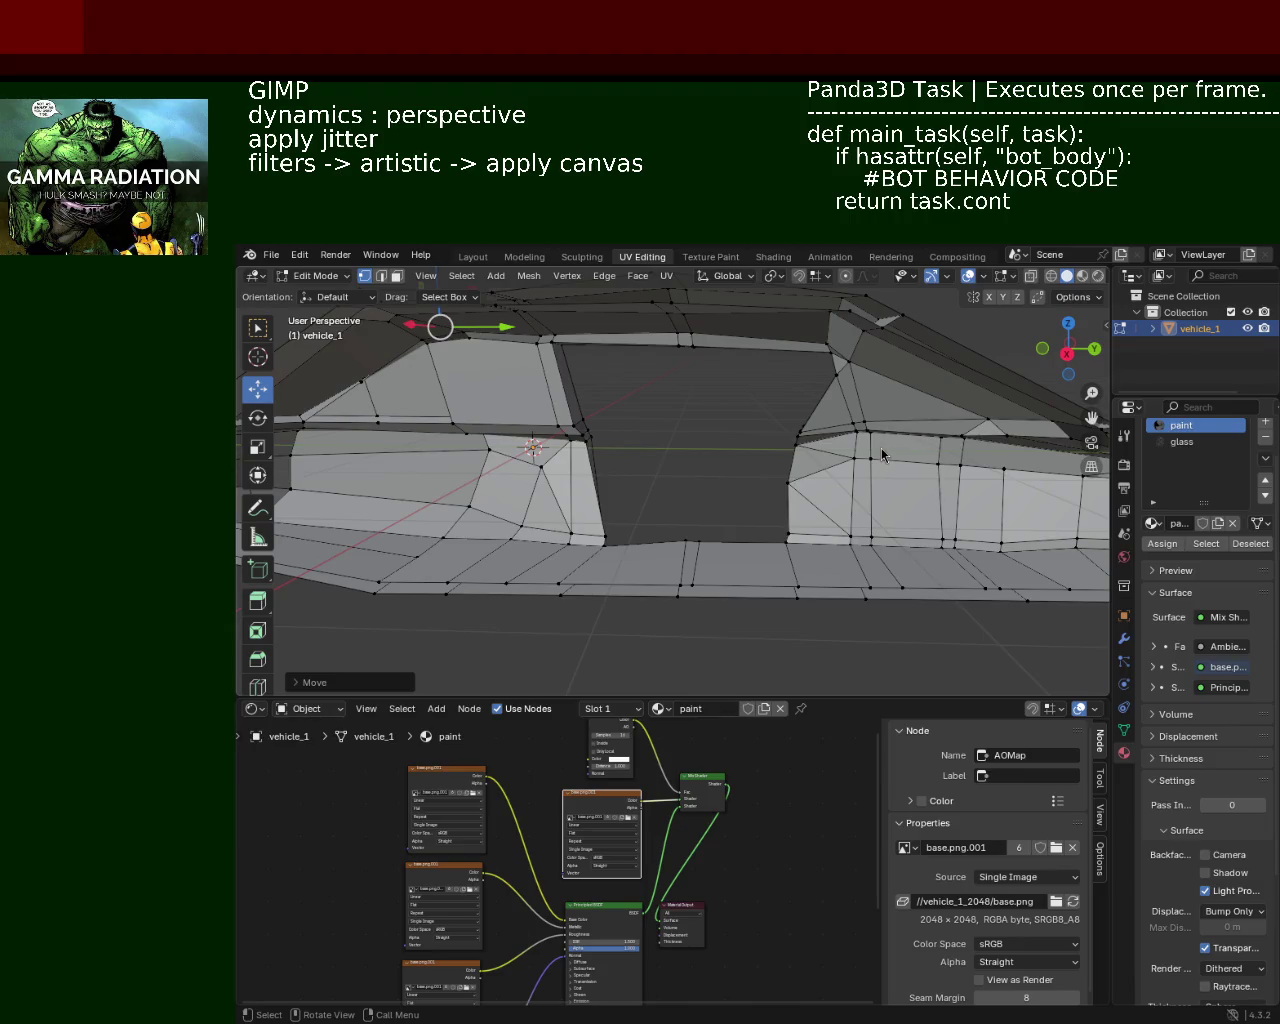
left_click_drag(700, 523, 677, 470)
left_click_drag(743, 503, 771, 466)
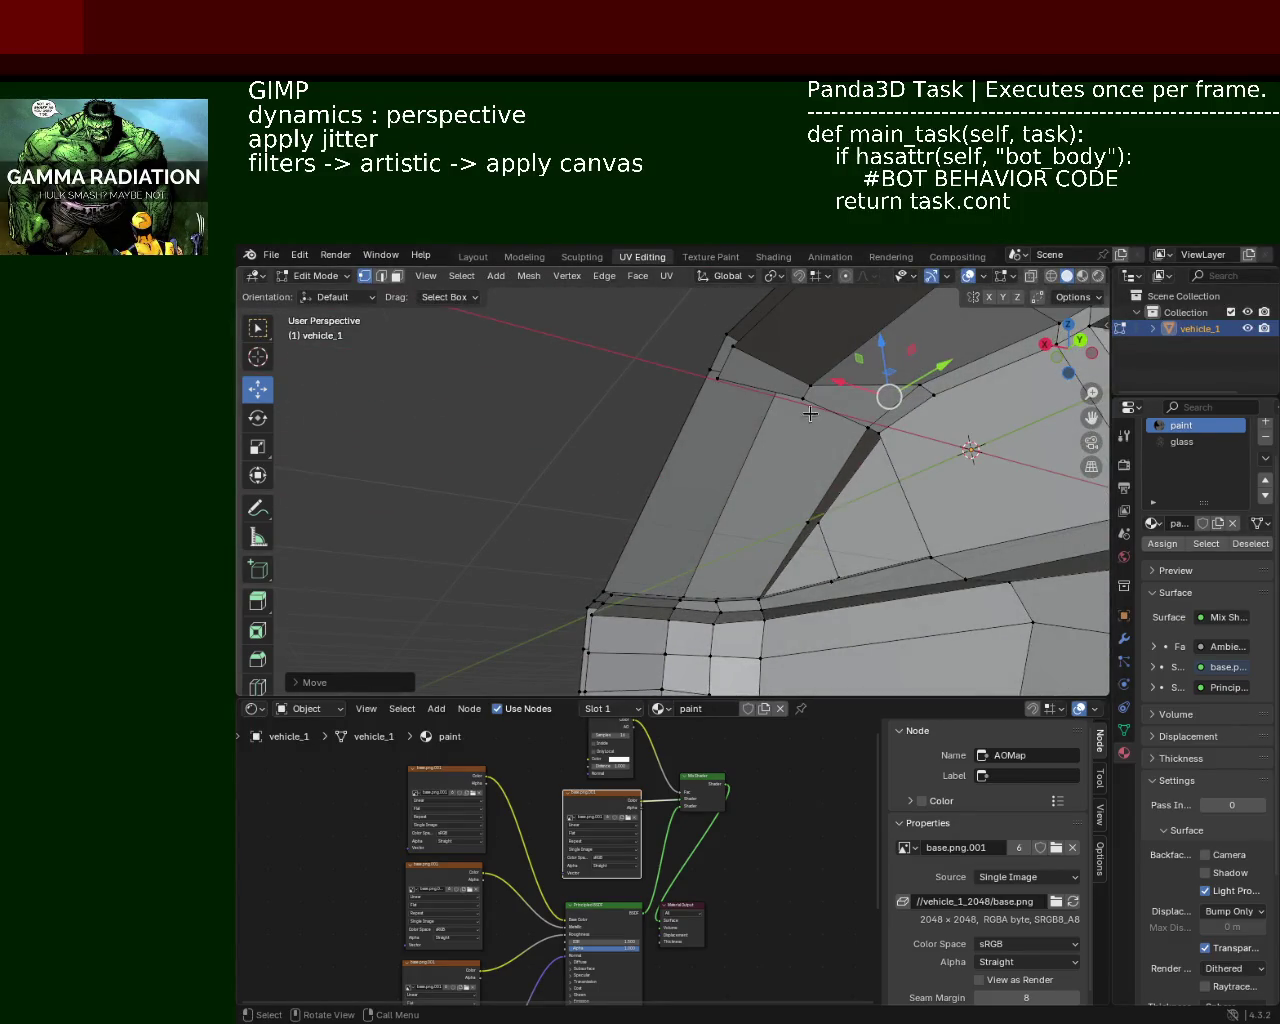
left_click_drag(679, 600, 684, 612)
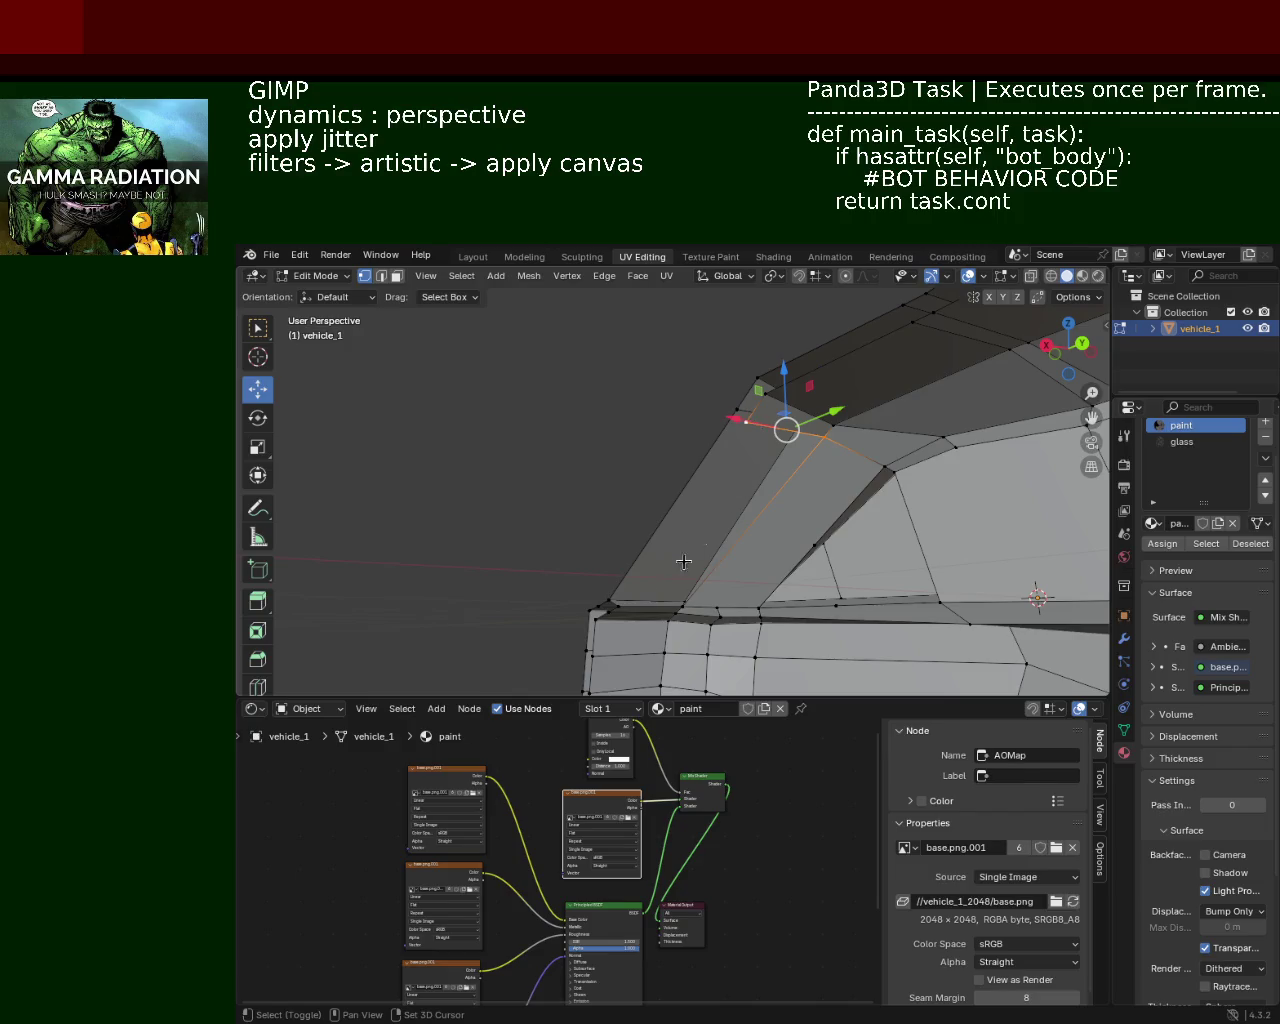
Step: Slide the selected cabin-slope vertex left with the move gizmo, then orbit to check the side window
left_click_drag(697, 596, 620, 531)
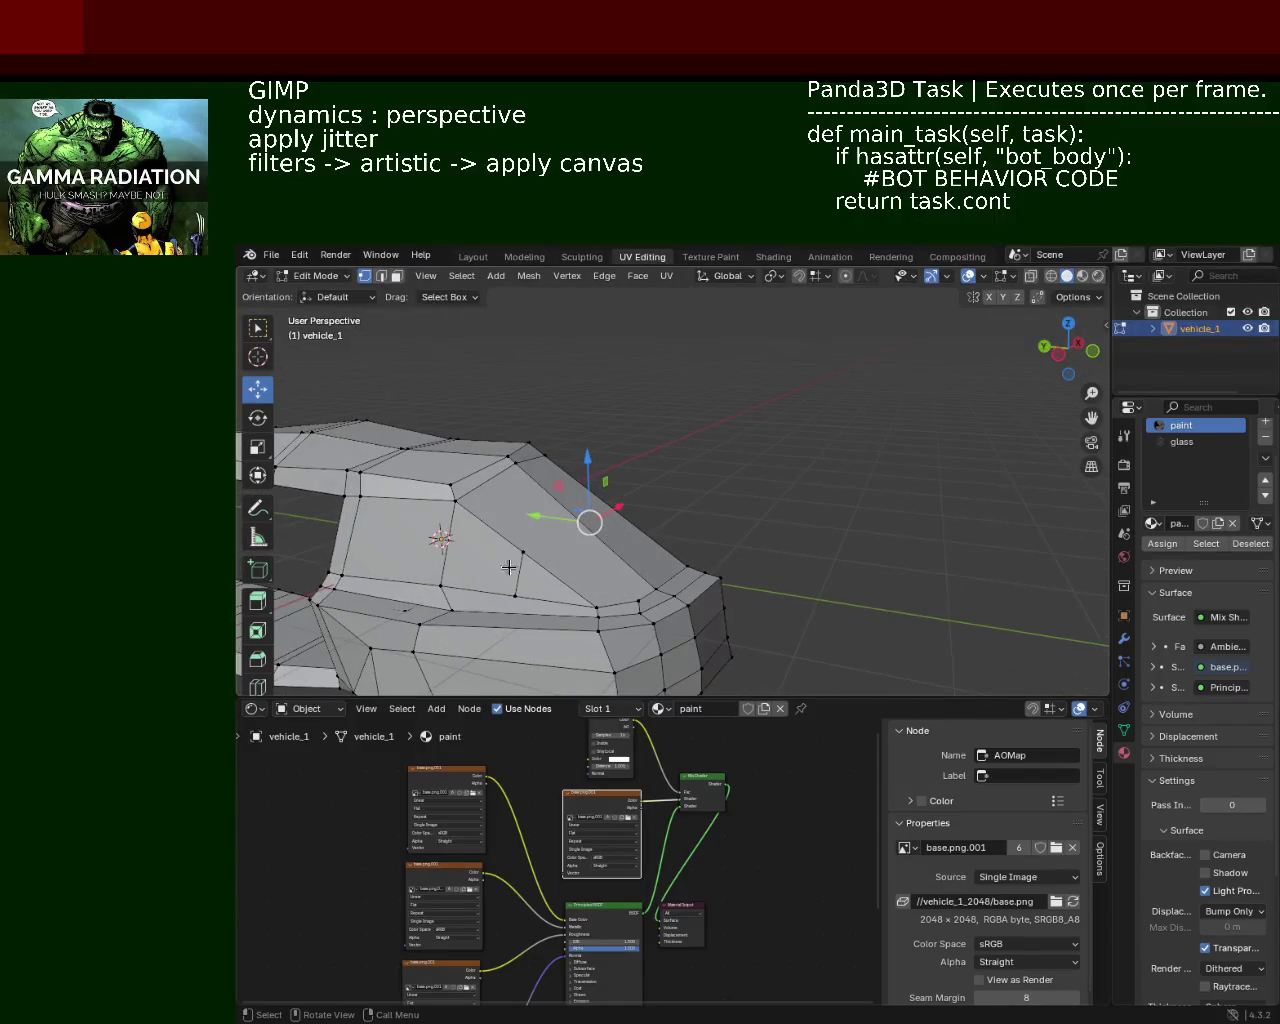
left_click_drag(508, 567, 413, 378)
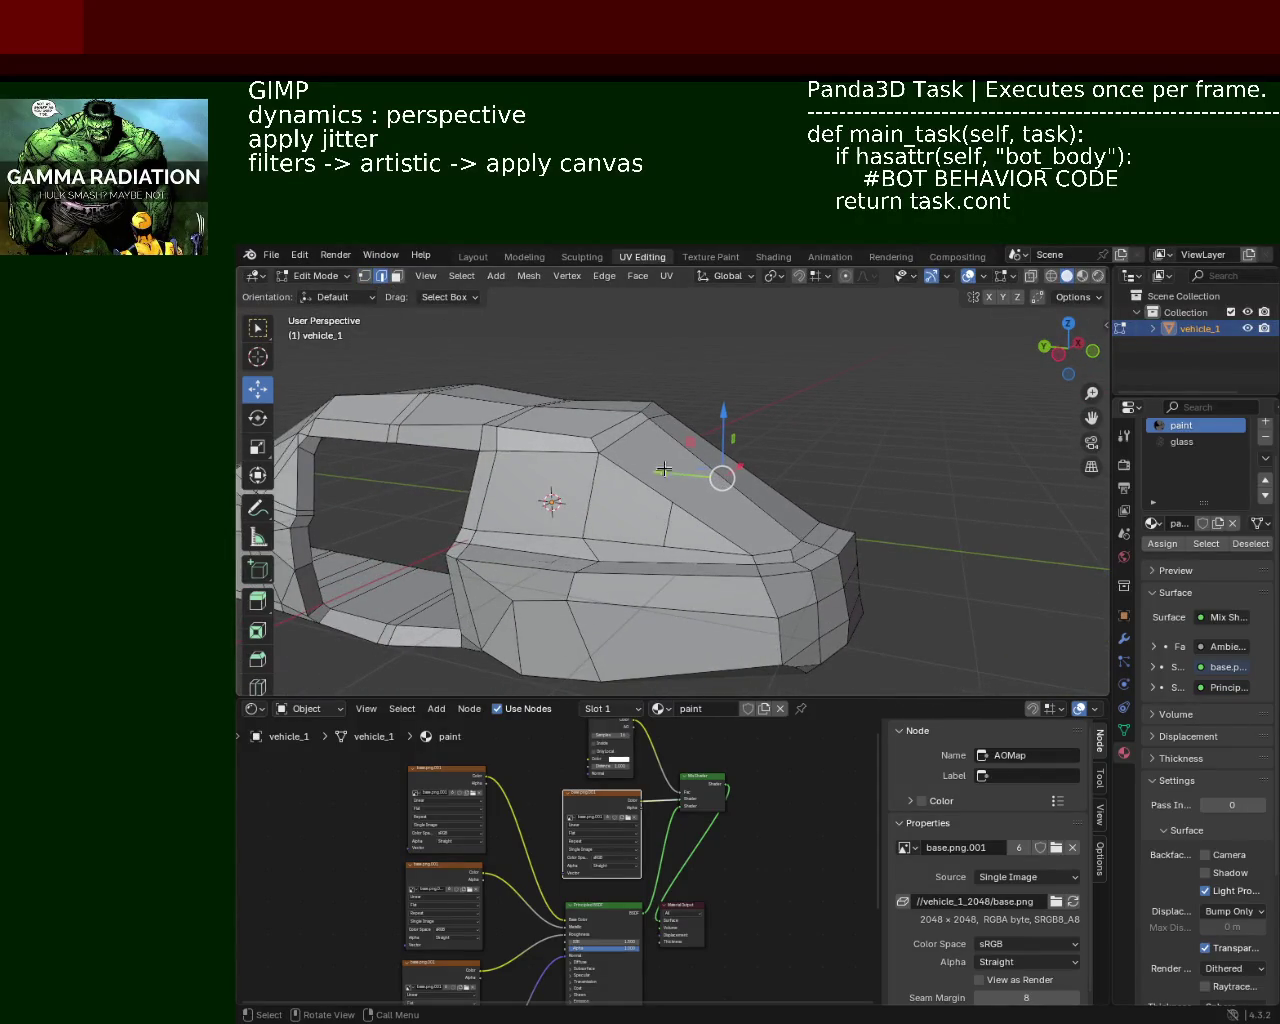
left_click_drag(681, 527, 736, 536)
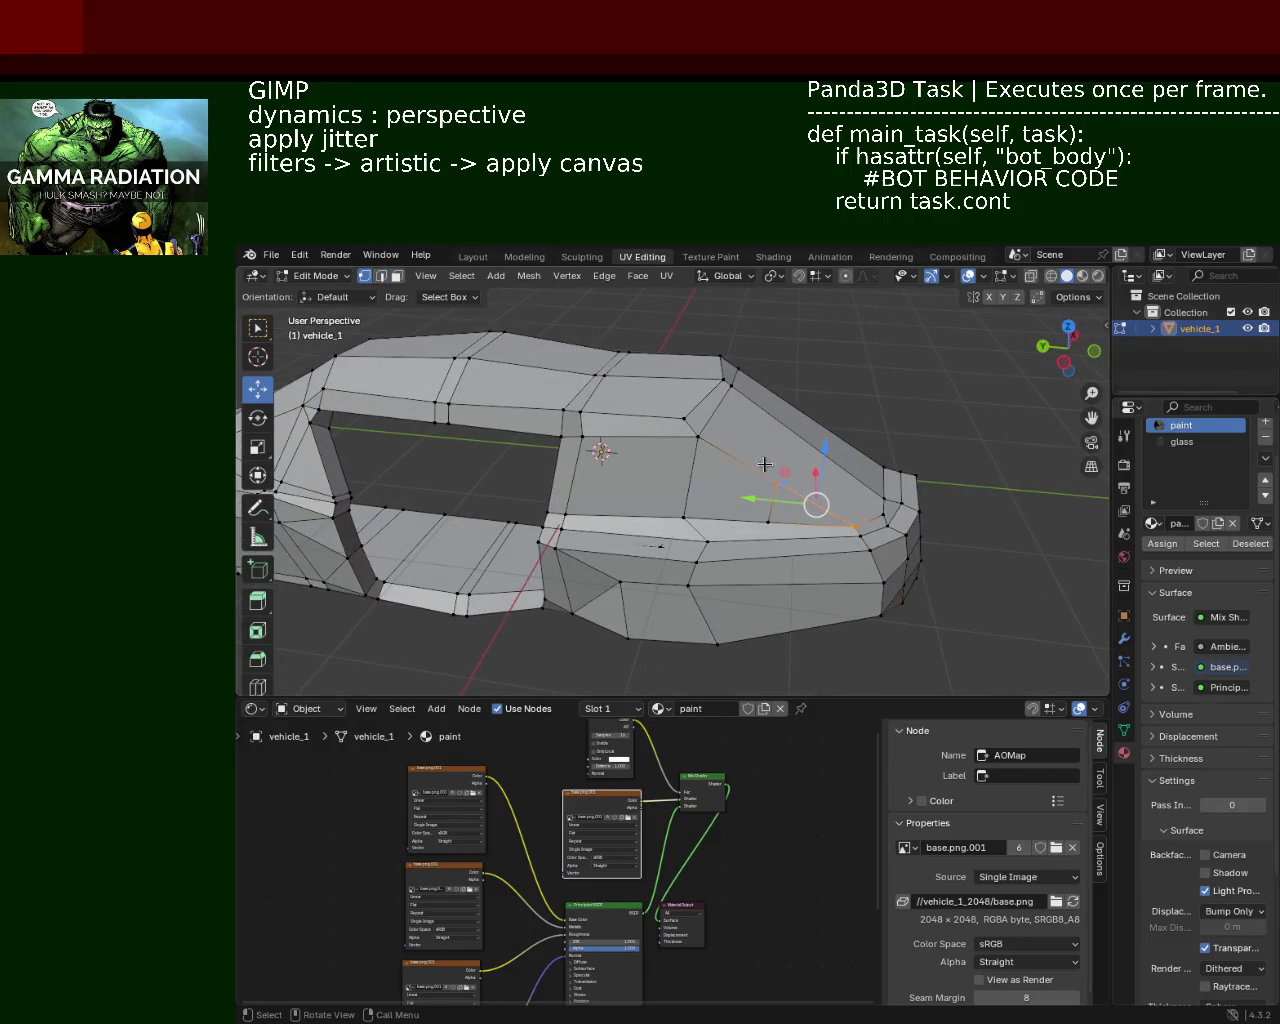
left_click_drag(765, 492, 692, 493)
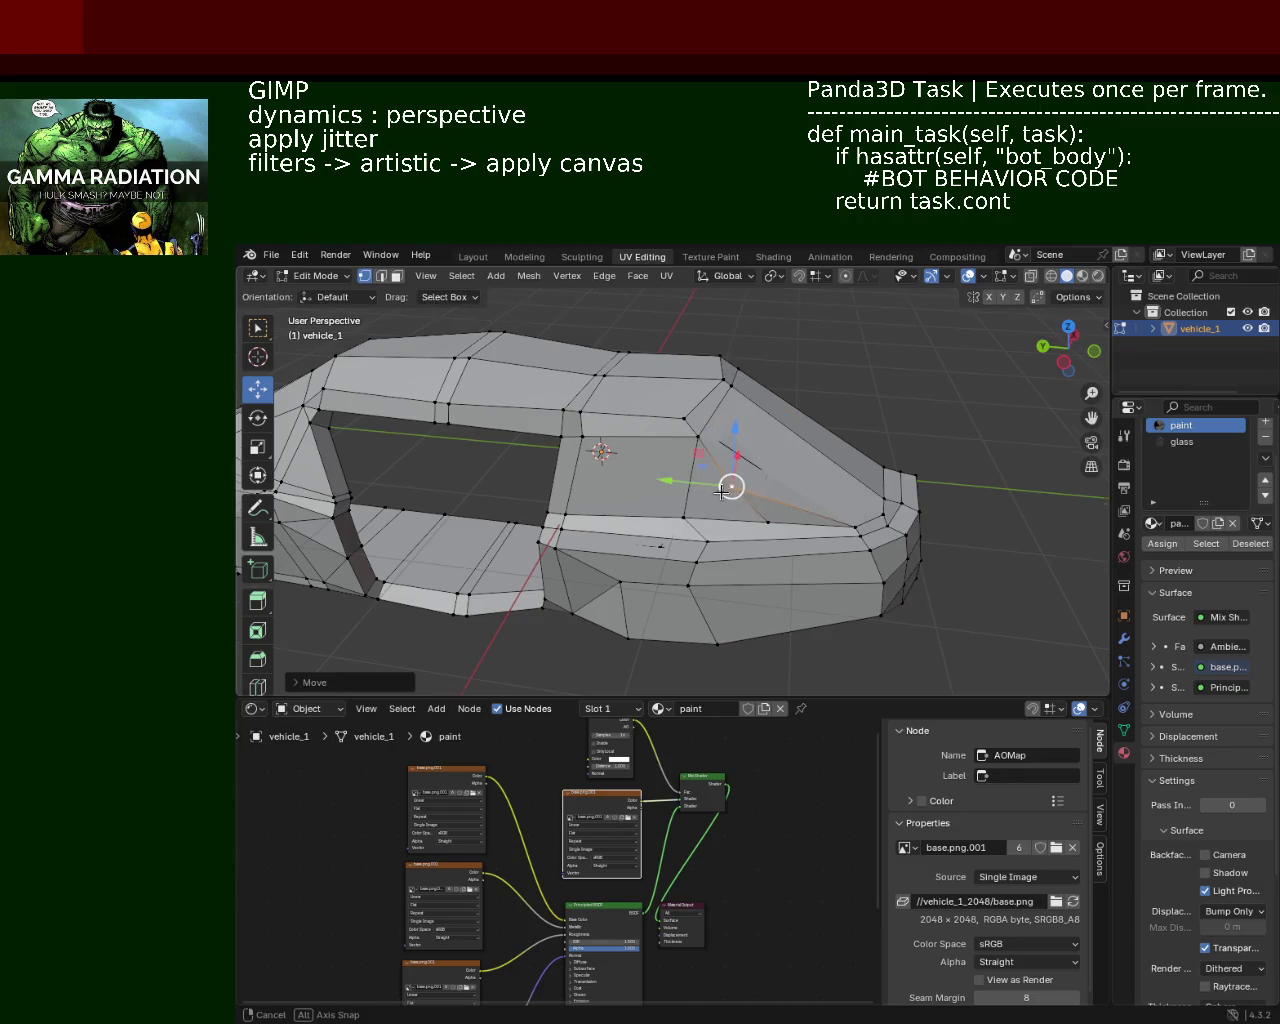
left_click_drag(729, 486, 748, 491)
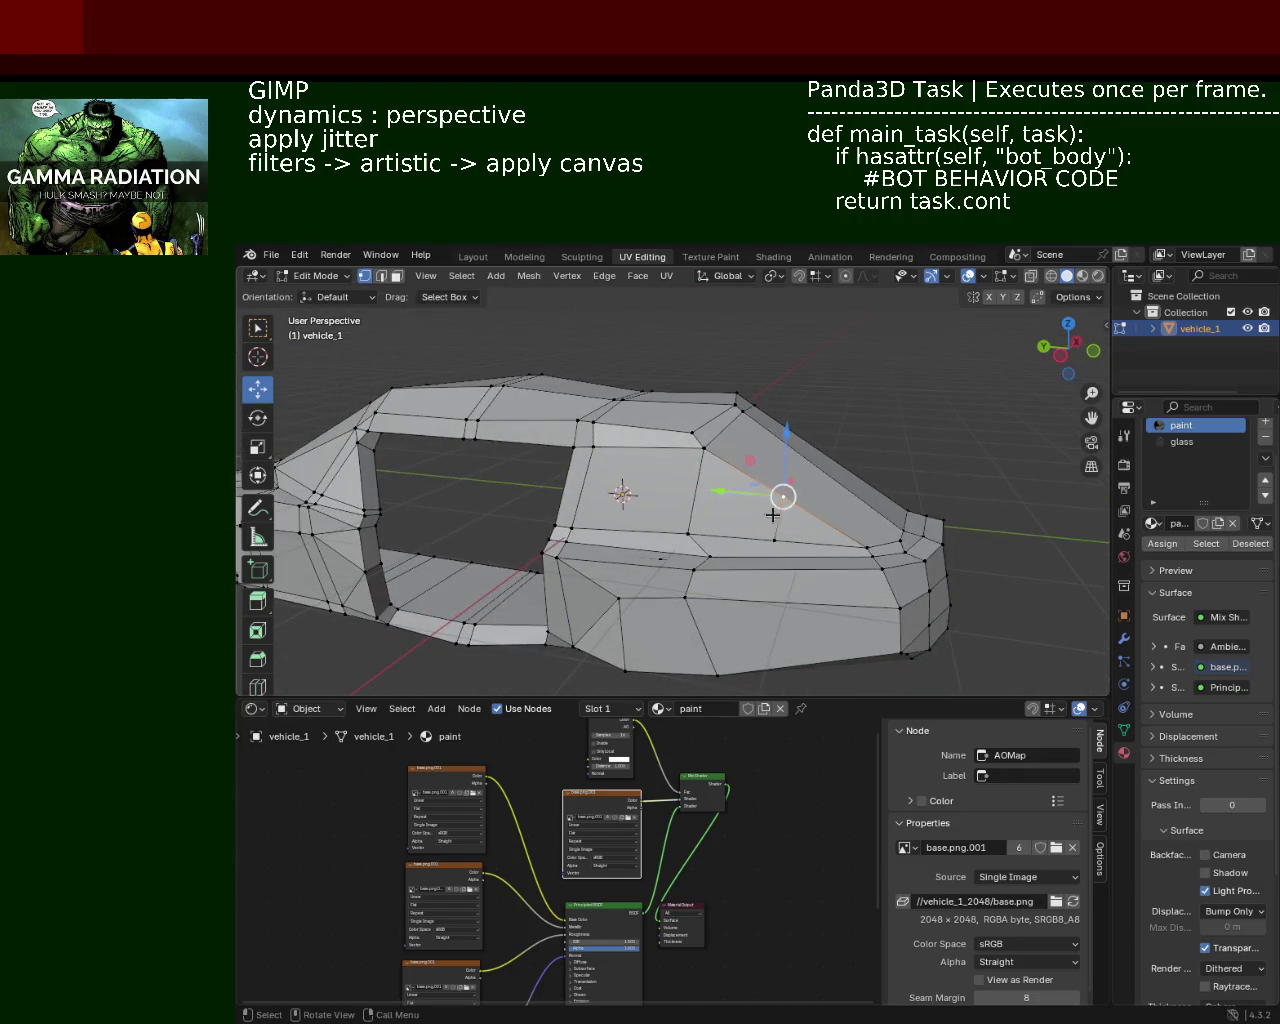
right_click(772, 514)
left_click_drag(742, 450, 776, 514)
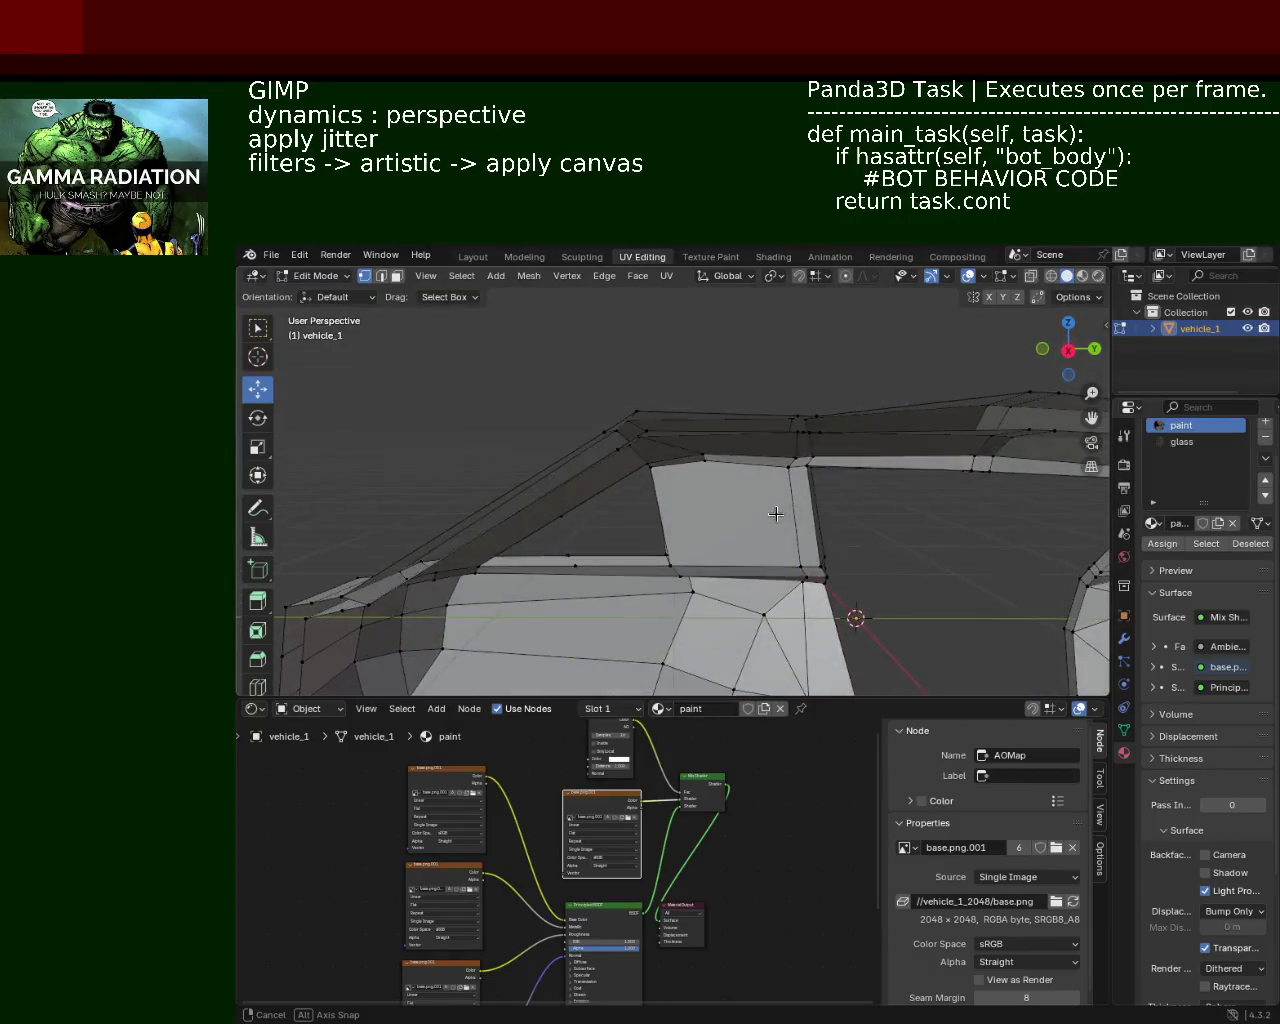
left_click_drag(776, 514, 772, 525)
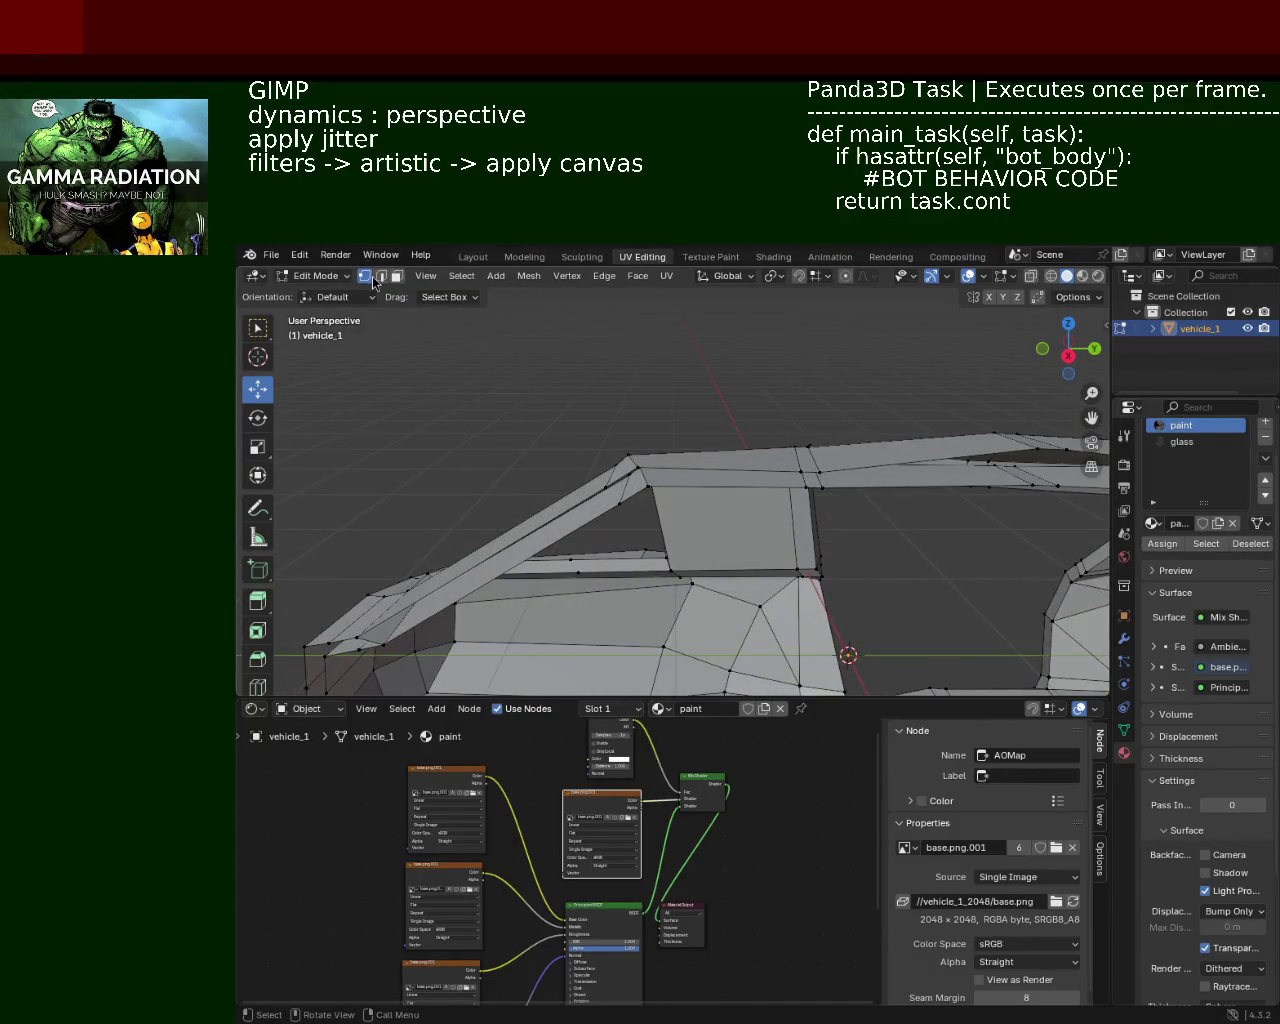
Step: In face select mode, pick a small roof face and raise it along Z
left_click(397, 276)
left_click(811, 455)
left_click_drag(811, 455, 820, 560)
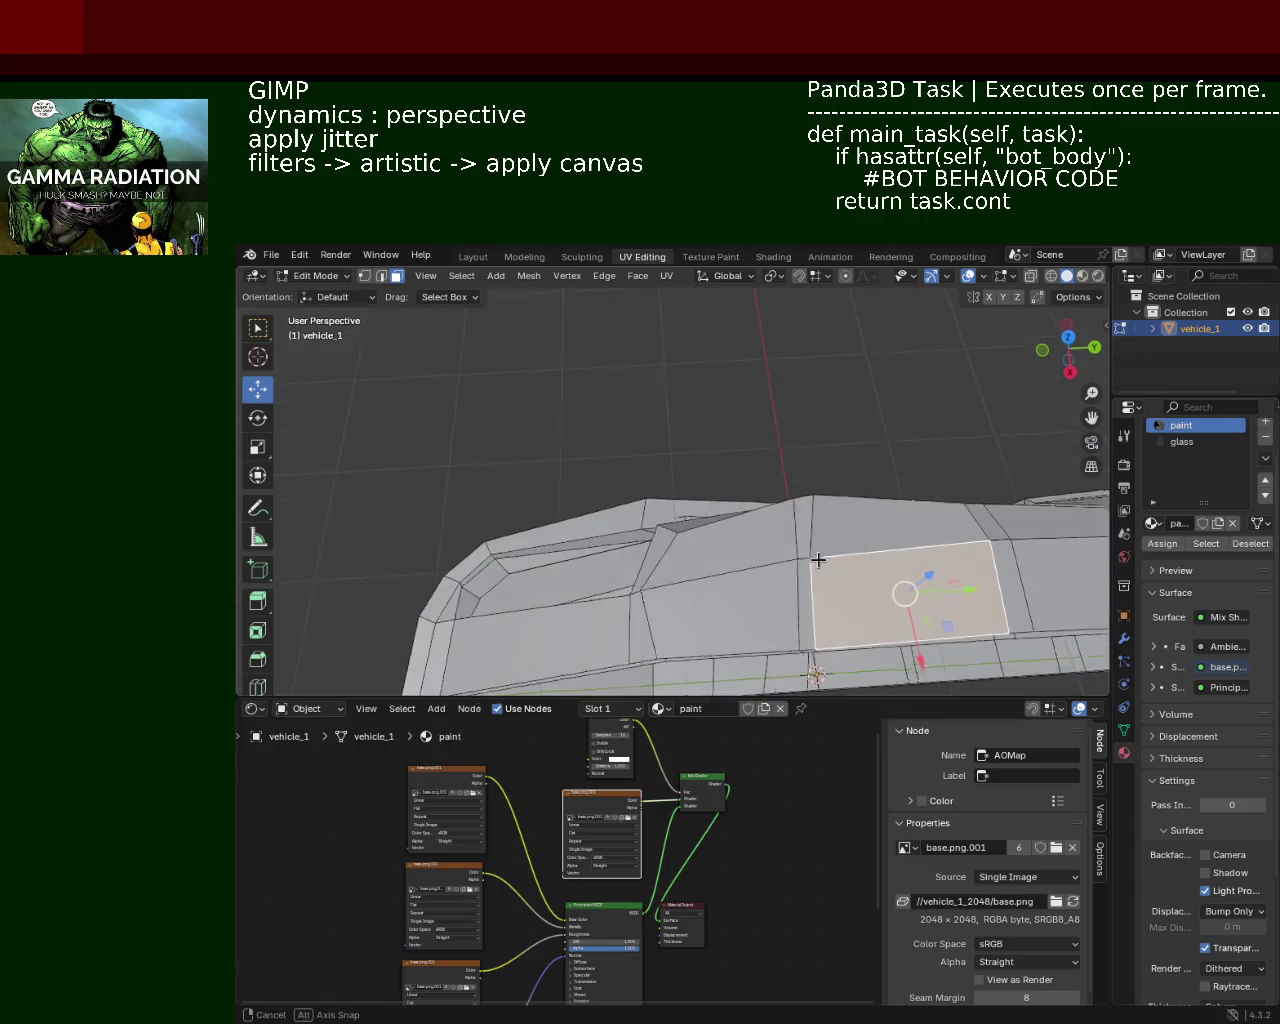
left_click_drag(737, 534, 737, 457)
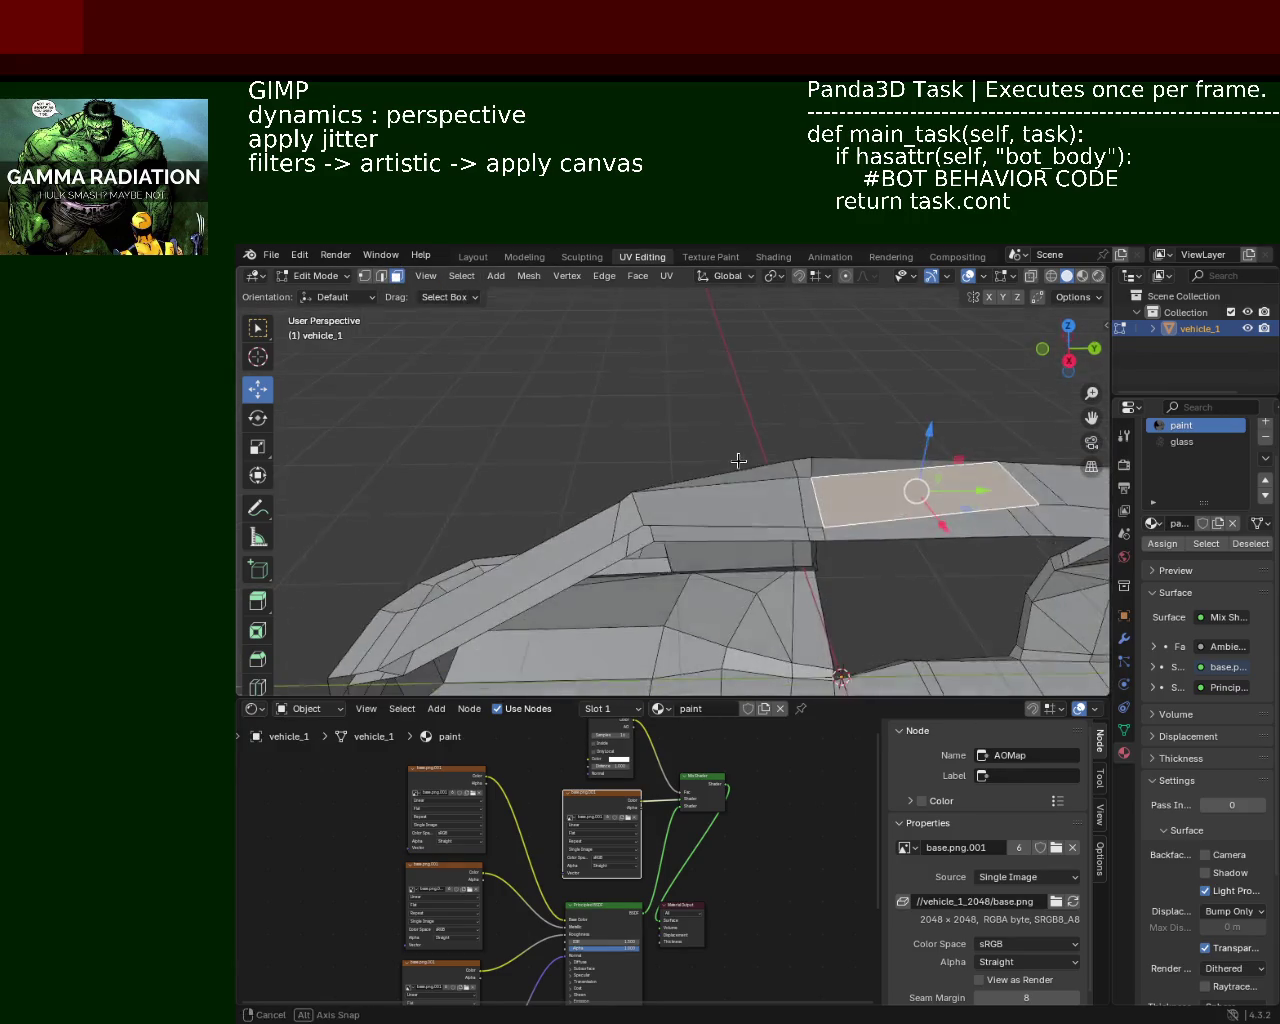
left_click(810, 508)
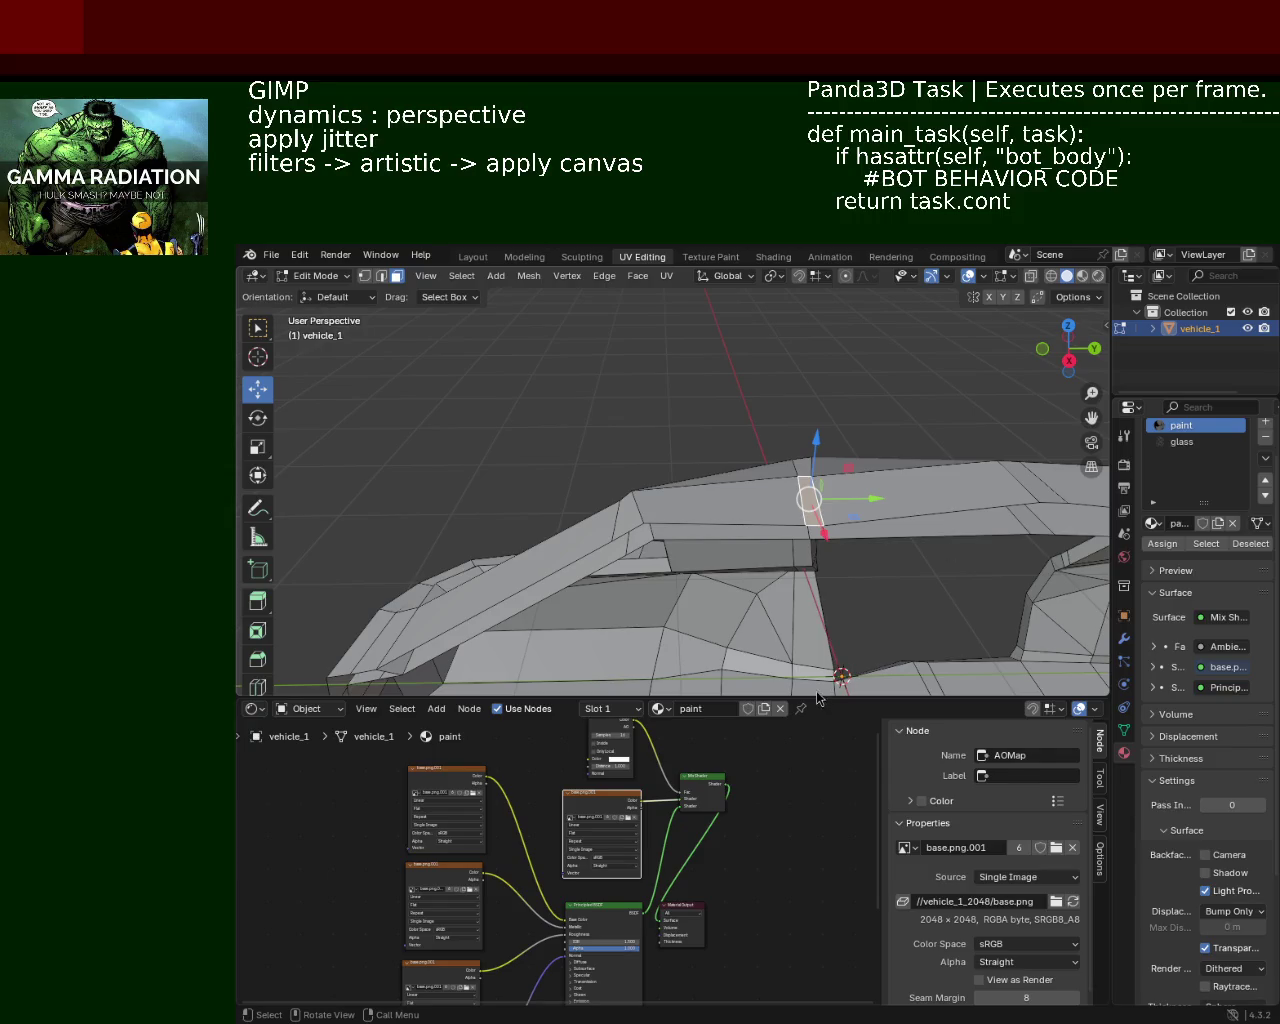
left_click_drag(680, 523, 908, 526)
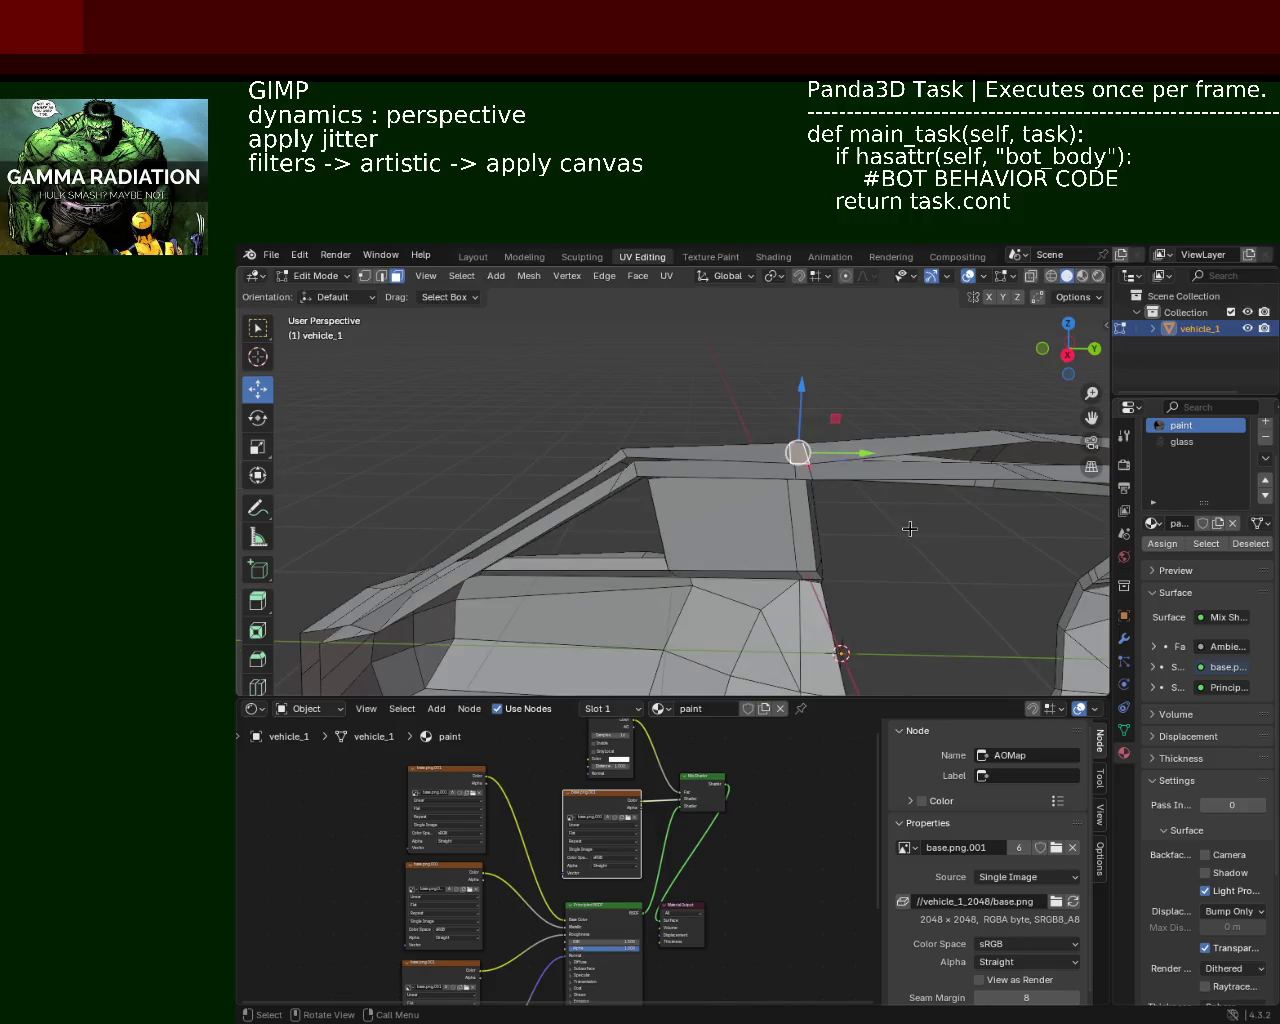
left_click(806, 452)
left_click_drag(806, 452, 706, 521)
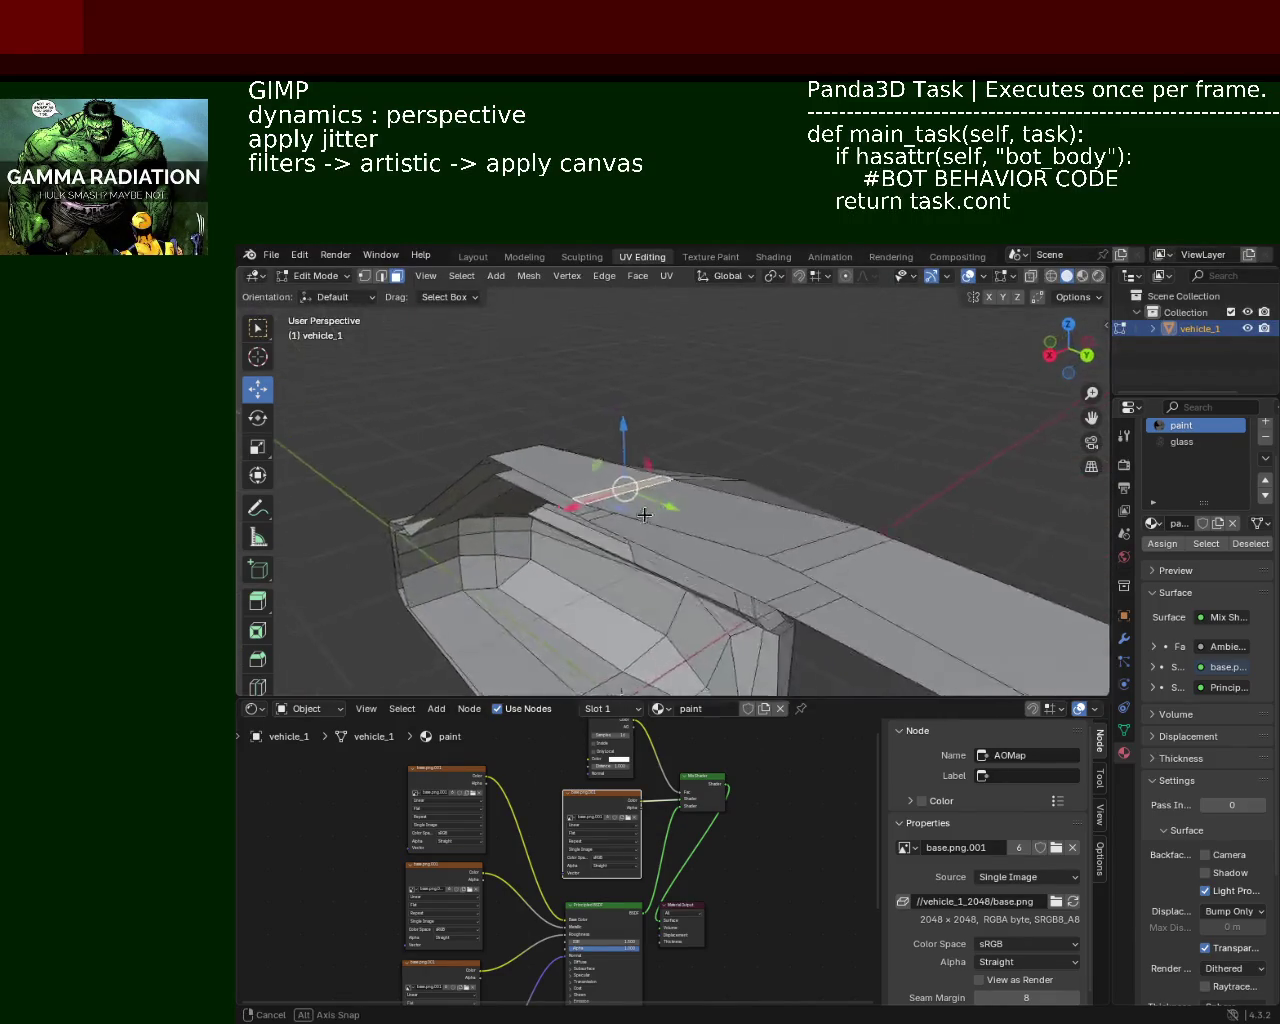
left_click(706, 521)
left_click(706, 521)
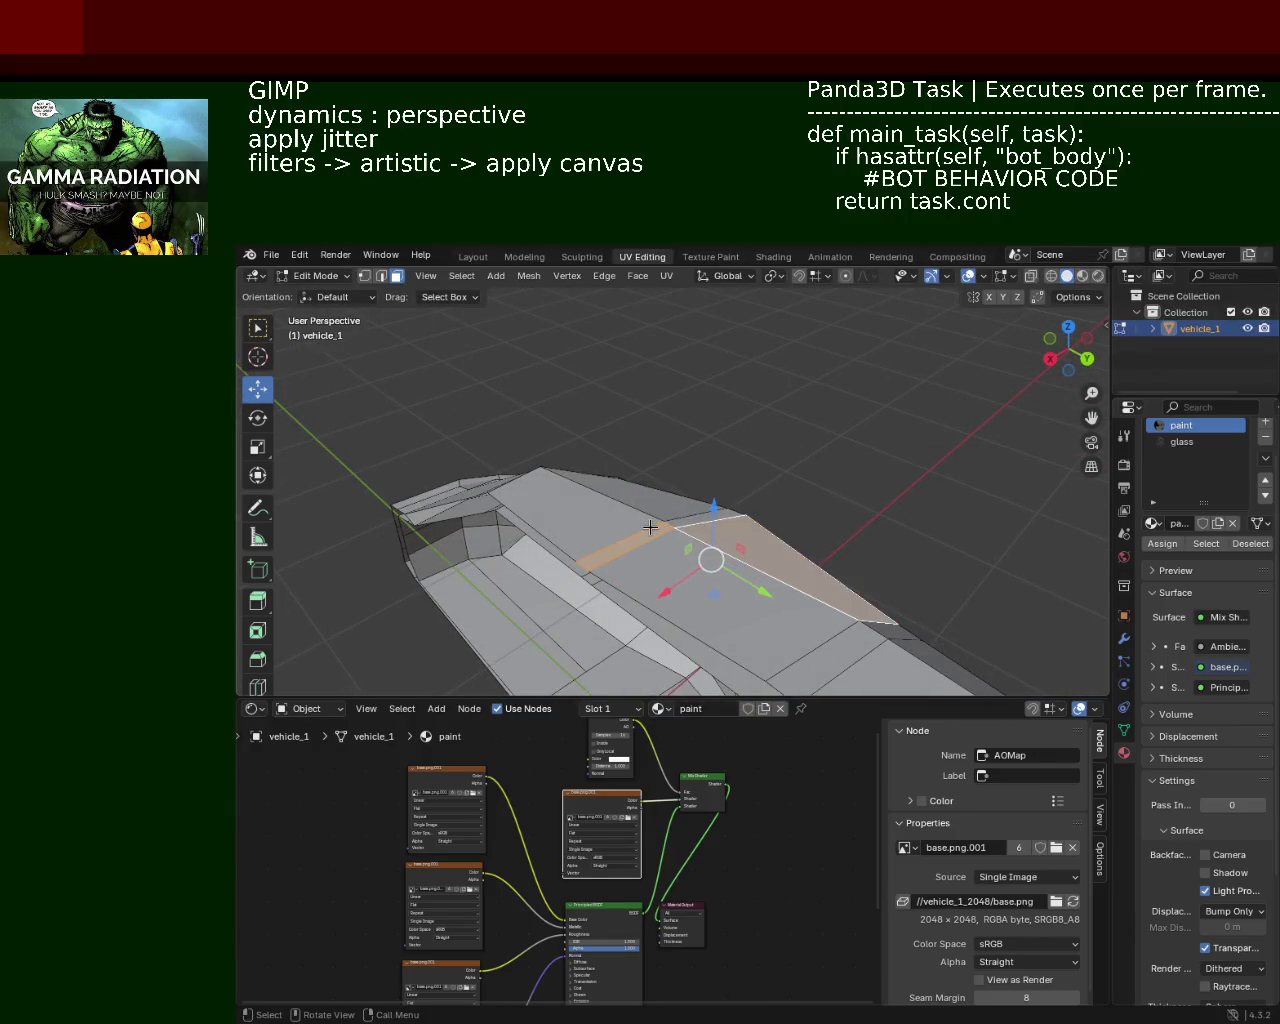
left_click(706, 519)
left_click_drag(648, 536, 740, 430)
left_click_drag(753, 408, 757, 372)
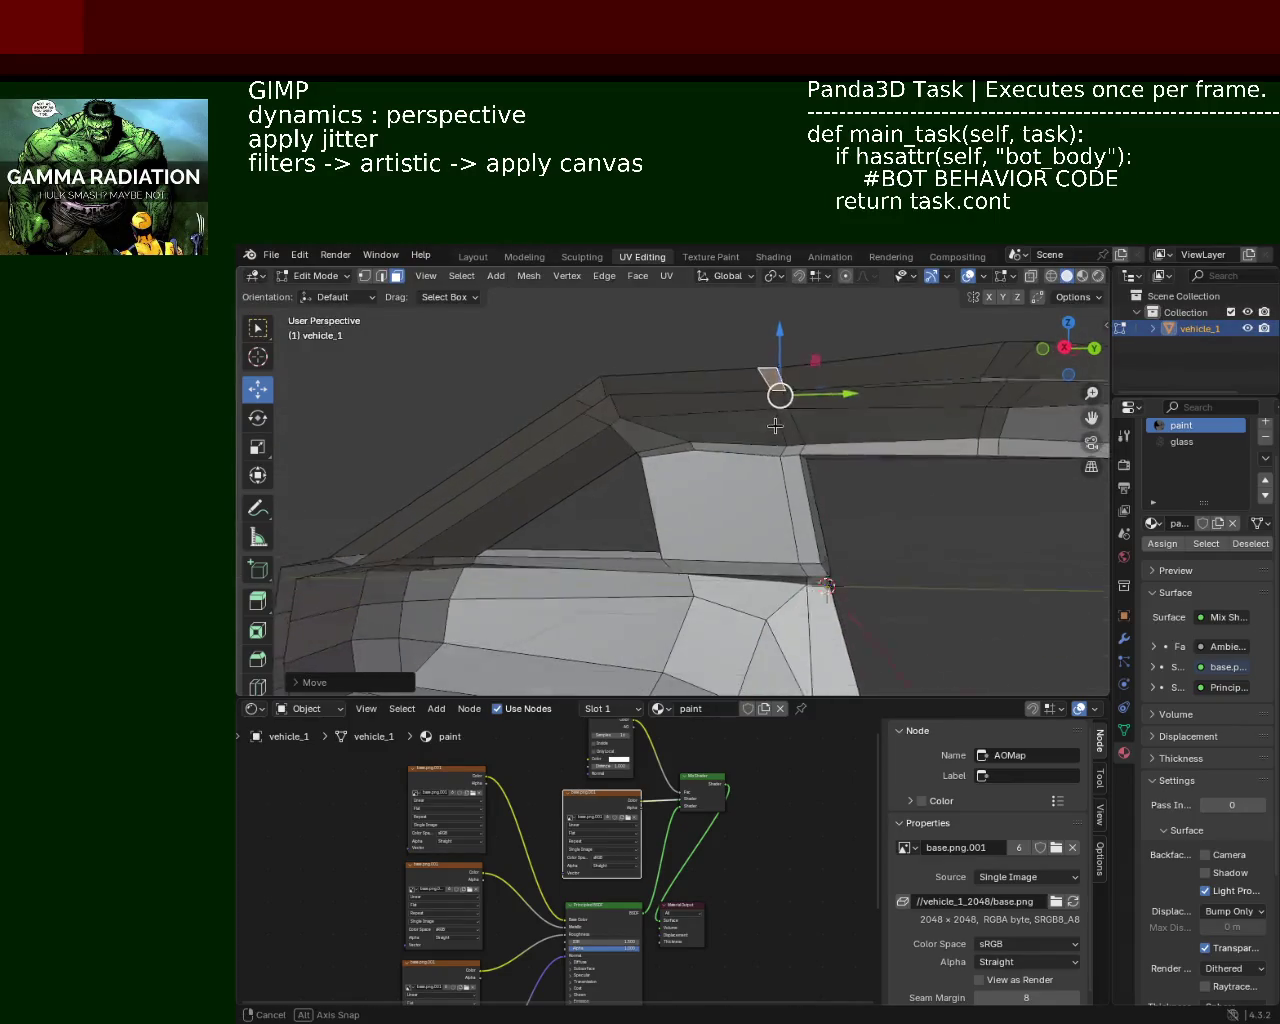
Step: Reselect the top roof element, lift it further along Z, and zoom out
left_click_drag(757, 372, 817, 341)
left_click(776, 388)
key("ctrl+z")
left_click(784, 387)
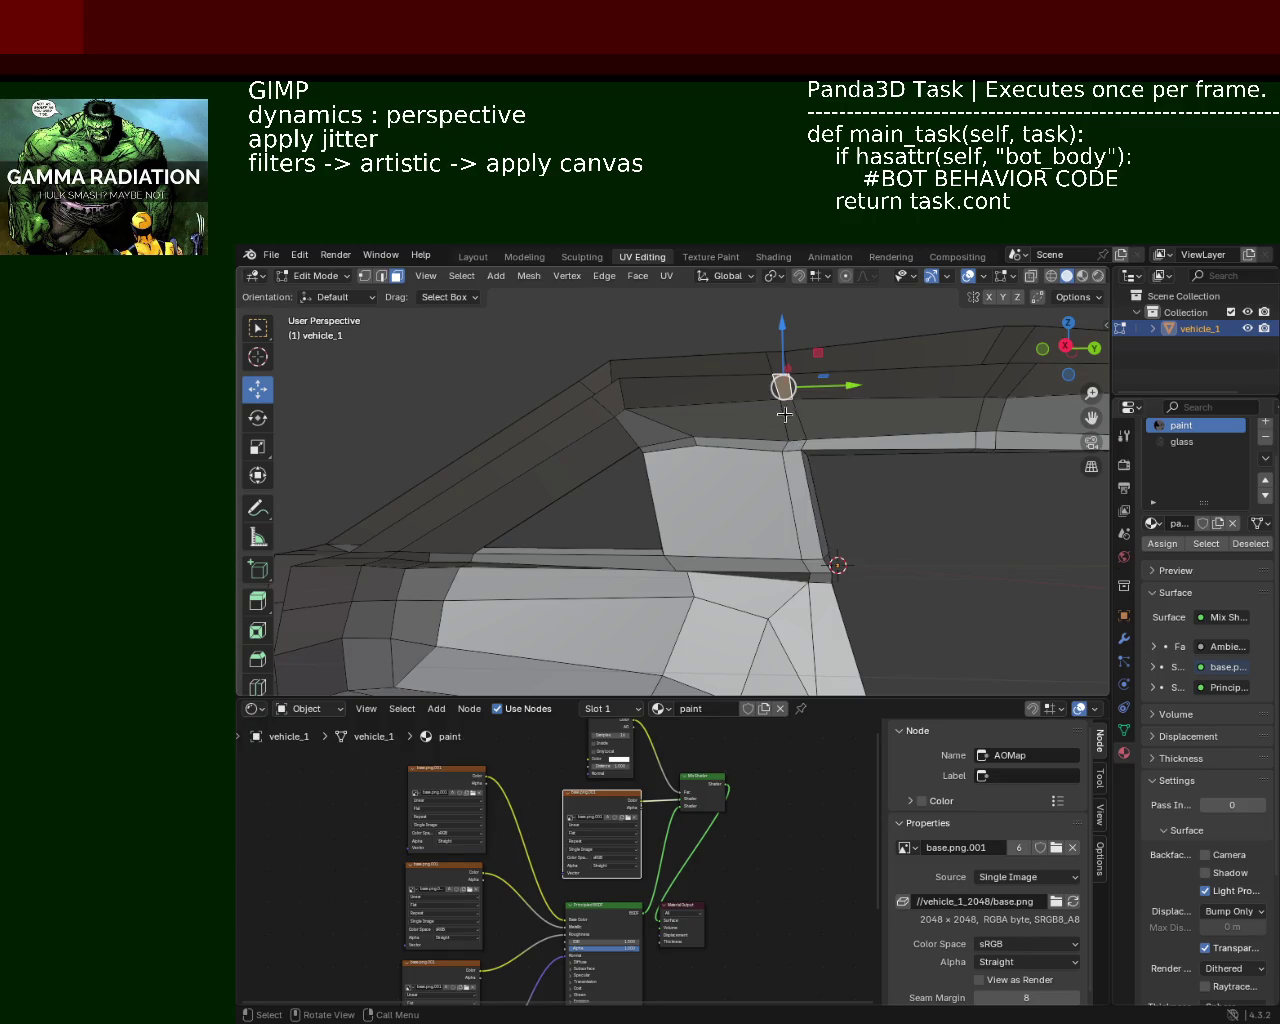
left_click(700, 385)
left_click_drag(760, 400, 789, 395)
left_click(789, 403)
left_click_drag(787, 340, 795, 350)
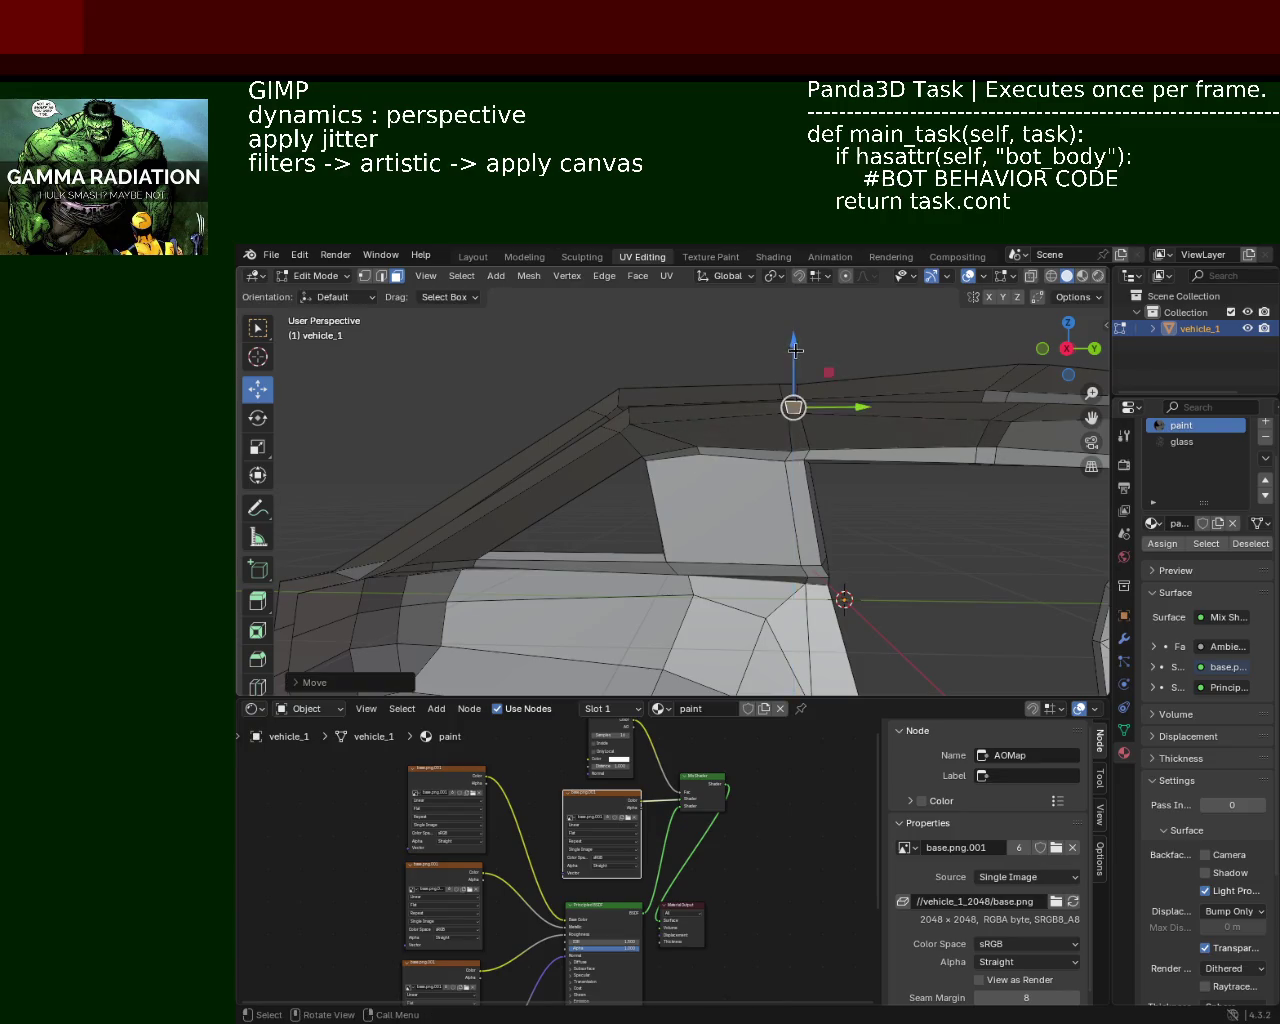
scroll("down", 3)
scroll("down", 3)
scroll("down", 3)
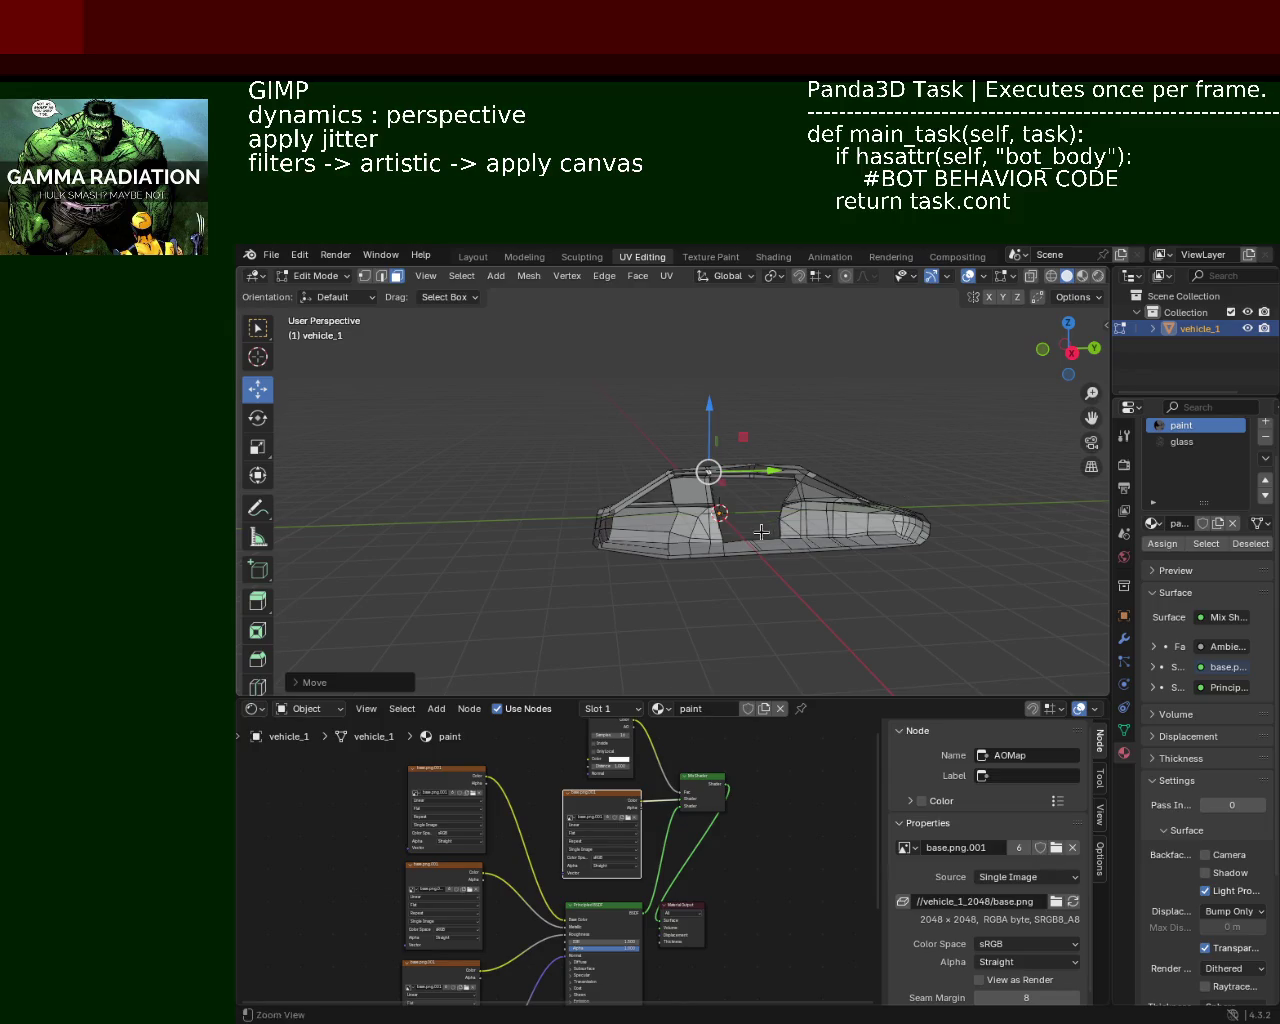
Step: Nudge the roof vertex slightly along X
scroll("up", 3)
scroll("down", 3)
left_click_drag(676, 431, 789, 437)
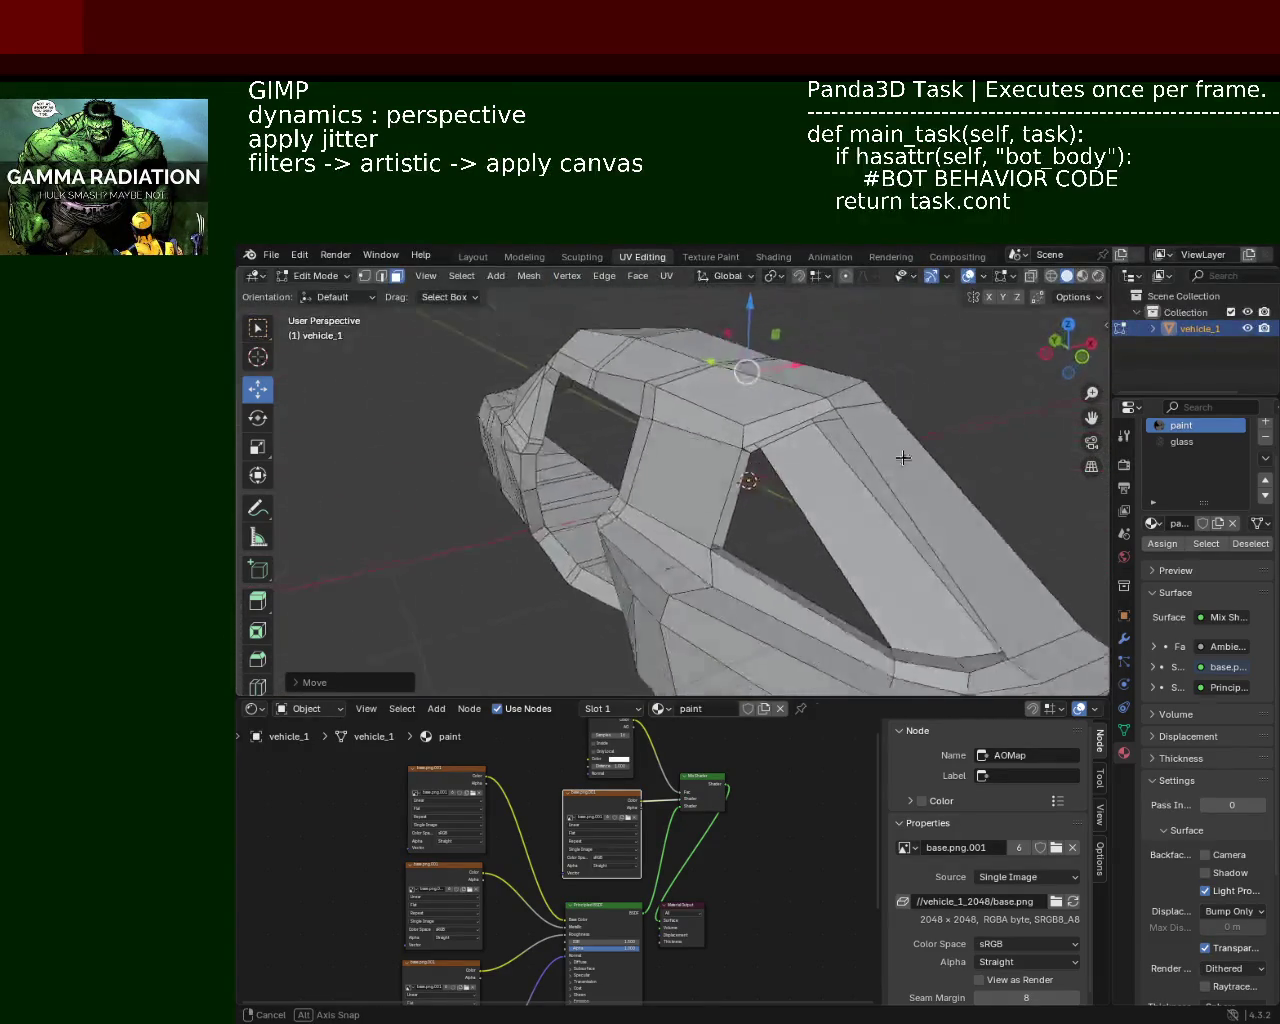
left_click_drag(789, 437, 770, 404)
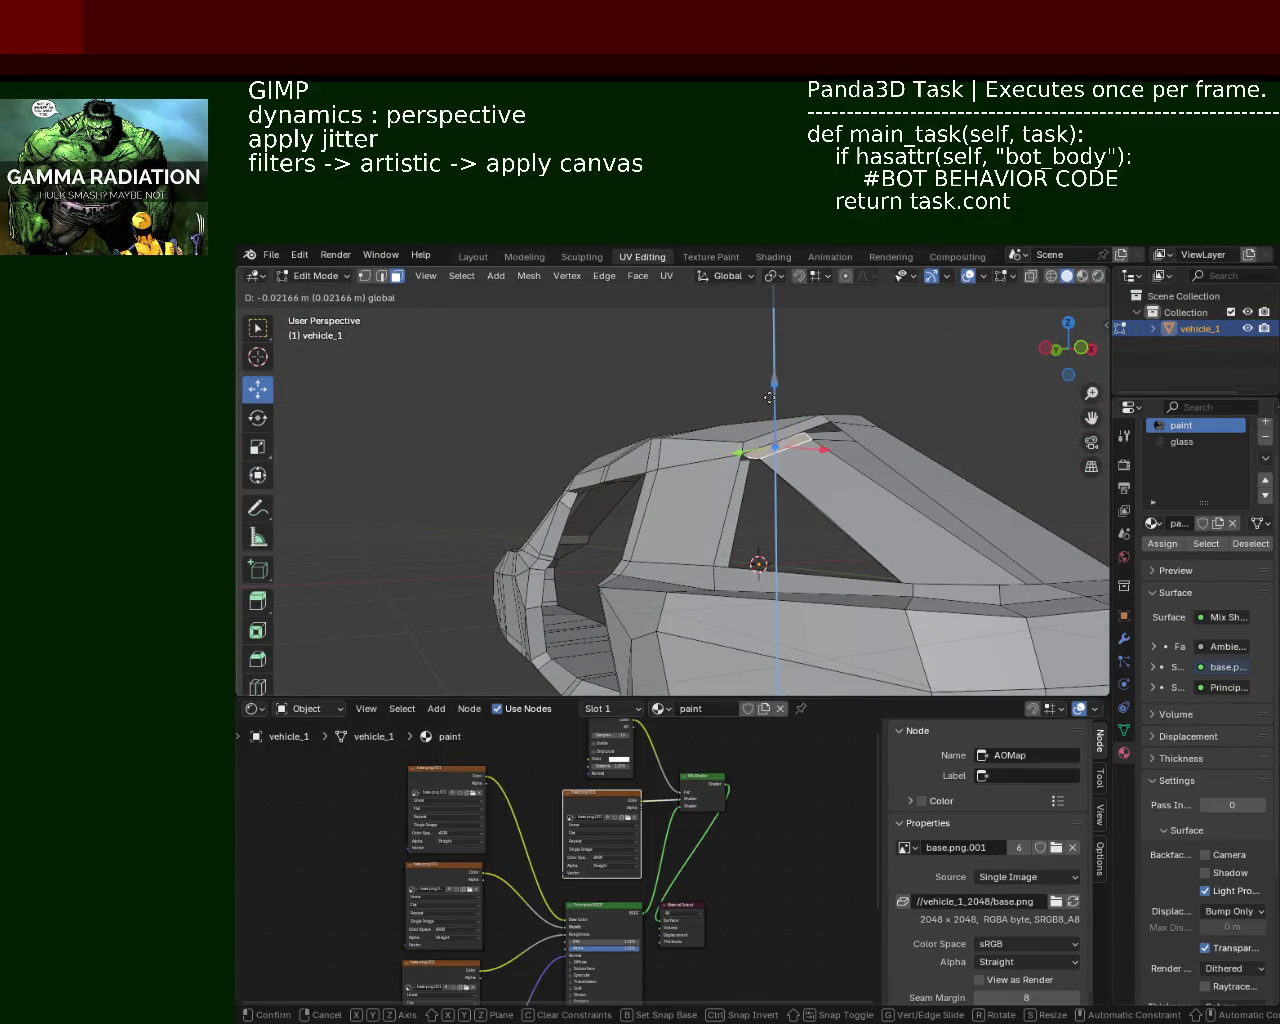
Step: Select another roof vertex, then try several faces on top of the cabin
left_click(820, 434)
left_click_drag(820, 434, 946, 502)
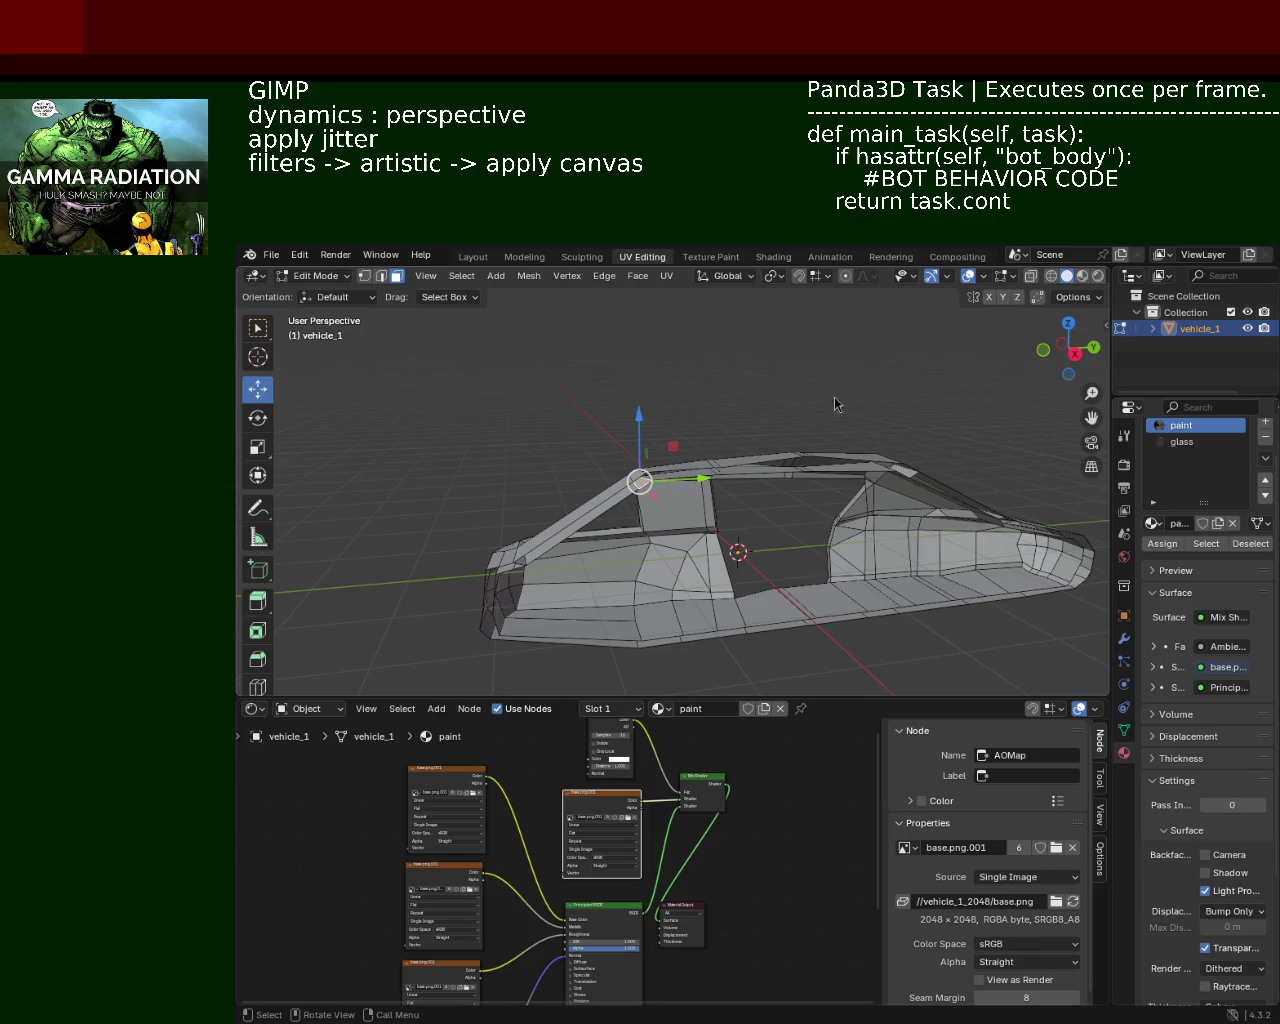
left_click_drag(632, 517, 481, 398)
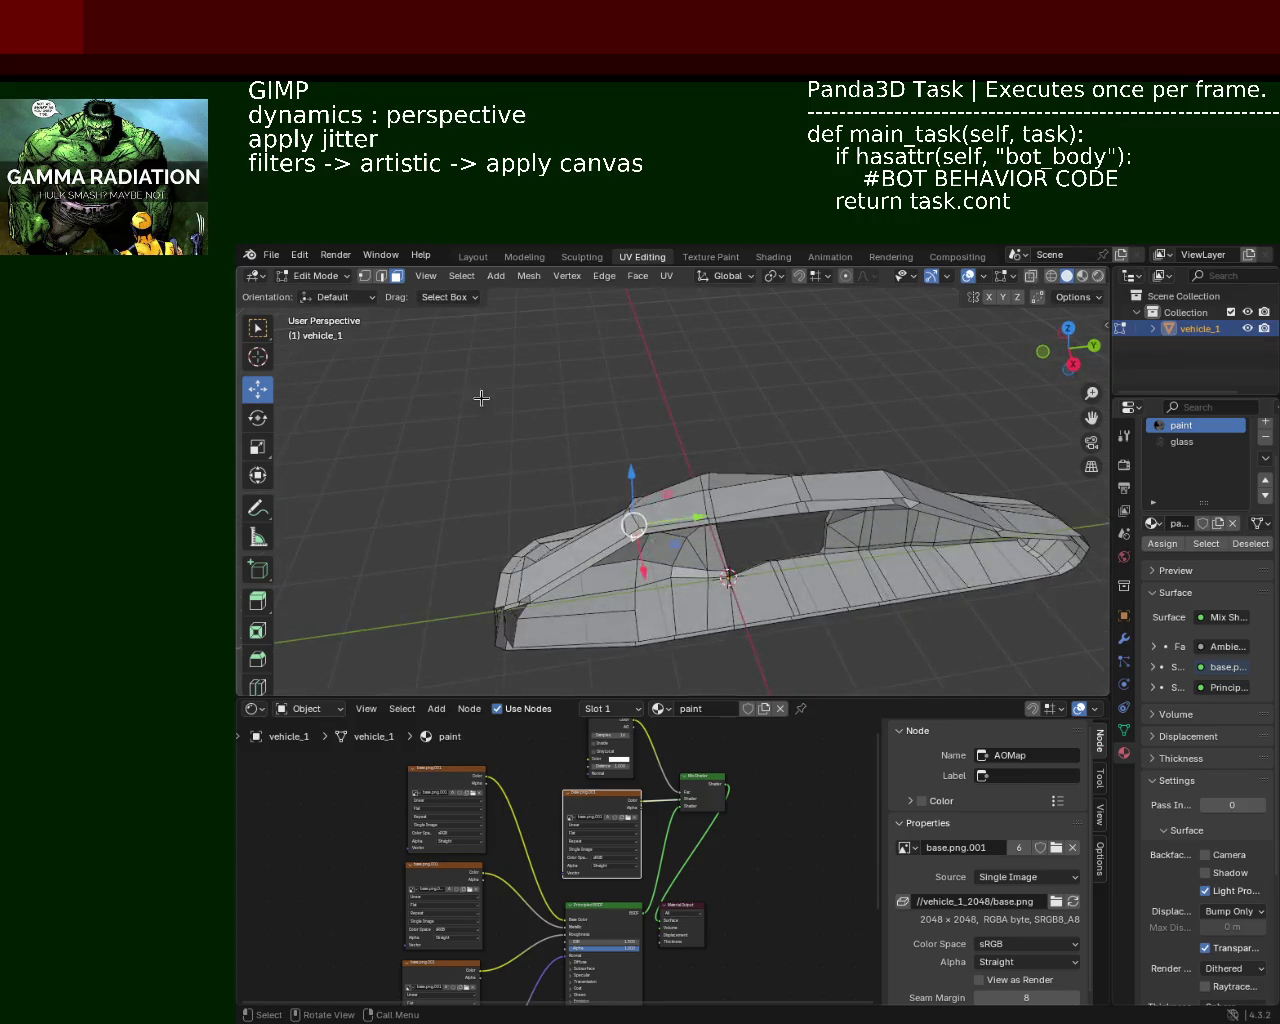
left_click(777, 496)
left_click_drag(777, 496, 702, 490)
left_click(700, 508)
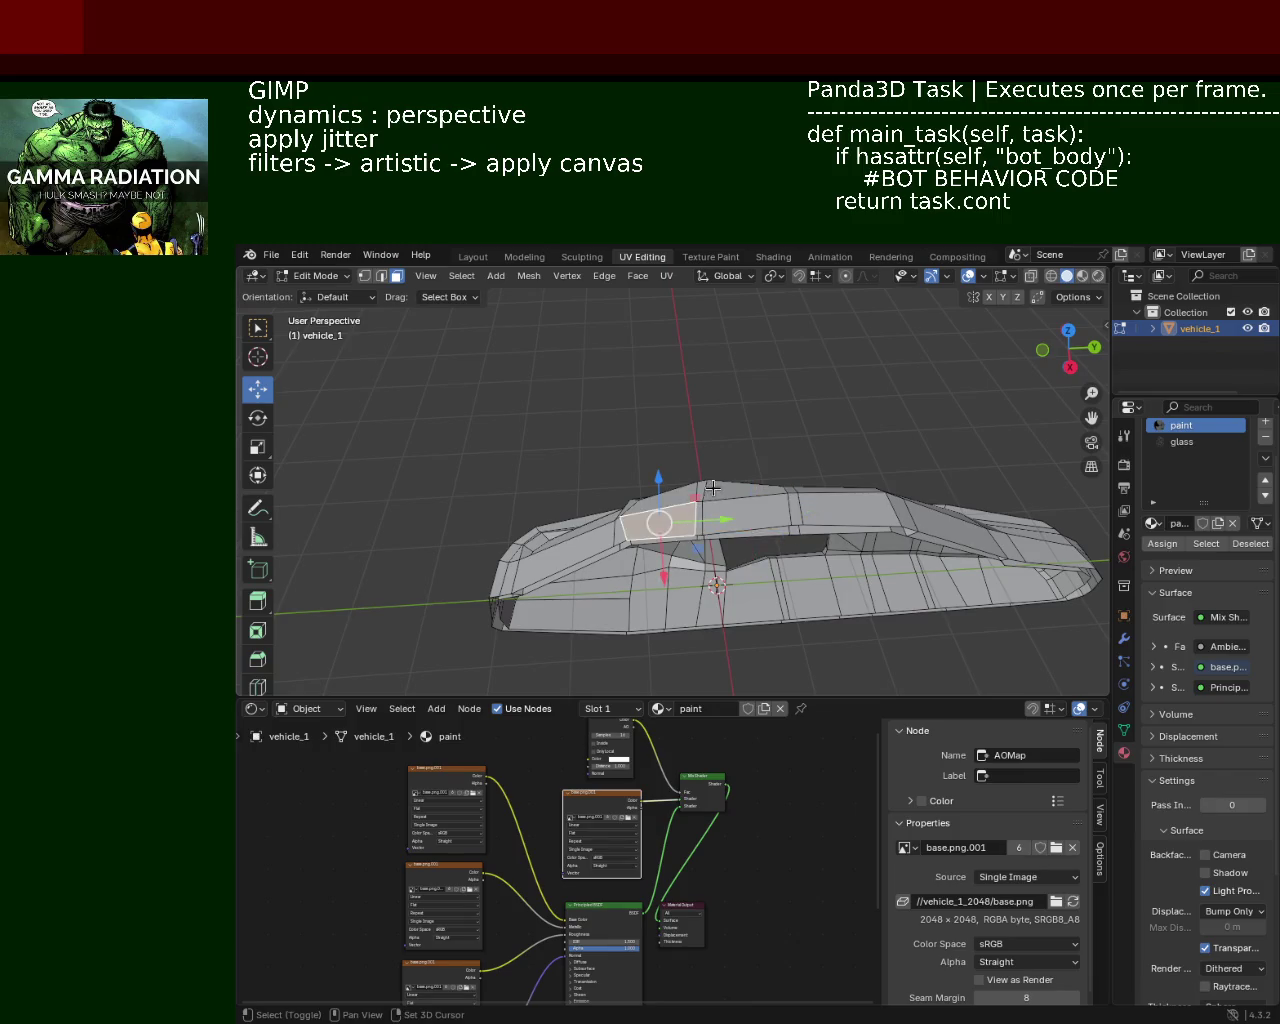
left_click(740, 510)
left_click(725, 500)
left_click_drag(725, 500, 671, 451)
Step: Delete a front face of the car using Only Faces, keeping its edges
left_click(718, 487)
left_click_drag(765, 477, 805, 450)
key("x")
left_click(786, 531)
Step: Select the bottom side face plus a small upper front face
left_click_drag(560, 477, 875, 481)
left_click(875, 481)
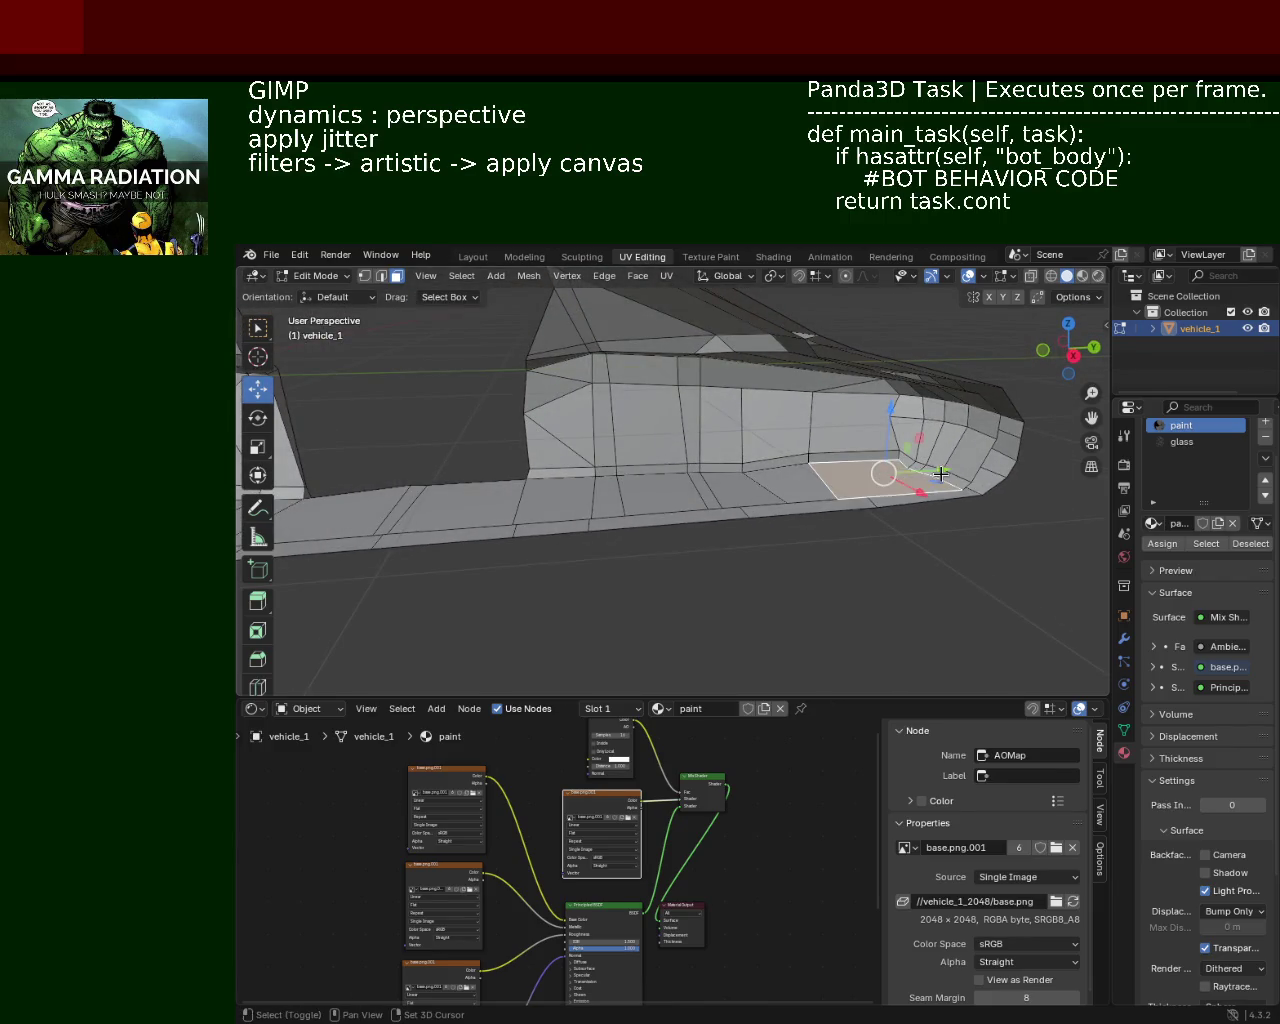
left_click(976, 418)
Step: Add the remaining upper front faces and the long top strip to the selection
left_click(958, 400)
left_click(941, 413)
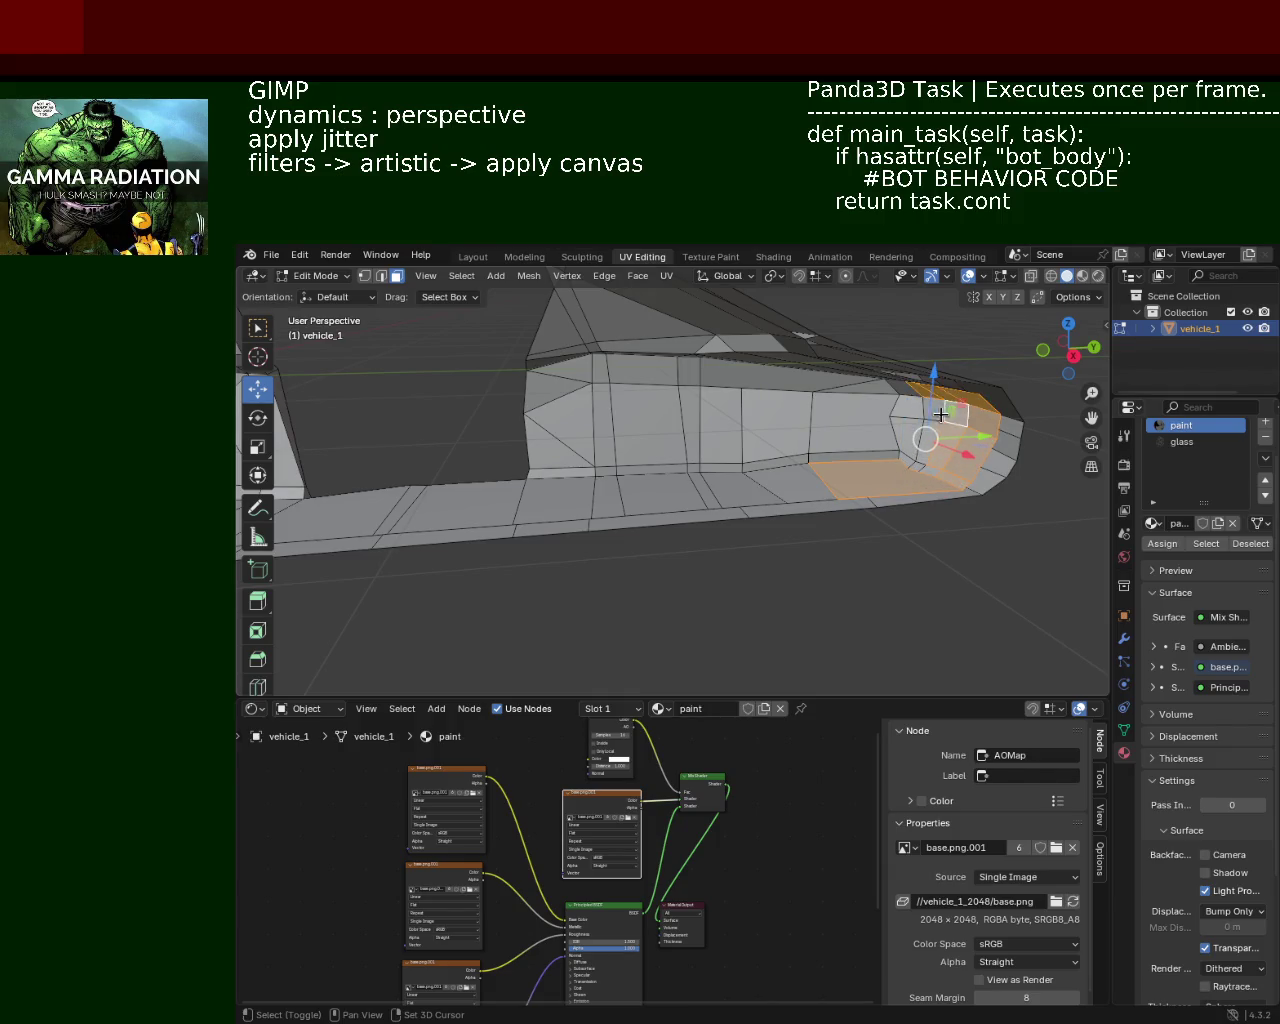
left_click(906, 410)
left_click(895, 385)
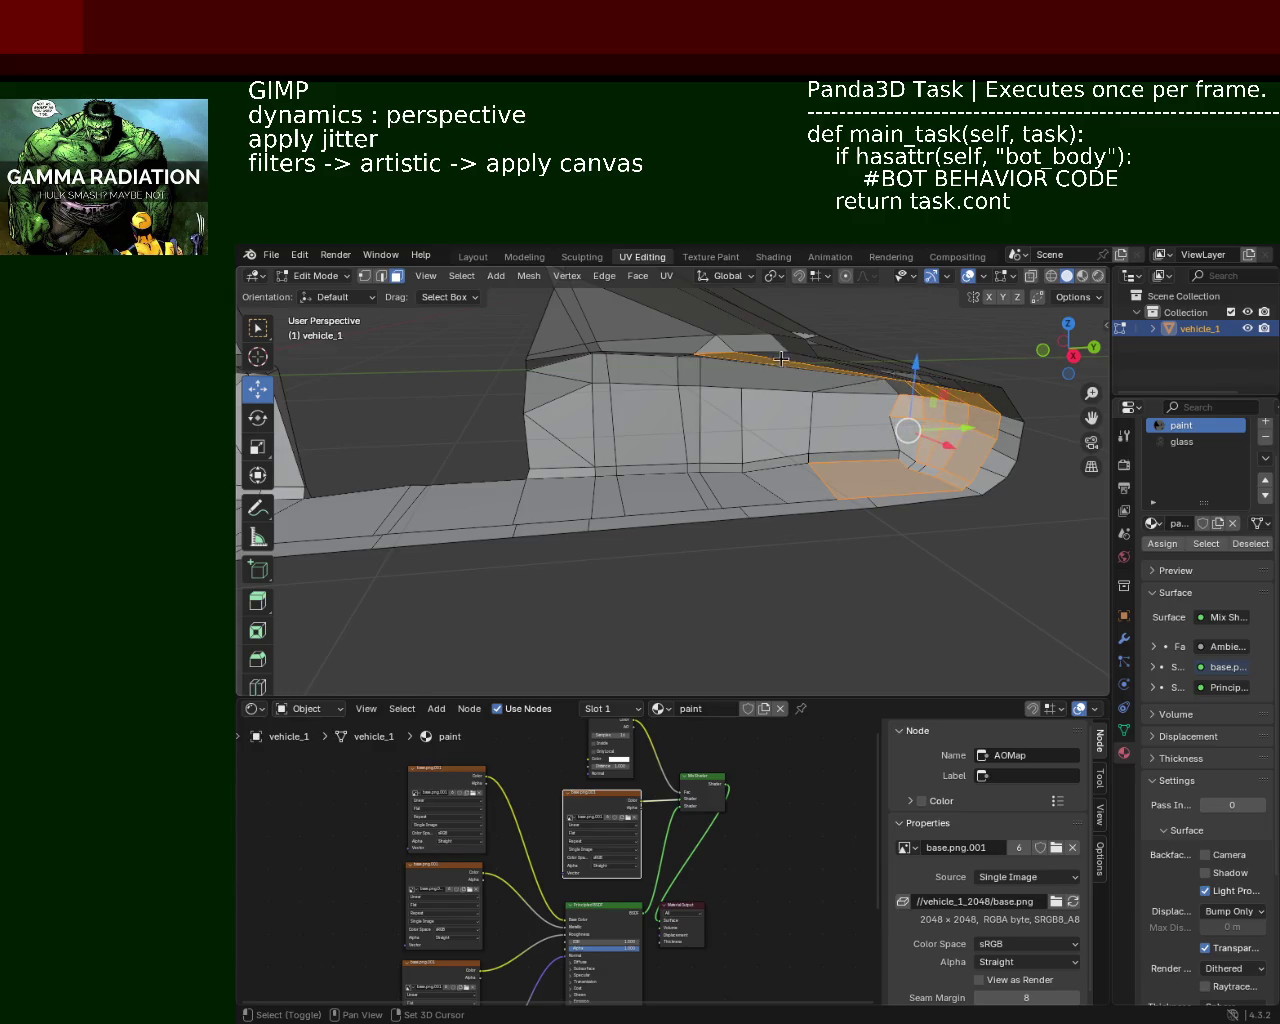
left_click_drag(781, 358, 737, 399)
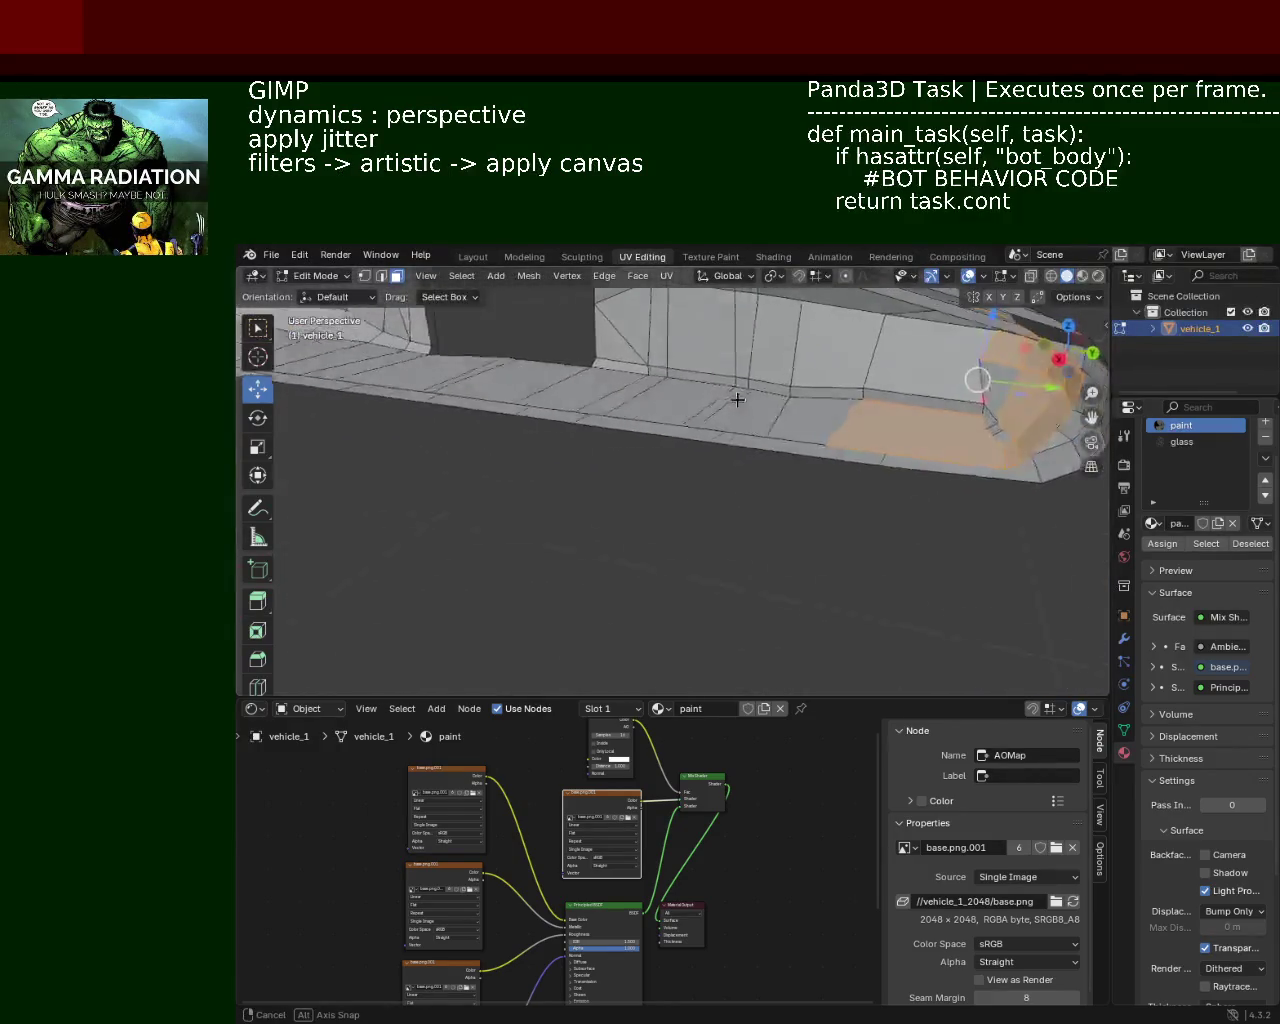
Step: Extend the selection leftward along the side strip faces
left_click(740, 403)
left_click(725, 410)
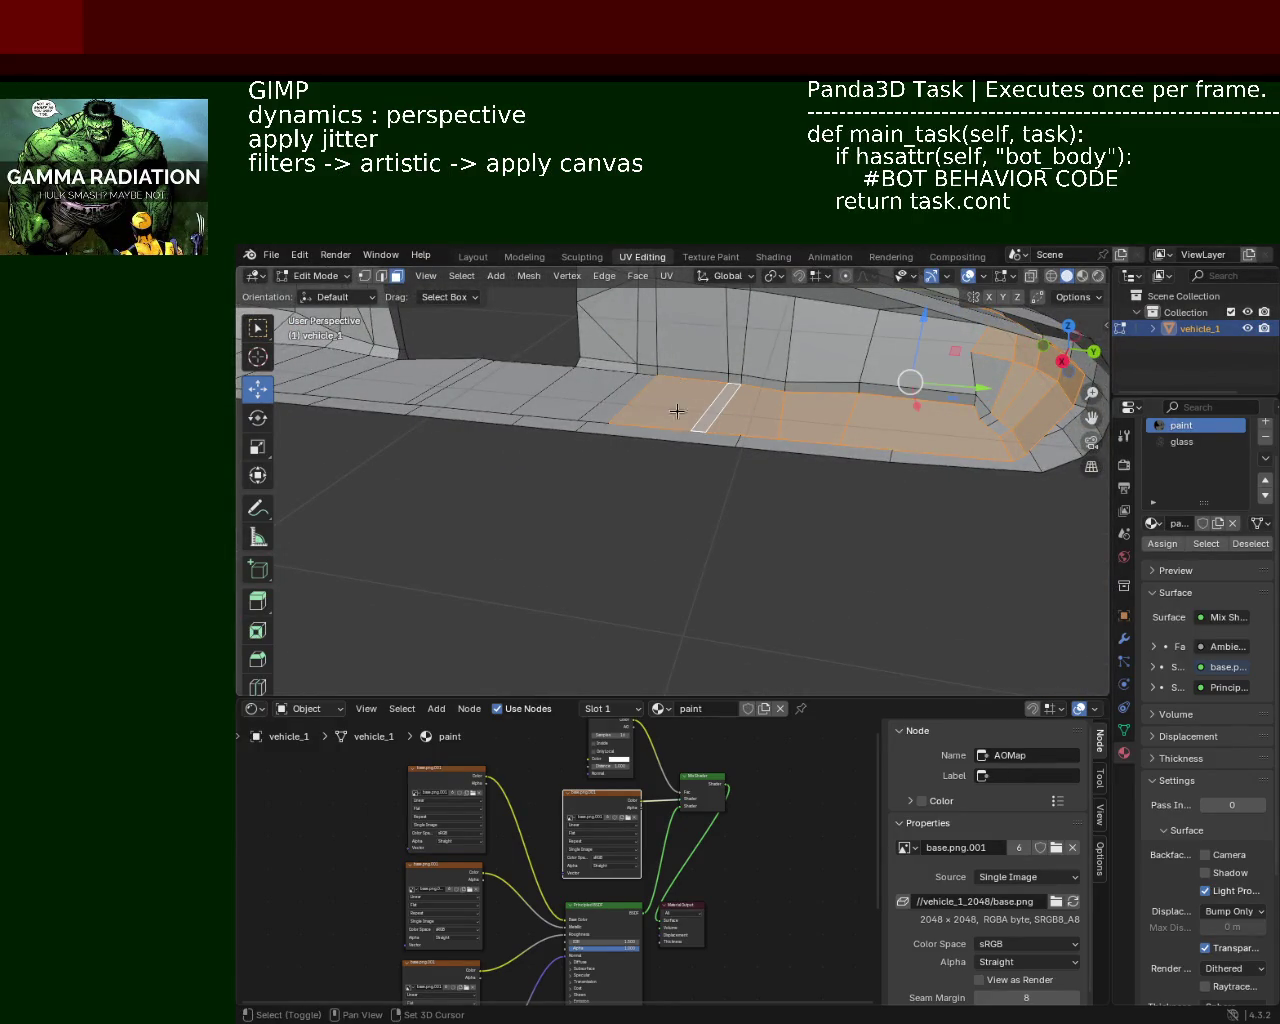
left_click(592, 405)
left_click(550, 398)
left_click(460, 382)
left_click(396, 372)
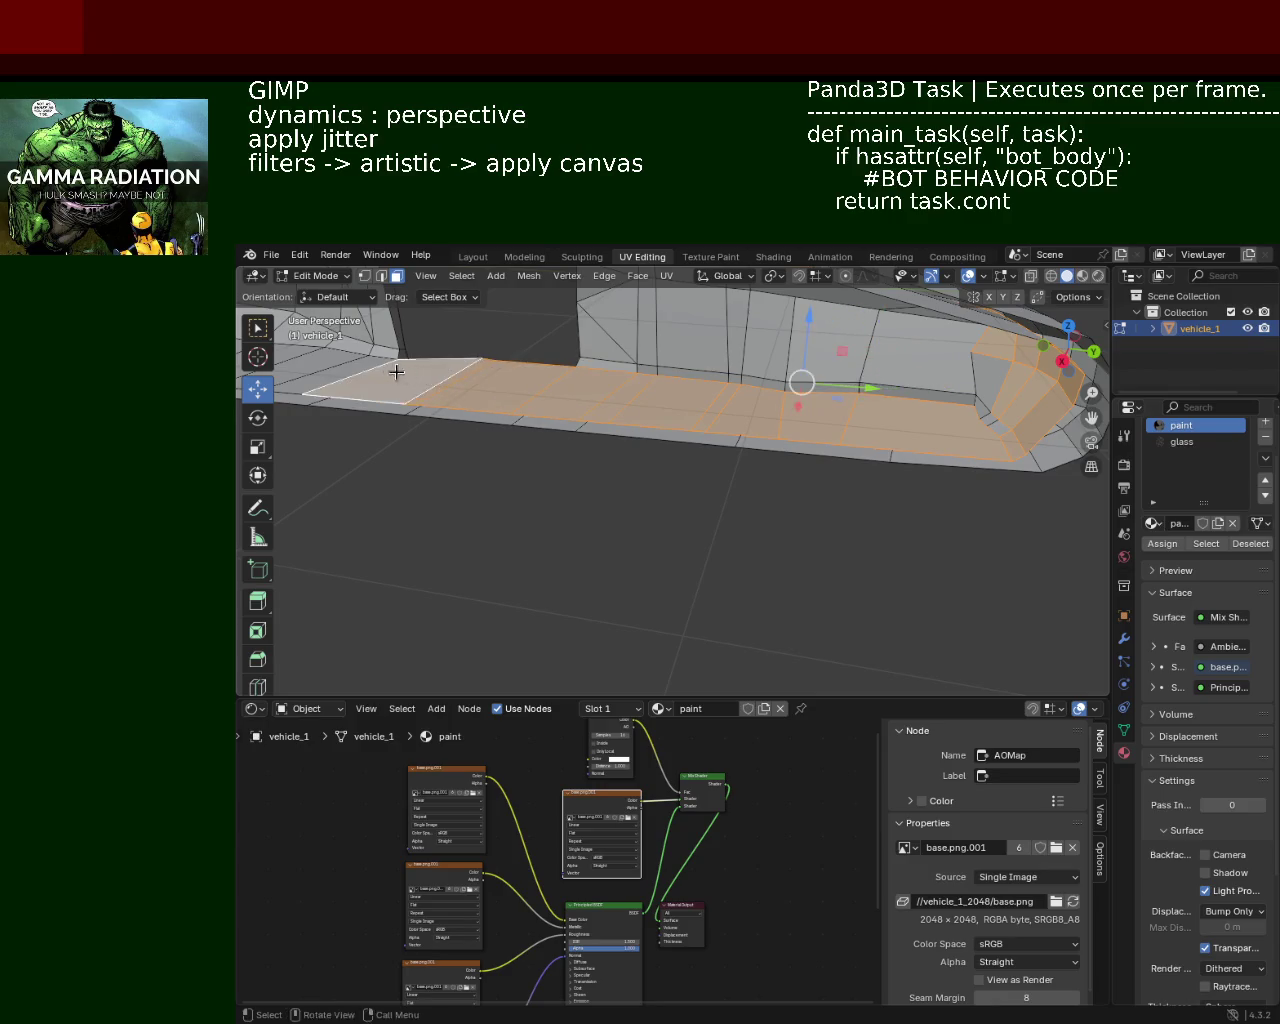
Step: Add the interior strip faces and the faces around the triangle
left_click_drag(396, 372, 900, 460)
left_click(860, 465)
left_click(815, 448)
left_click(807, 361)
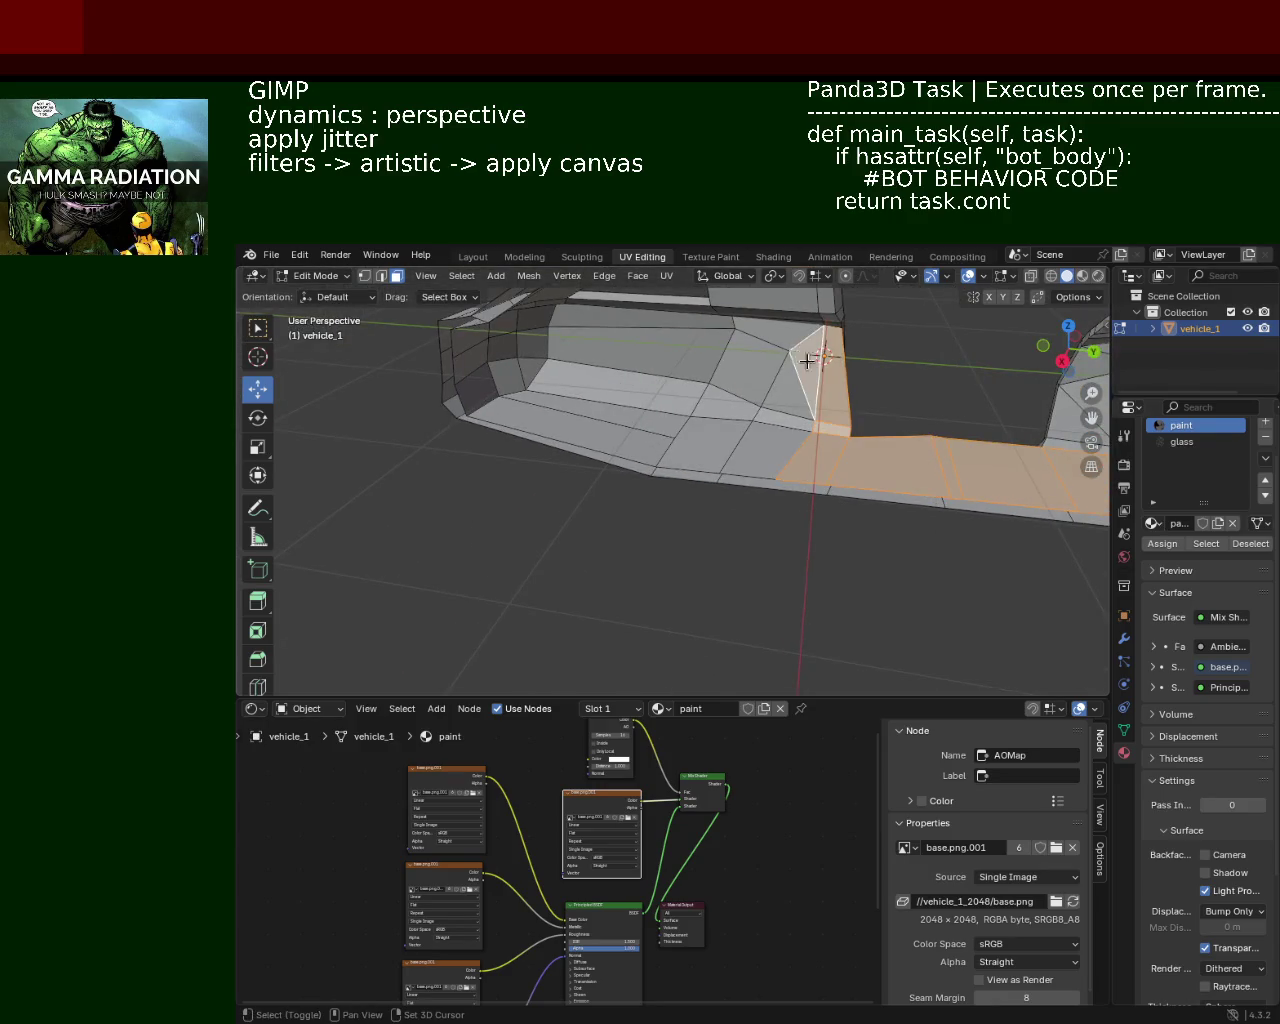
left_click(766, 366)
left_click(745, 390)
left_click(750, 455)
left_click(785, 420)
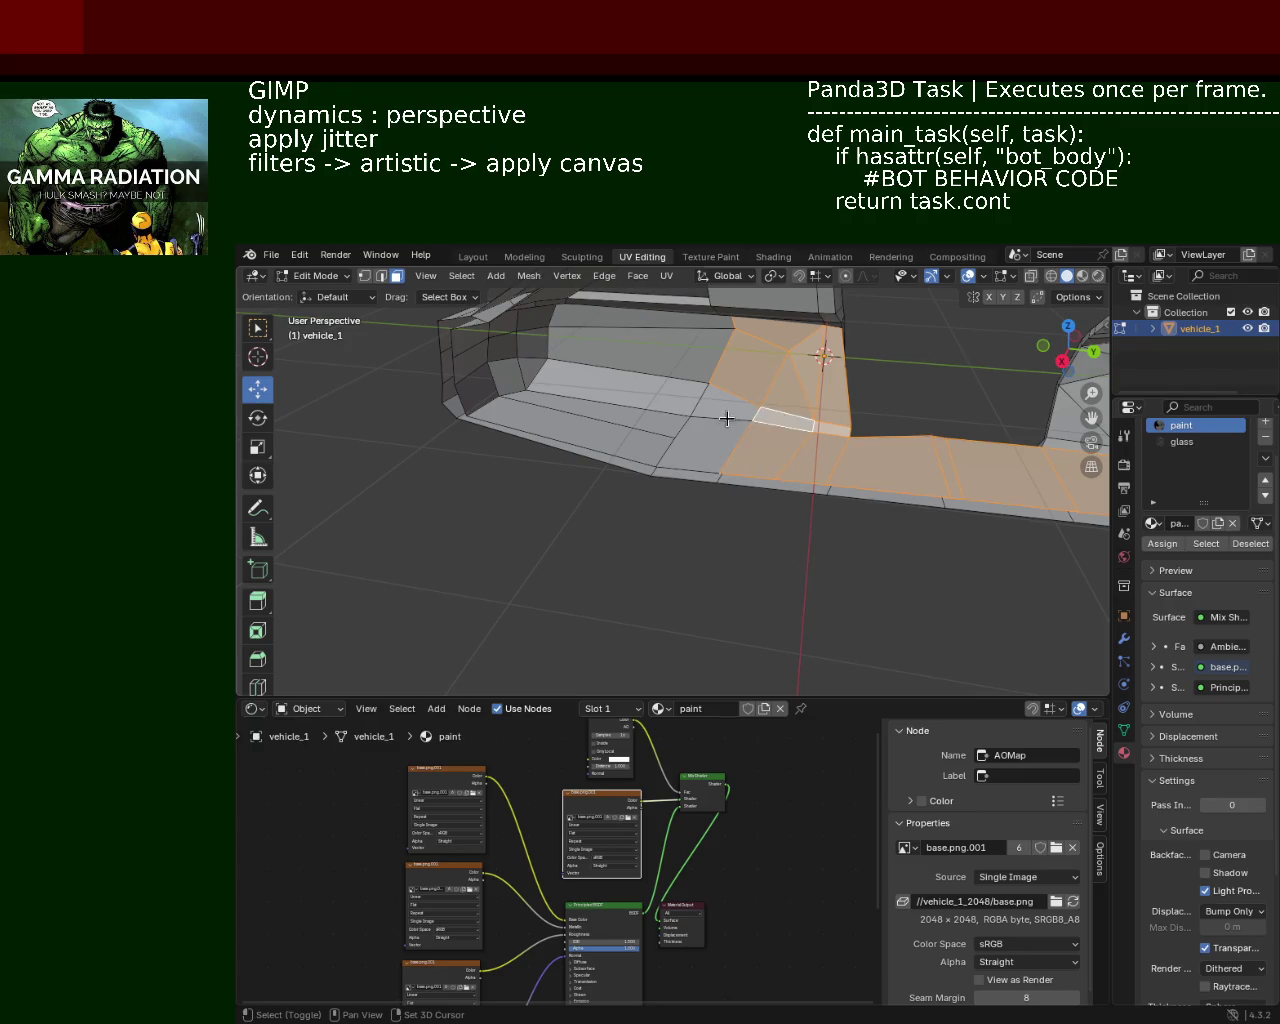
Step: Add the floor strip, inner wall and top strip faces
left_click(713, 443)
left_click(657, 435)
left_click(666, 415)
left_click(669, 349)
left_click(671, 320)
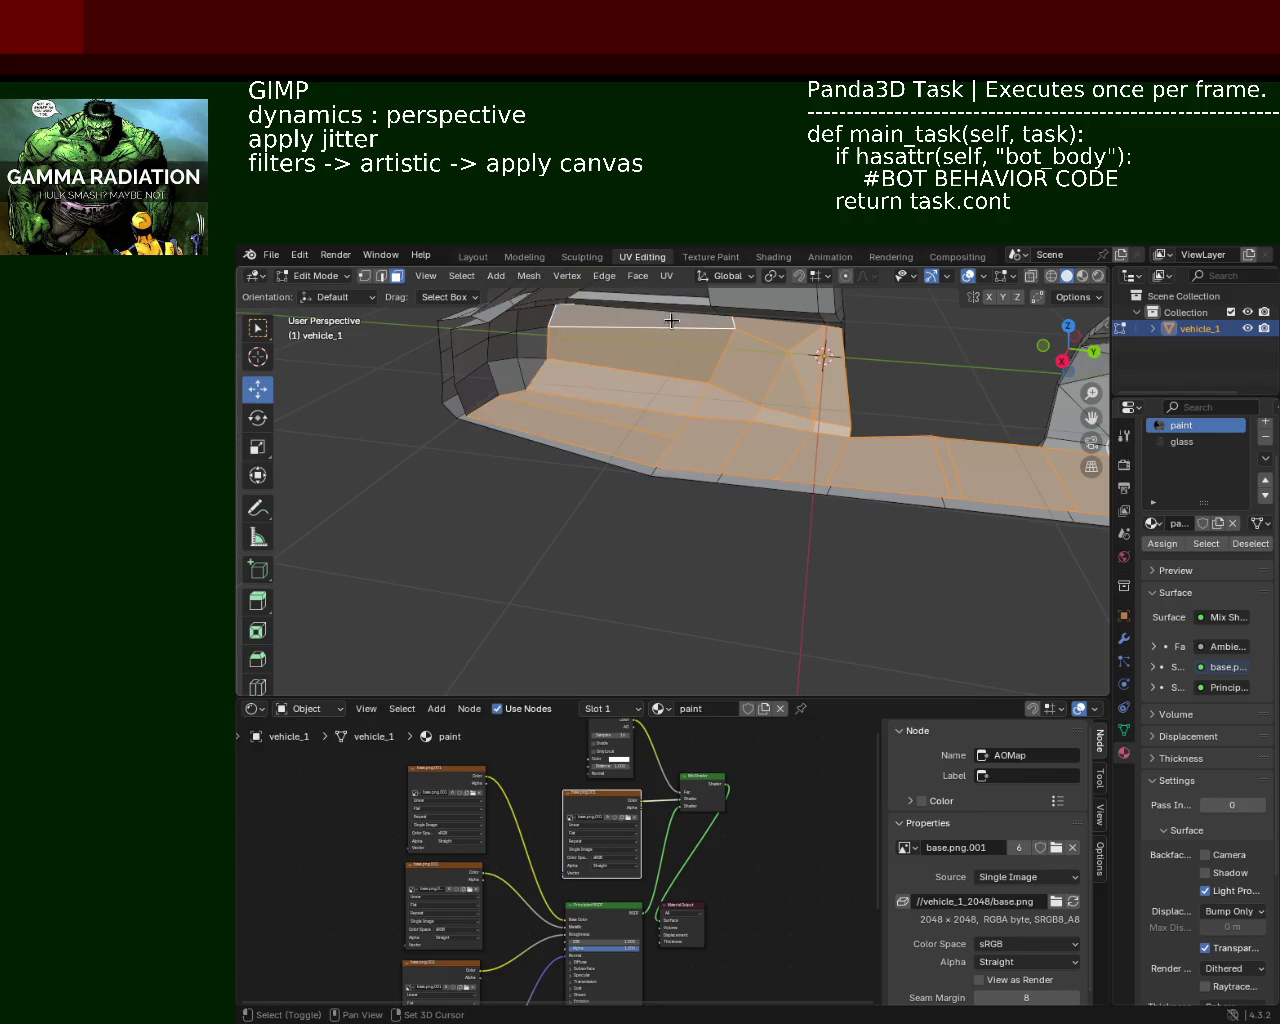
Step: Add the side window face, the strip below it and the adjacent pillar strip
left_click_drag(671, 320, 866, 463)
left_click(866, 463)
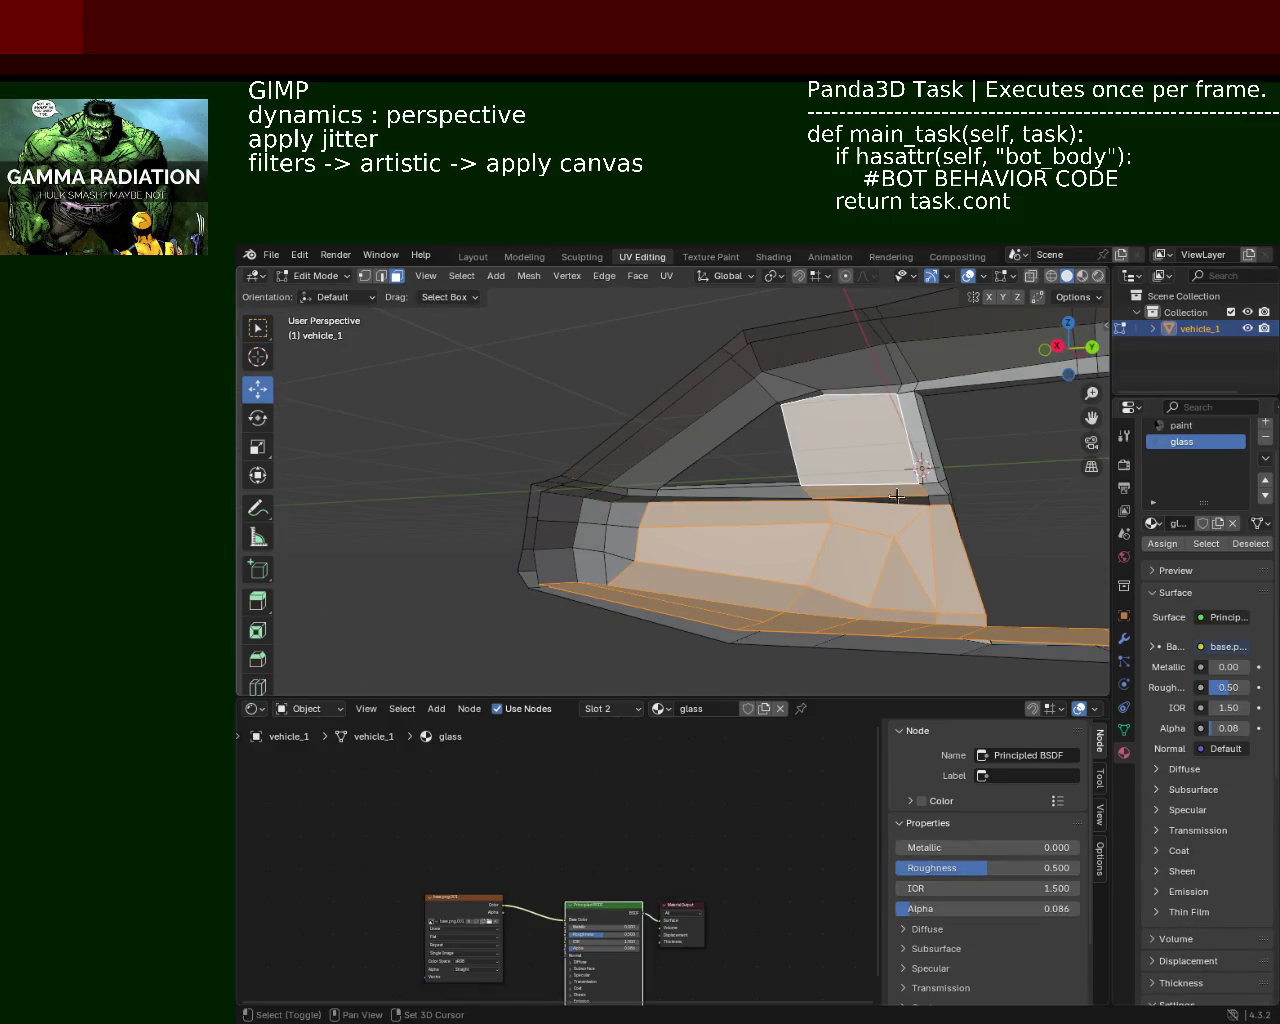
left_click(897, 496)
left_click(919, 459)
Step: Delete all the gathered side faces
key("x")
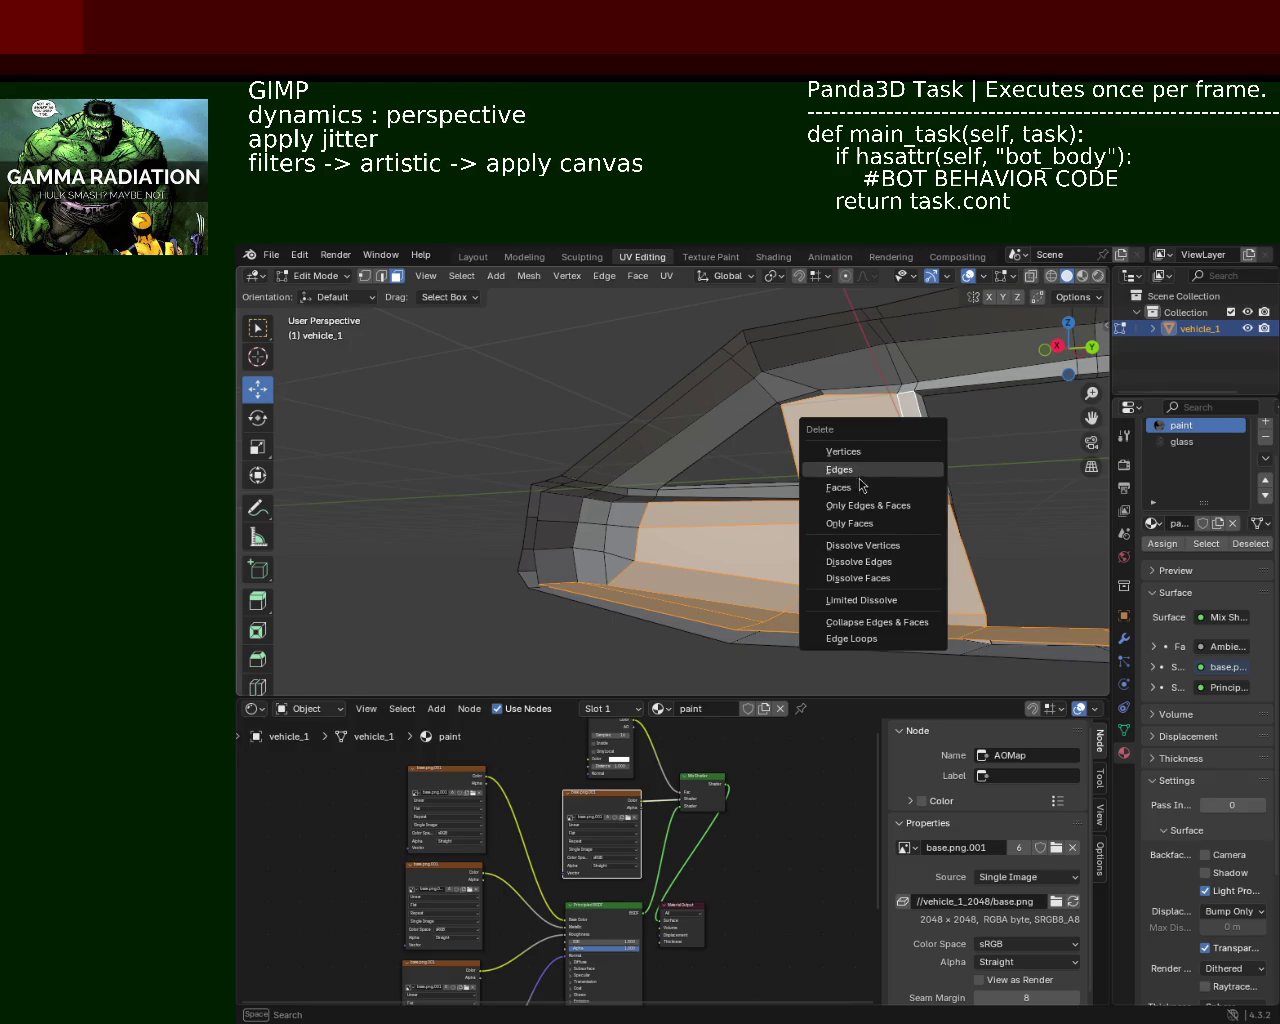
left_click(838, 487)
left_click_drag(838, 487, 724, 545)
scroll("down", 3)
Step: Select the small front corner faces and delete them
left_click(667, 538)
left_click(609, 606)
left_click_drag(660, 600, 600, 560)
scroll("up", 3)
left_click(553, 572)
left_click(552, 622)
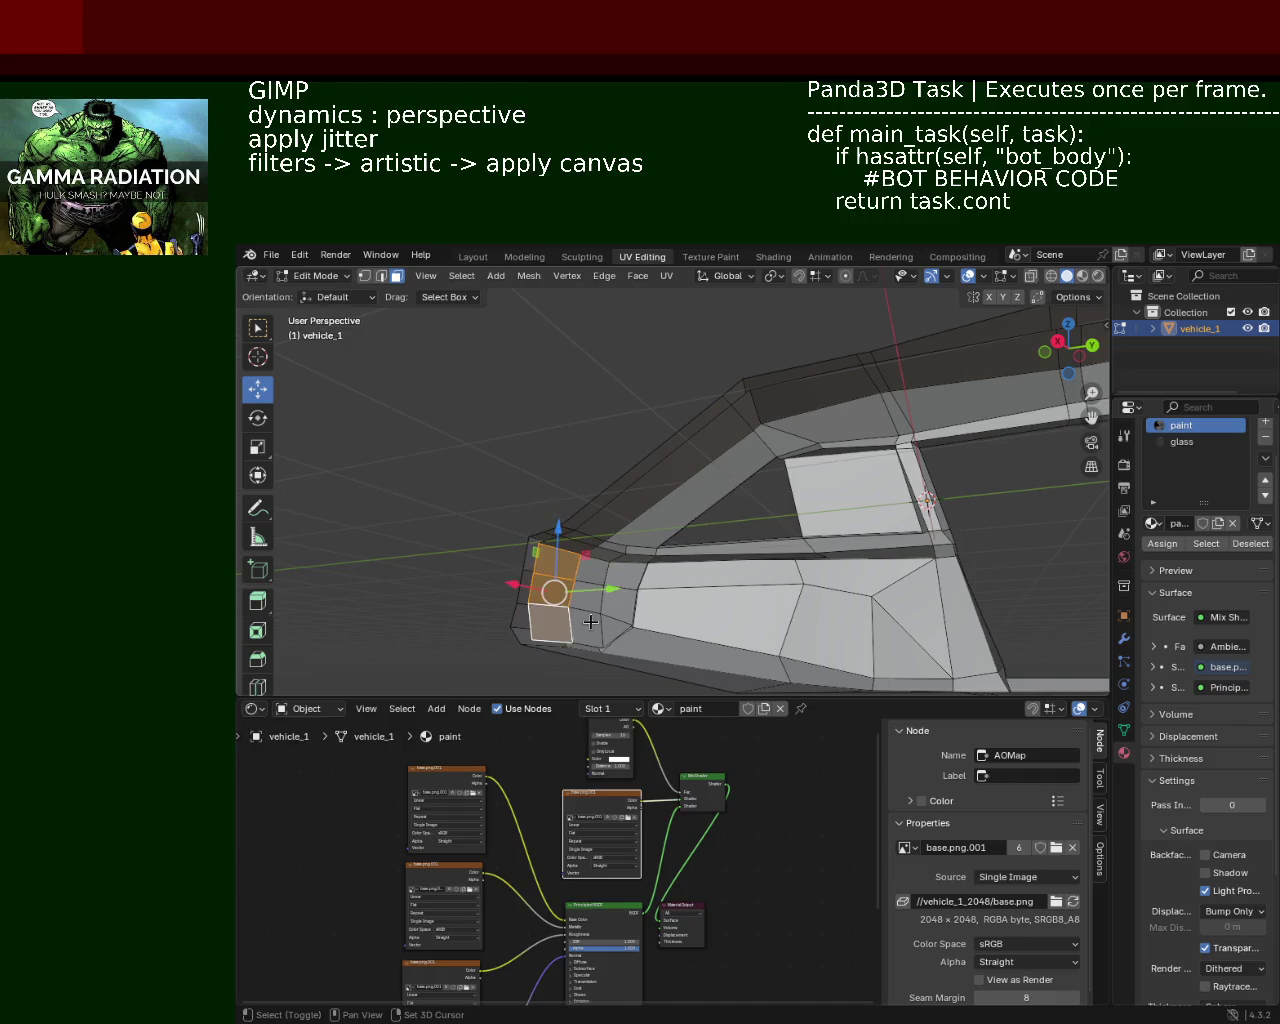
left_click(591, 622)
left_click(585, 578)
left_click(605, 560)
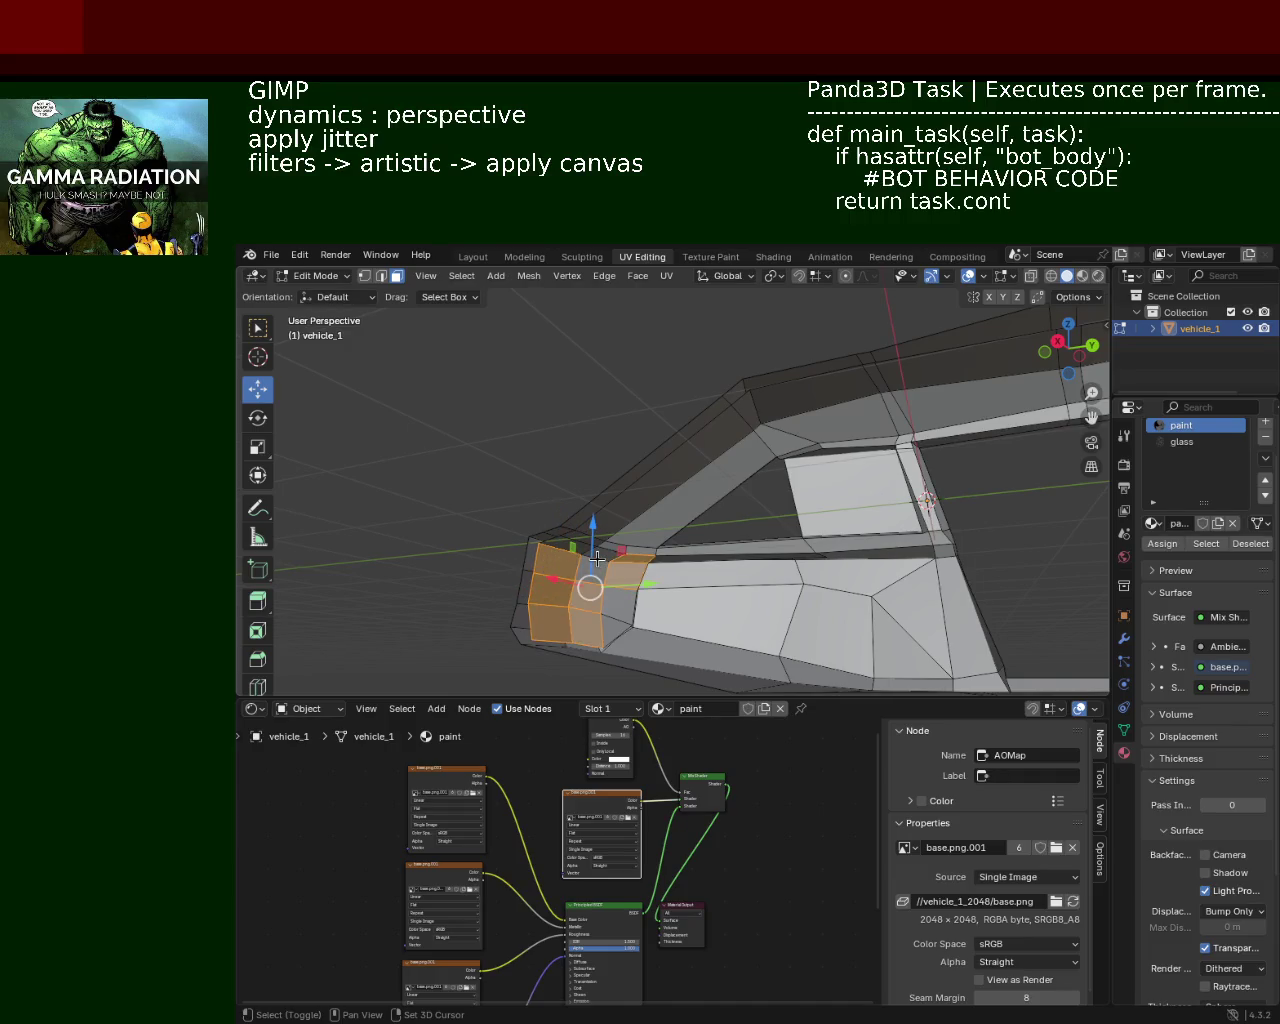
left_click(592, 577)
key("x")
left_click(578, 551)
Step: Select the pillar strip faces, including the small bottom one, and delete them
left_click_drag(578, 551, 620, 482)
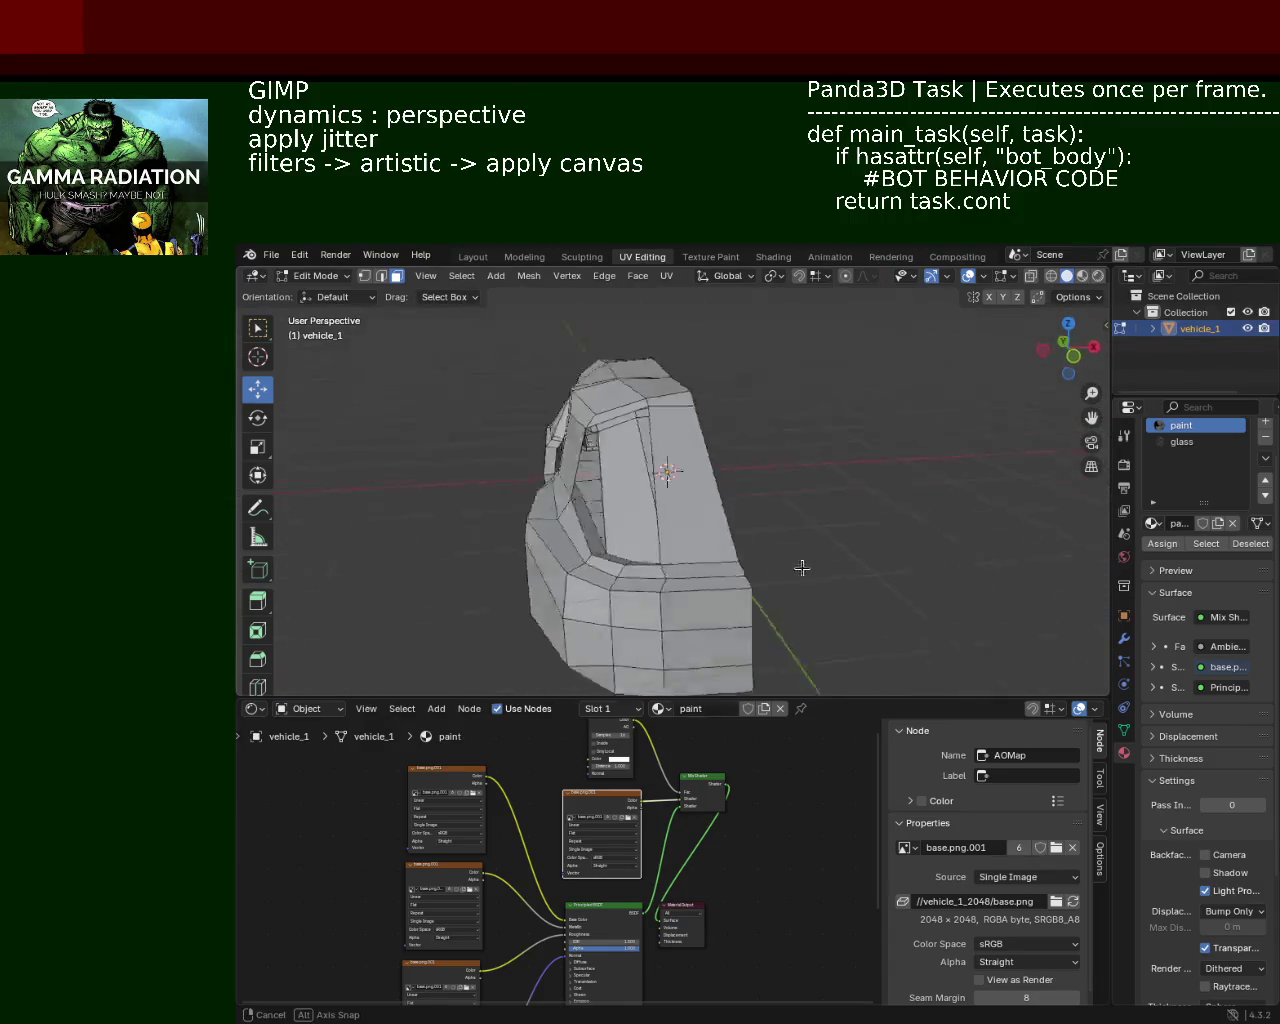
left_click(621, 483)
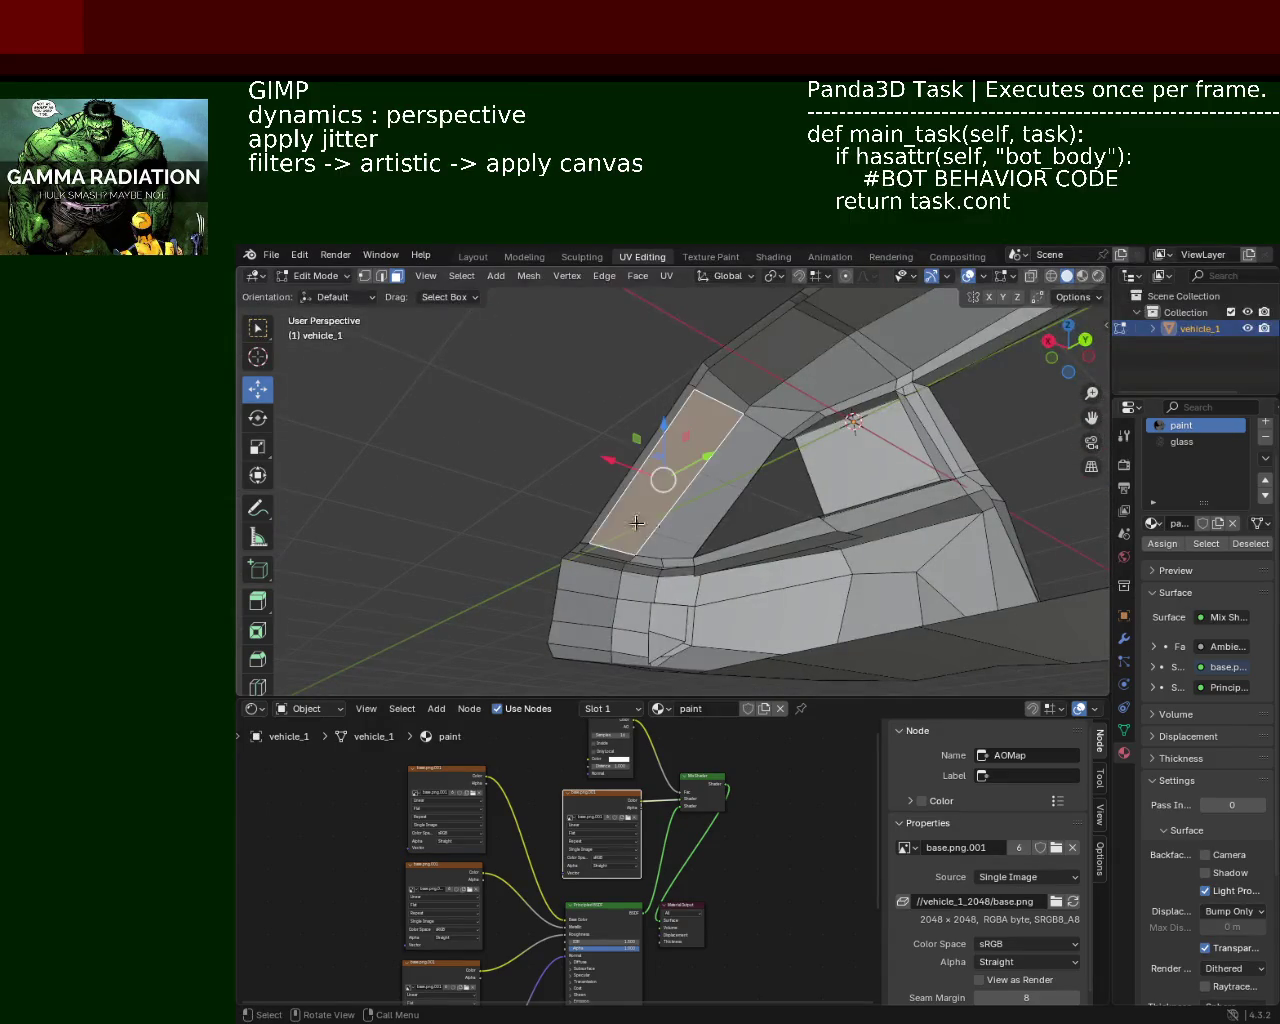
left_click(638, 522)
left_click(672, 560)
left_click(623, 560)
key("x")
left_click(619, 559)
Step: Select the sill strip beneath the side window and delete it
left_click_drag(619, 559, 630, 556)
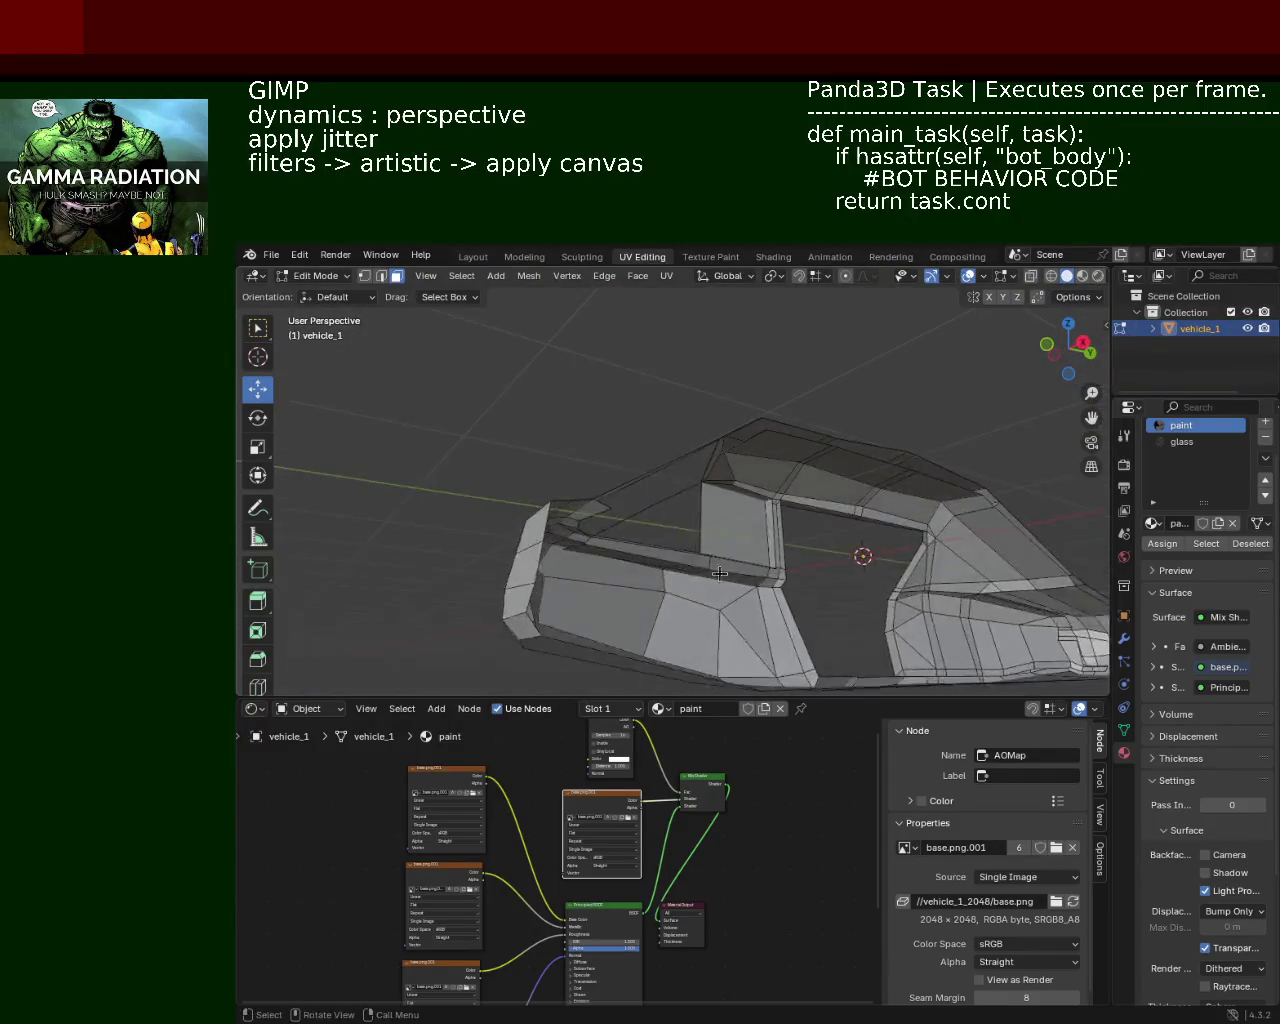
left_click(626, 556)
left_click(685, 553)
left_click(785, 567)
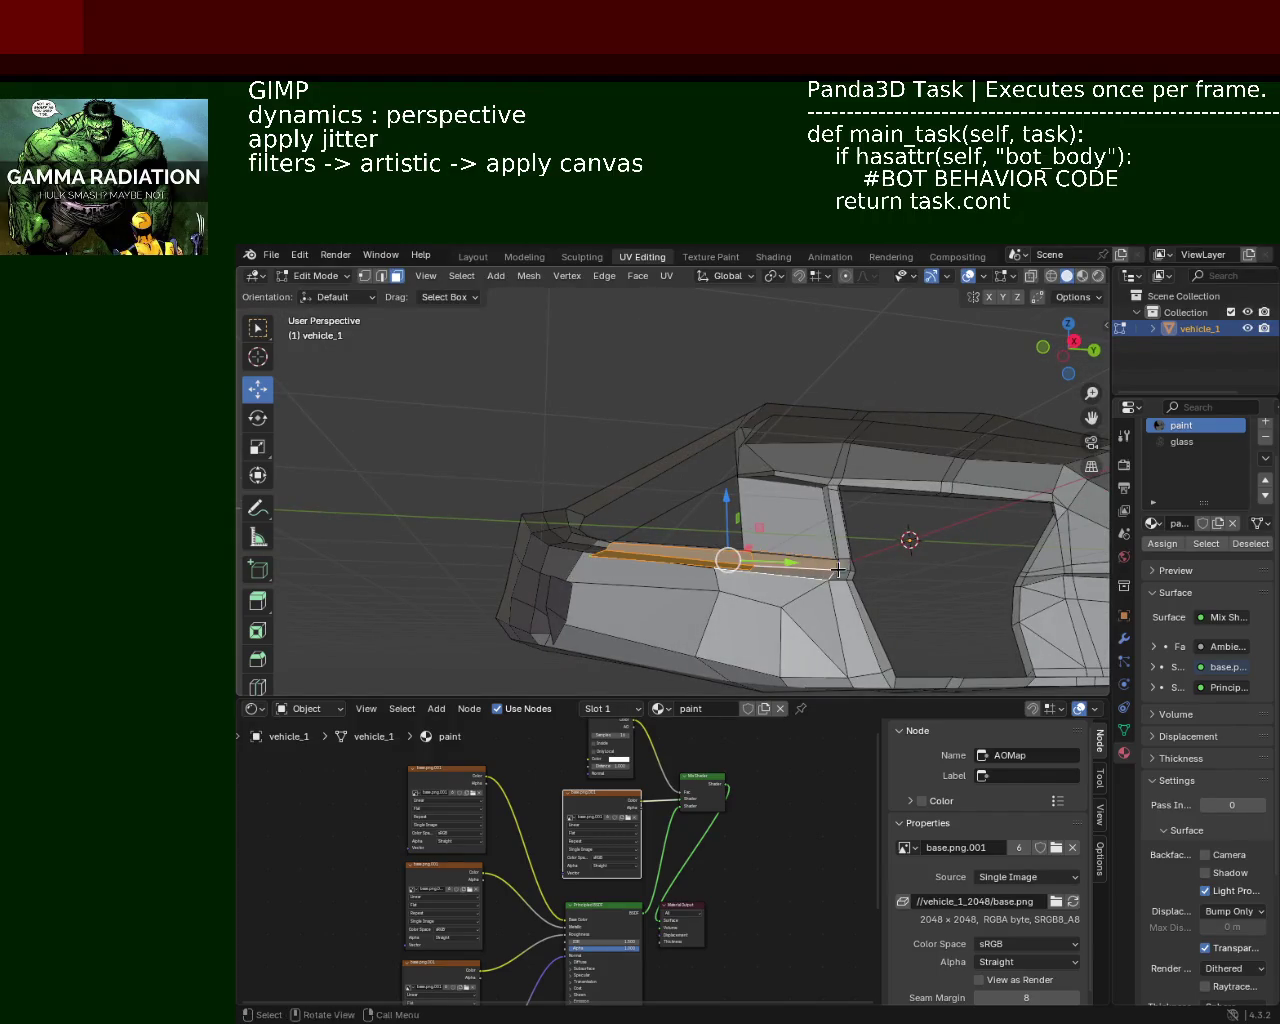
left_click_drag(785, 567, 657, 453)
key("x")
left_click(748, 503)
left_click_drag(739, 435, 590, 475)
Step: Delete the cabin side-panel wall faces, including its triangles, narrow faces and bottom strips
left_click(588, 455)
left_click(603, 377)
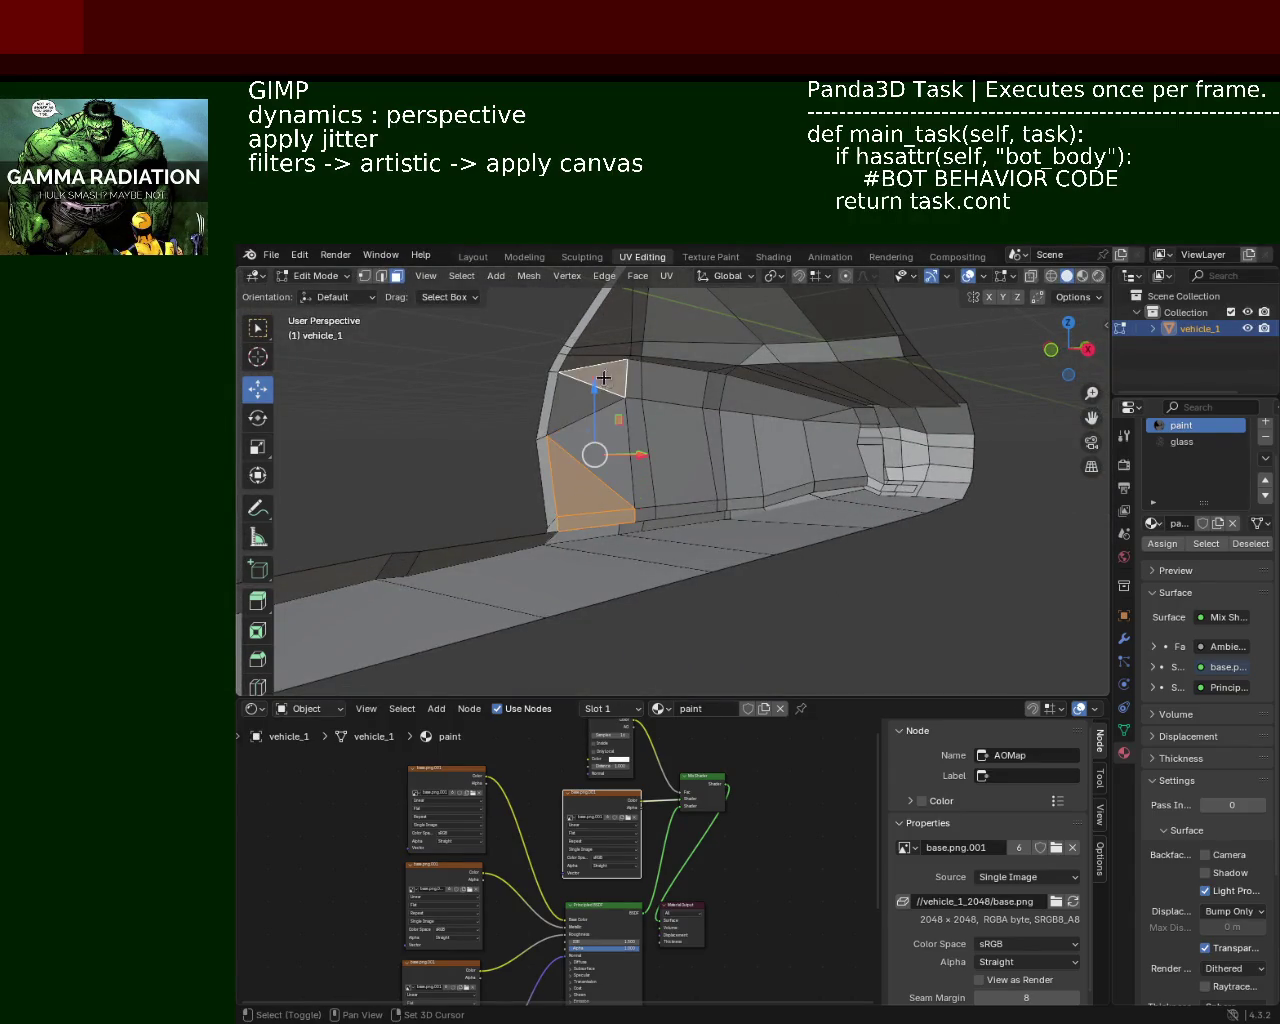
left_click(600, 350)
left_click(575, 400)
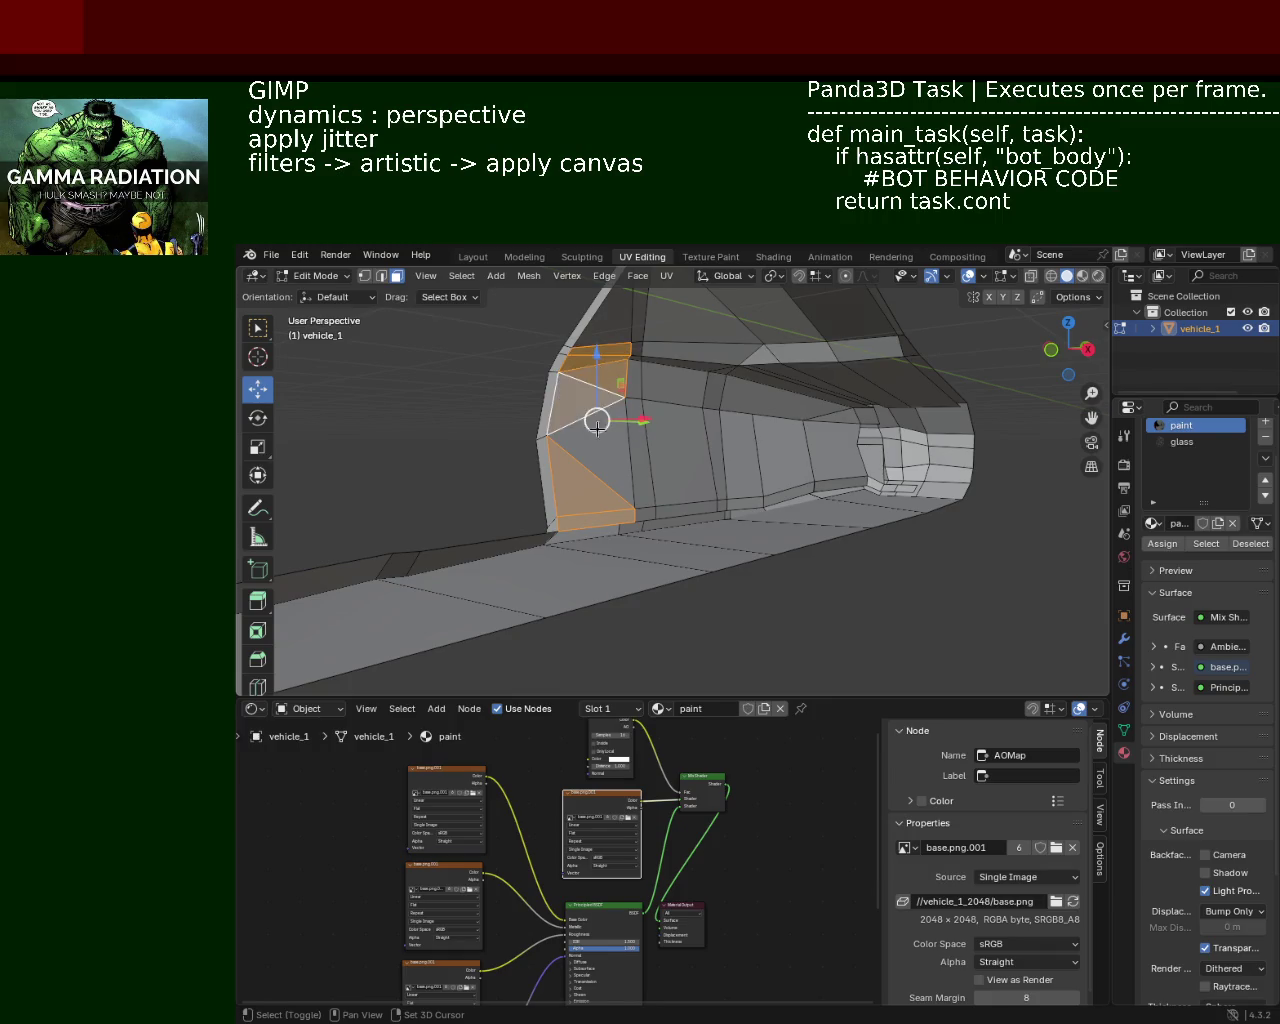
left_click(600, 460)
left_click(660, 451)
left_click(640, 514)
left_click(685, 510)
left_click(670, 388)
left_click(714, 390)
left_click(763, 398)
left_click(828, 415)
left_click(834, 445)
left_click(840, 484)
left_click(800, 496)
left_click(780, 455)
left_click(727, 488)
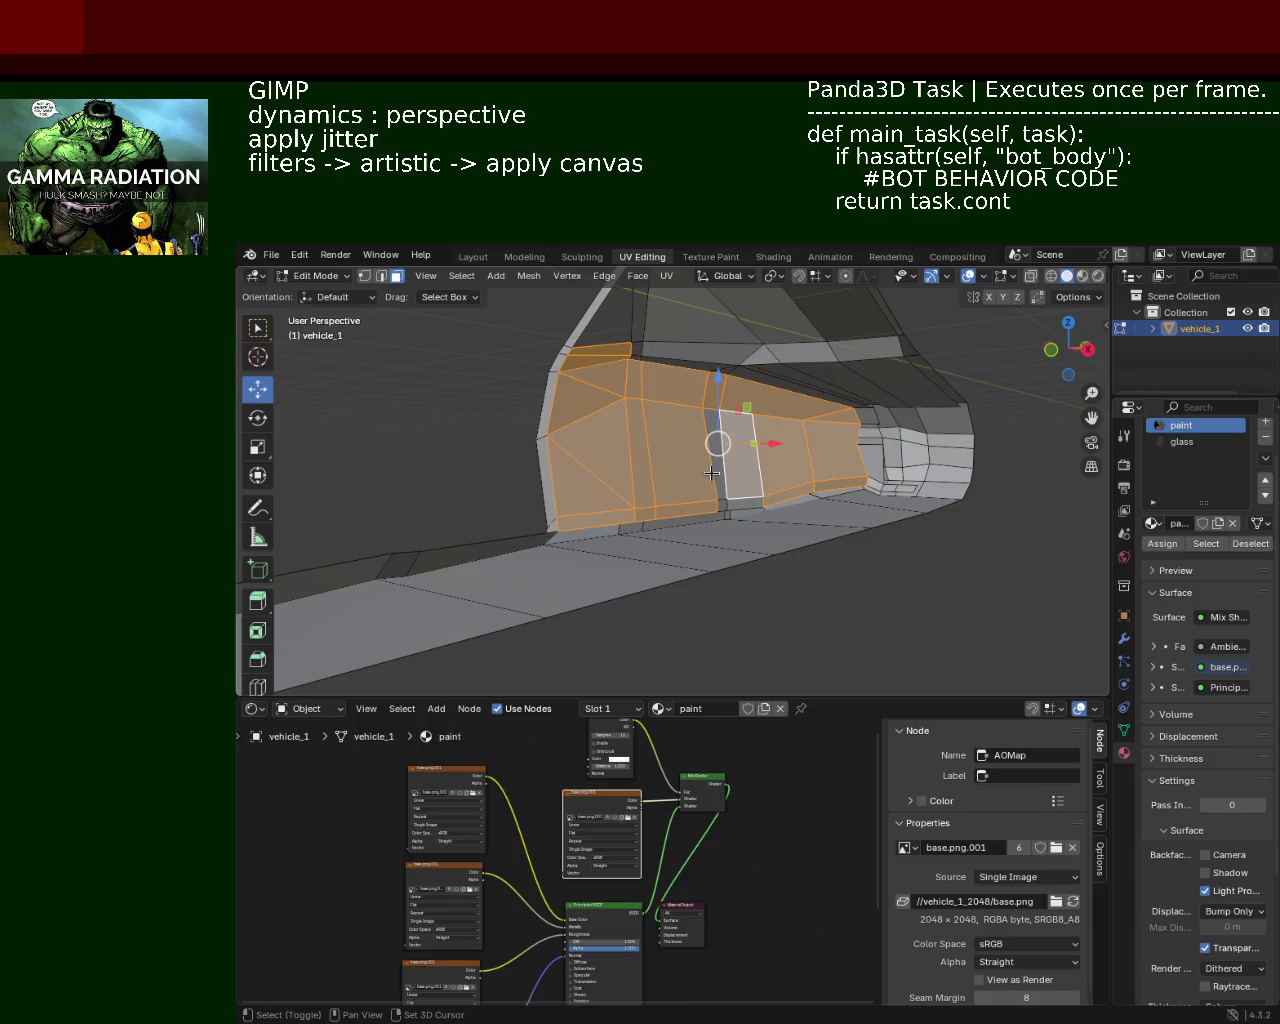
left_click(711, 473)
left_click(735, 498)
left_click(720, 481)
left_click(737, 500)
left_click(728, 503)
key("x")
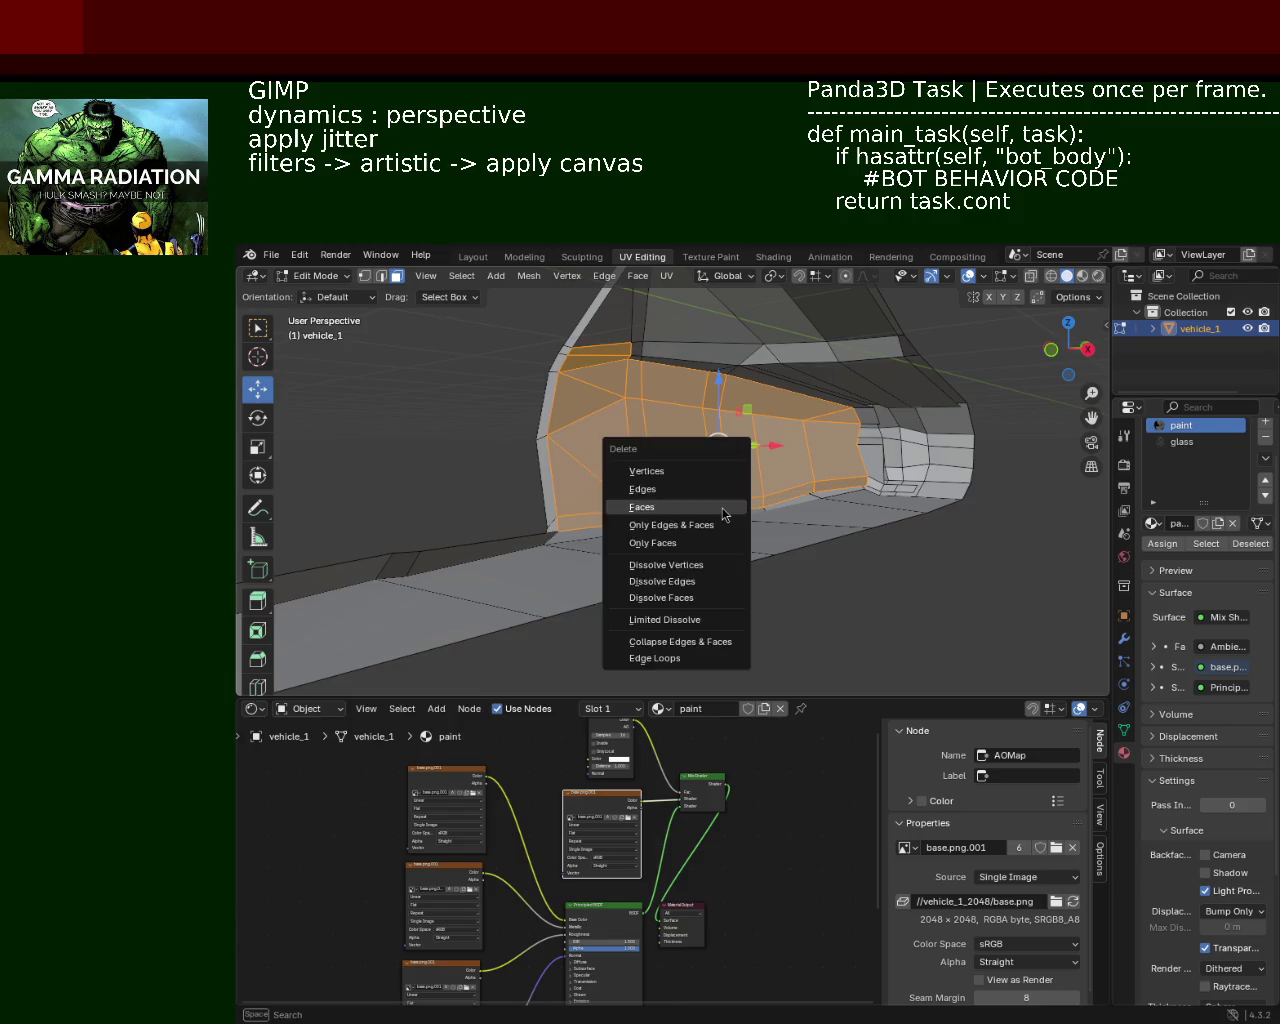
left_click(694, 511)
Step: Delete the tall face remaining on the cabin side panel
left_click_drag(805, 428, 615, 471)
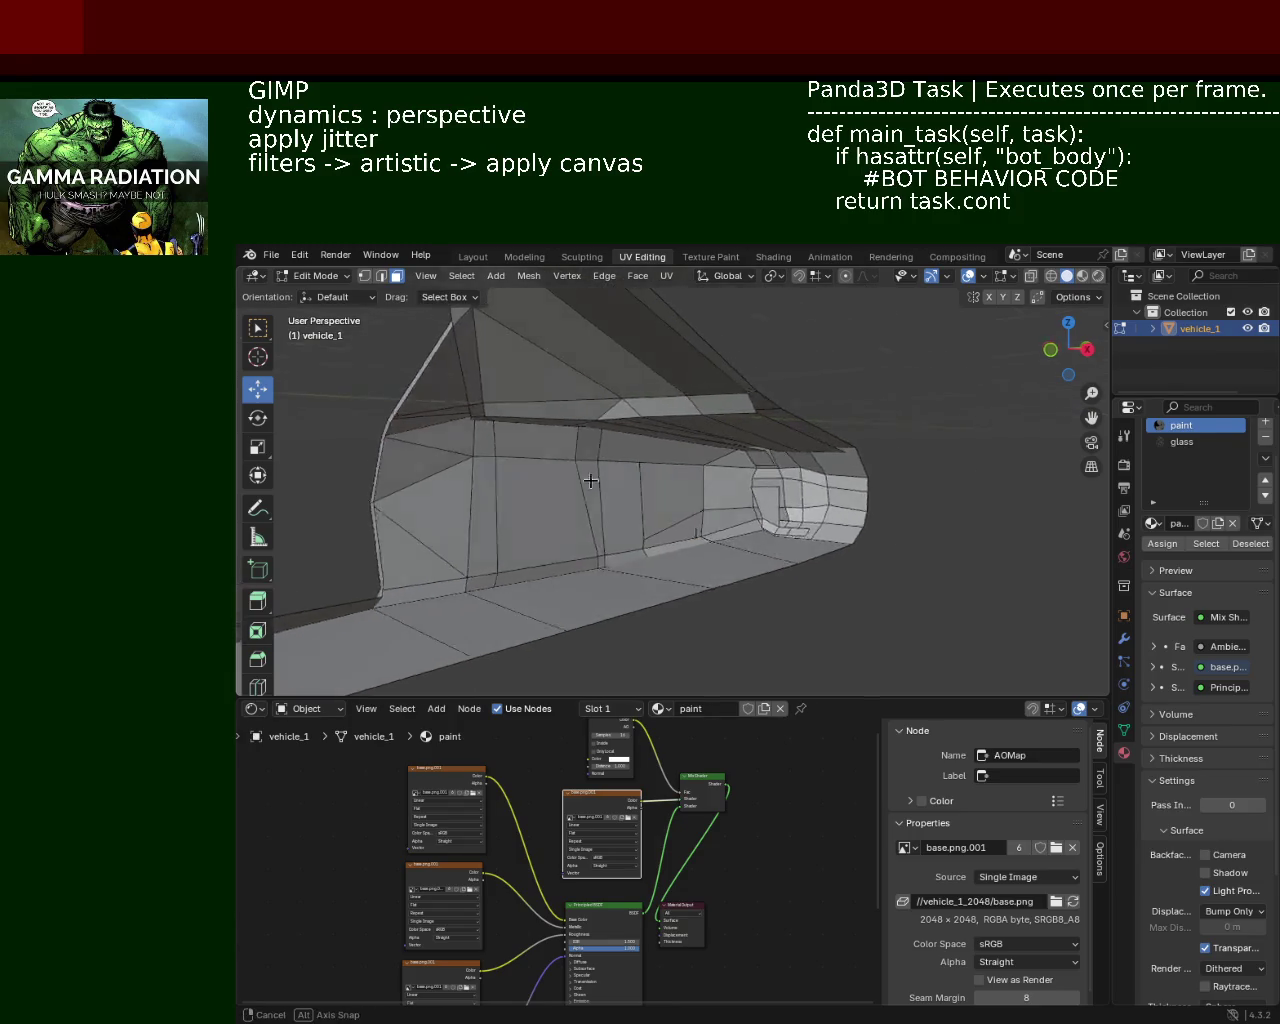
left_click(615, 471)
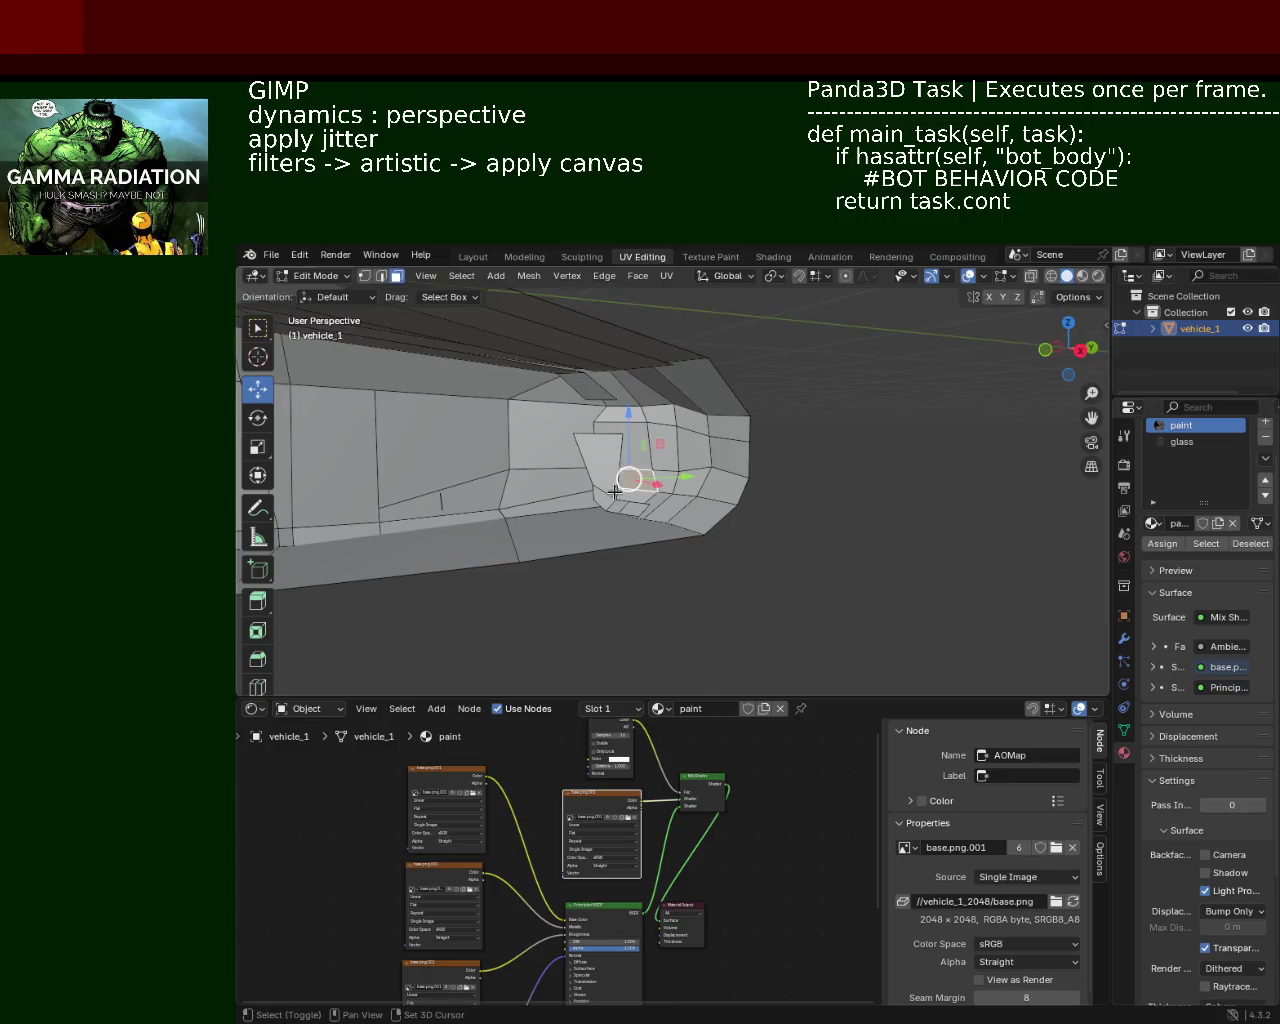
left_click(612, 506)
left_click(614, 504)
left_click(604, 474)
key("x")
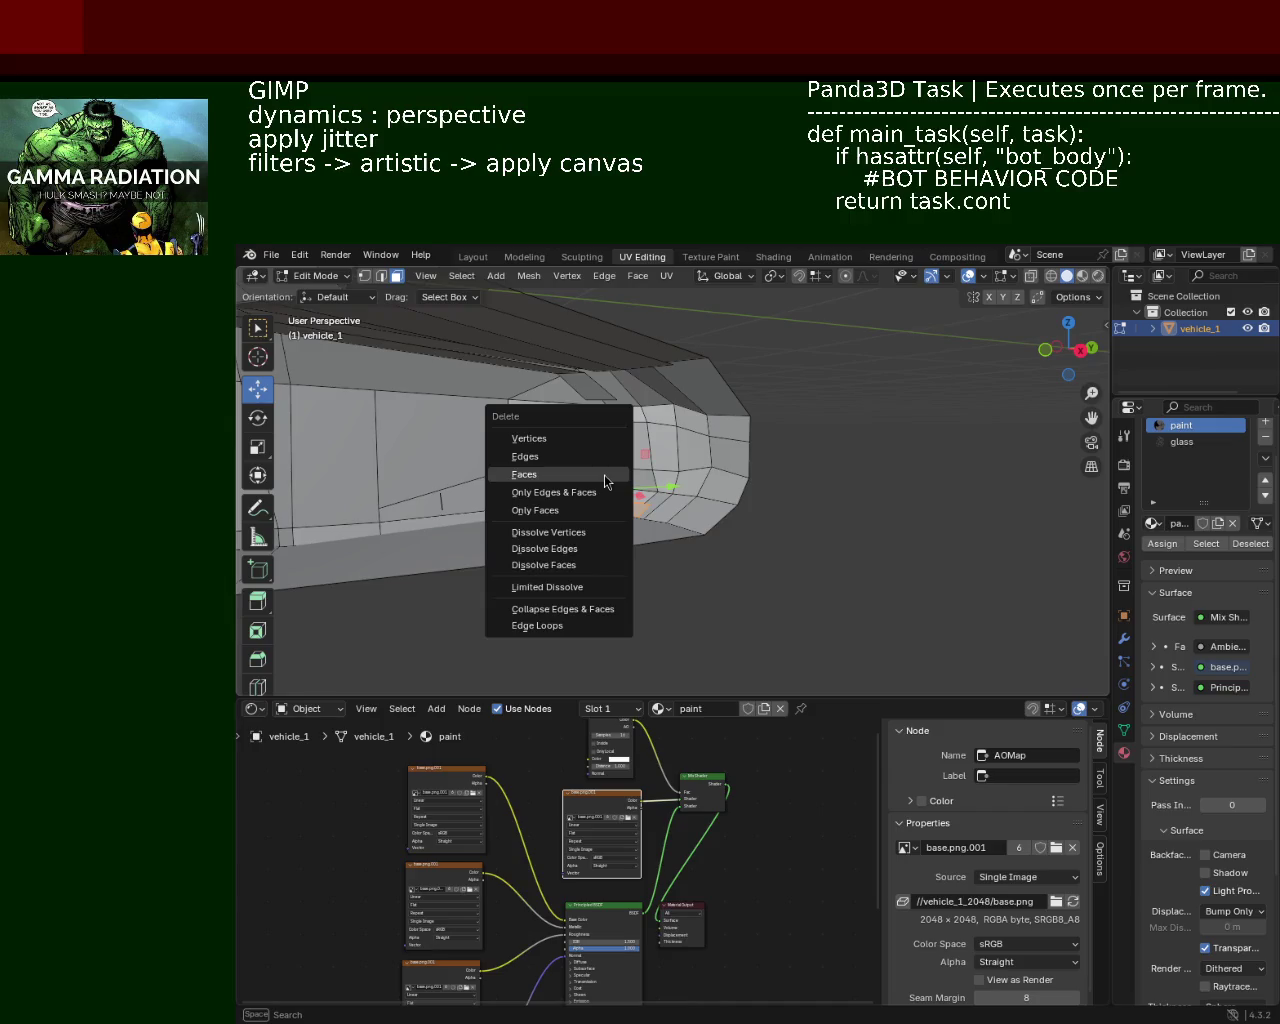
left_click(604, 474)
Step: Select the window-frame quads, the small right face and the lower and upper strips
left_click_drag(604, 482, 691, 447)
key("f")
left_click(691, 447)
left_click(691, 440)
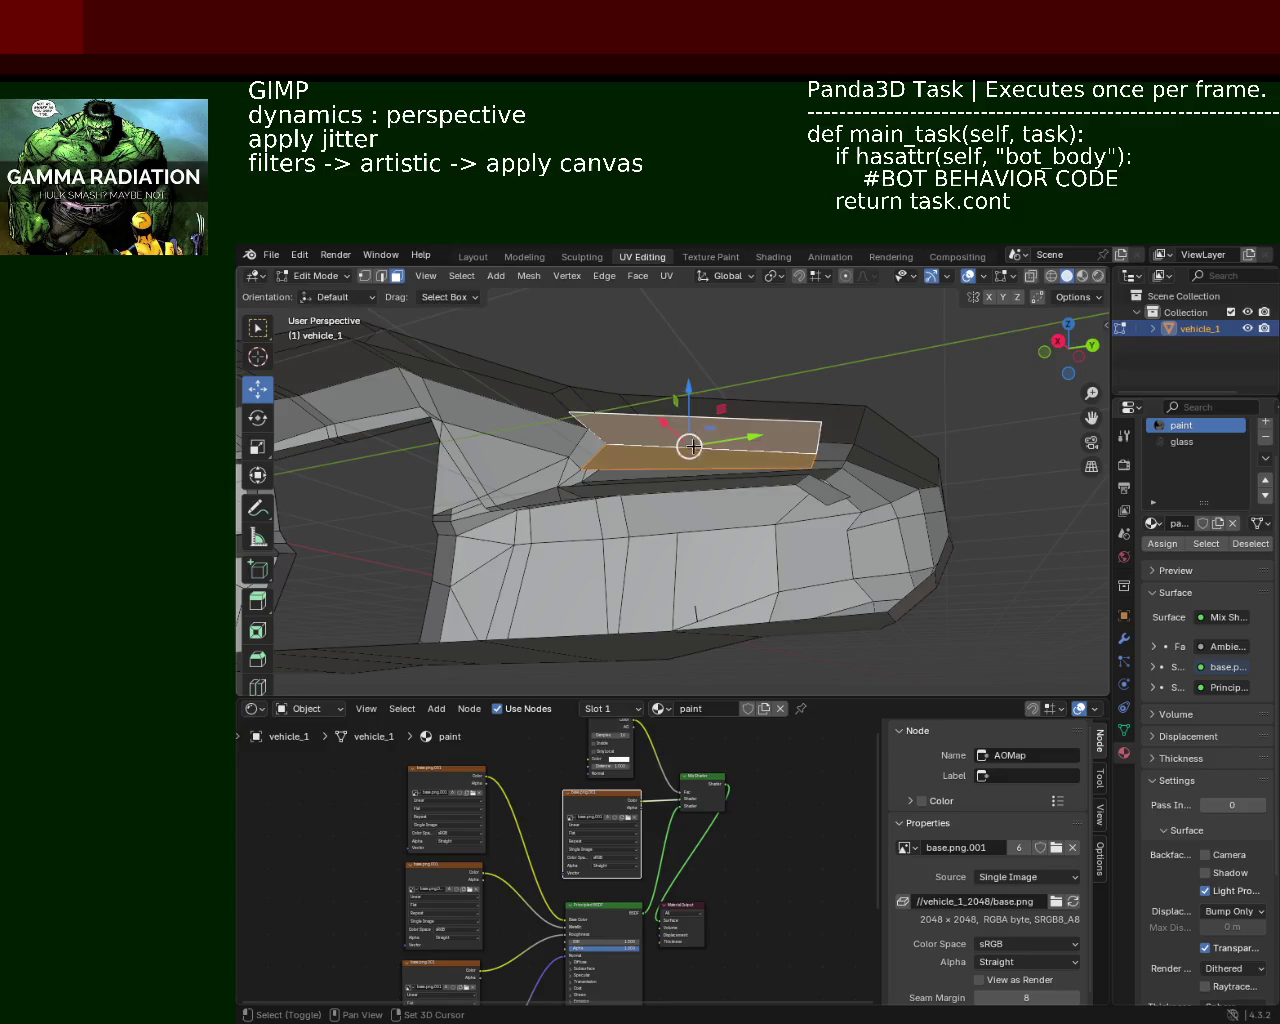
left_click(822, 490)
left_click(575, 478)
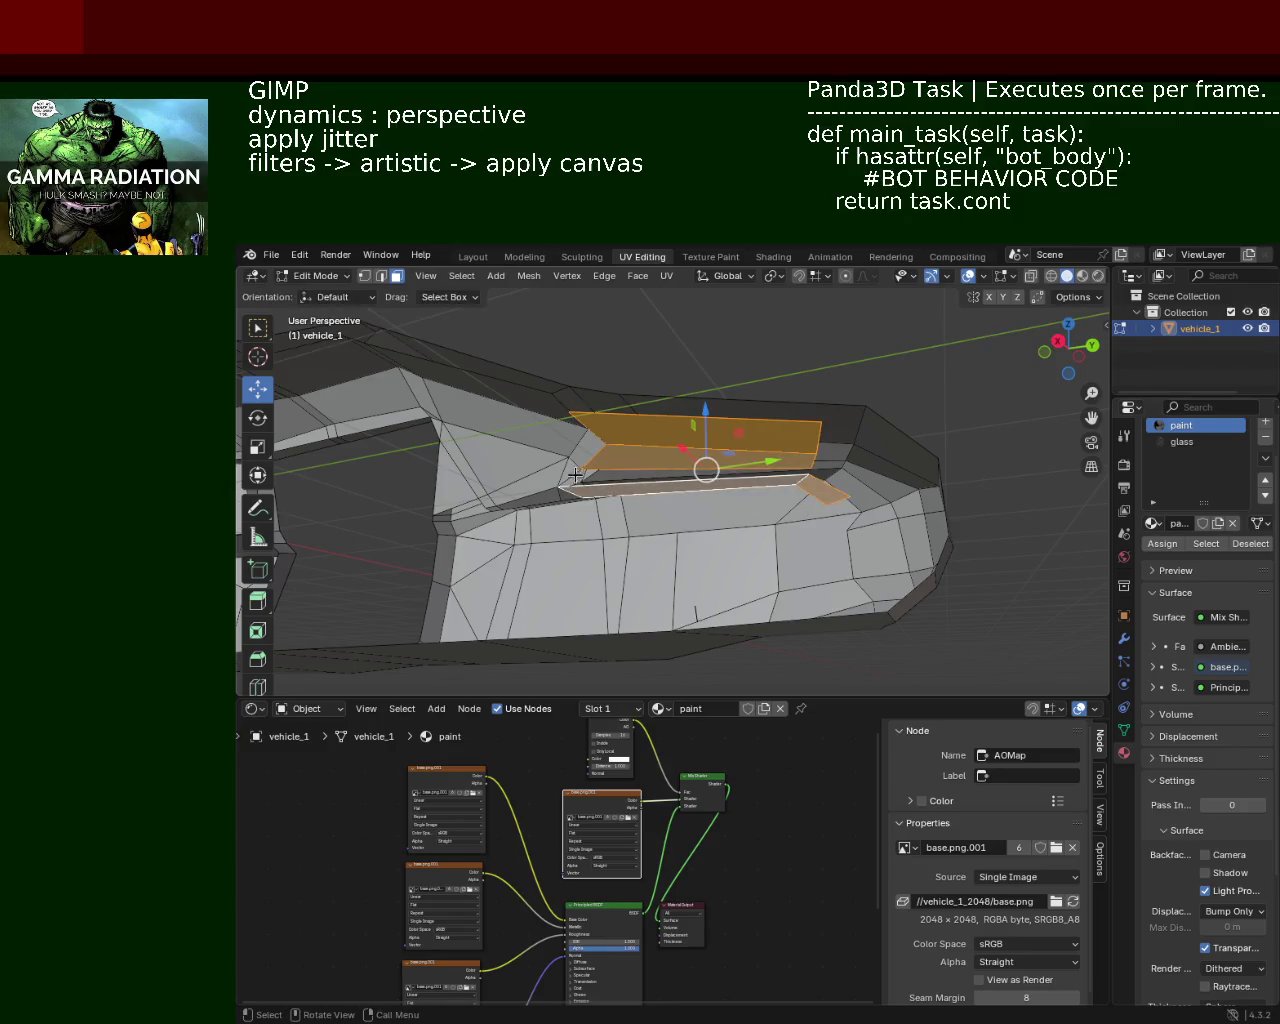
left_click_drag(575, 476, 823, 494)
scroll("up", 3)
left_click(912, 494)
left_click(832, 500)
left_click(712, 503)
Step: Delete the large upper glass face together with the selected window-frame faces
left_click_drag(664, 464, 794, 400)
left_click(731, 430)
left_click(797, 419)
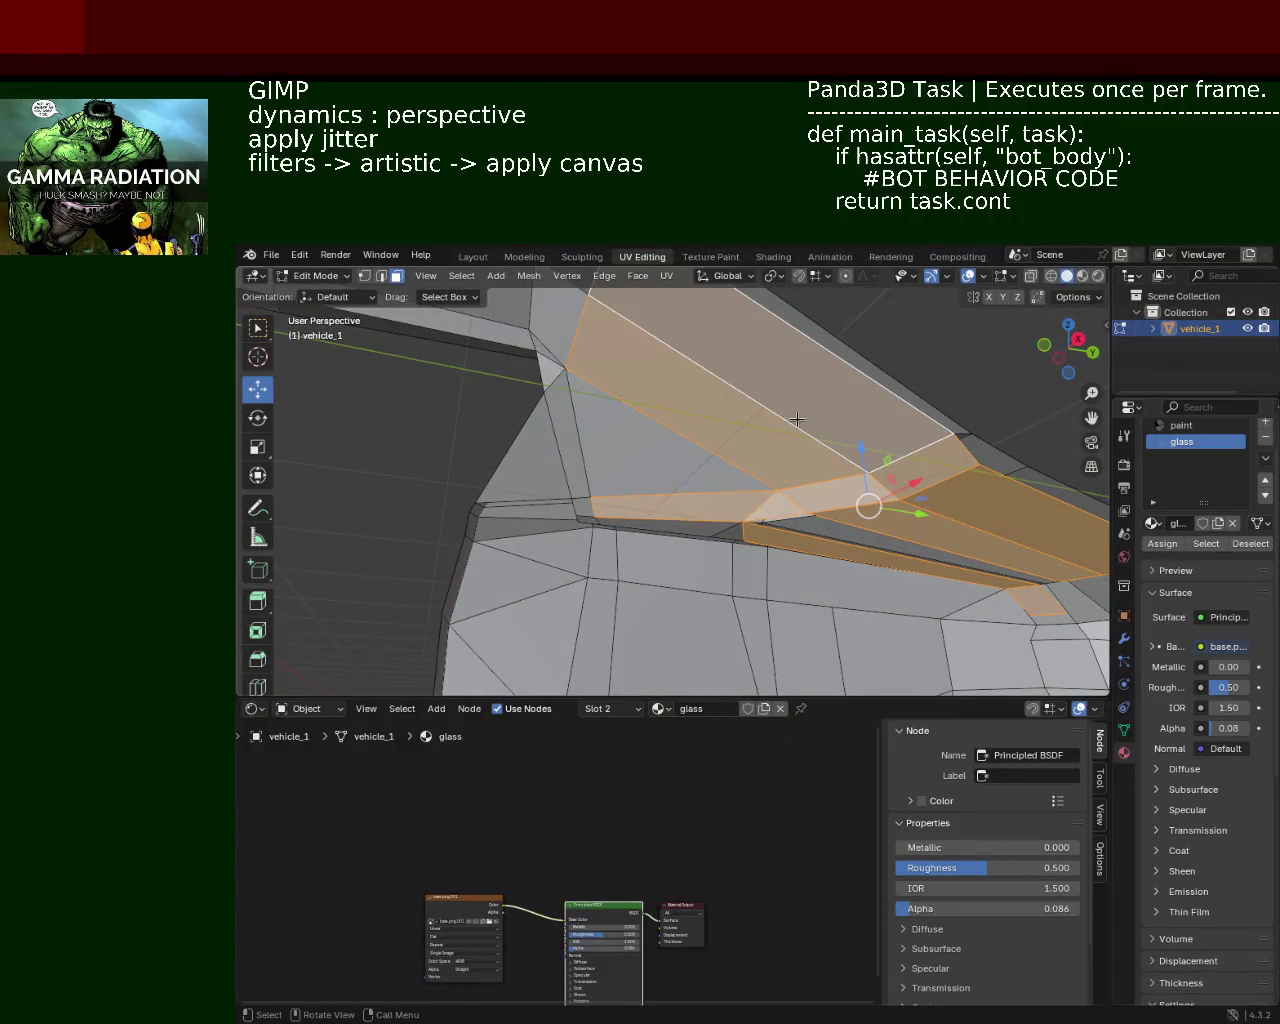
key("x")
left_click(790, 425)
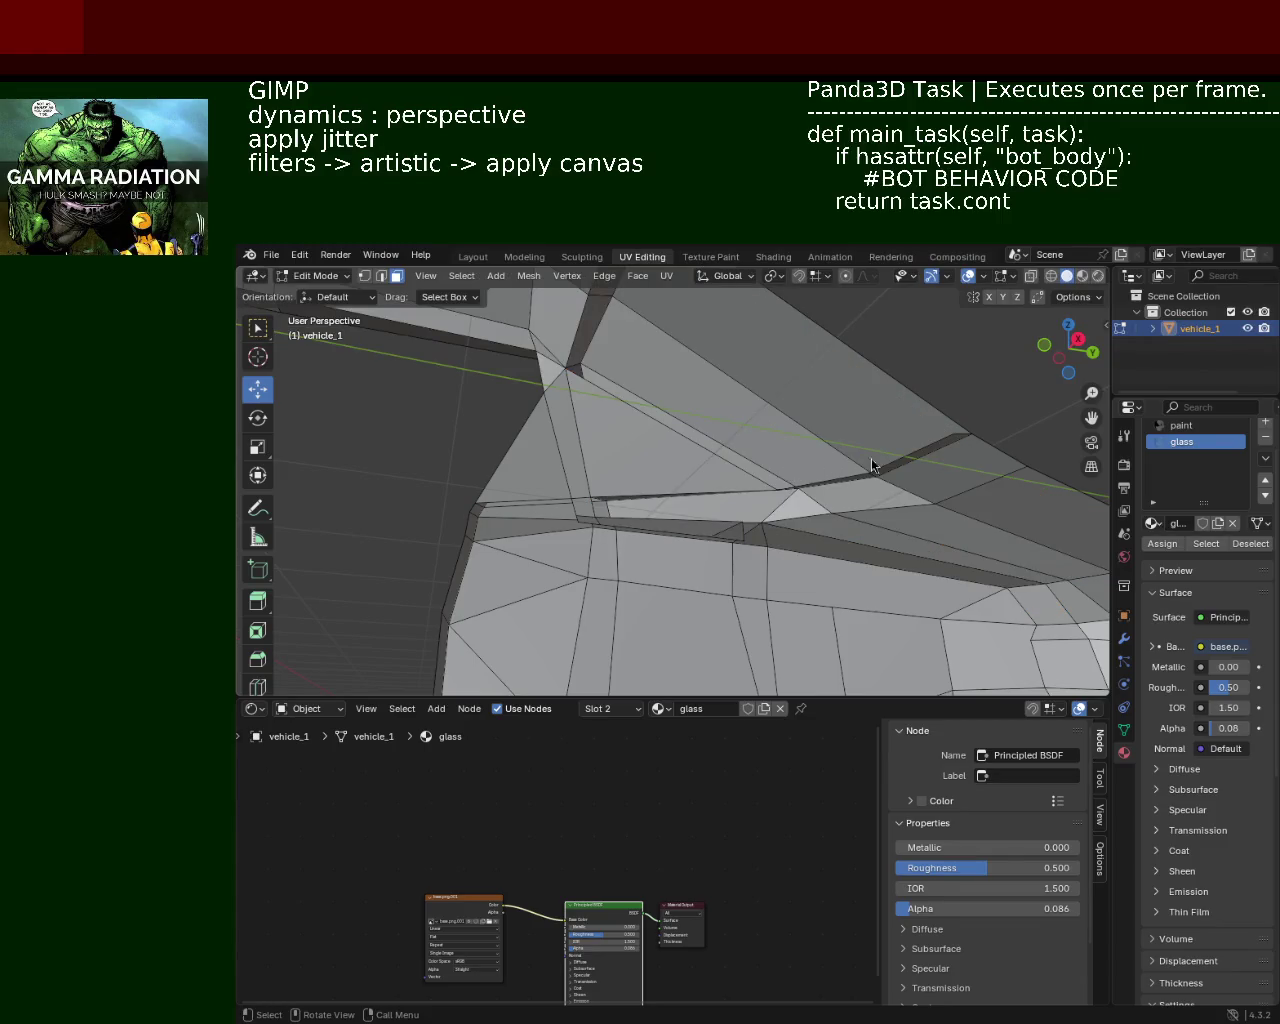
Step: Delete the triangular faces at the window corner and the upper faces beside them
left_click_drag(597, 375, 654, 457)
left_click(654, 457)
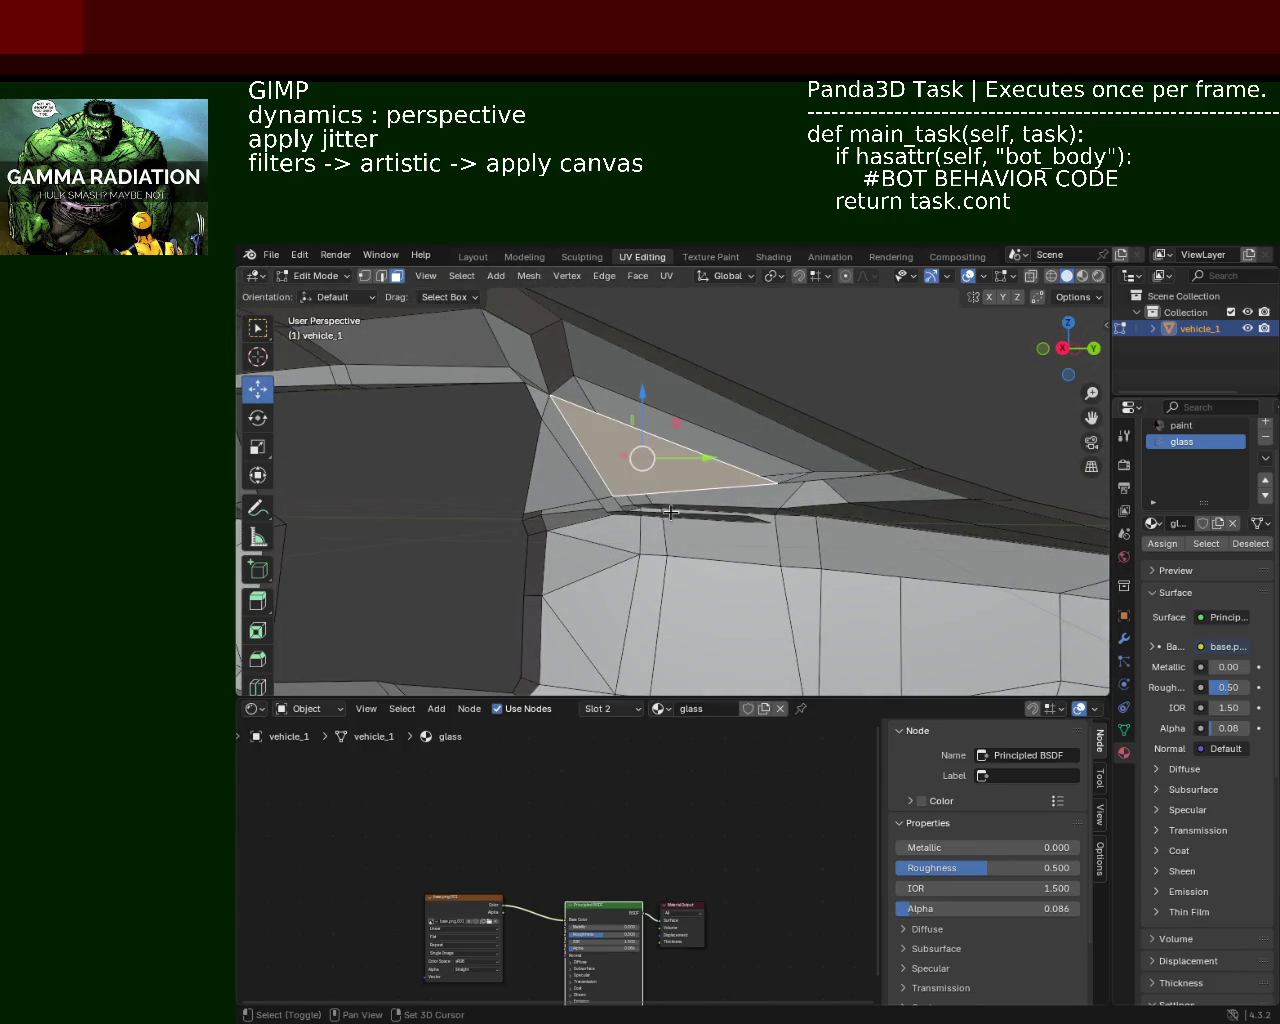
left_click_drag(577, 486, 674, 522)
left_click(674, 526)
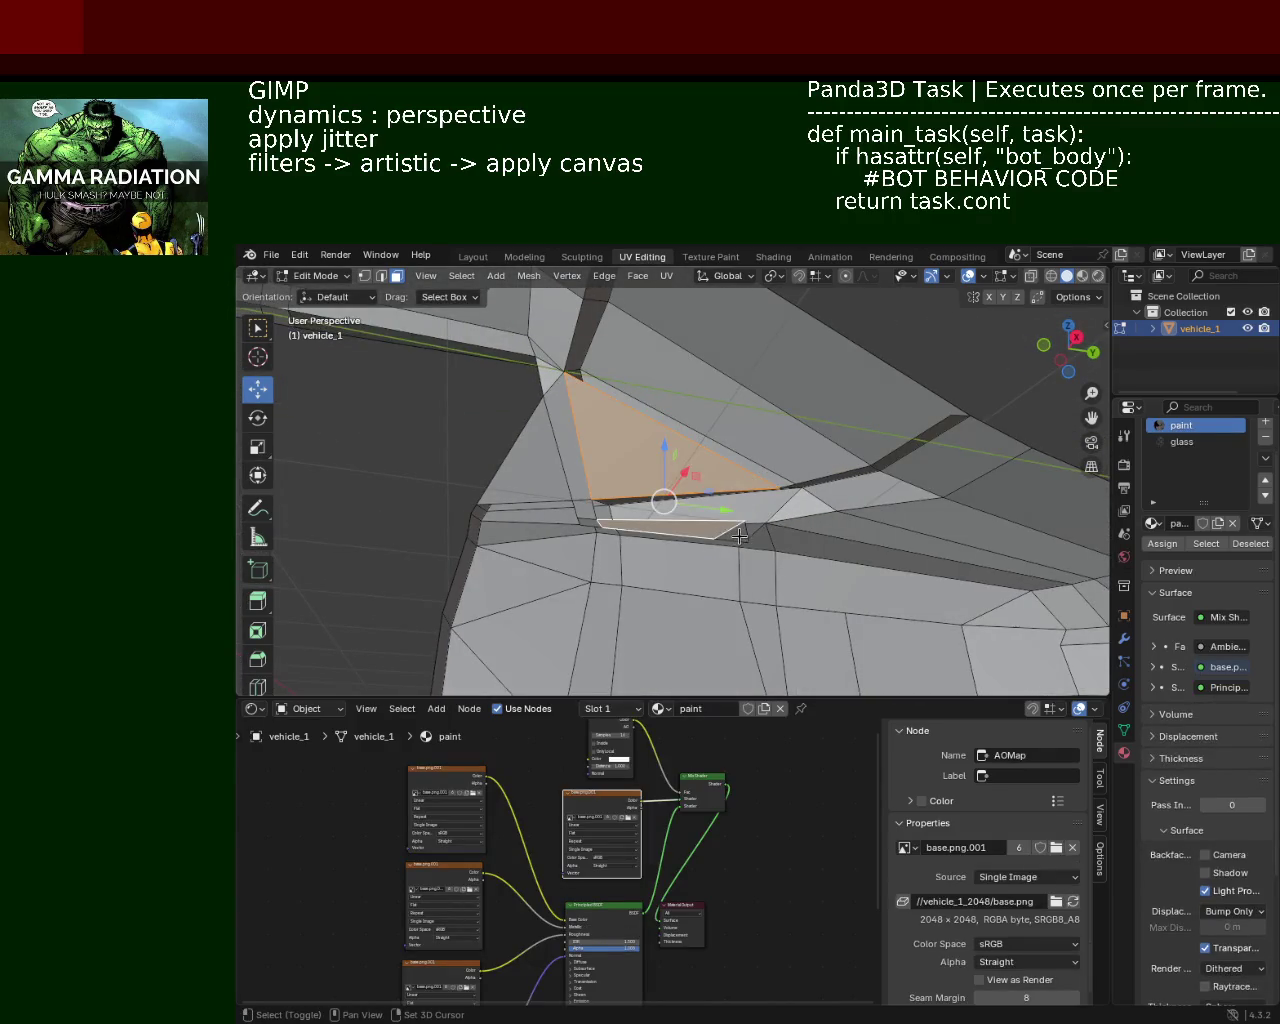
left_click(578, 478)
left_click_drag(588, 494, 700, 430)
left_click(700, 428)
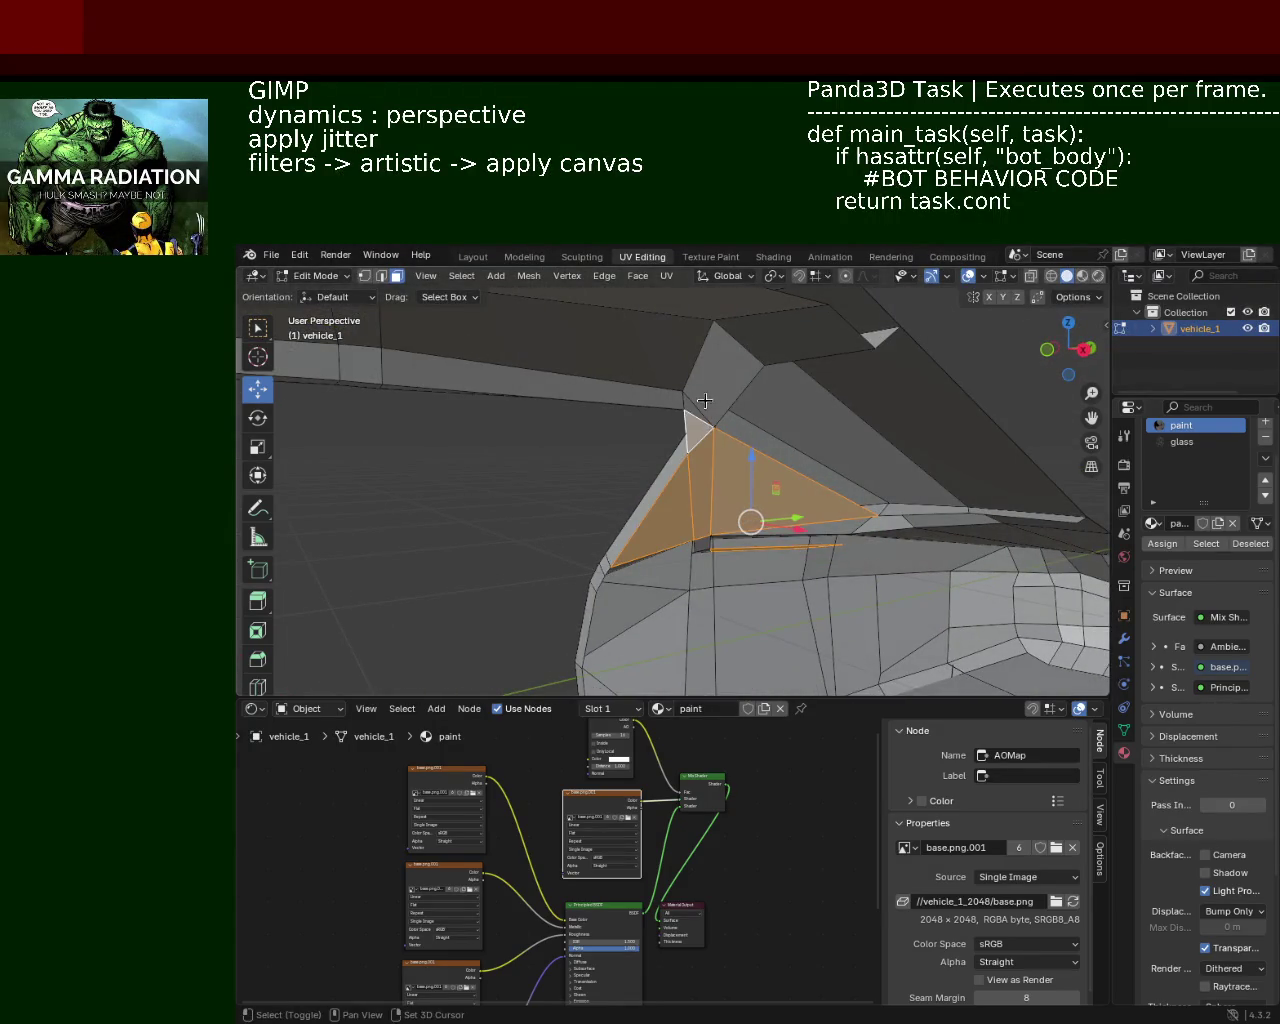
left_click(737, 378)
left_click(770, 350)
key("x")
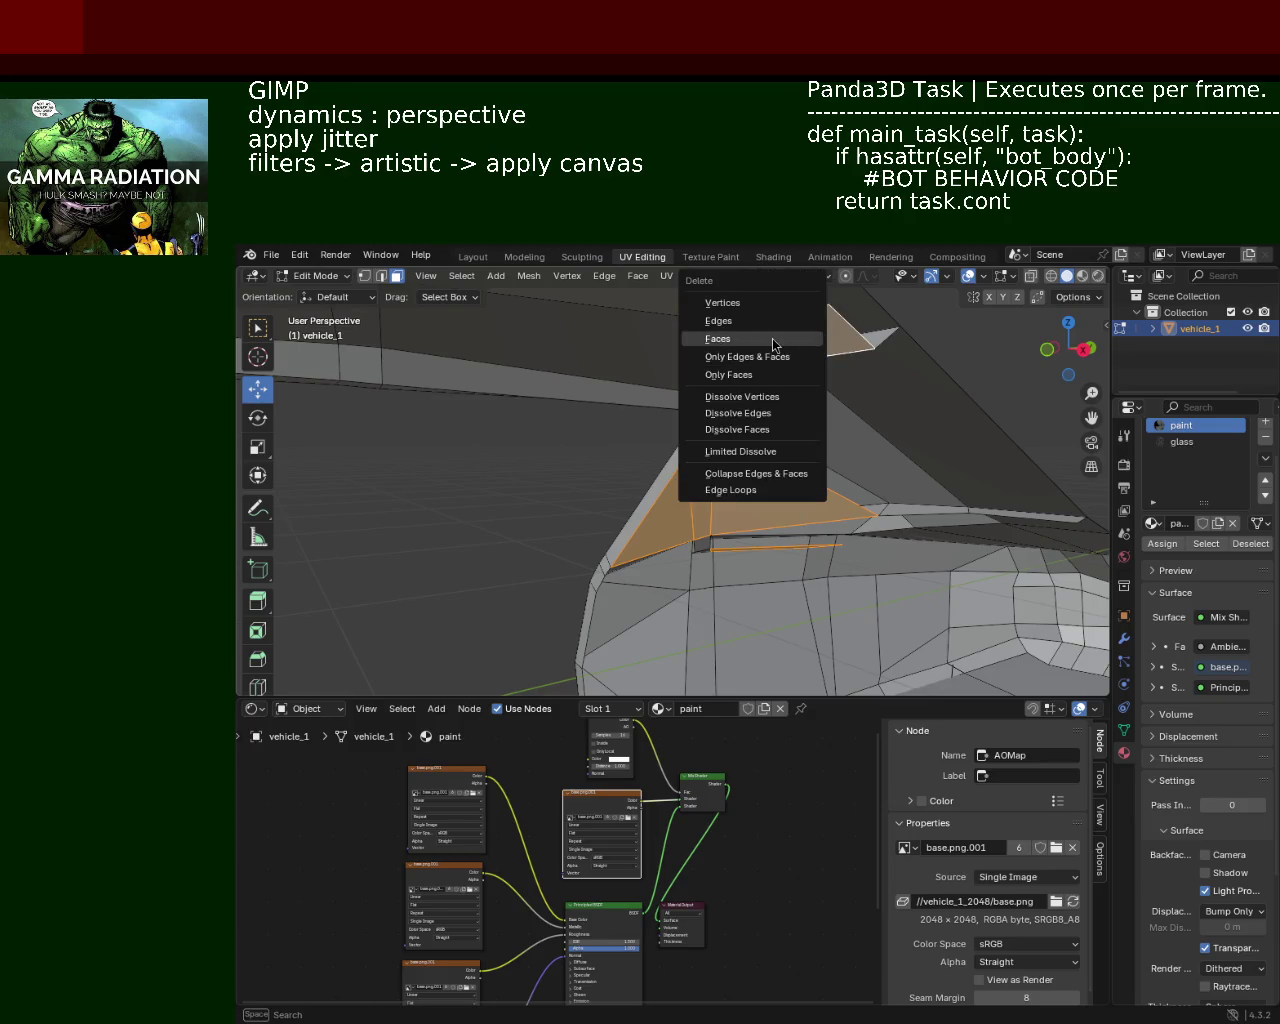
left_click(773, 339)
Step: Delete another cabin face, then the upper roof face and the face below it
left_click_drag(773, 345, 635, 347)
left_click(740, 387)
key("x")
left_click(740, 428)
left_click(635, 347)
left_click(728, 397)
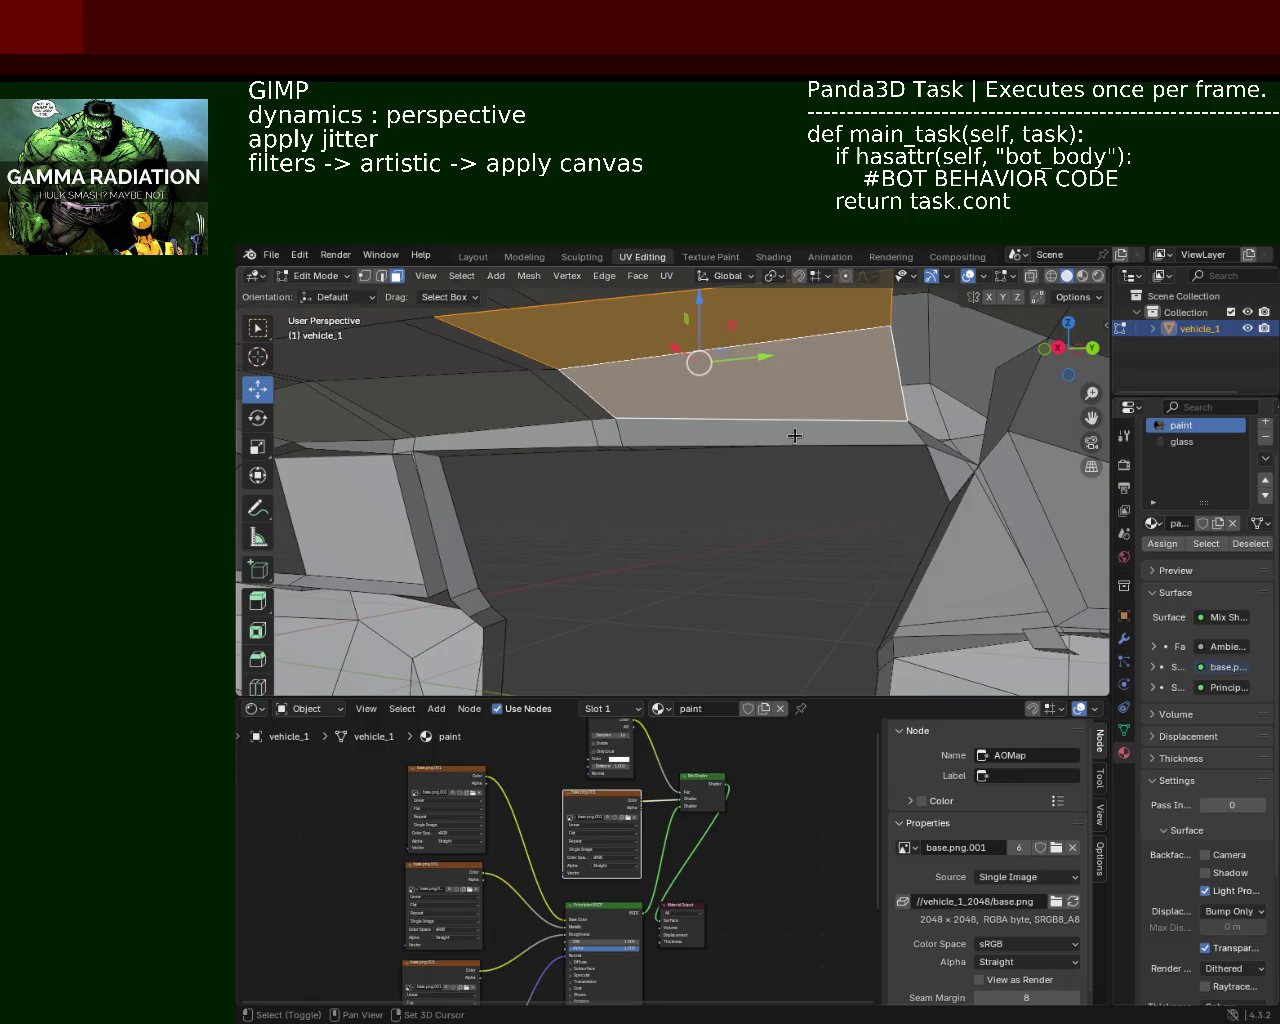
key("x")
left_click(801, 433)
Step: Delete the upper strip, its adjacent quads and the small left triangles
left_click_drag(780, 431, 730, 392)
left_click(730, 392)
left_click(801, 398)
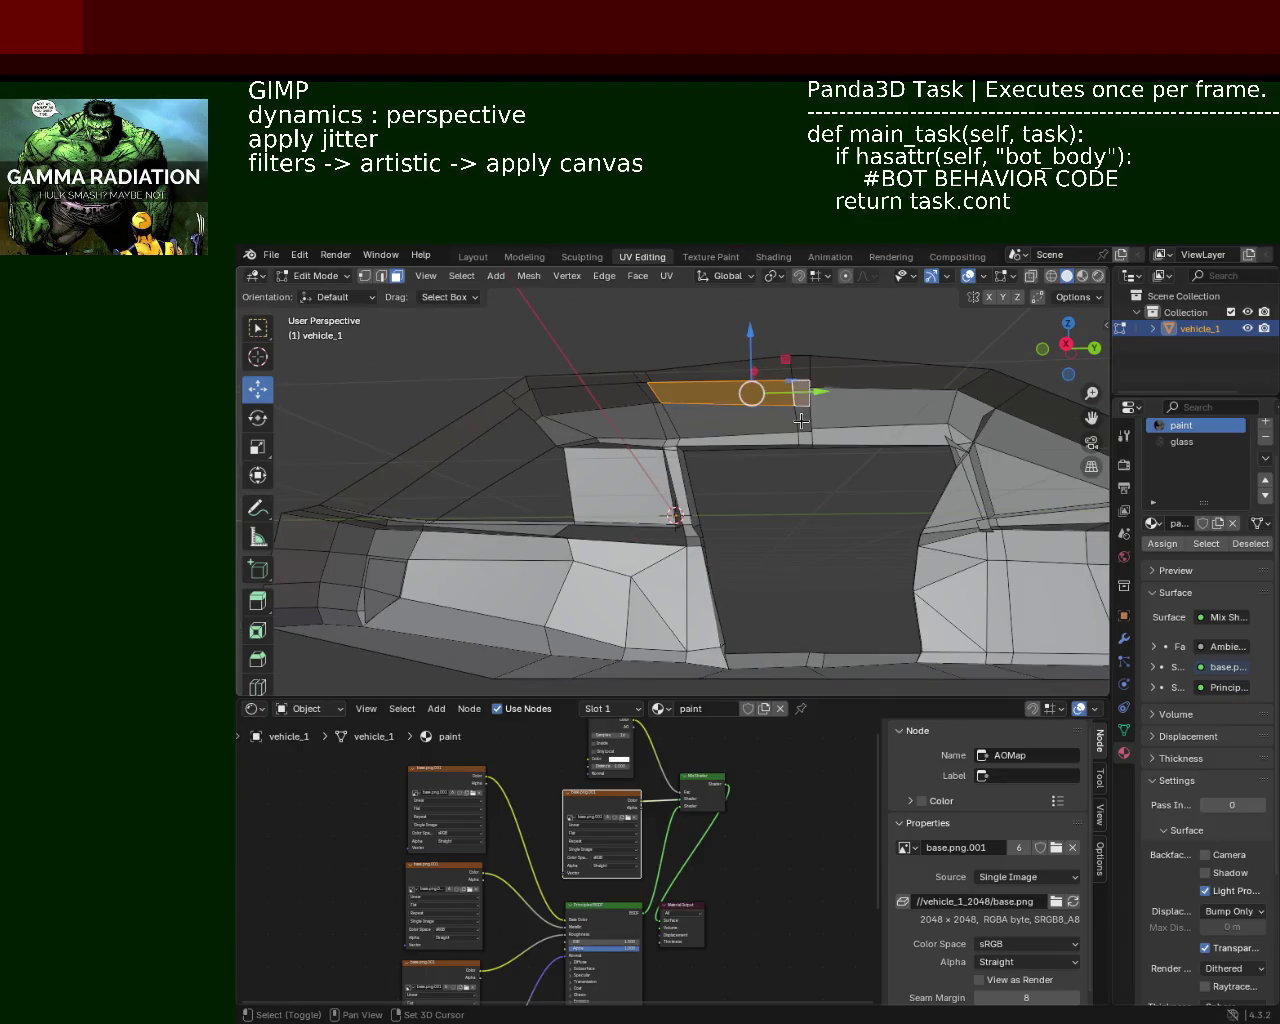
left_click(800, 435)
left_click(669, 436)
left_click(664, 425)
left_click(612, 440)
left_click(618, 395)
key("x")
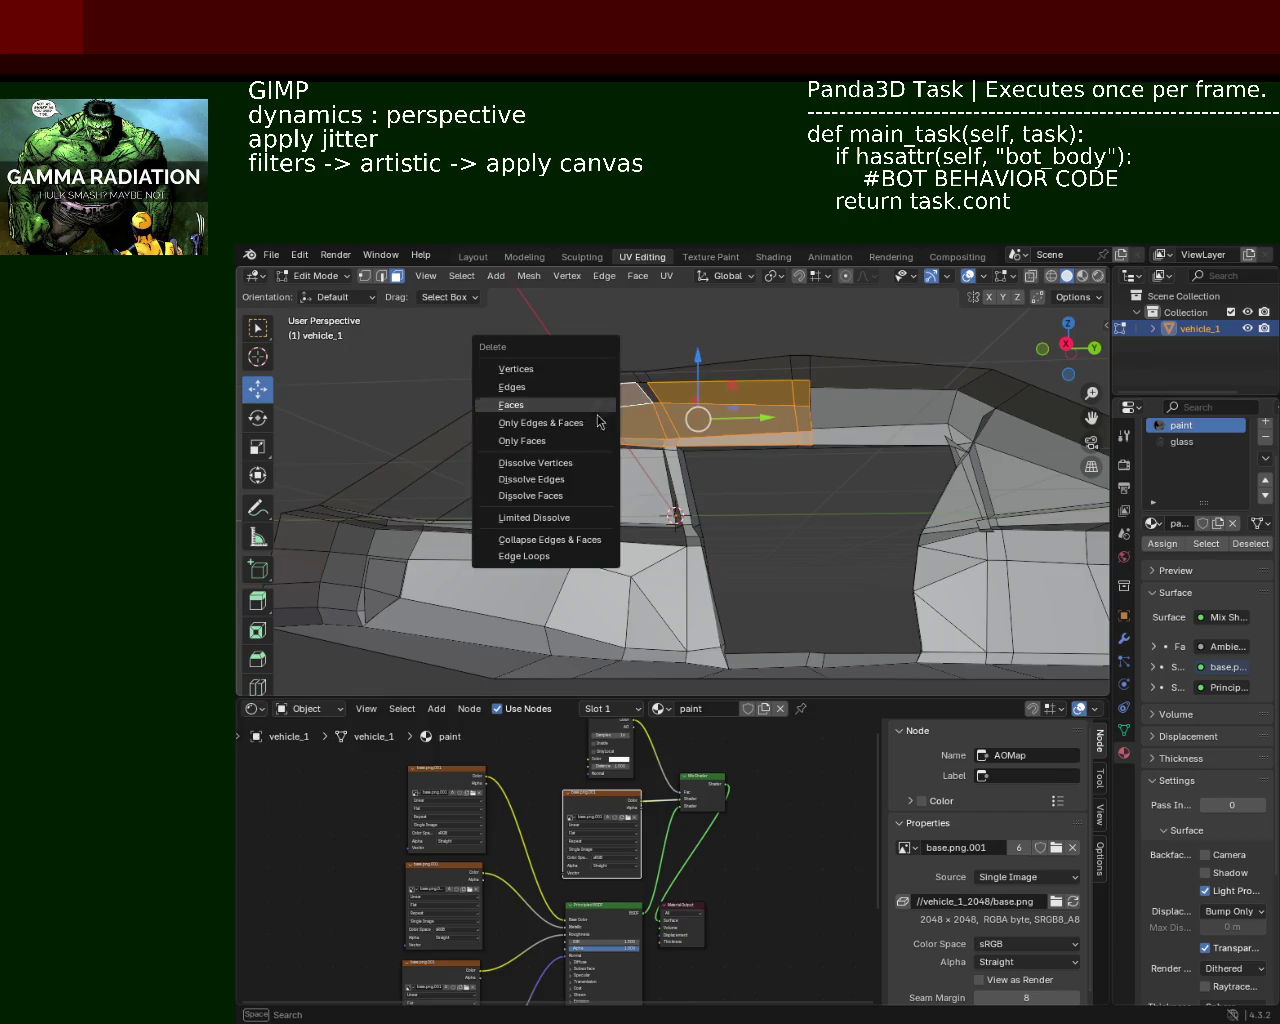
left_click(590, 405)
Step: Delete the two top faces of the cabin
left_click_drag(558, 420, 674, 334)
left_click(674, 334)
left_click(631, 323)
key("x")
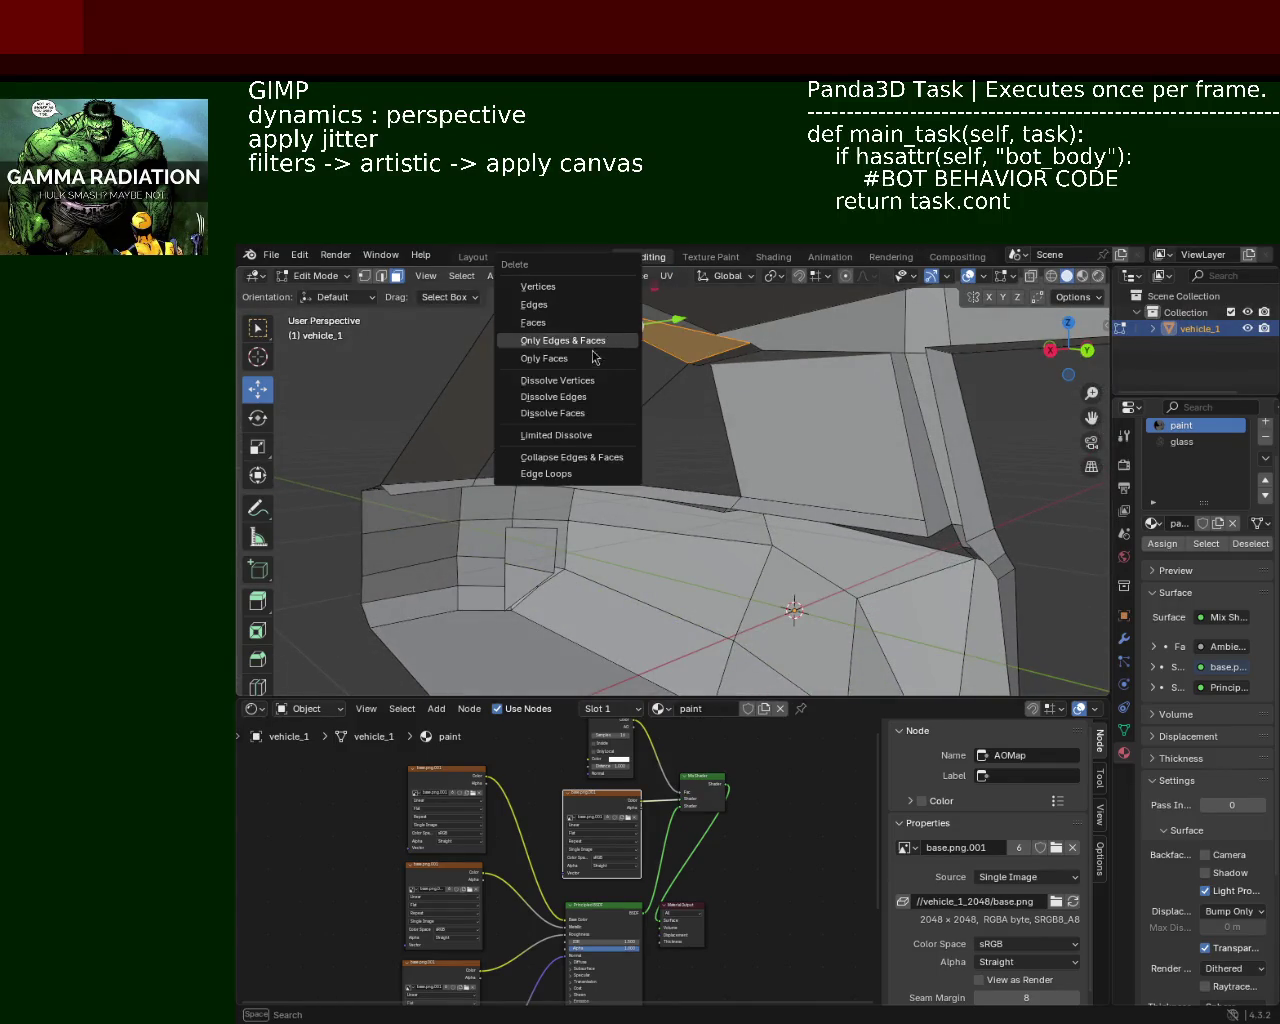
left_click(590, 322)
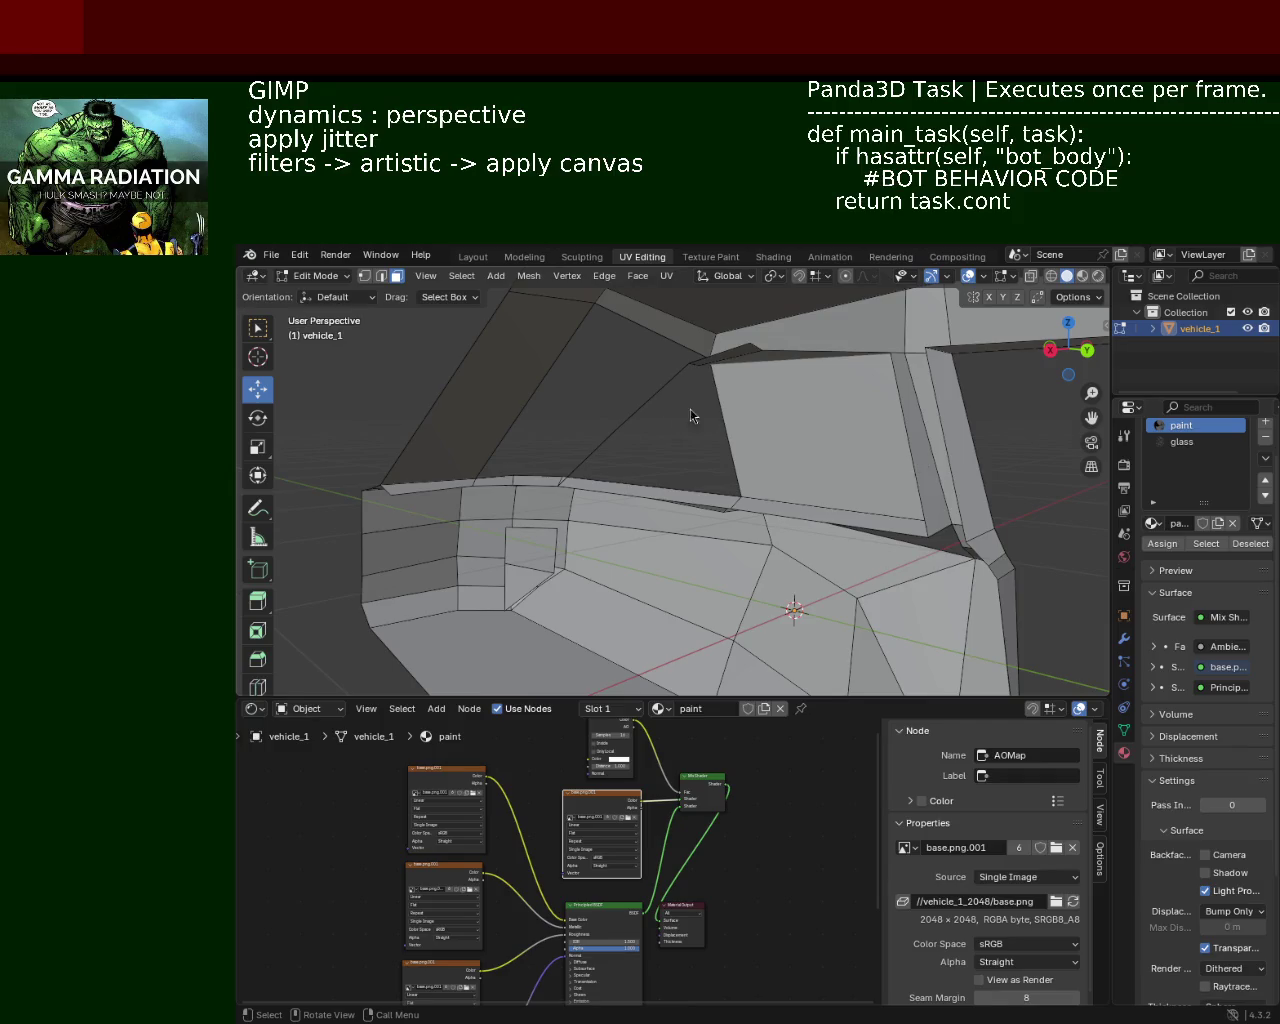
Step: Delete the stray edge on the upper face
left_click_drag(643, 409, 770, 372)
left_click(774, 371)
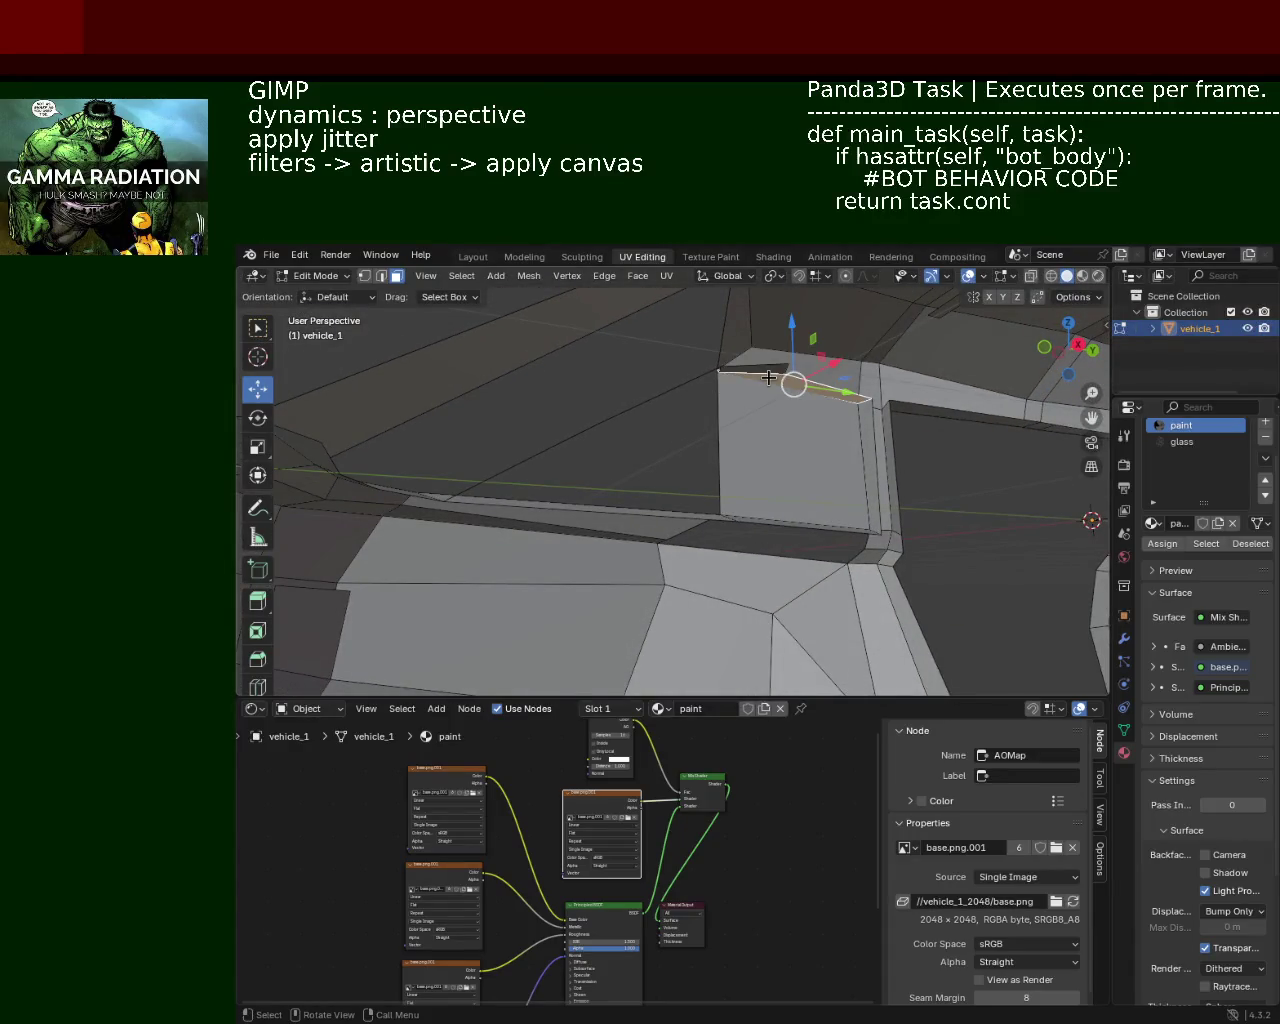
key("x")
left_click(774, 372)
Step: Delete the long top edge of the front face and the stray edge near the window corner
left_click_drag(774, 372, 843, 543)
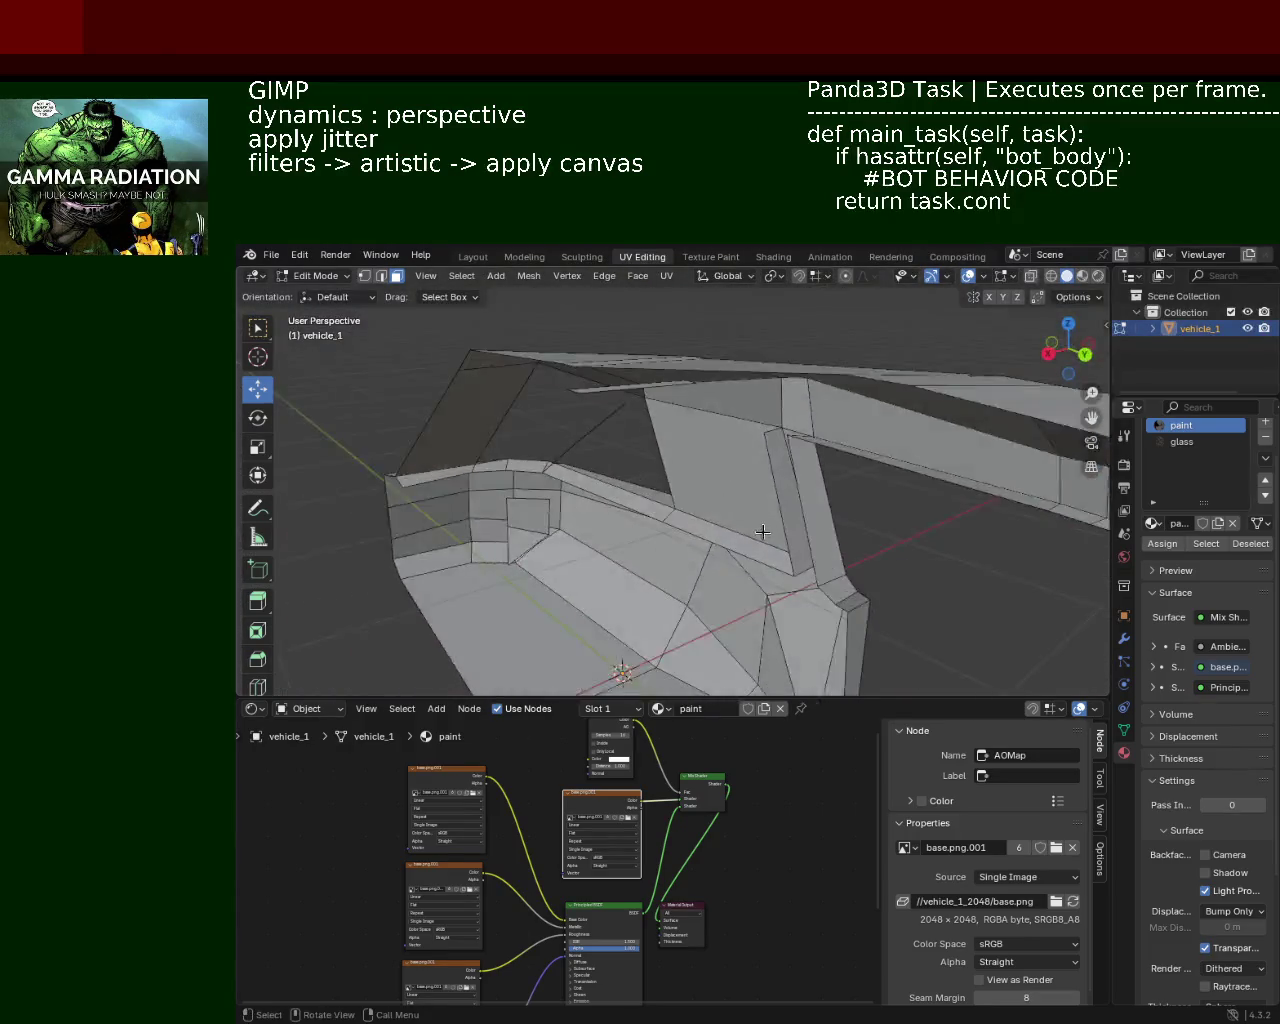
left_click(843, 533)
left_click(650, 515)
left_click_drag(650, 515, 628, 504)
key("x")
left_click(610, 468)
left_click(620, 520)
key("x")
left_click(620, 520)
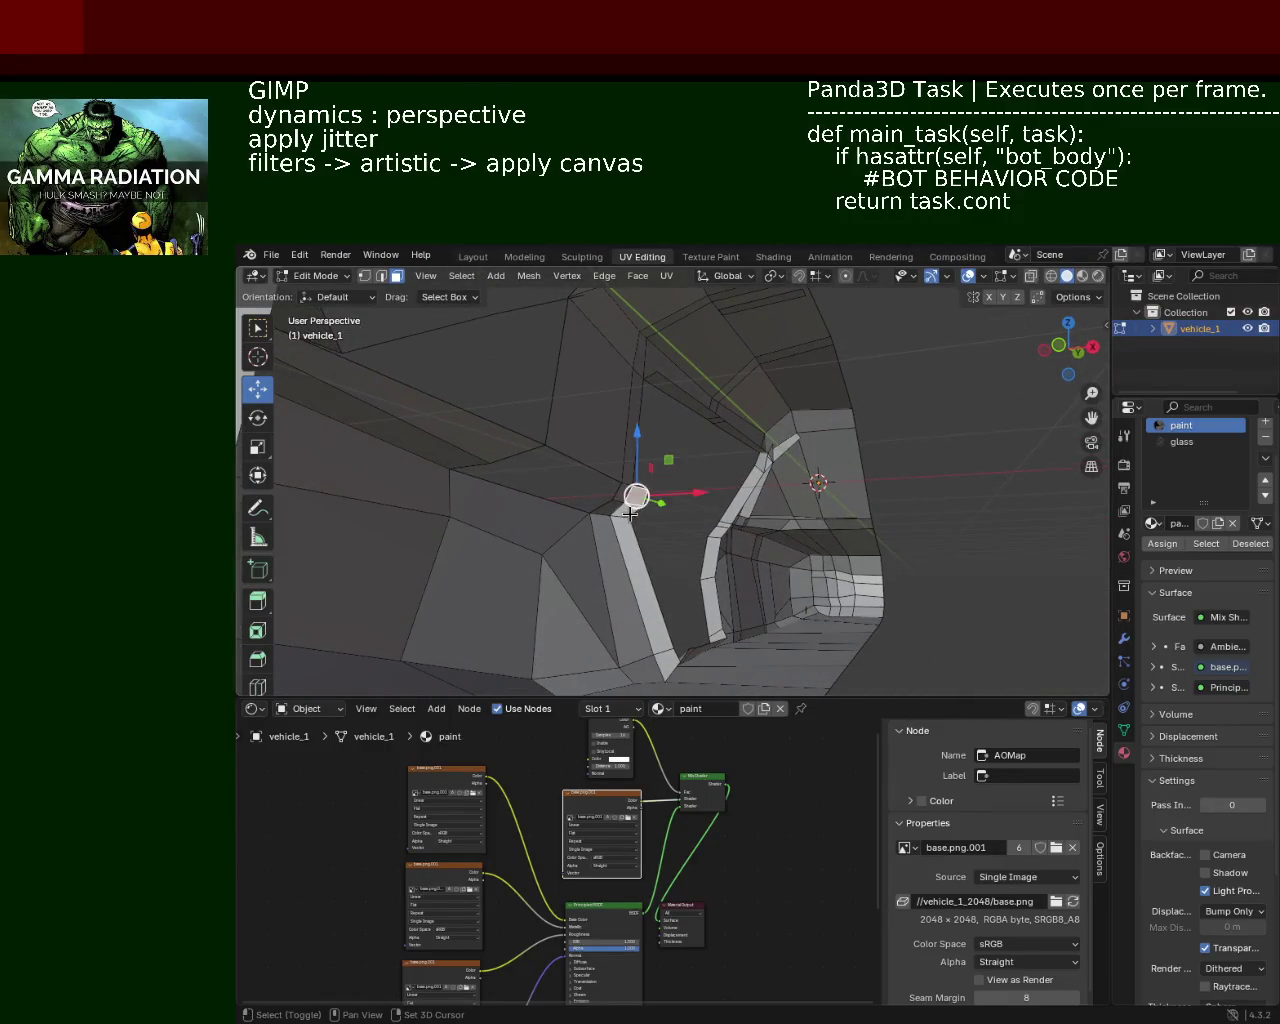
Step: Delete the selected vertex and then the bottom strip faces beneath the opening
key("x")
left_click(664, 608)
left_click_drag(664, 608, 625, 567)
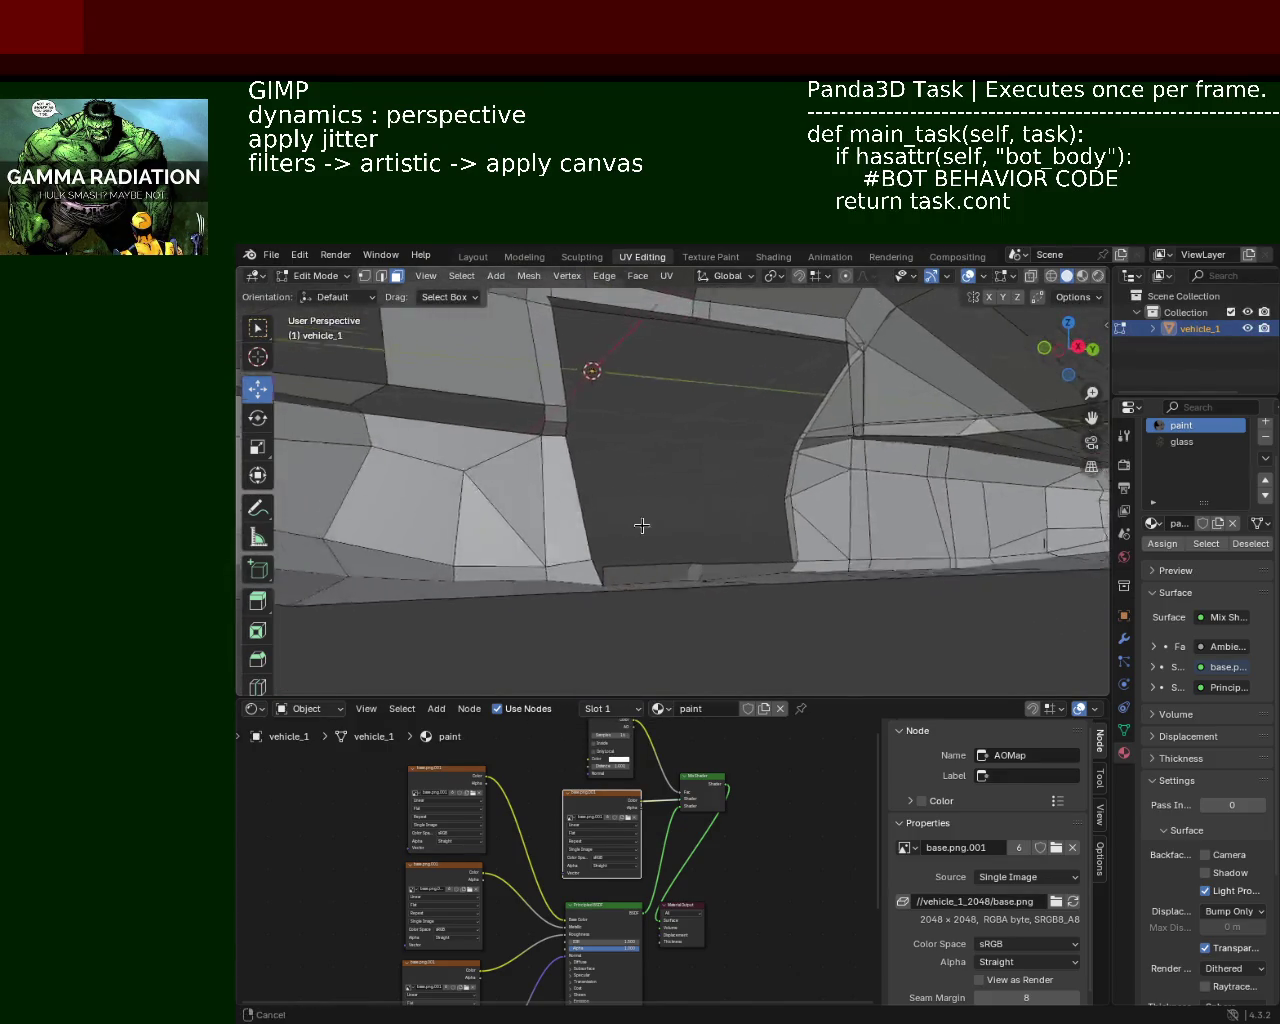
left_click(625, 567)
left_click(625, 570)
left_click(700, 571)
left_click(632, 573)
key("x")
left_click(641, 565)
Step: Delete the narrow pillar strip faces running down the side
left_click_drag(643, 563, 647, 475)
left_click(651, 425)
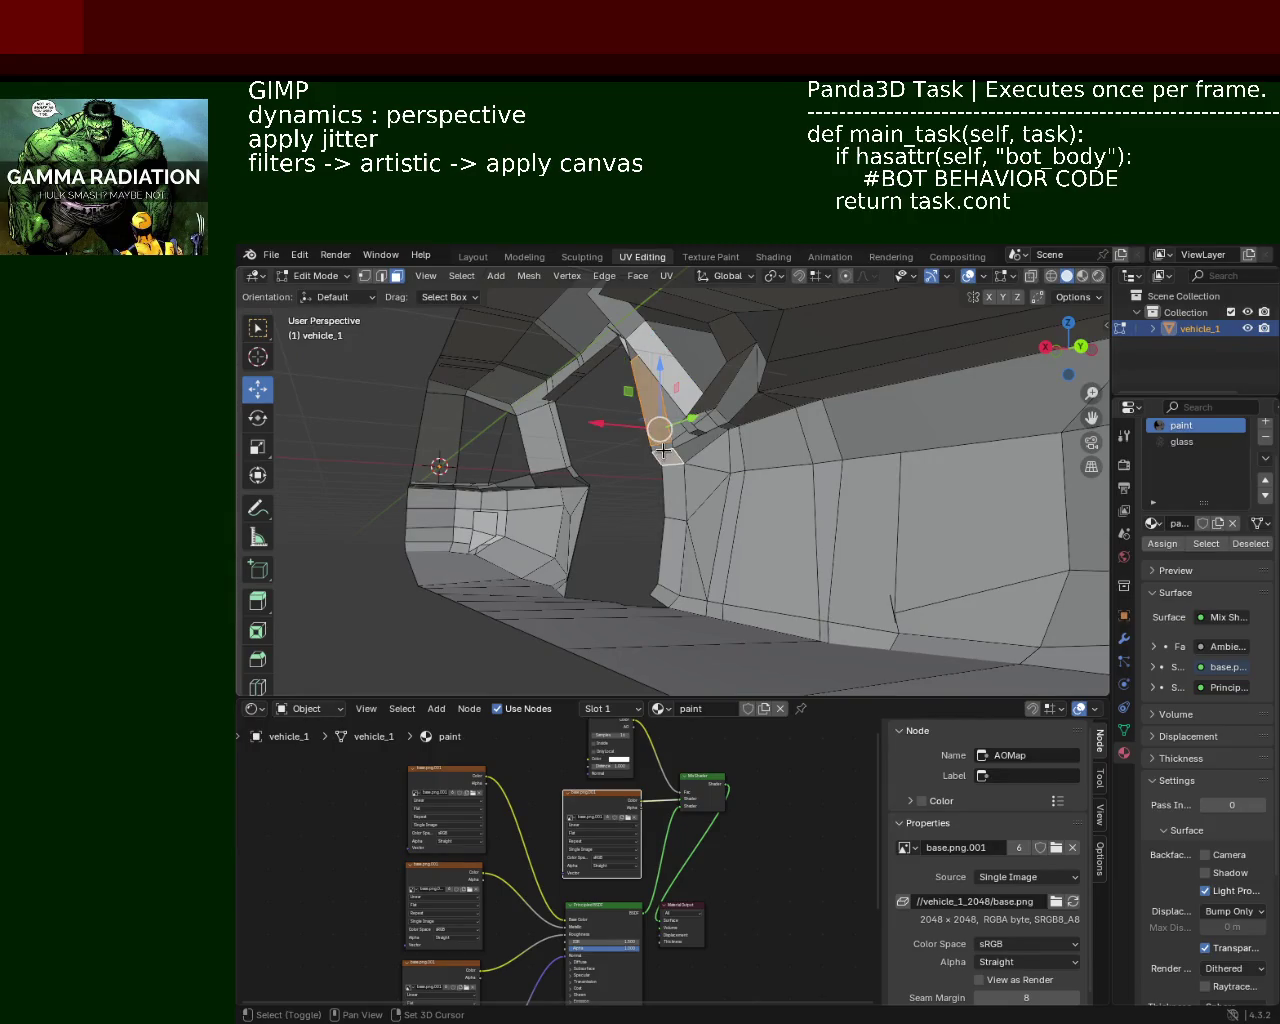
left_click(670, 490)
left_click(662, 565)
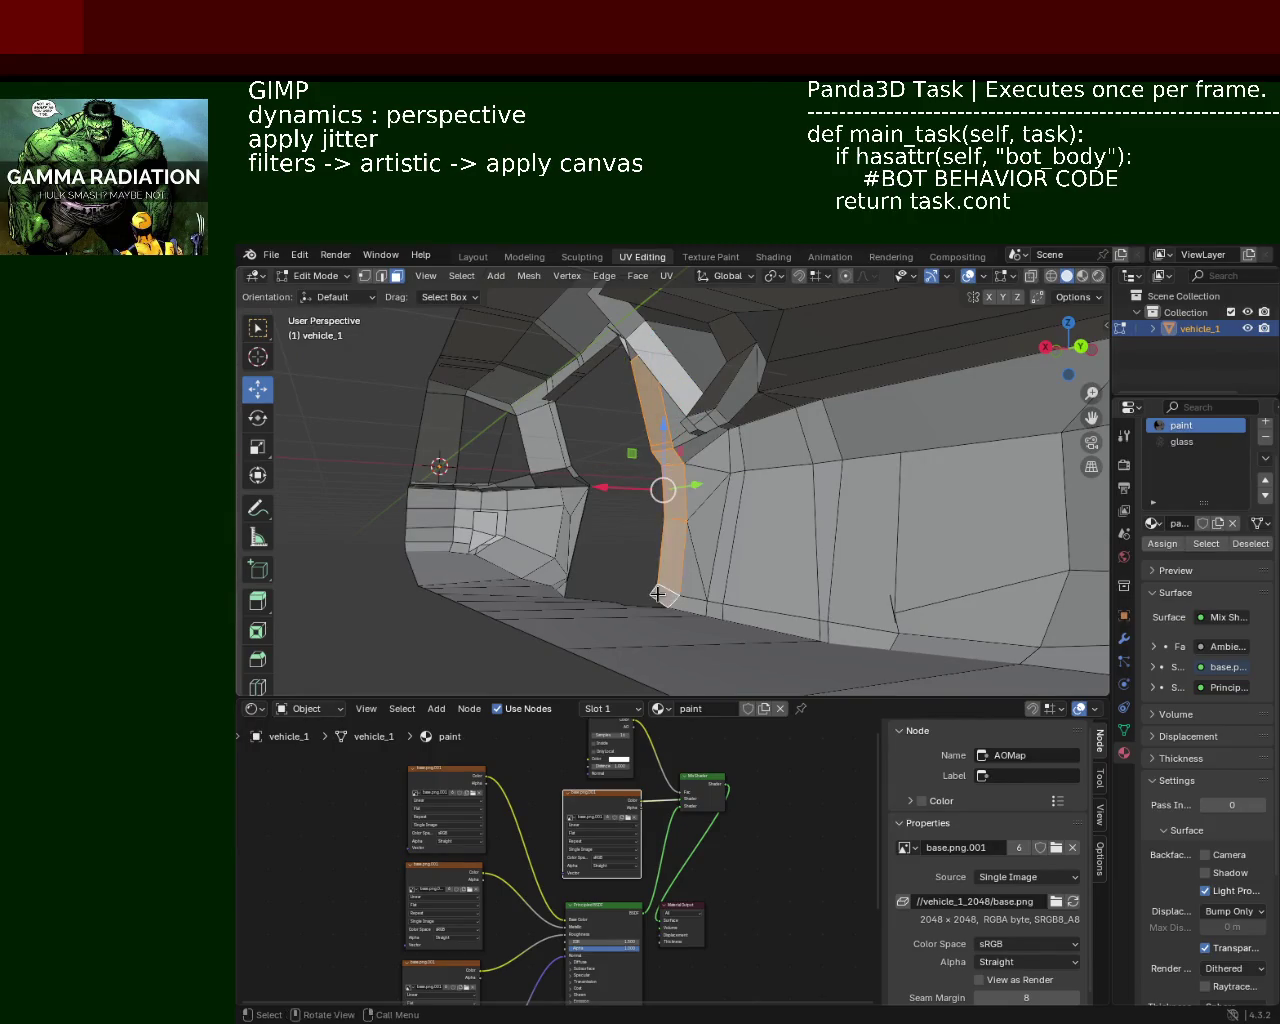
key("x")
left_click(658, 594)
Step: Delete the small face by the window and the face at the window top
left_click_drag(658, 594, 695, 471)
left_click(751, 463)
key("x")
left_click(693, 468)
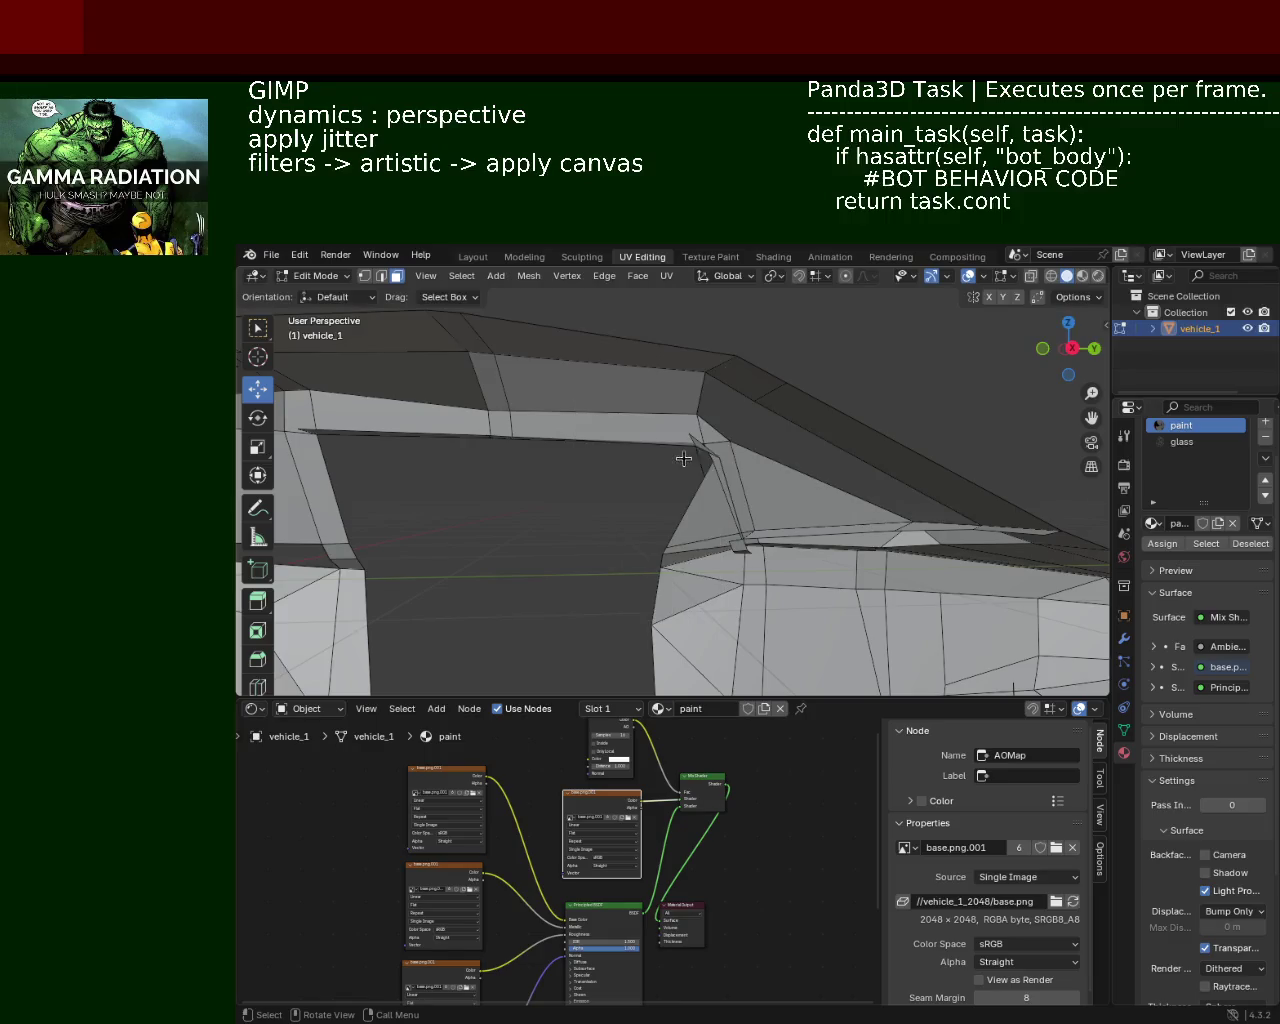
left_click(731, 469)
key("x")
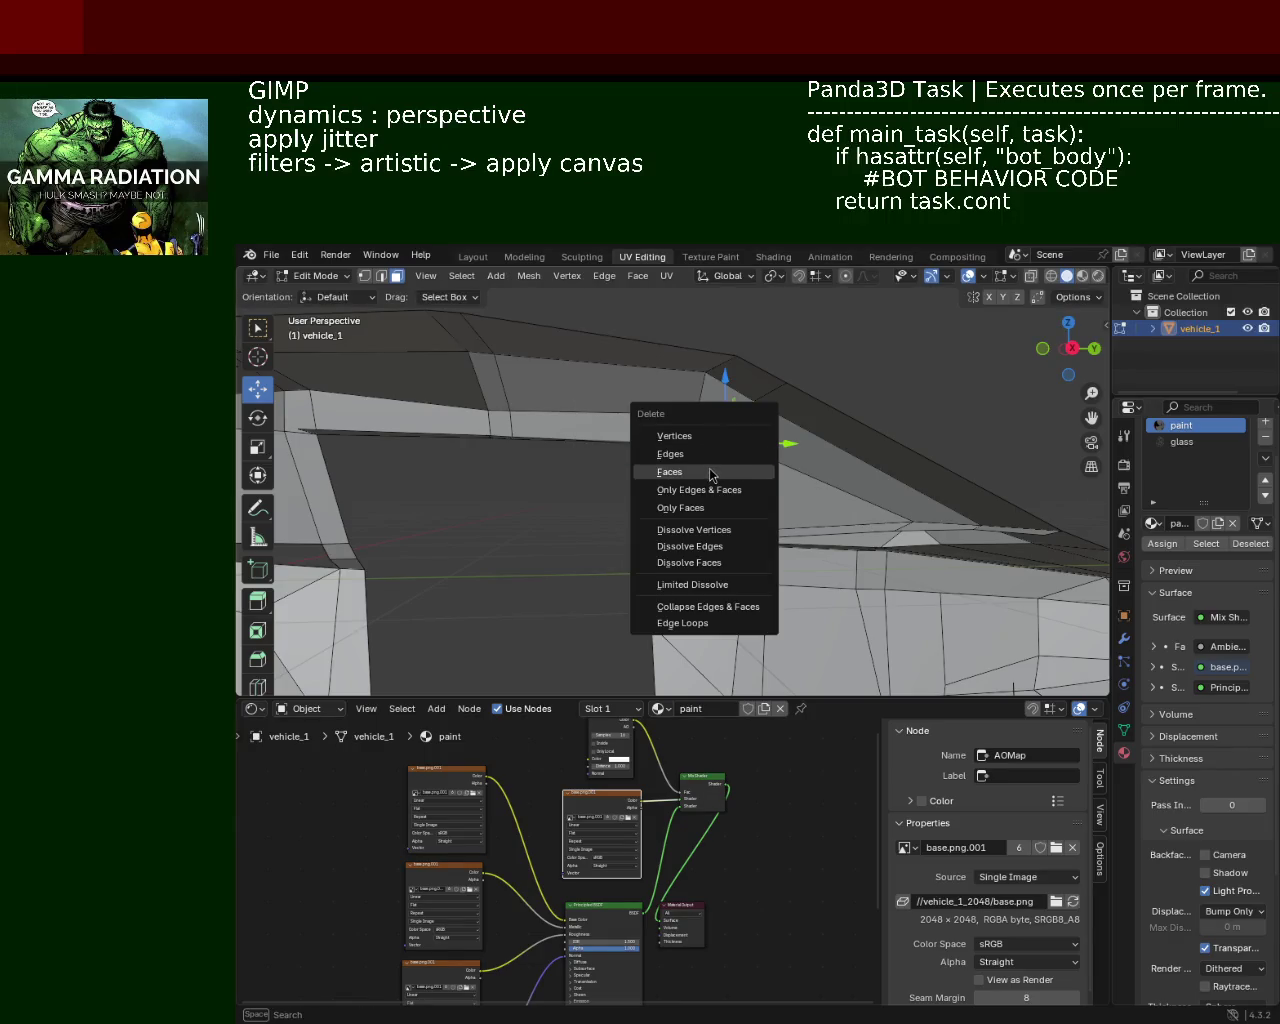
left_click(758, 474)
Step: Delete two more stray faces at the windshield corner
left_click_drag(784, 485, 748, 440)
left_click(670, 479)
key("x")
left_click(670, 479)
left_click(668, 469)
key("x")
left_click(668, 469)
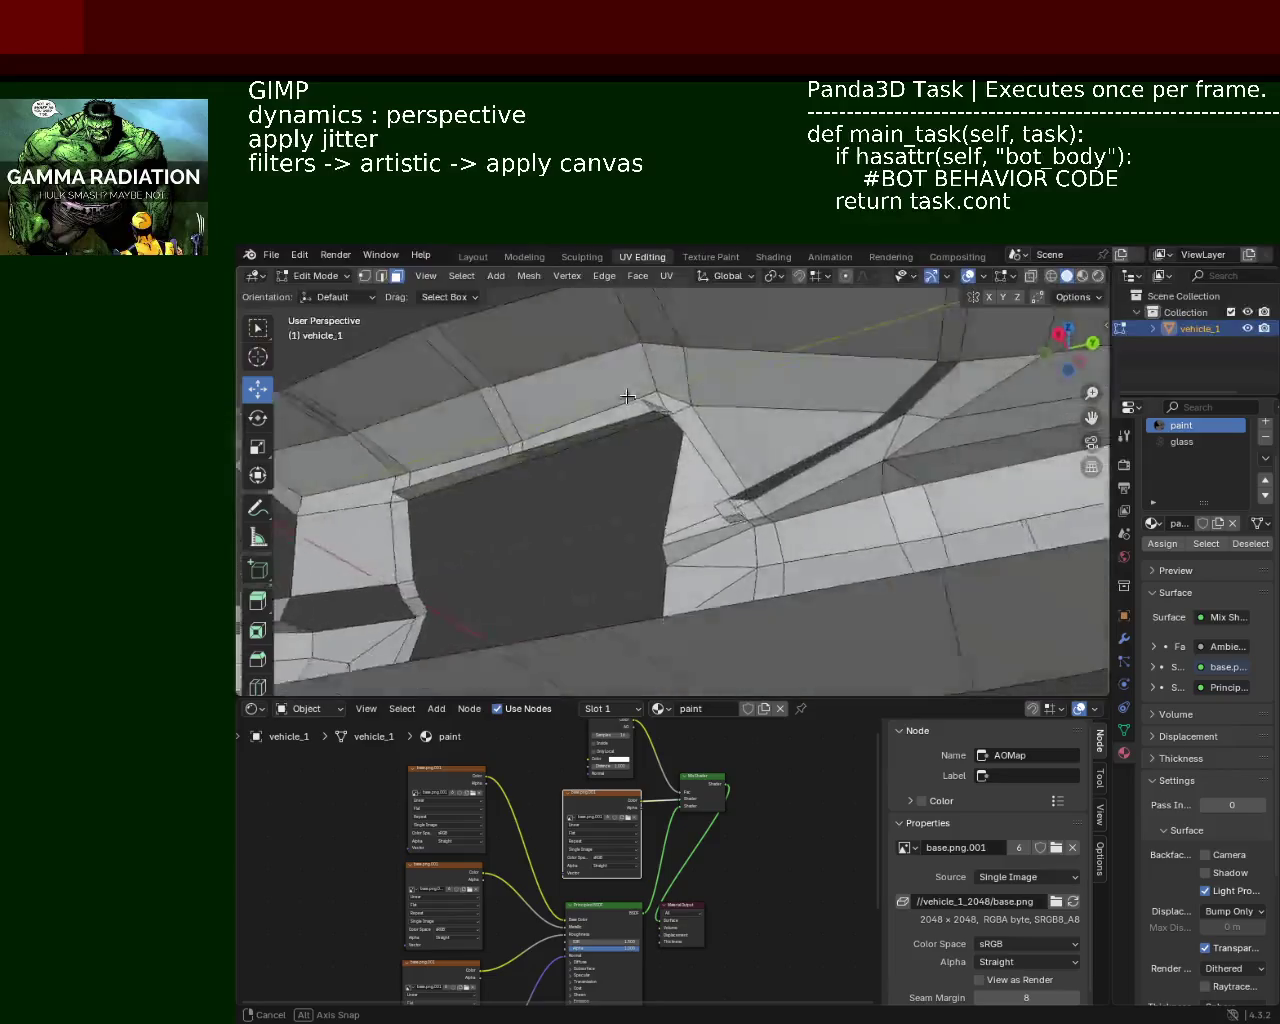
Step: Delete the face near the roof
left_click(745, 440)
key("x")
key("Escape")
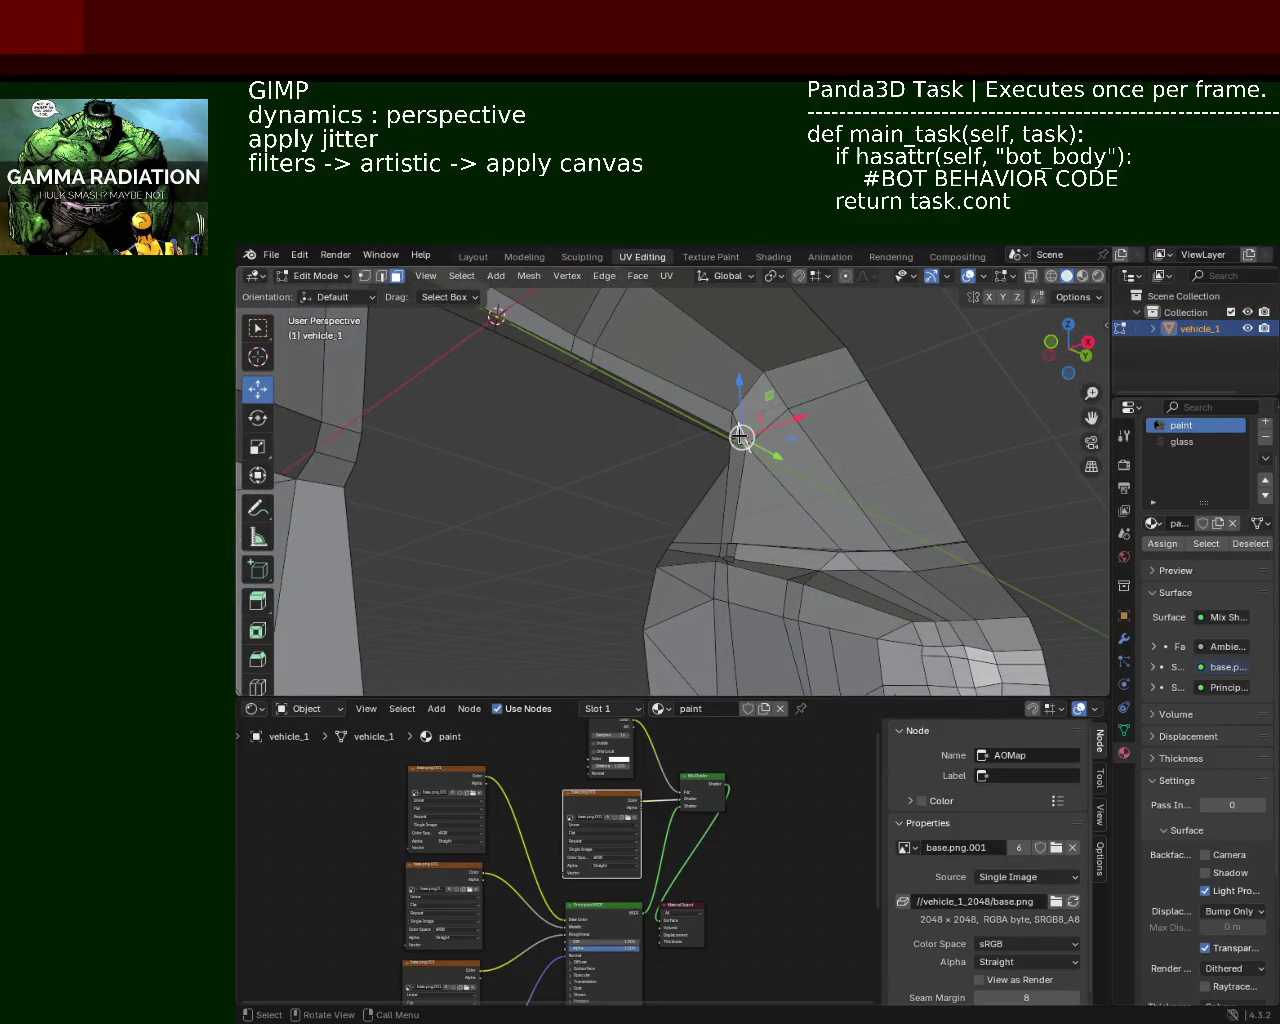
key("x")
left_click(741, 437)
Step: Delete the thin strip face along the roof, then view the cabin opening
left_click_drag(741, 444, 726, 335)
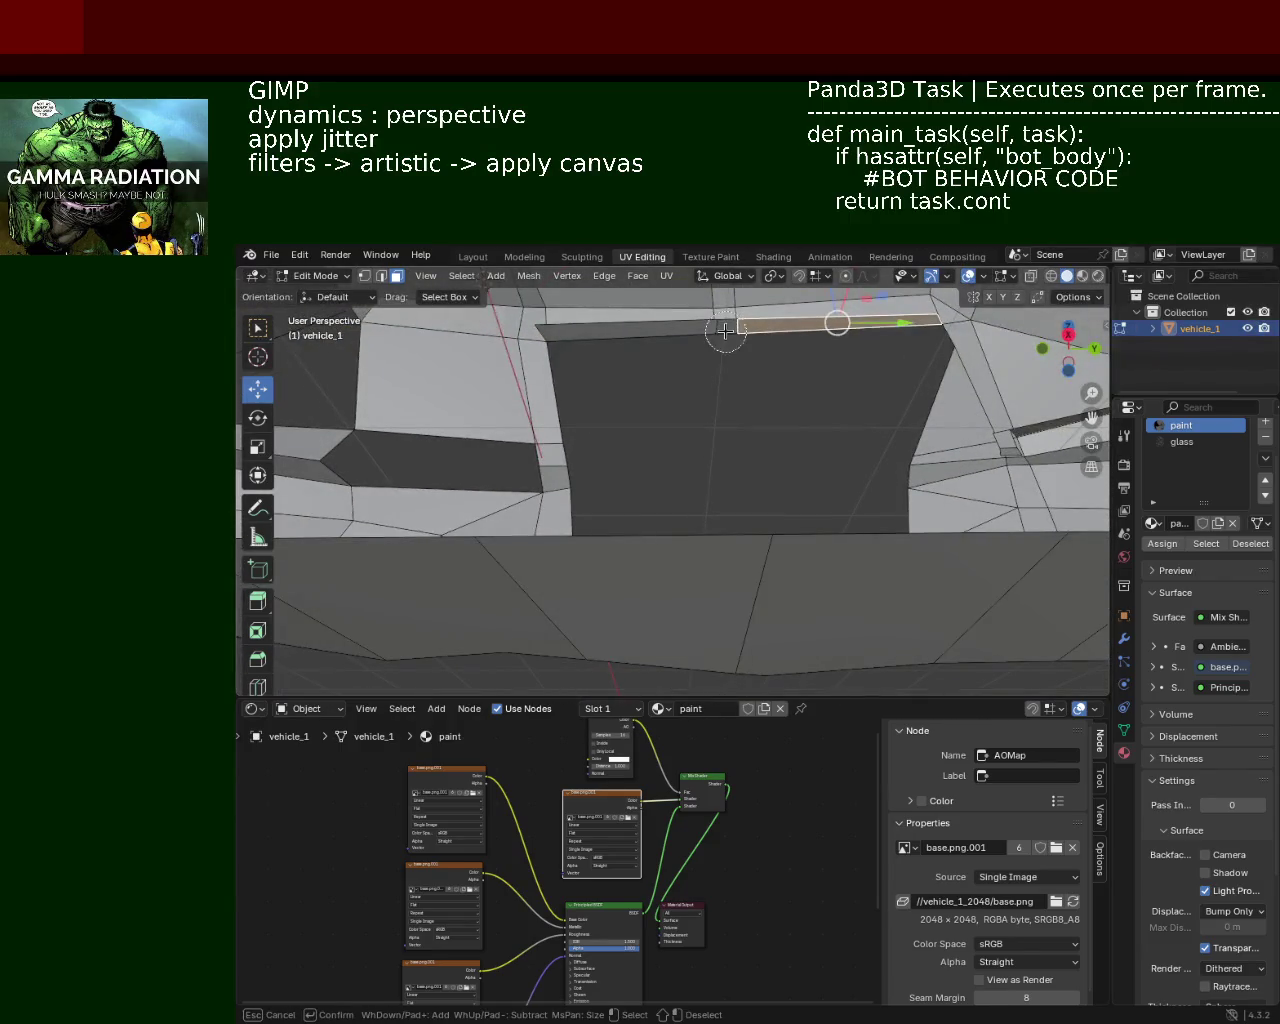
key("x")
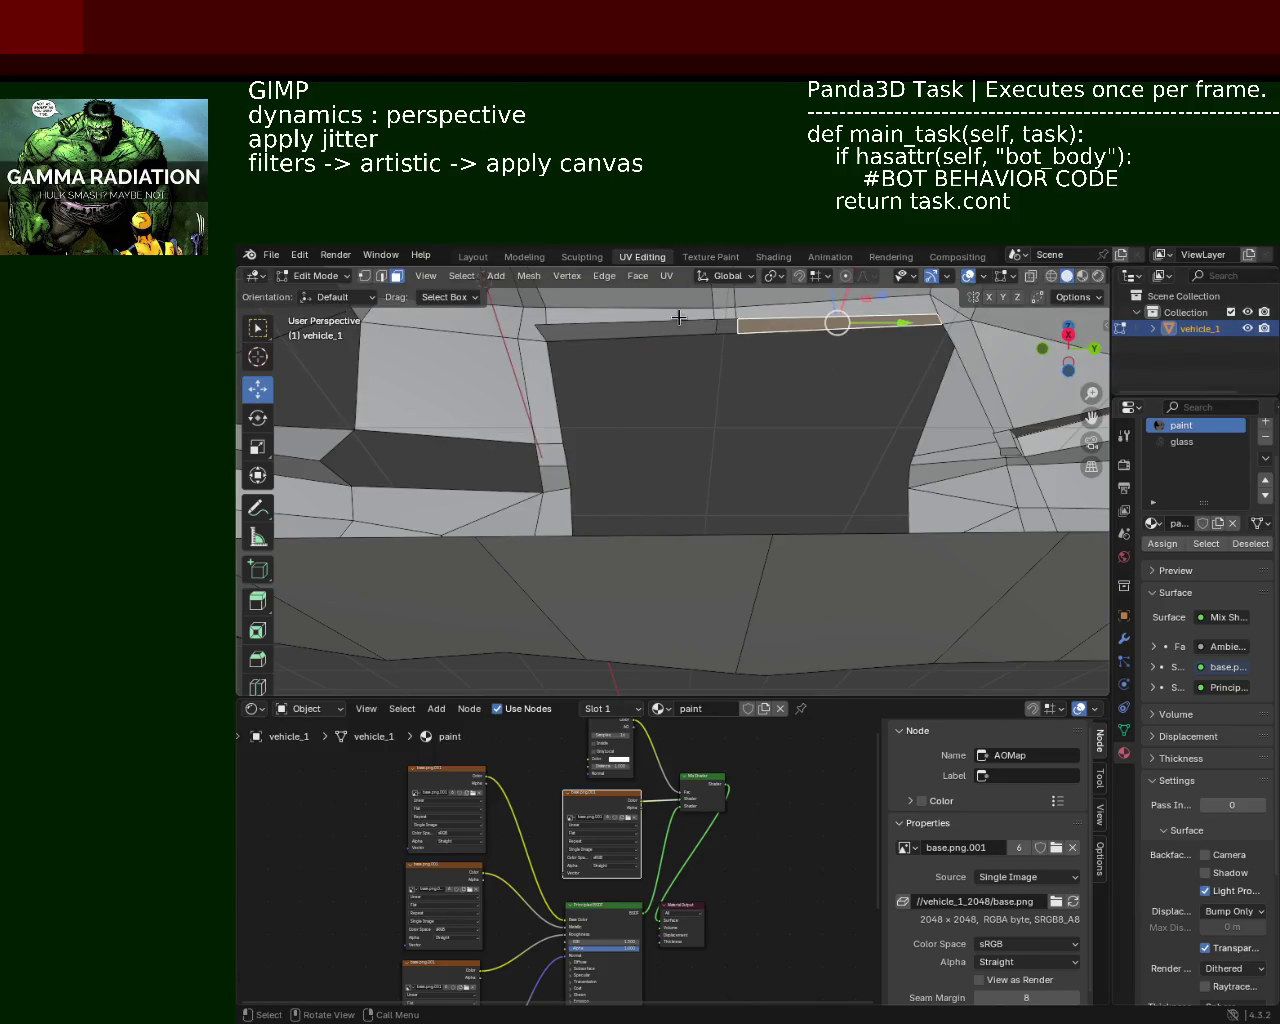
left_click(726, 325)
left_click(729, 323)
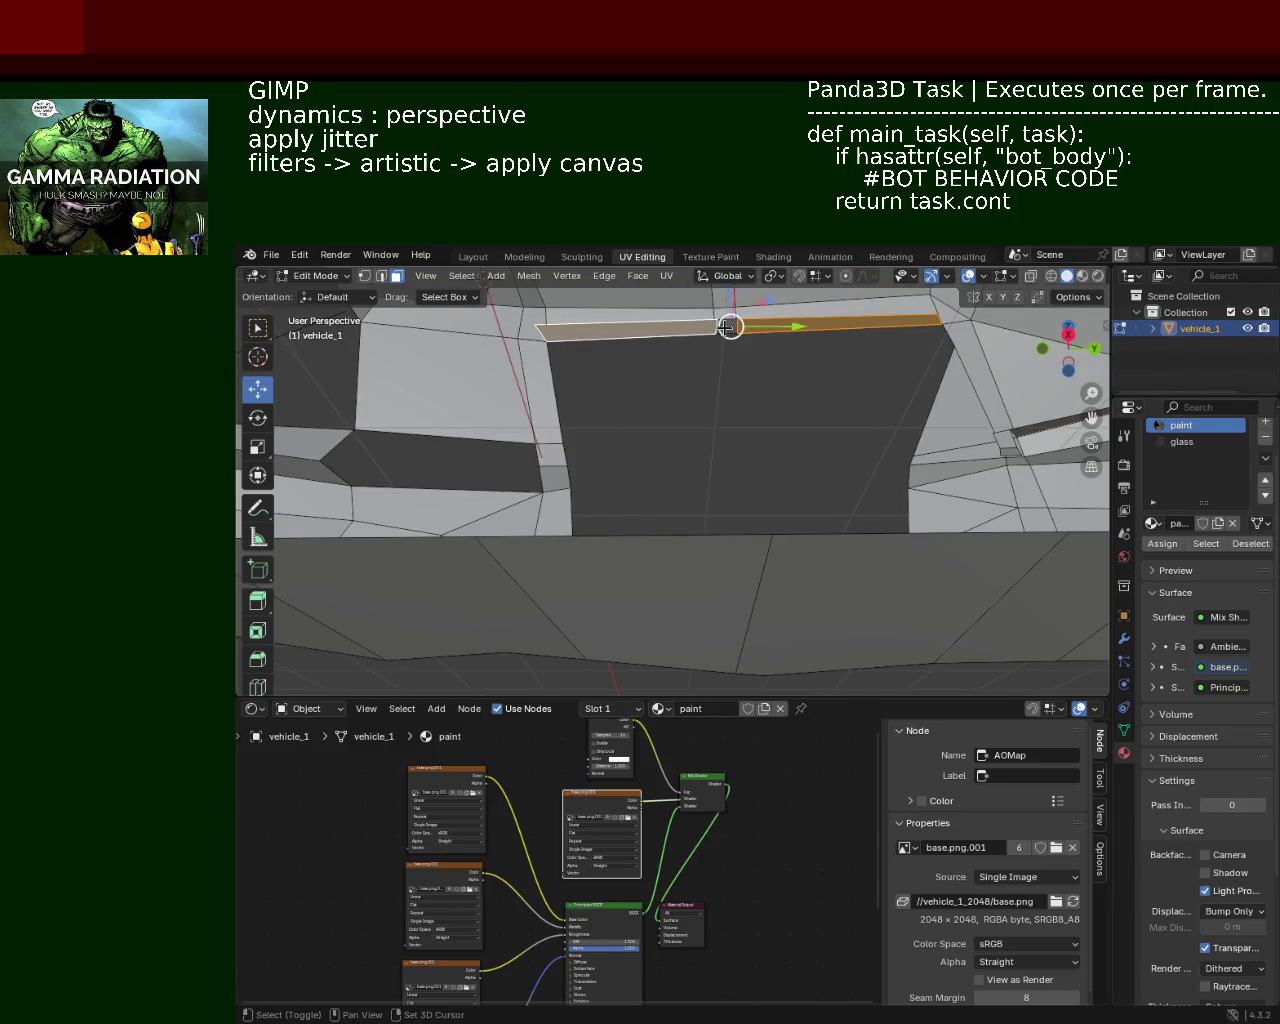
key("x")
left_click(695, 336)
left_click_drag(695, 338, 651, 386)
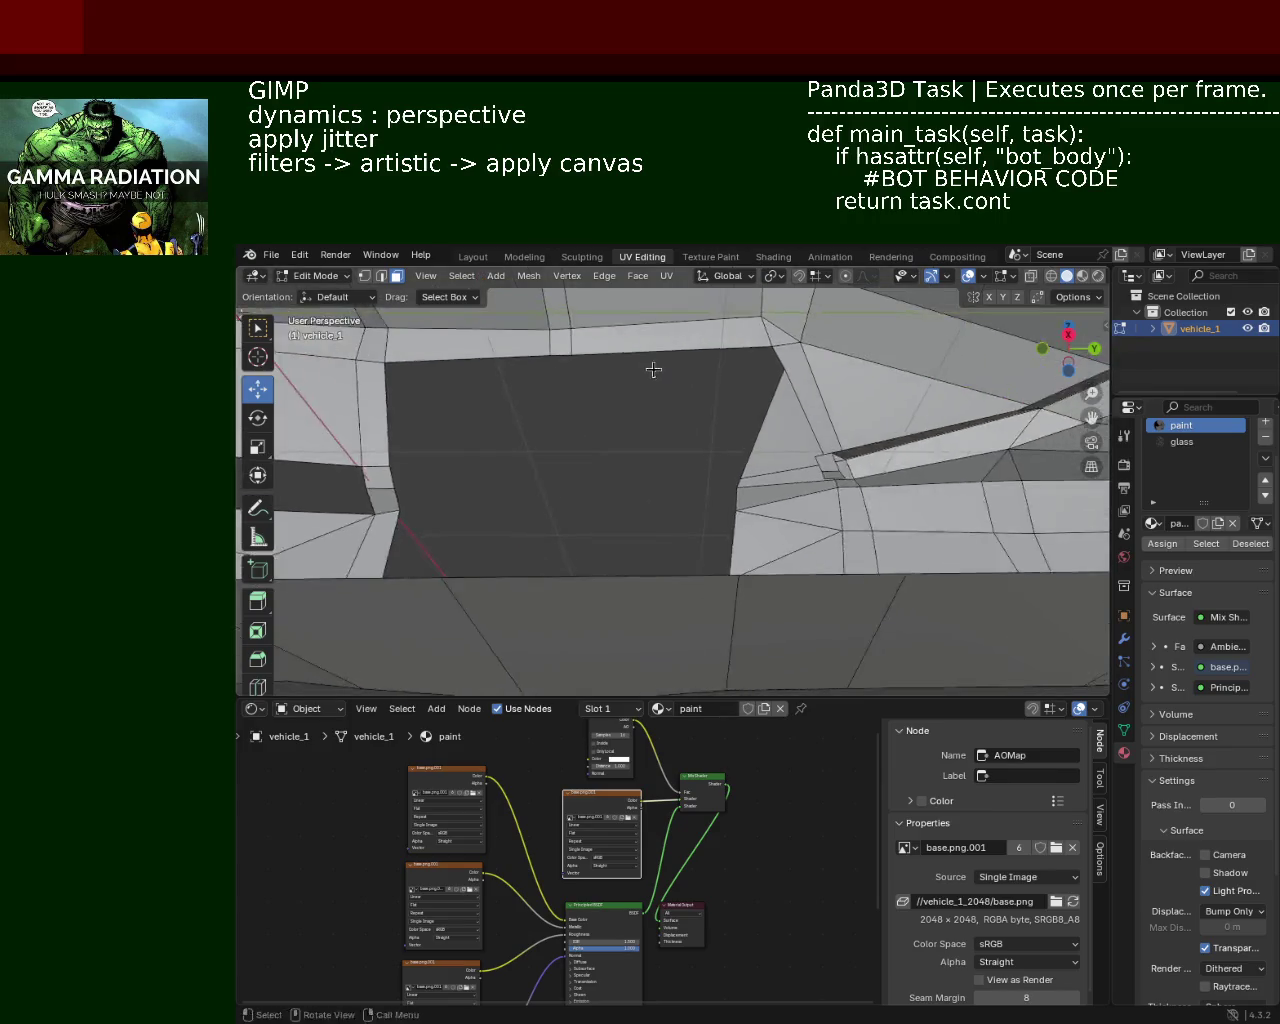
scroll("up", 3)
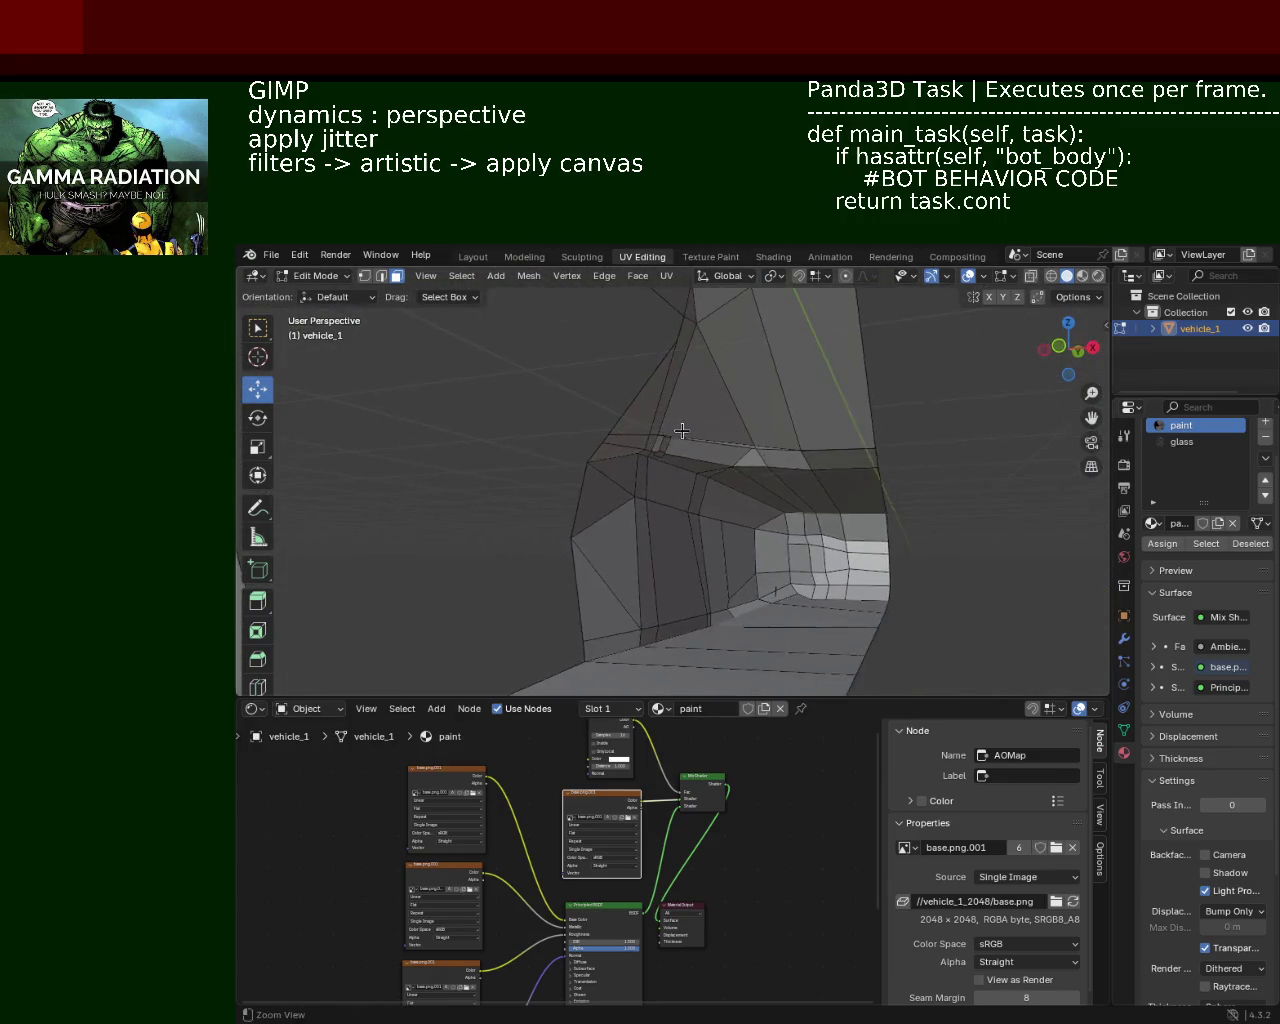
Step: Select the six small faces along the cabin-edge strip, delete them, and view the side
scroll("up", 3)
scroll("up", 3)
left_click(623, 384)
left_click(630, 410)
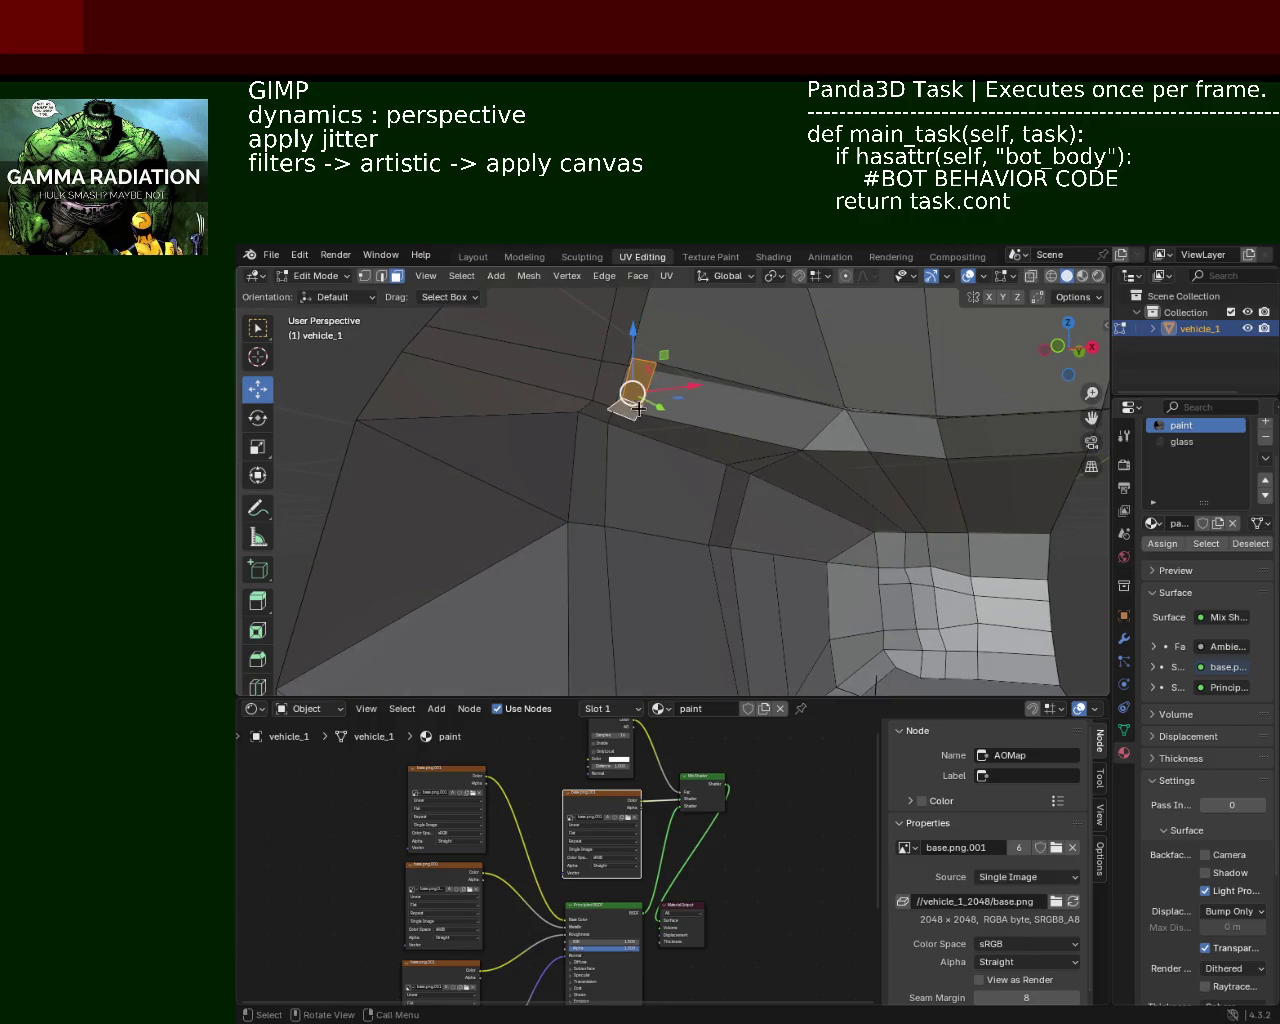
left_click_drag(630, 410, 760, 384)
left_click(762, 383)
left_click(874, 455)
left_click(984, 468)
key("x")
left_click(988, 461)
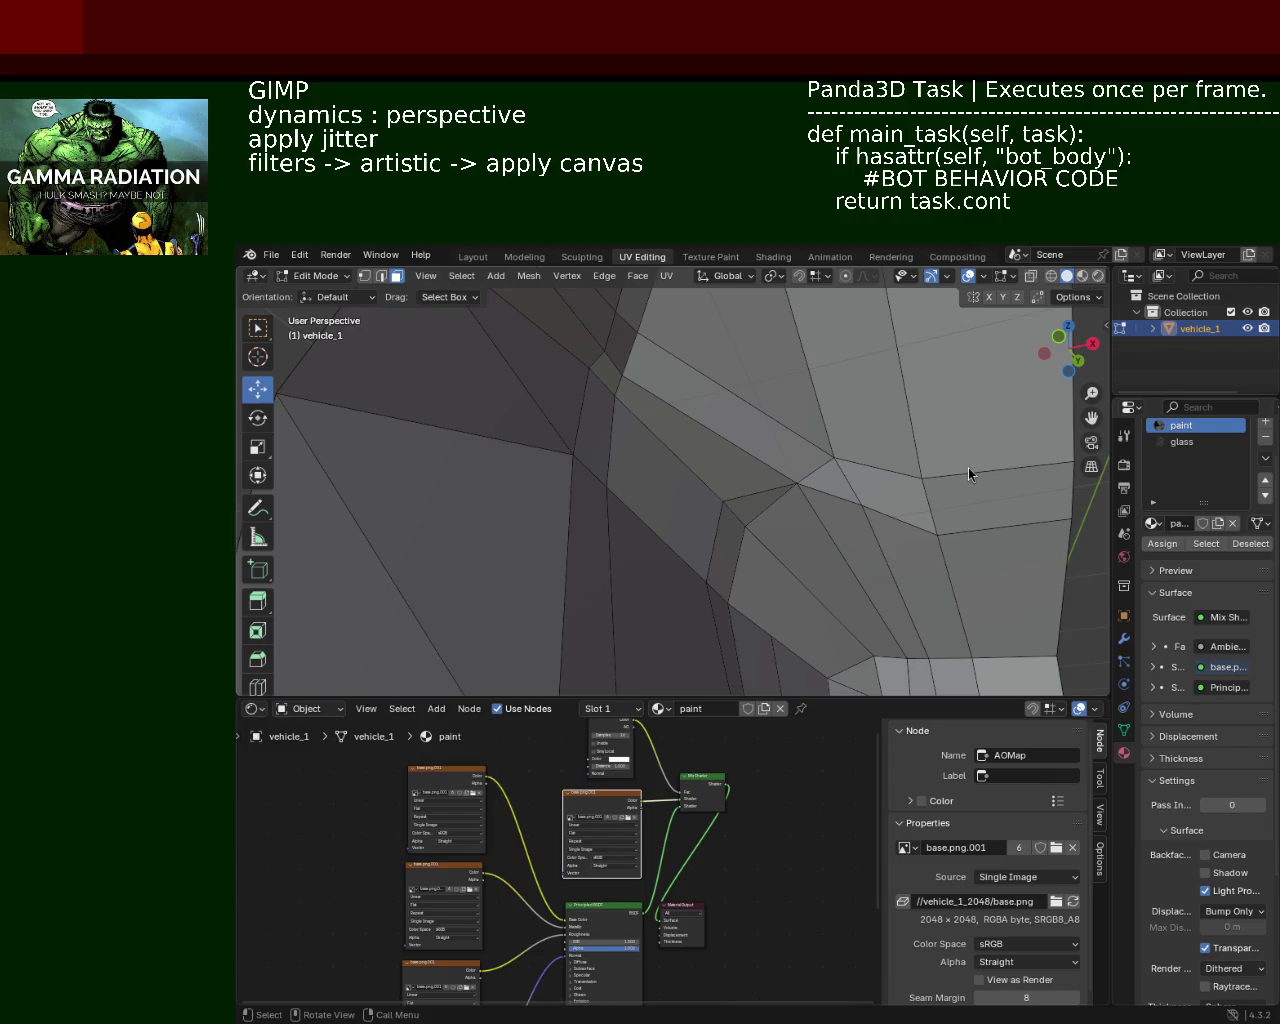
left_click_drag(748, 515, 430, 376)
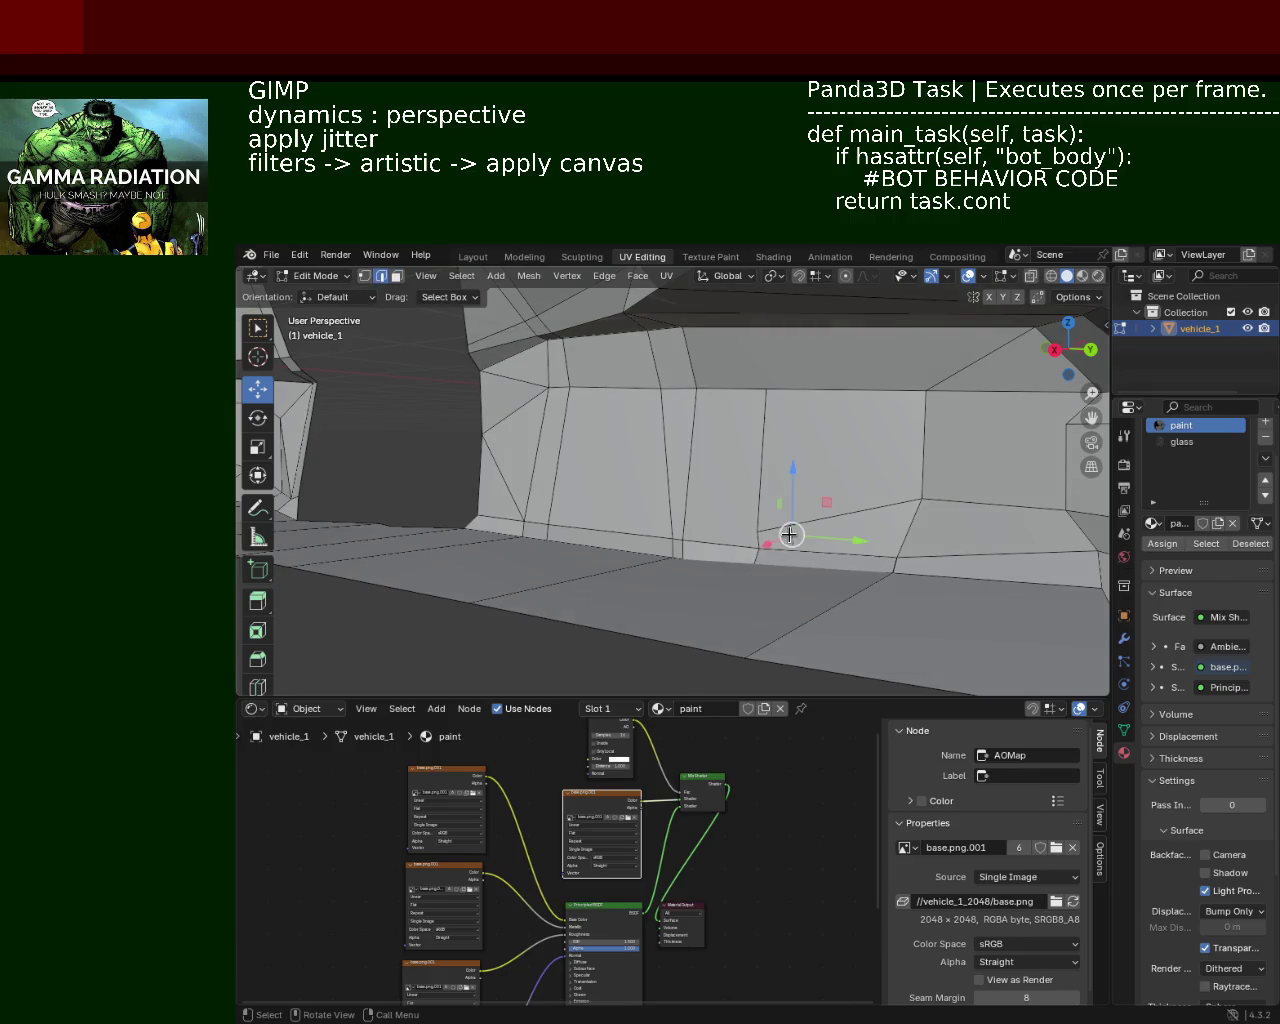
left_click_drag(790, 539, 700, 489)
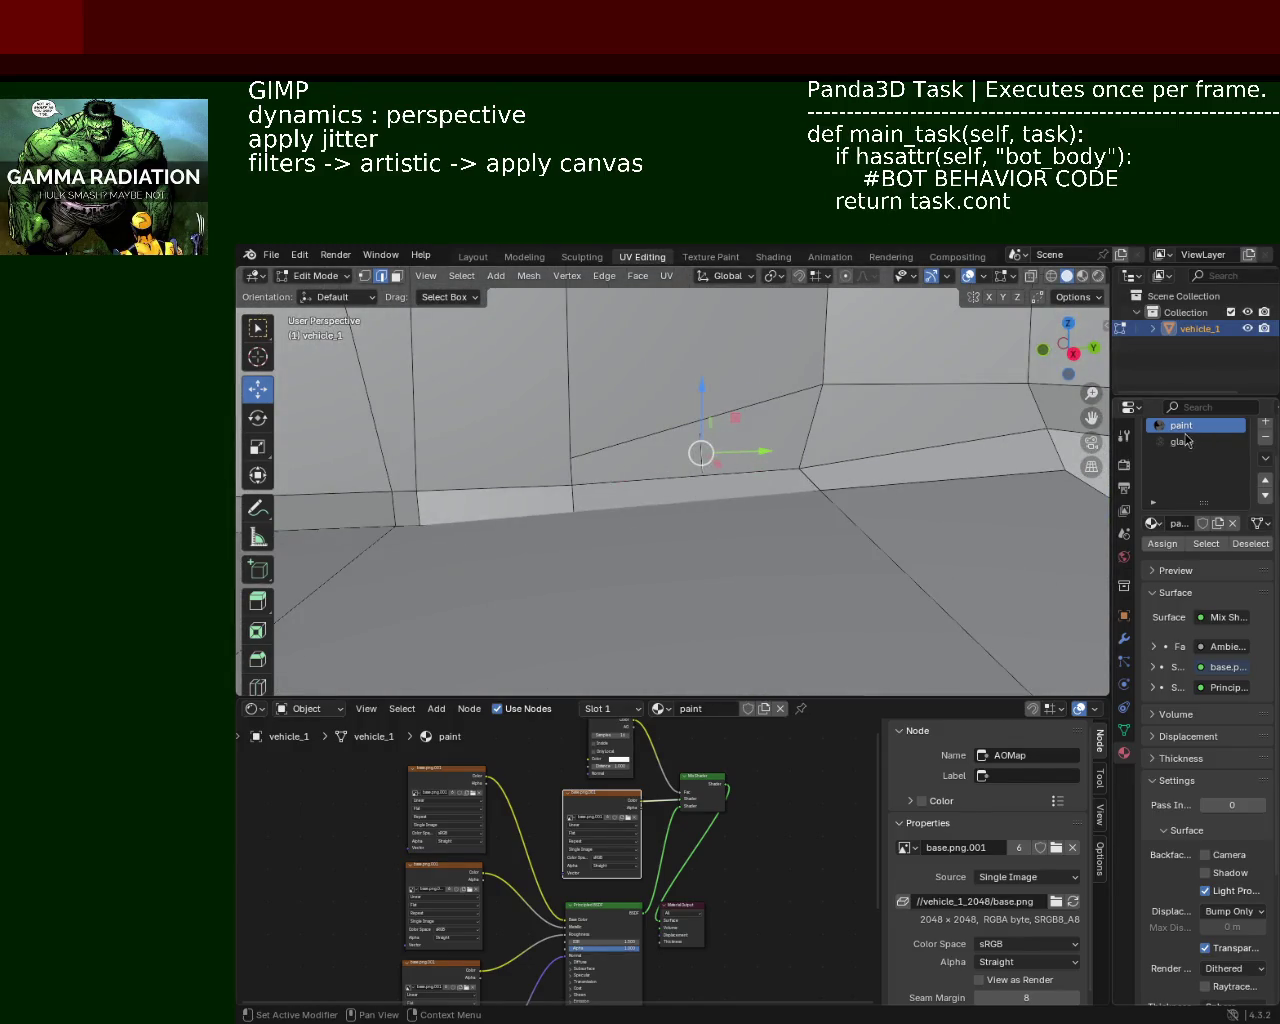
Step: Show the glass material's settings and reselect the edge at the floor corner
left_click(1182, 441)
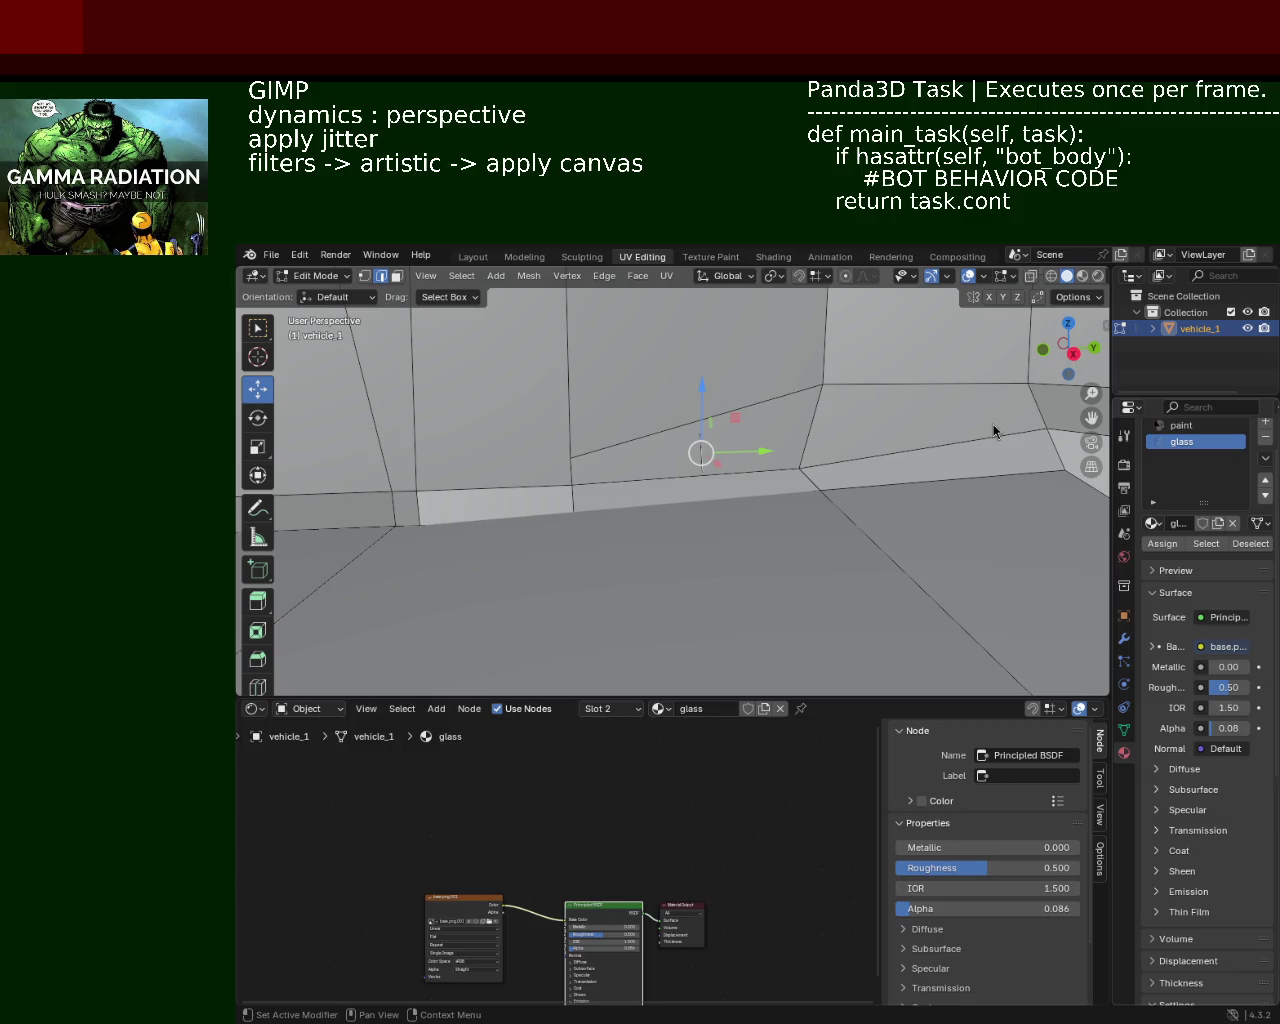
left_click_drag(737, 549, 801, 531)
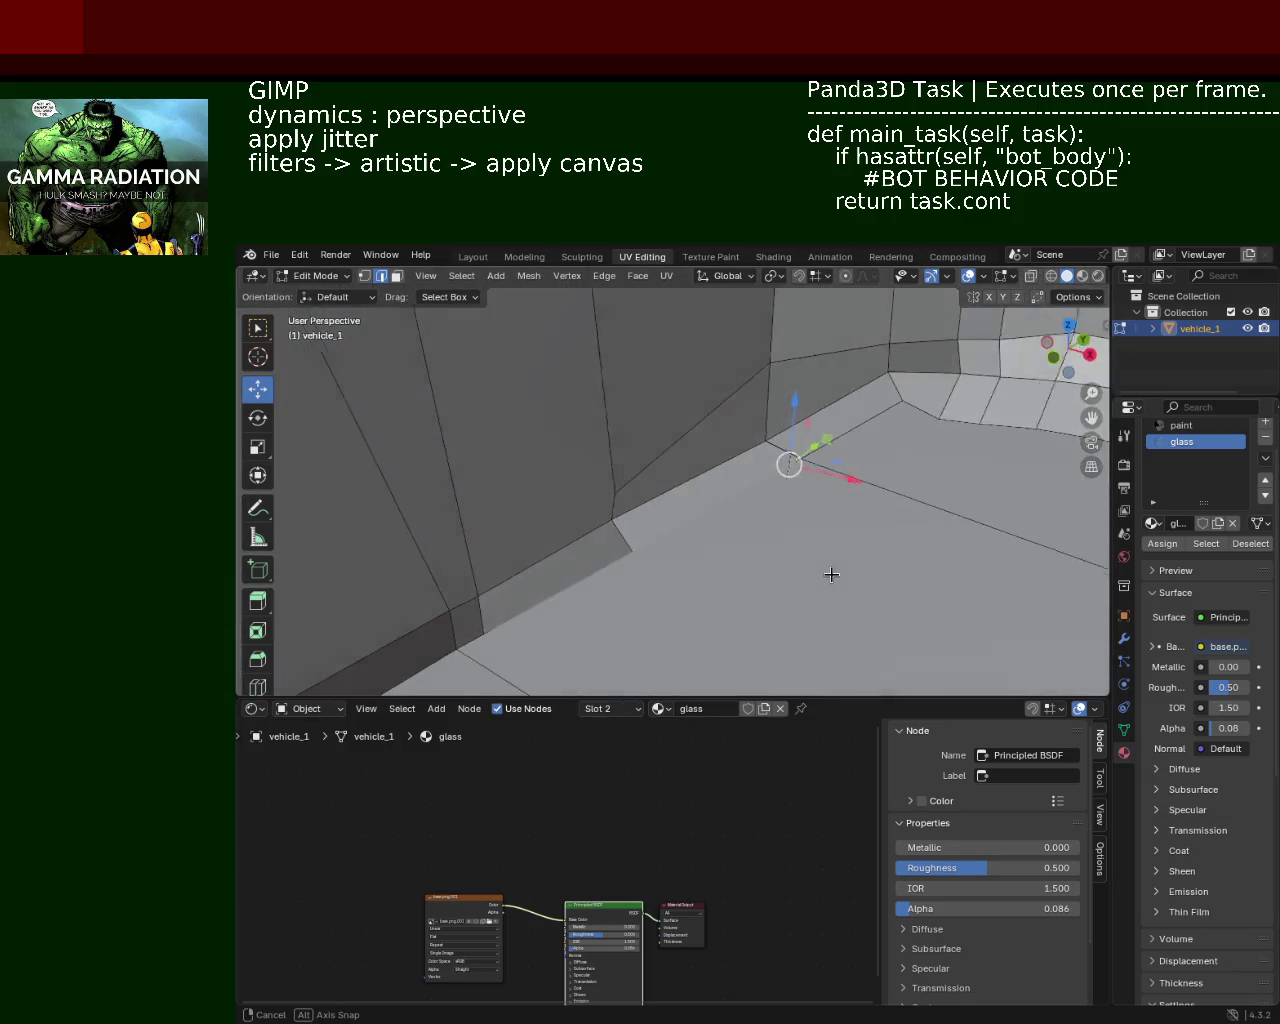
left_click_drag(791, 460, 729, 504)
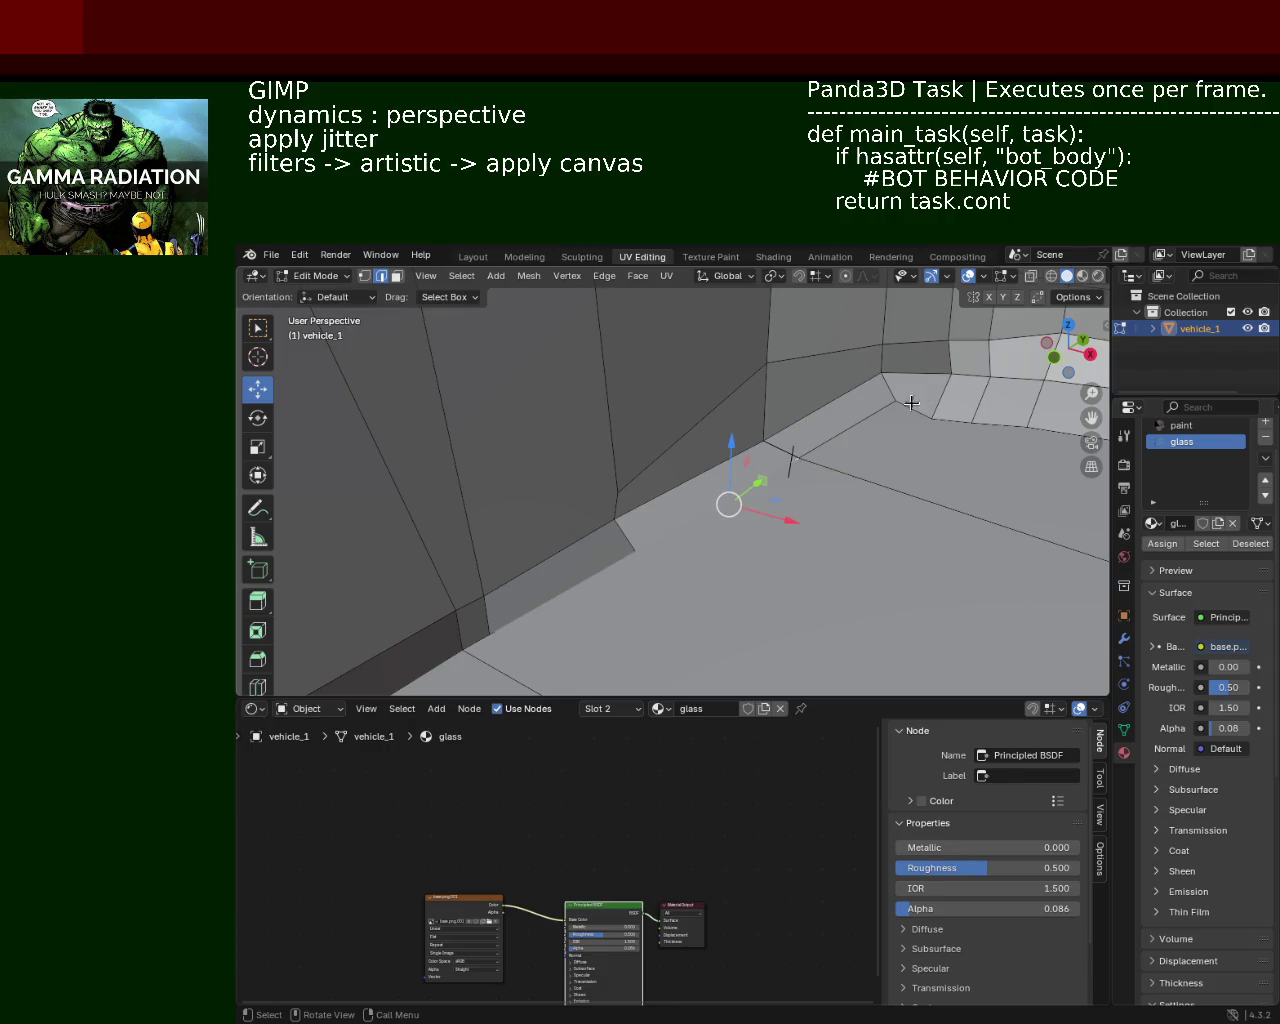
left_click(790, 461)
left_click_drag(789, 474, 766, 400)
Step: In vertex mode, select the dark face's outline, then just two vertices forming one edge
left_click(365, 276)
left_click(742, 367)
left_click(689, 413)
left_click(705, 447)
left_click(1010, 447)
left_click(1023, 407)
left_click(1020, 373)
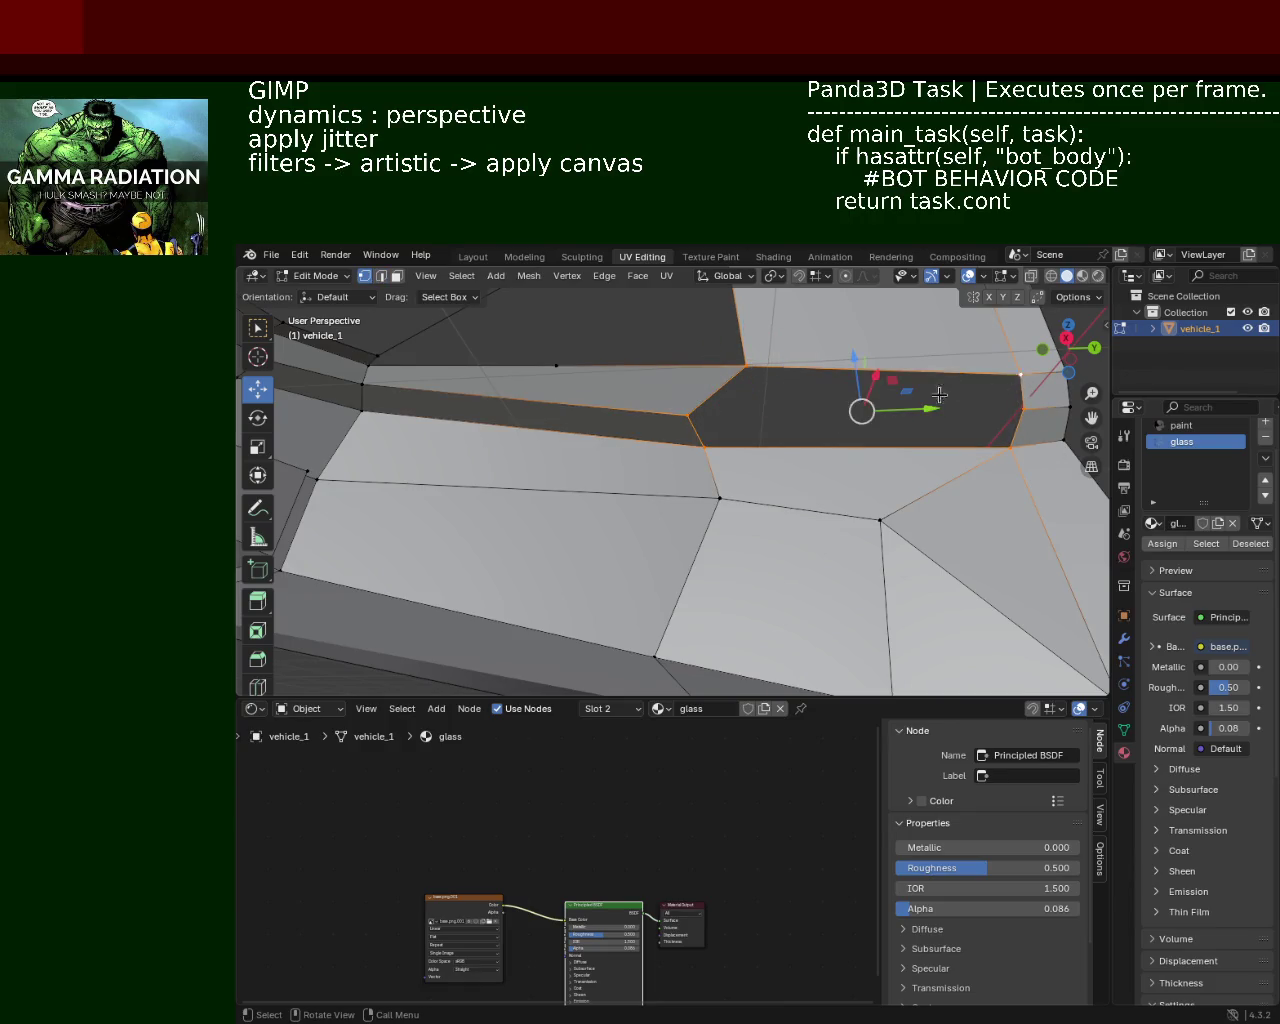
left_click(689, 413)
left_click(1023, 408)
Step: Delete the unwanted face near the roof
left_click_drag(1024, 410, 823, 482)
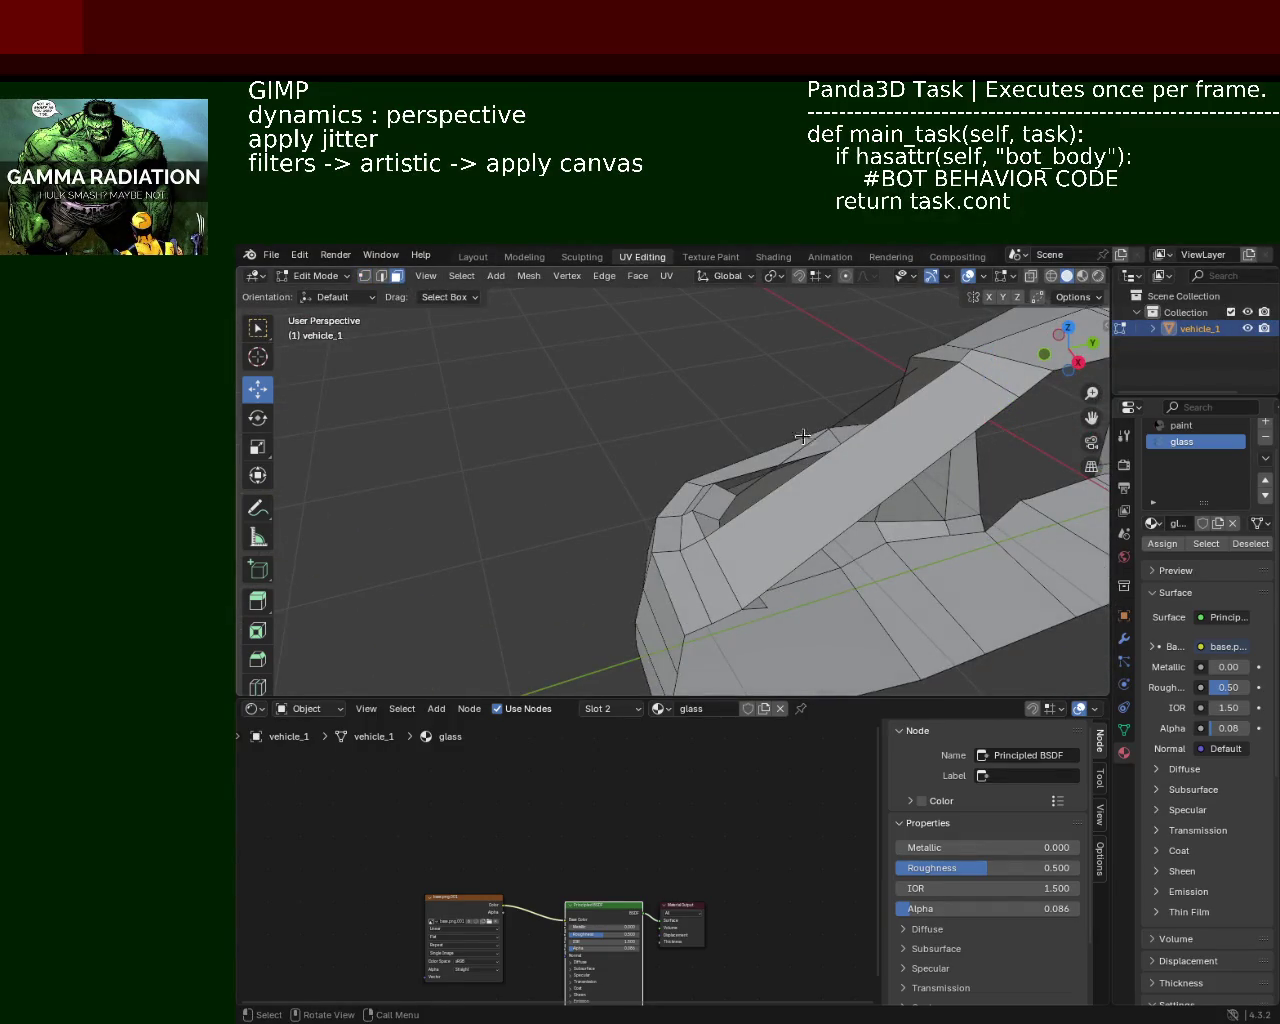
left_click(860, 476)
key("x")
left_click(857, 481)
left_click_drag(857, 481, 729, 400)
Step: Delete the stray diagonal edge in edge mode
key("2")
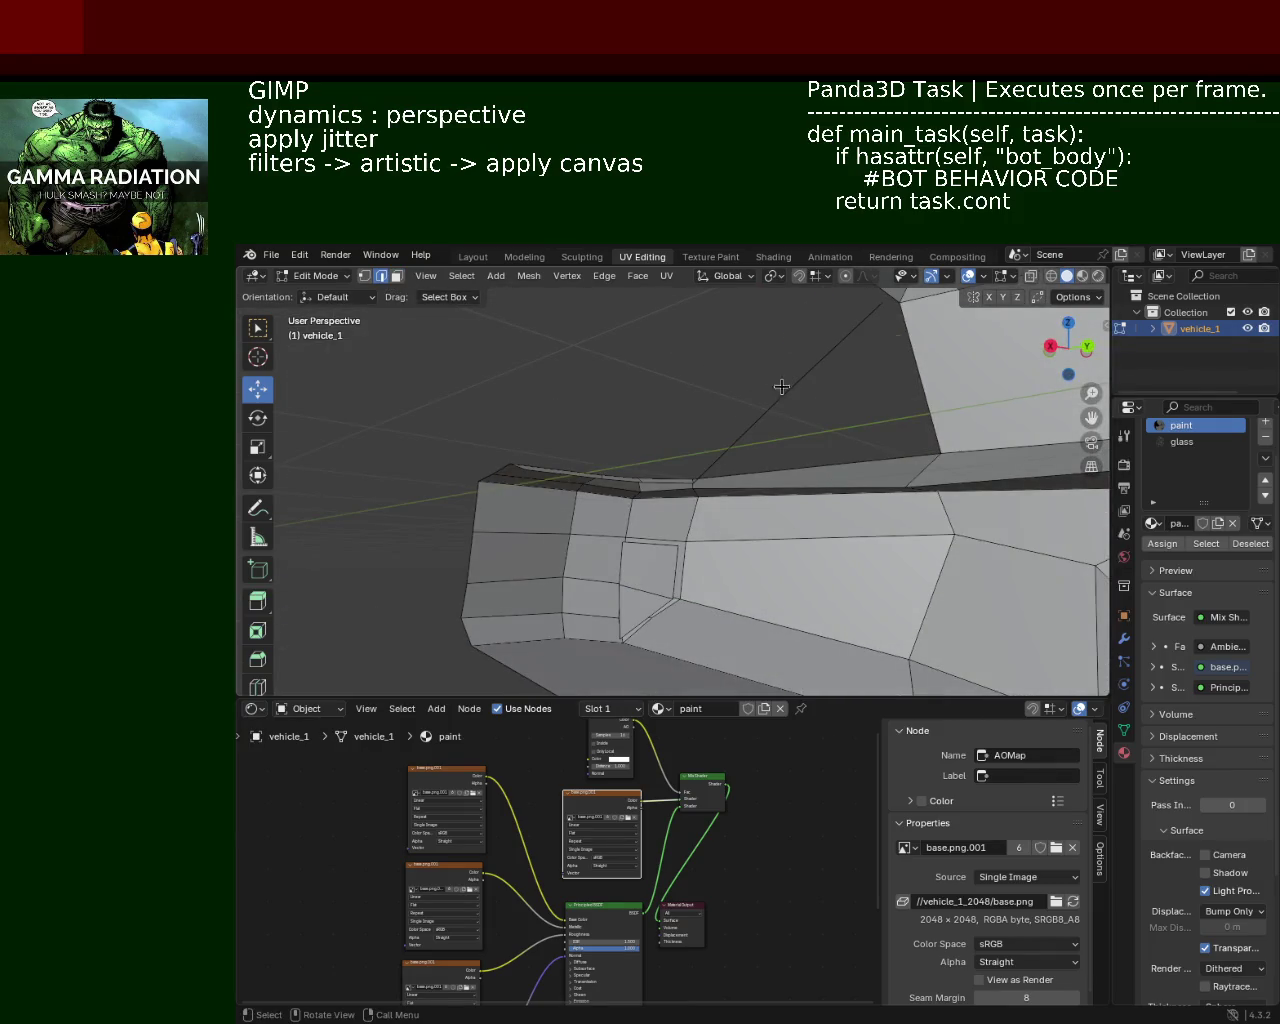
left_click(781, 386)
key("x")
left_click(762, 370)
key("x")
key("Escape")
left_click_drag(822, 391, 789, 437)
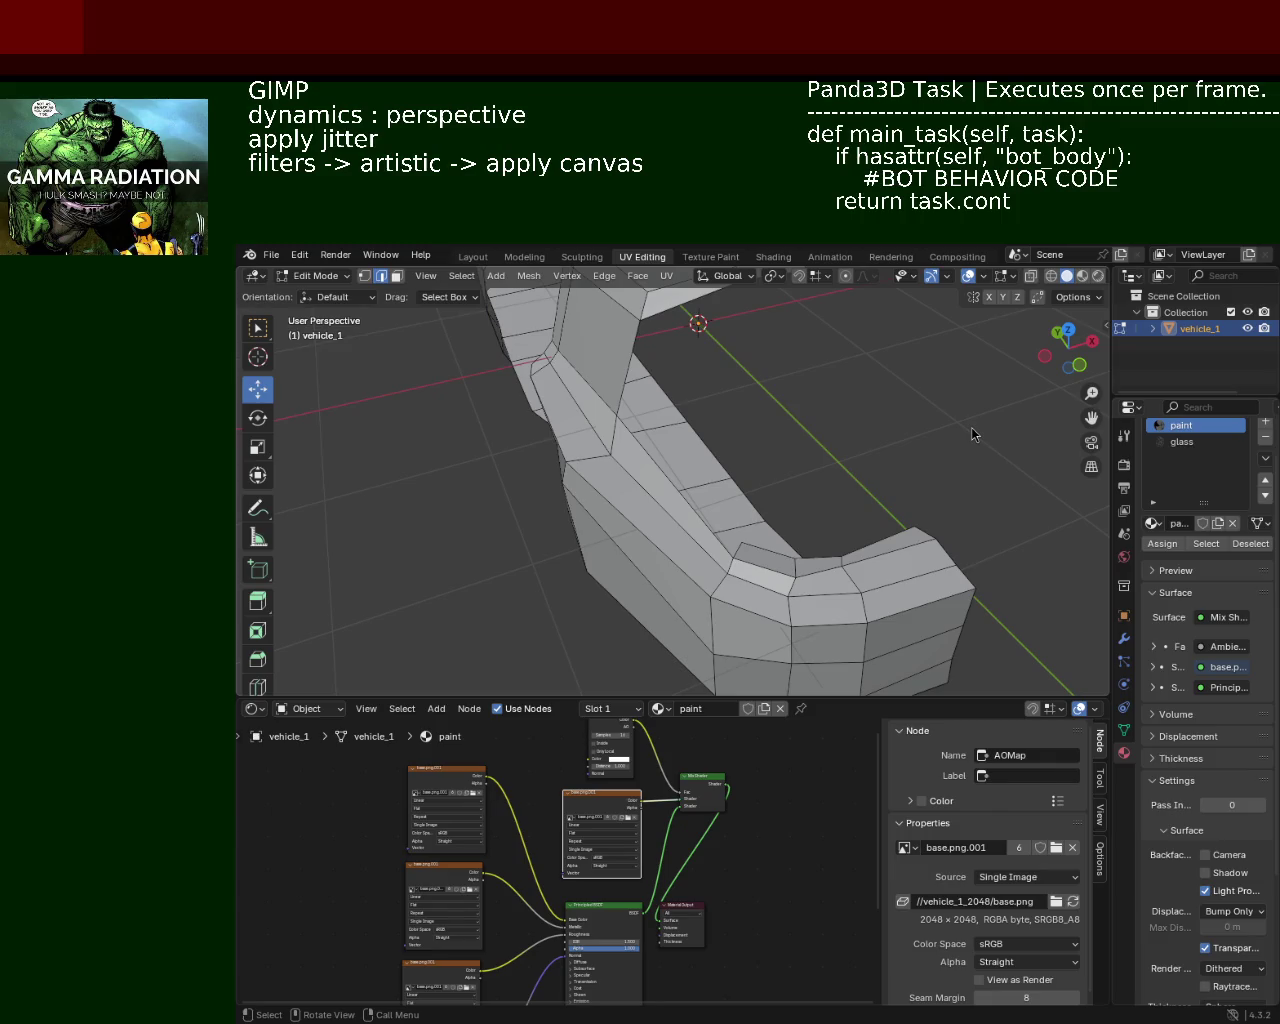
left_click_drag(710, 444, 600, 430)
Step: Delete the small face at the front end of the lower sill
left_click(397, 276)
left_click(708, 436)
left_click(672, 444)
key("x")
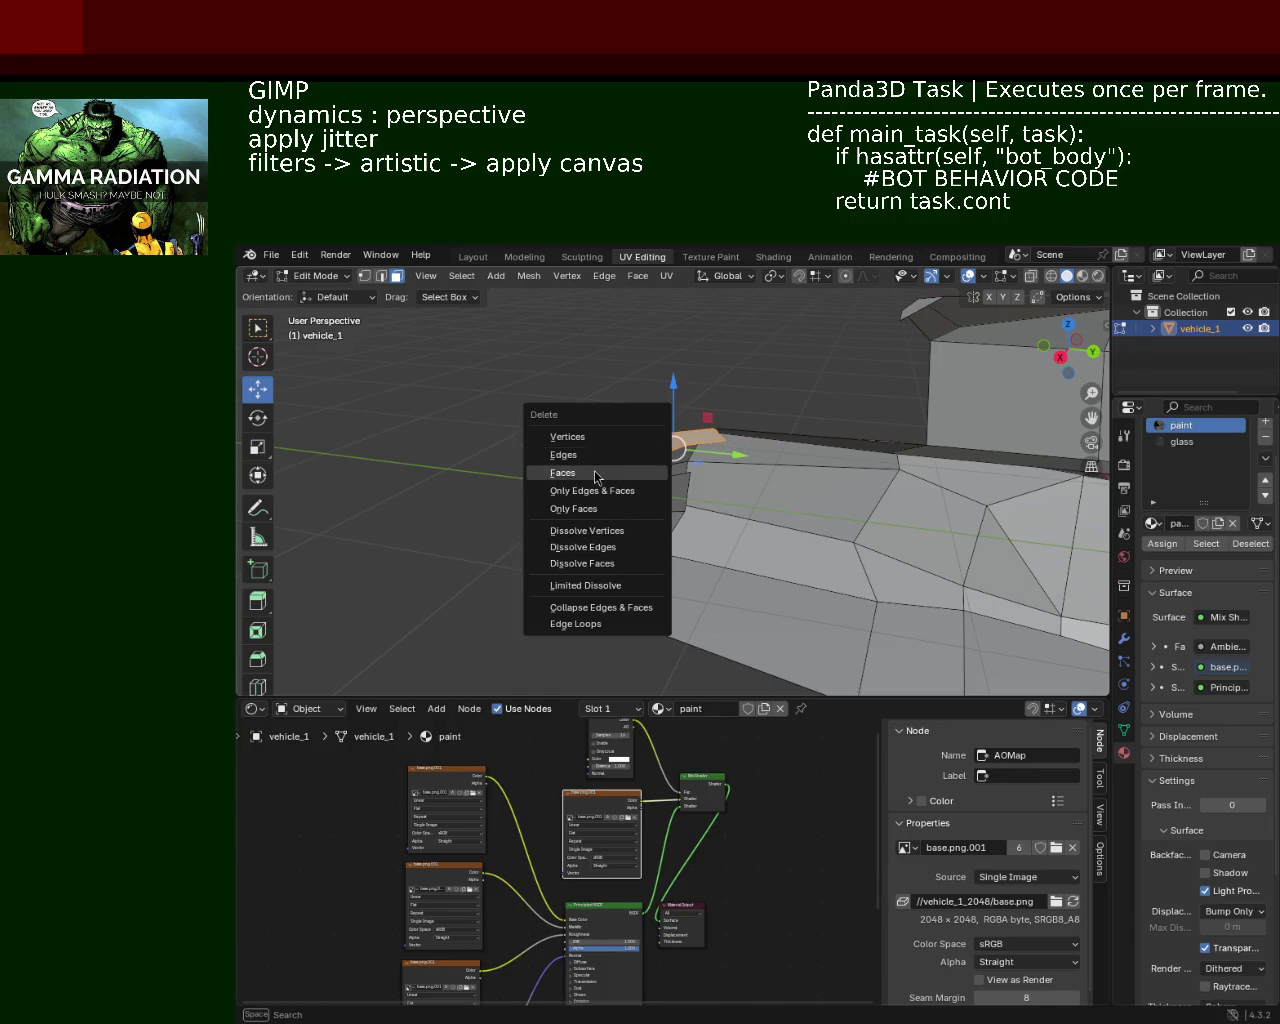
left_click(600, 472)
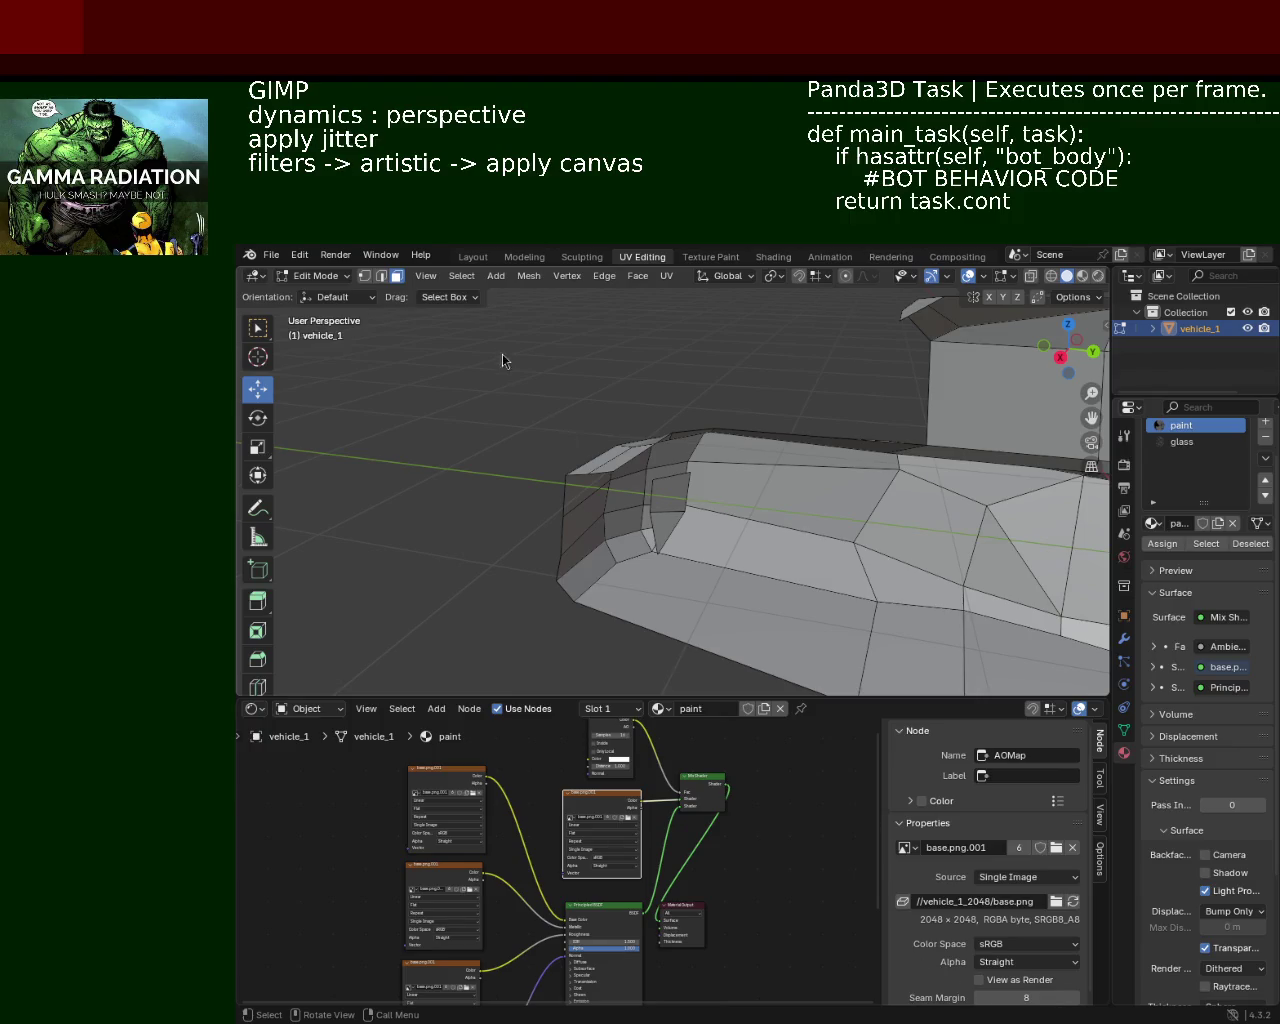
Step: Slide the side-panel edge vertex left along the Y axis
left_click_drag(771, 529, 694, 445)
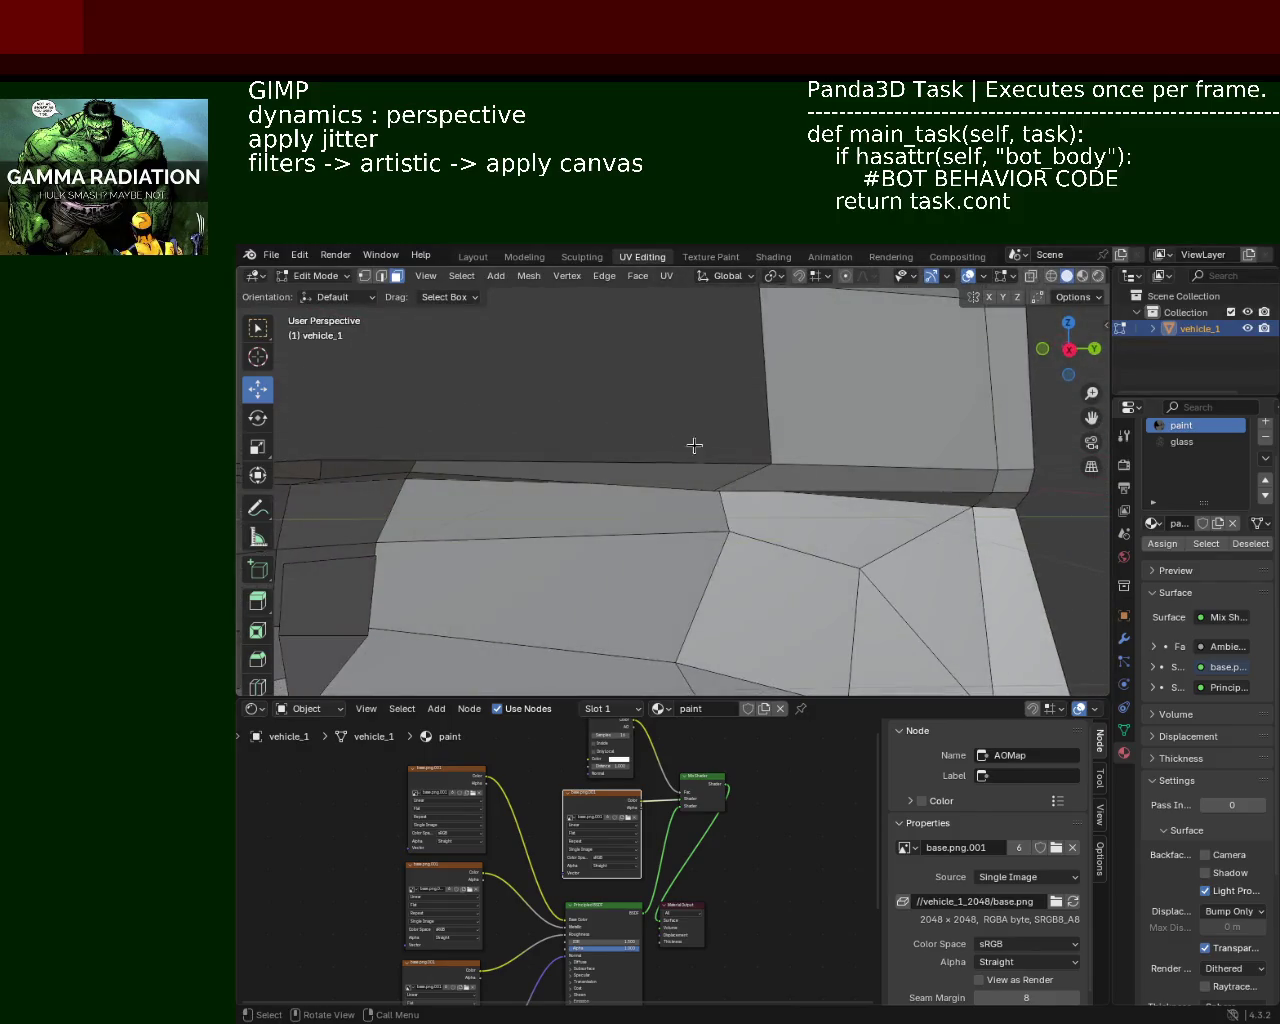
left_click(365, 276)
left_click(771, 463)
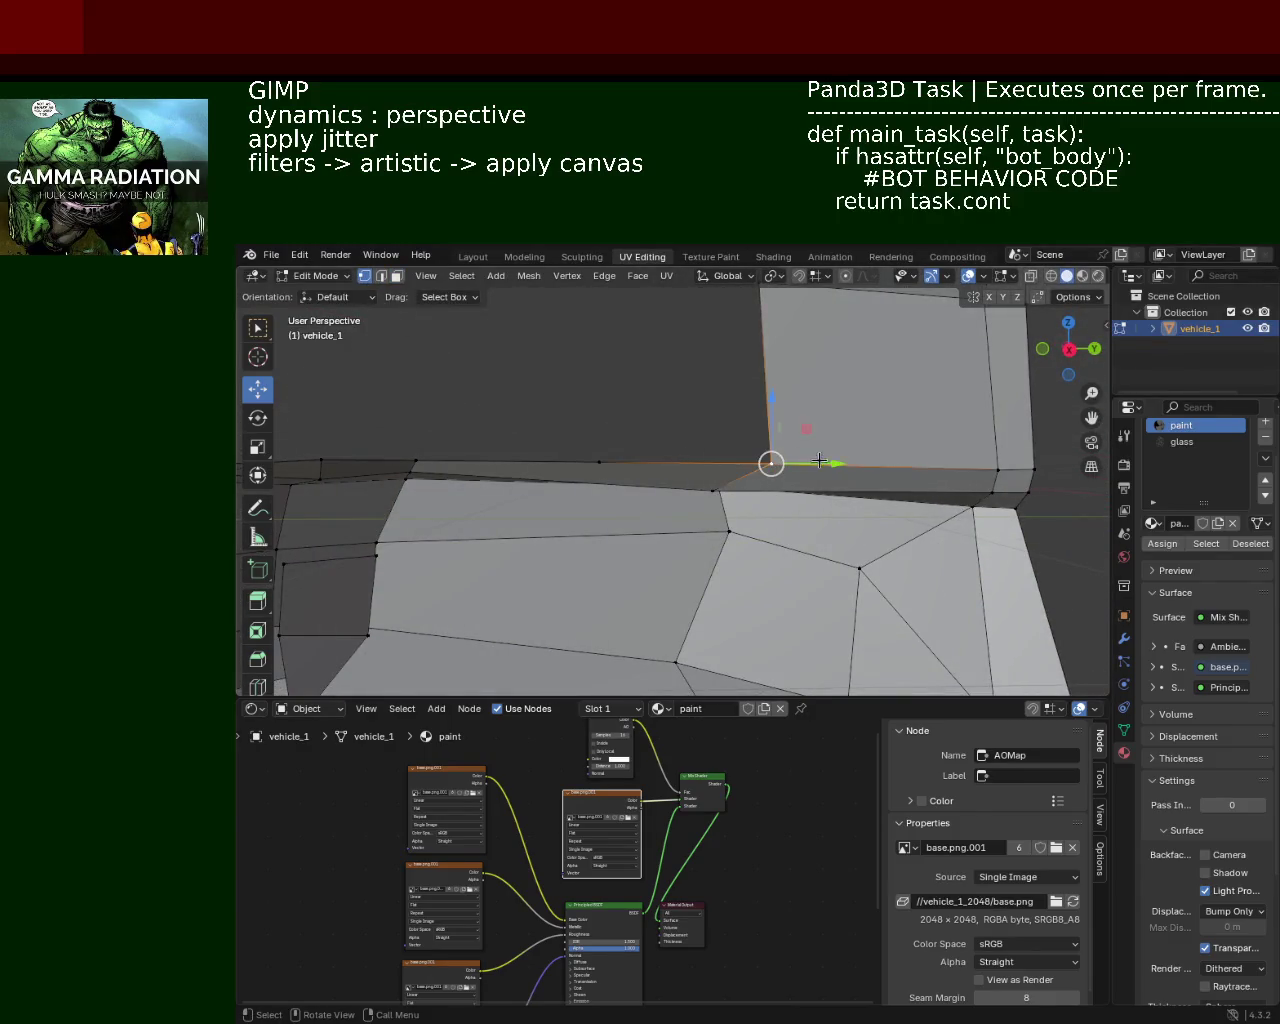
left_click_drag(819, 460, 760, 460)
left_click_drag(760, 460, 840, 487)
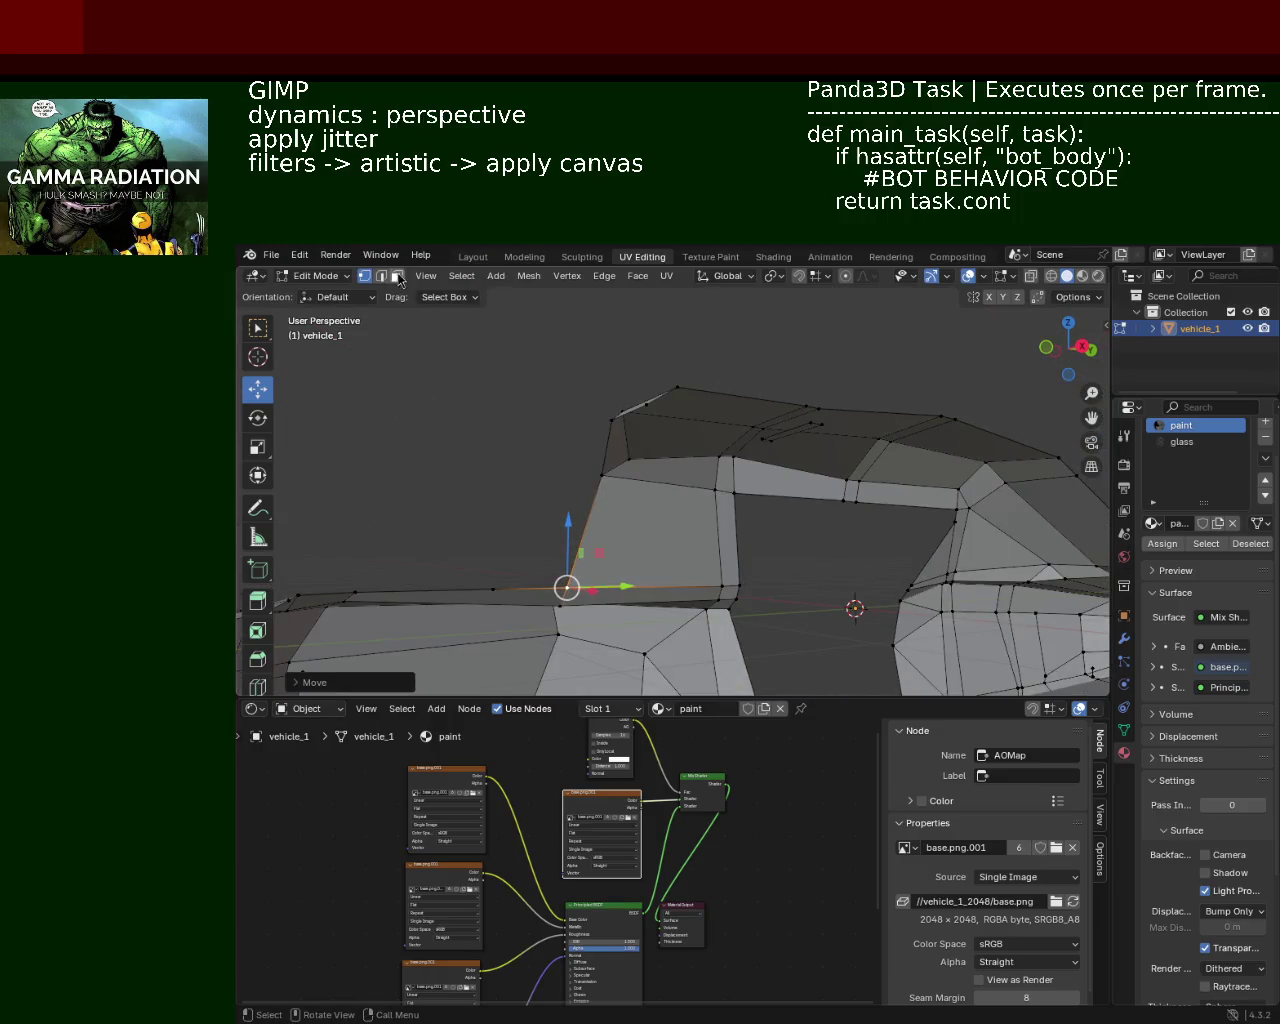
Step: Delete the small roof face
left_click(397, 276)
left_click(809, 449)
key("x")
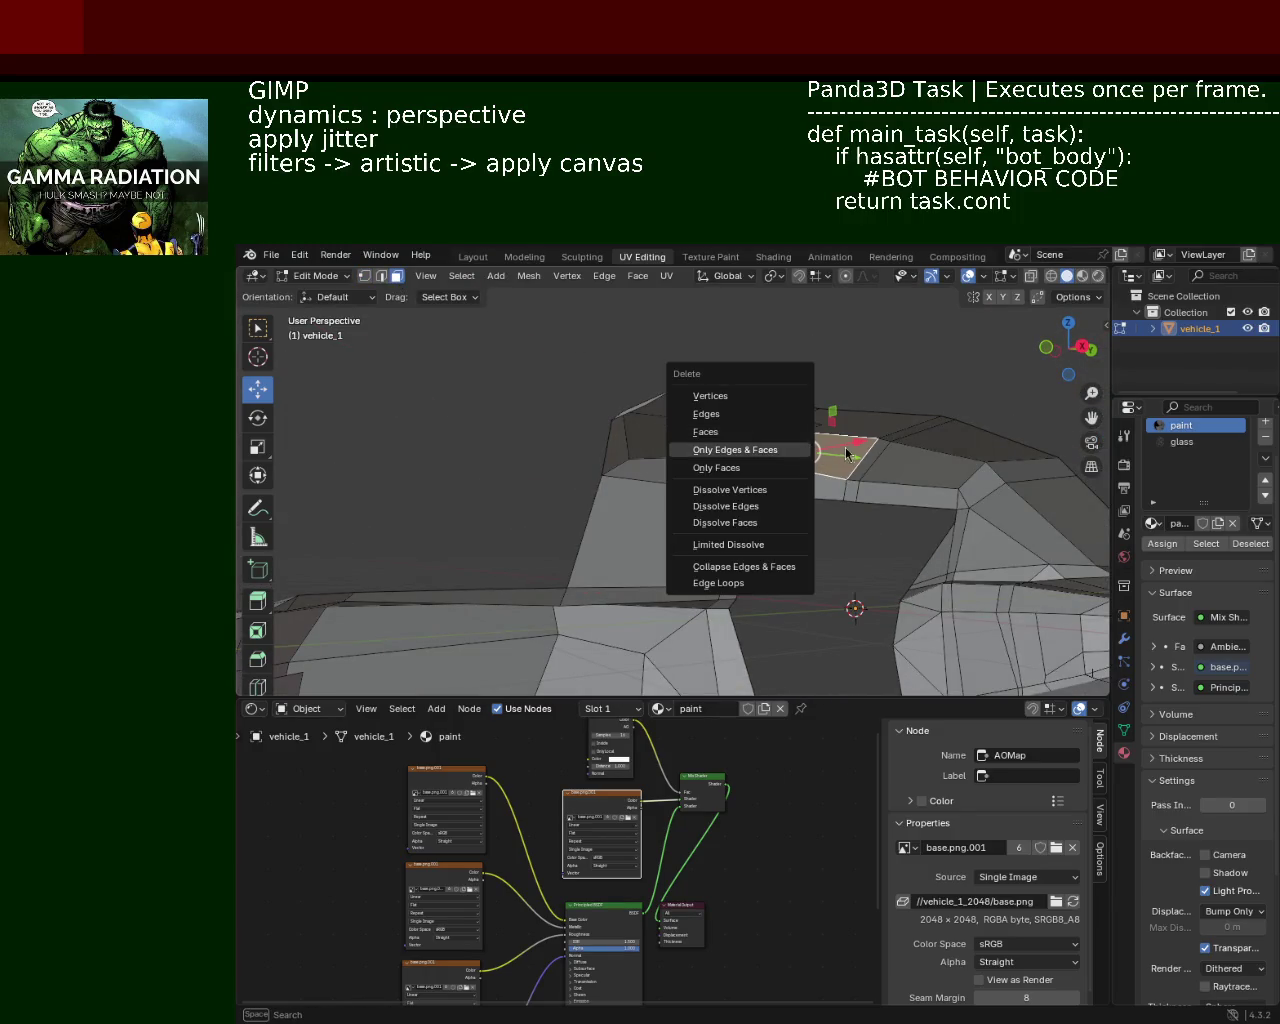
key("Escape")
key("x")
left_click(800, 432)
left_click_drag(846, 429, 686, 464)
Step: Delete an edge on the inner side wall
scroll("up", 3)
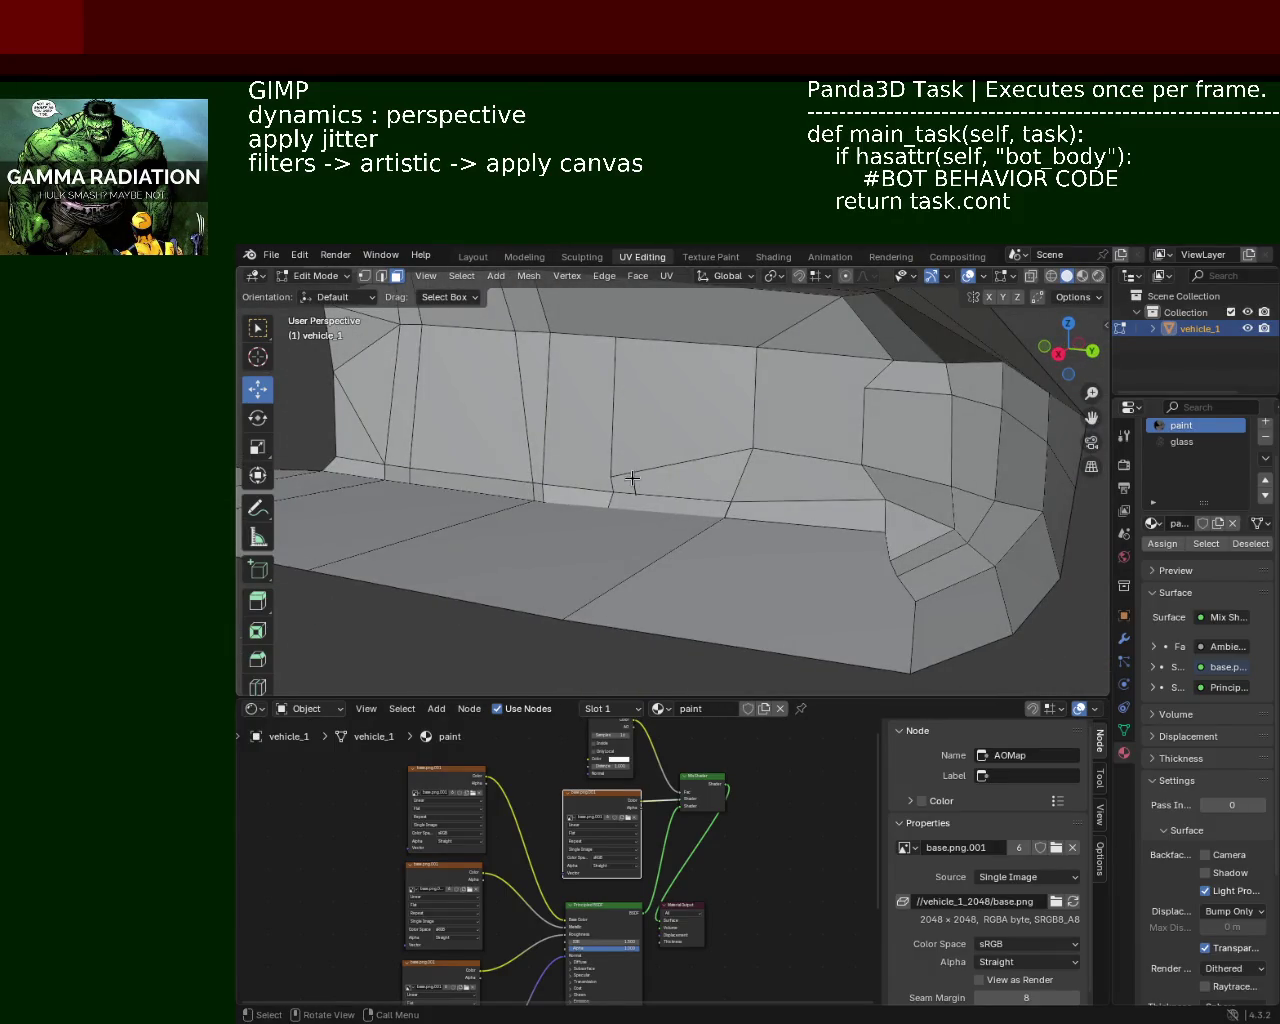
left_click(632, 480)
left_click(380, 276)
left_click(633, 490)
left_click(540, 482)
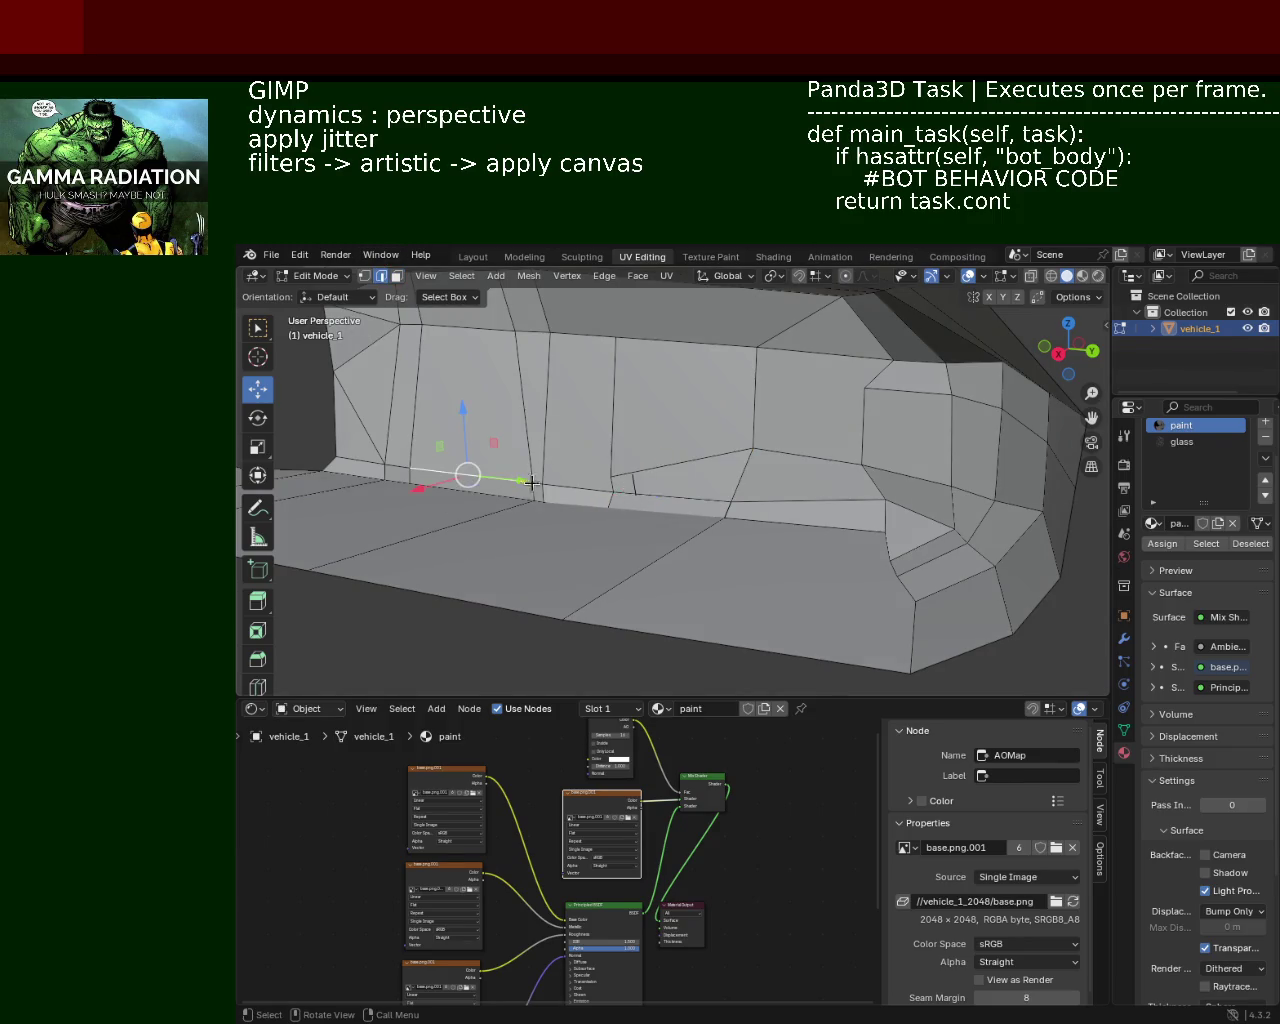
left_click(634, 487)
key("x")
key("Escape")
key("x")
left_click(619, 478)
Step: Delete a second edge on the inner side wall
left_click_drag(619, 480, 646, 480)
left_click(644, 487)
key("x")
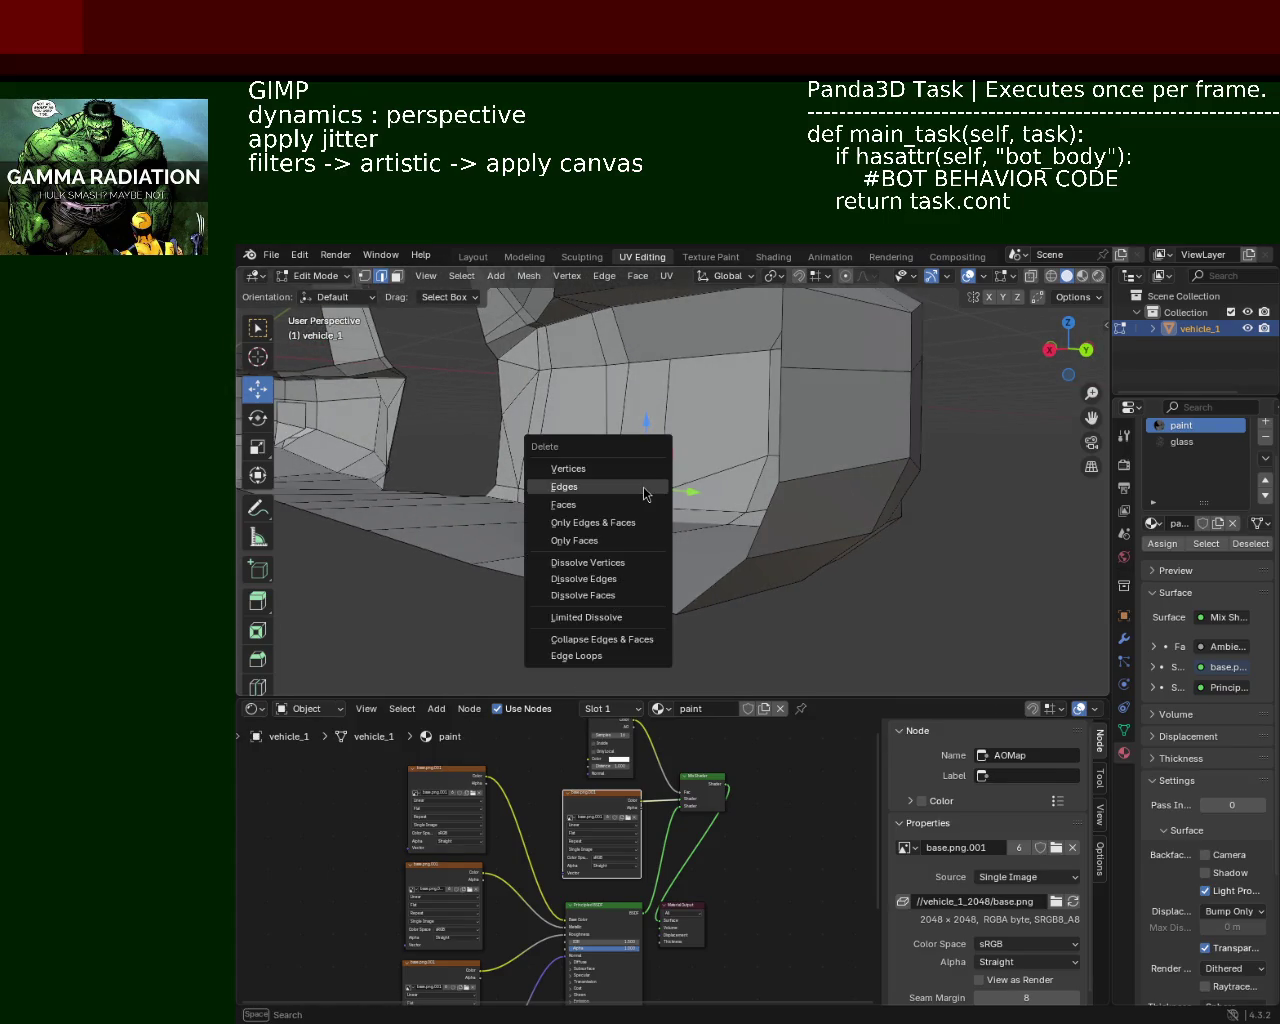
left_click(644, 488)
left_click_drag(631, 491, 812, 454)
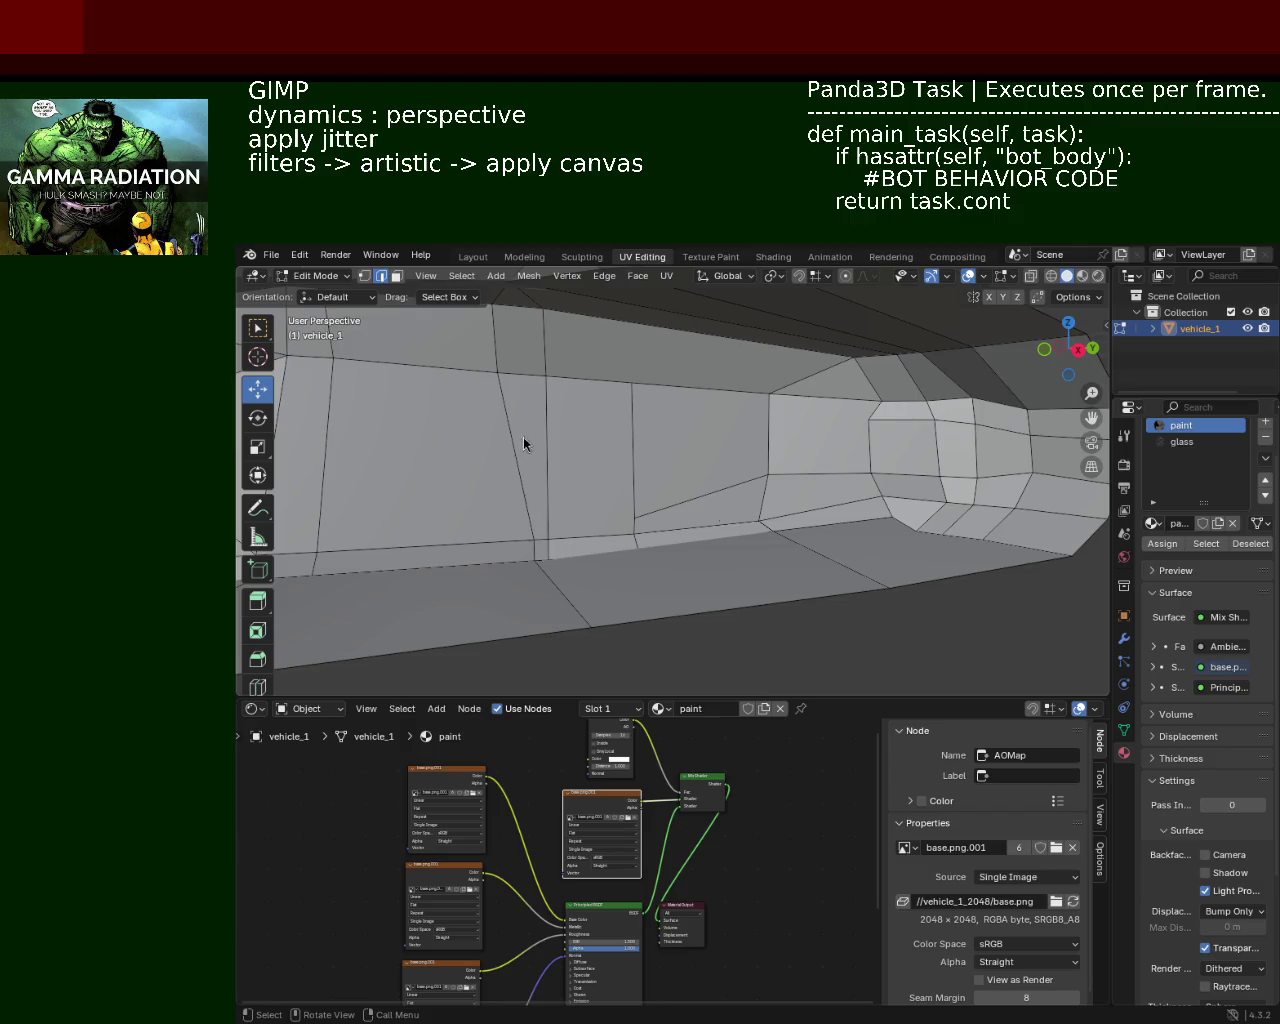
Step: Dissolve the stray vertices of the vertical edge and the lower corner
left_click_drag(786, 452, 666, 471)
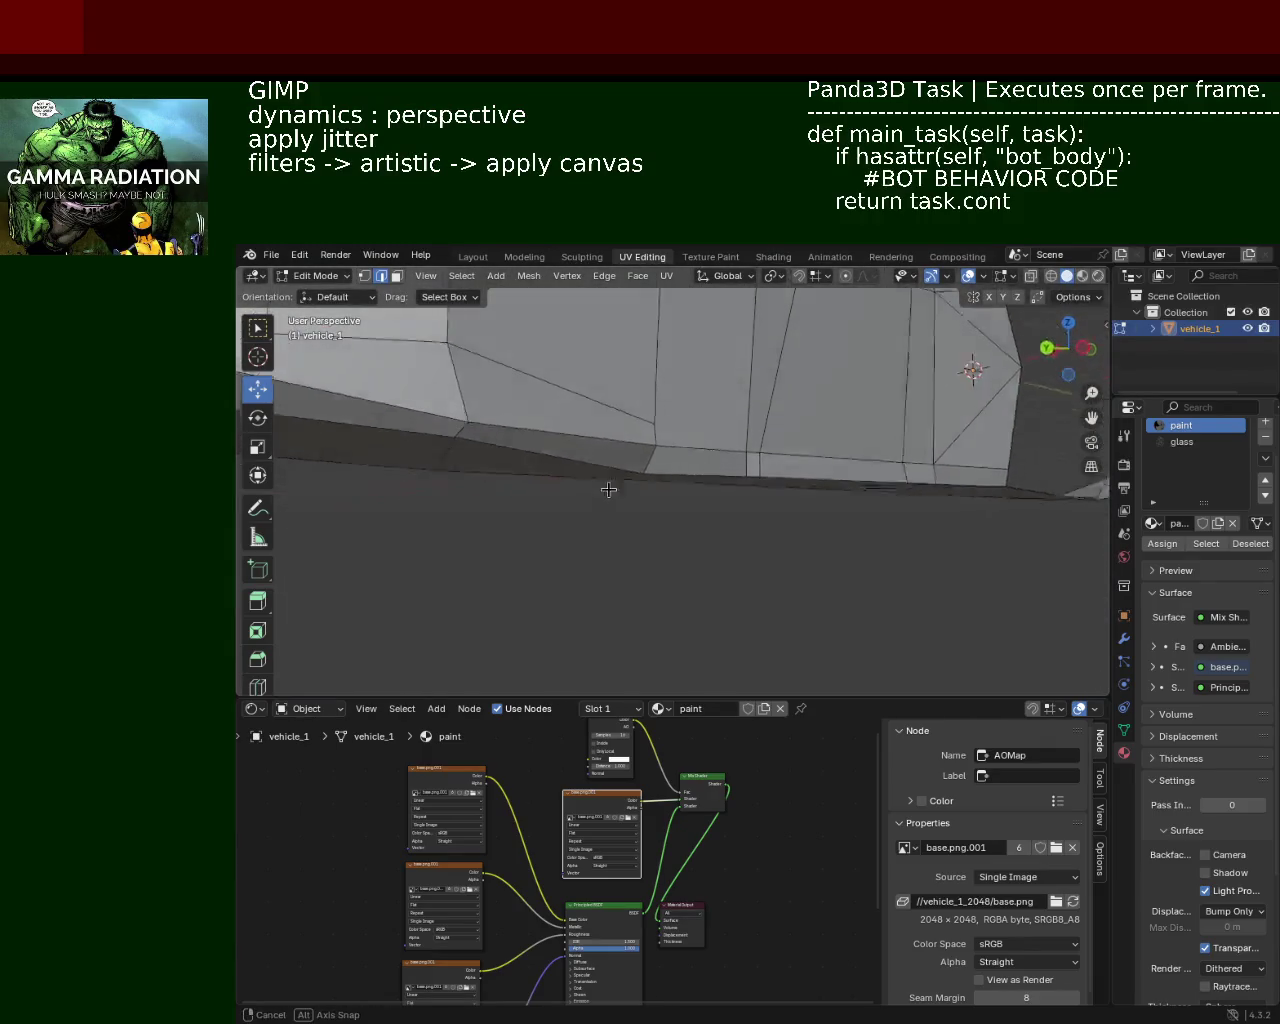
left_click_drag(666, 471, 836, 478)
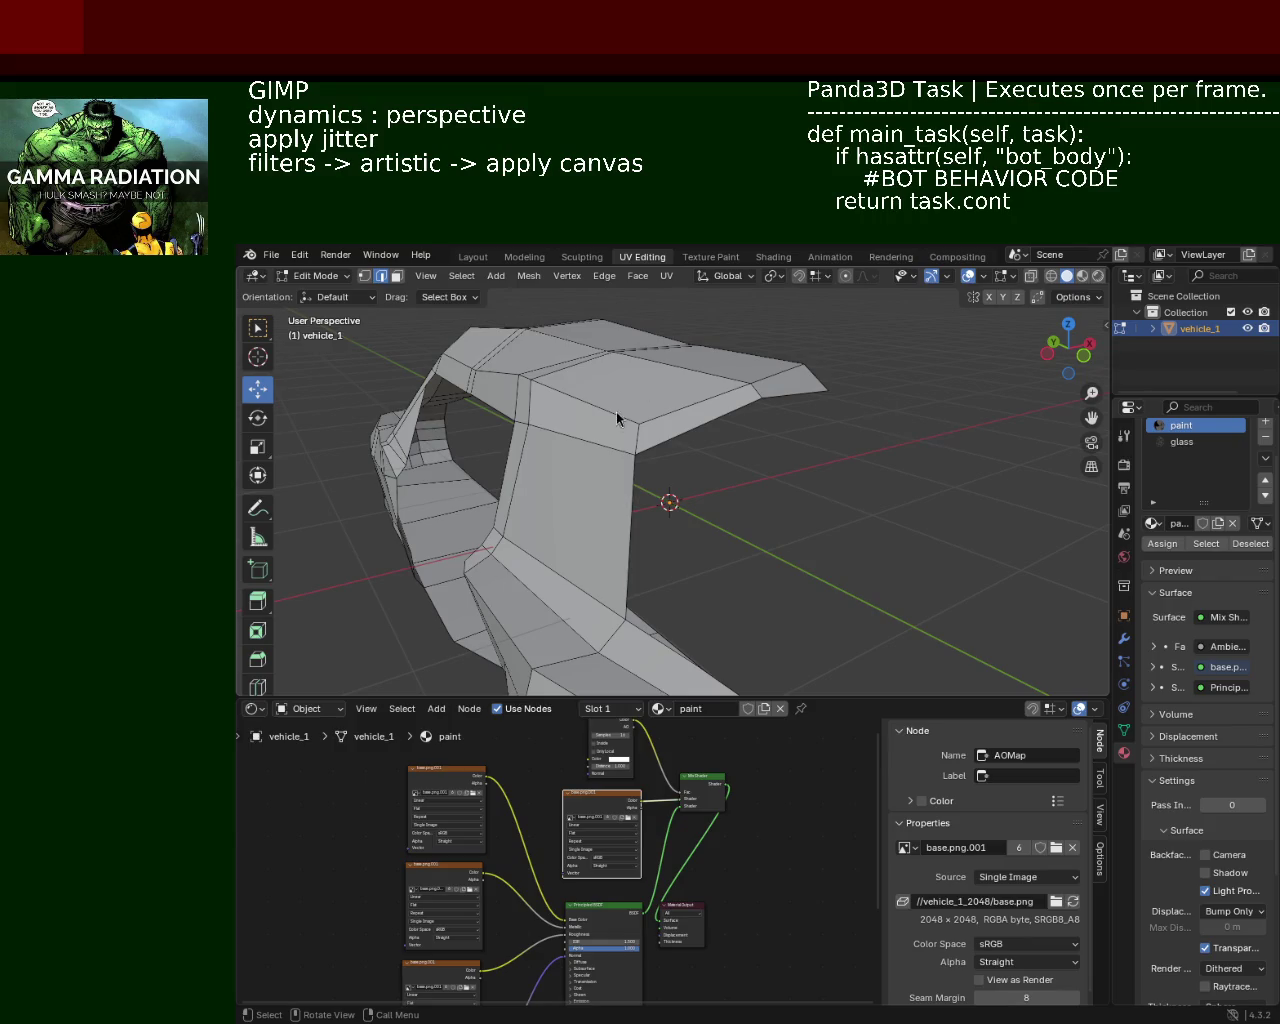
left_click_drag(737, 463, 680, 443)
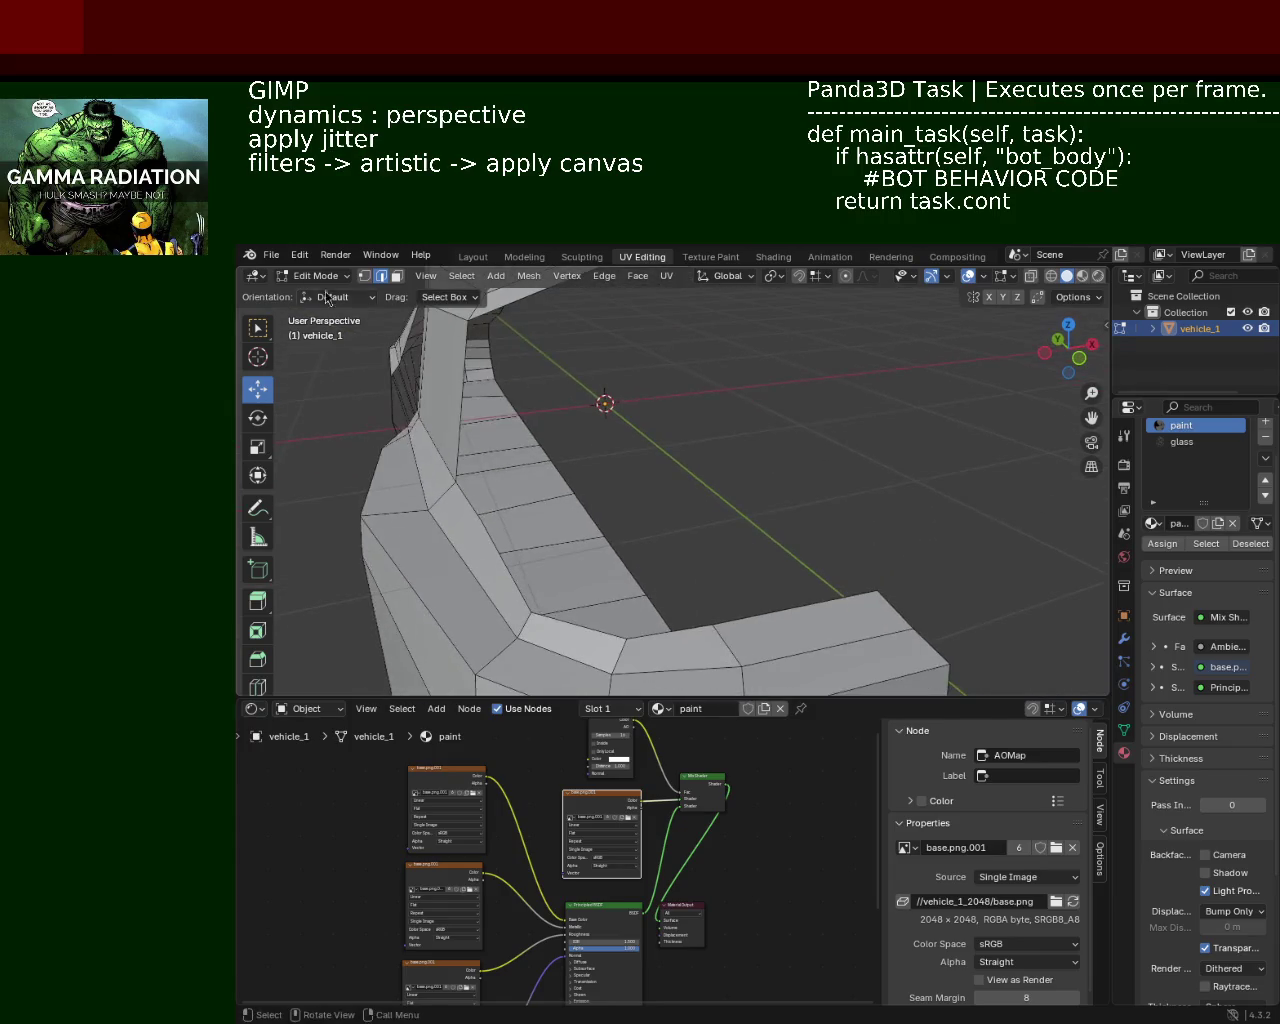
left_click_drag(449, 377, 523, 409)
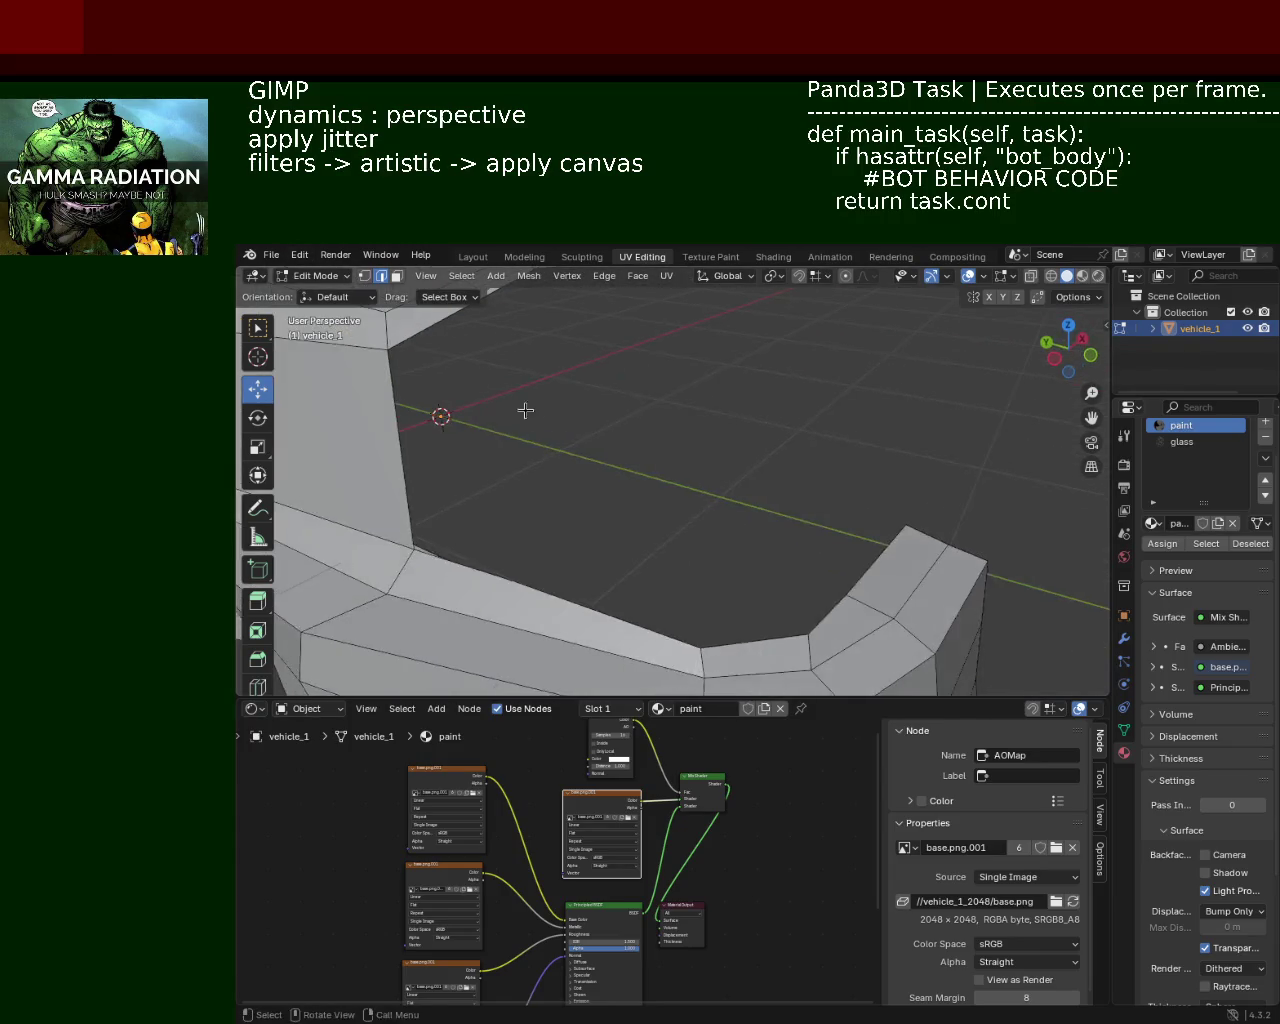
left_click(366, 276)
left_click(388, 348)
left_click(413, 549)
left_click(516, 581)
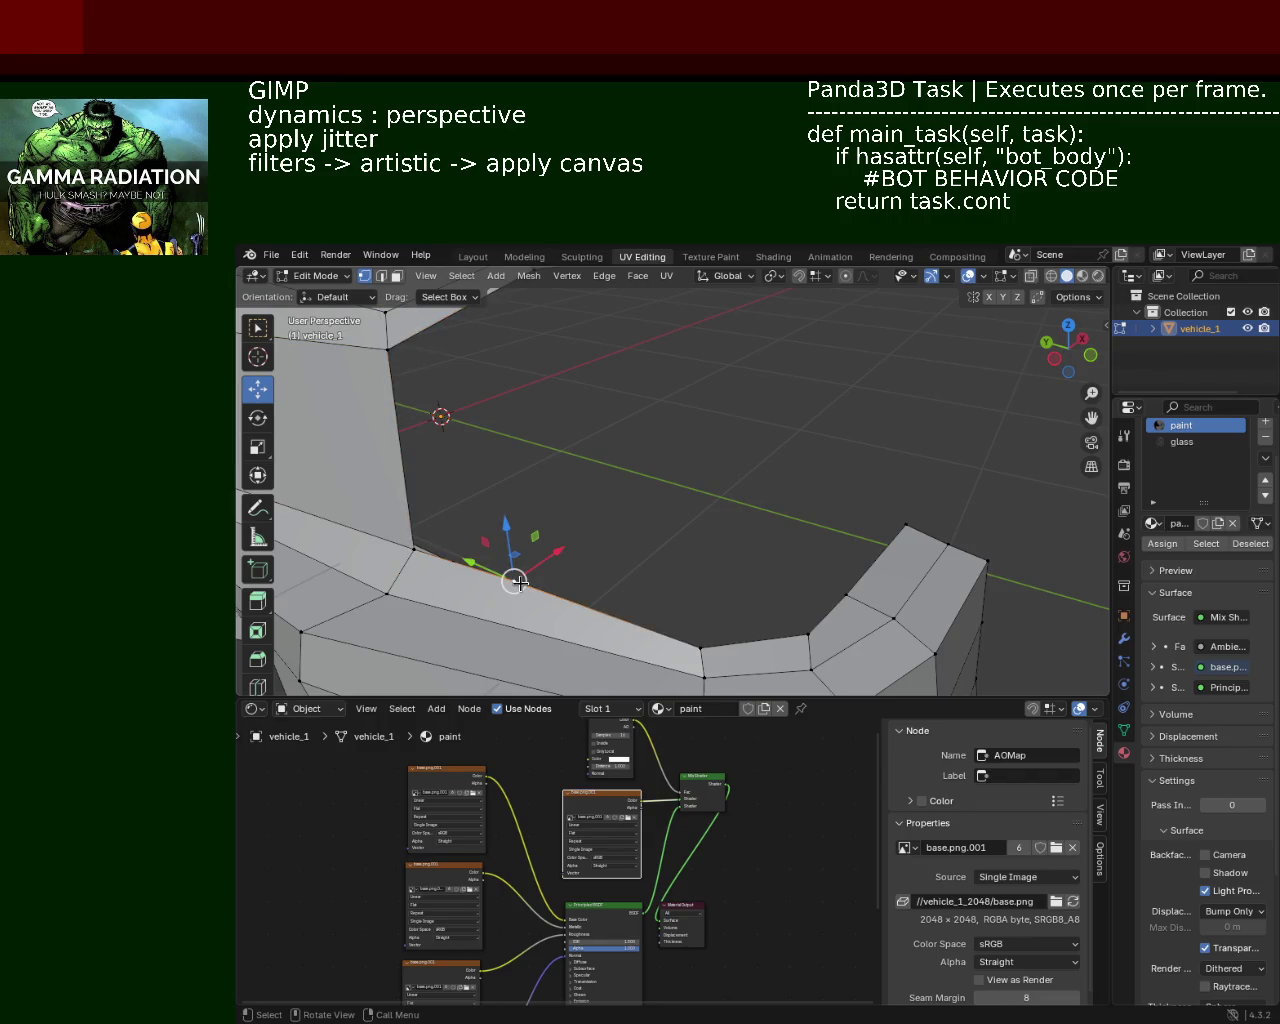
key("x")
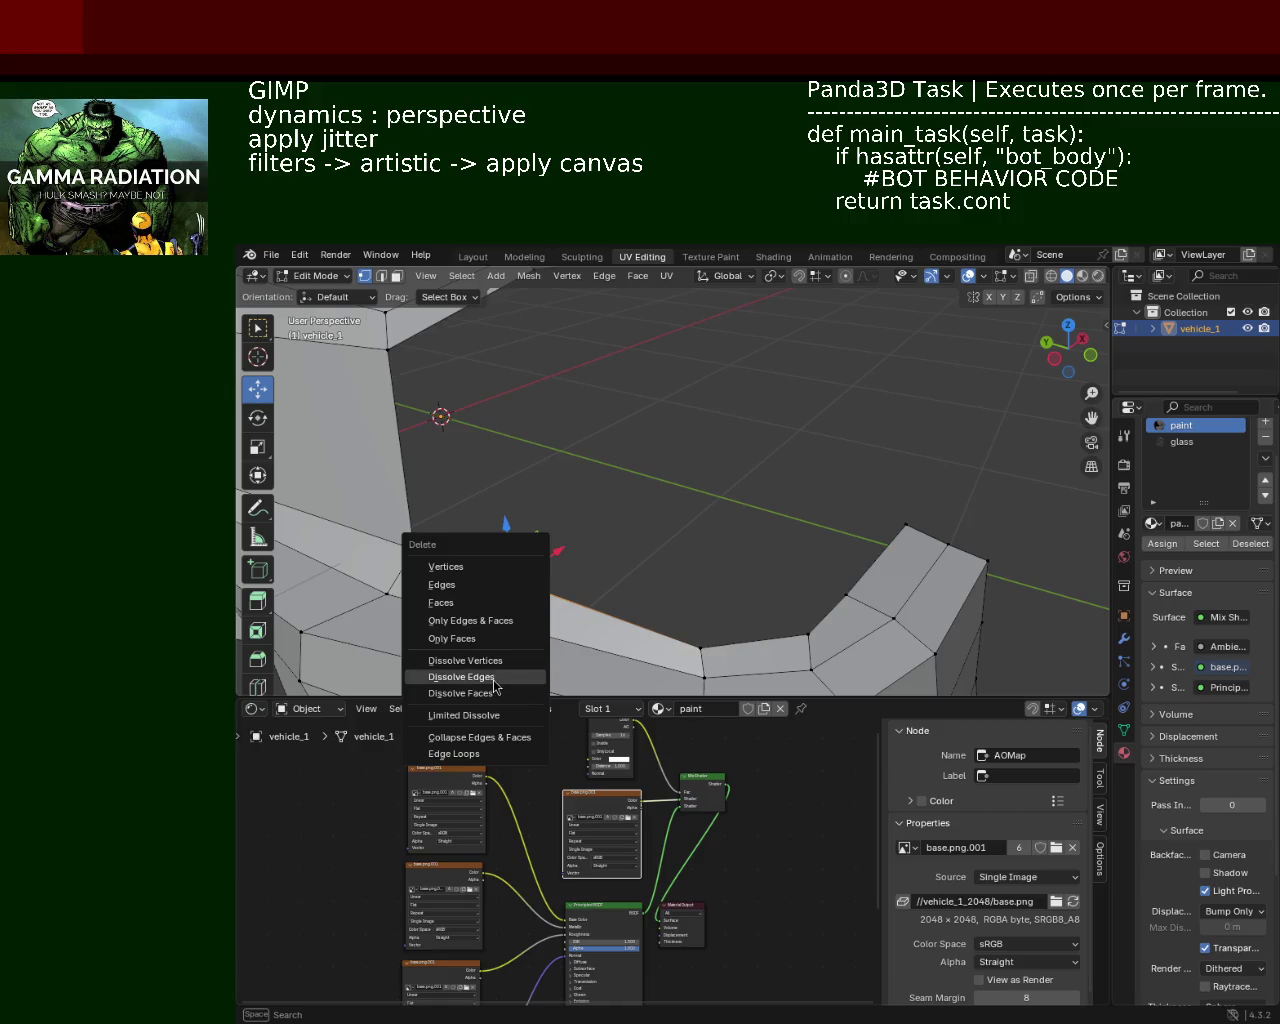
left_click(470, 660)
Step: Select the corner vertices around the cabin opening
left_click_drag(528, 603, 424, 376)
left_click(424, 376)
left_click_drag(443, 463, 572, 531)
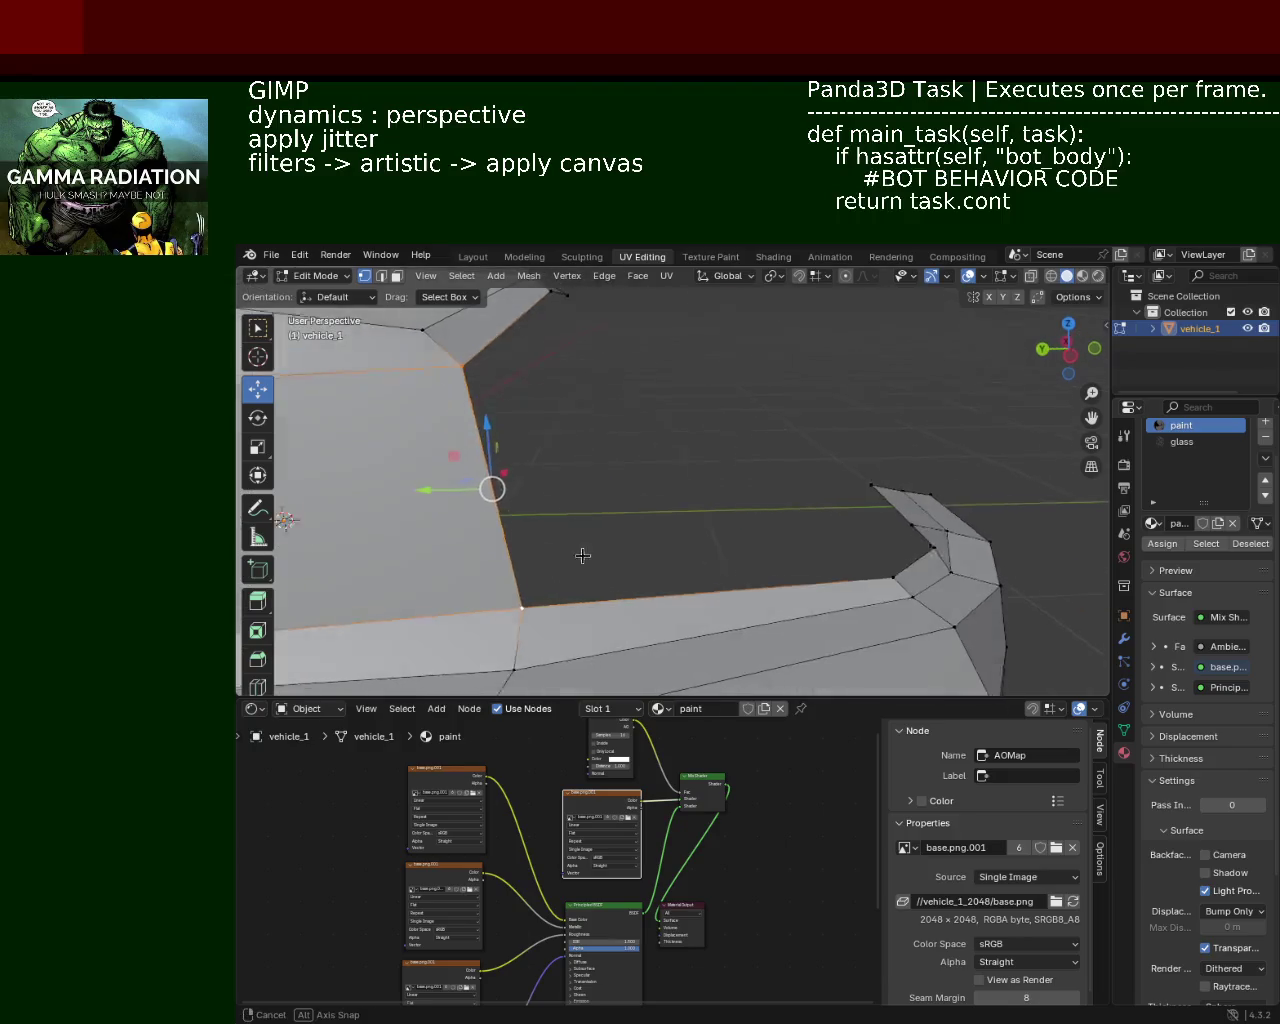
left_click(832, 514)
left_click(786, 541)
left_click(812, 516)
left_click_drag(812, 516, 615, 336)
left_click(835, 514)
left_click(631, 327)
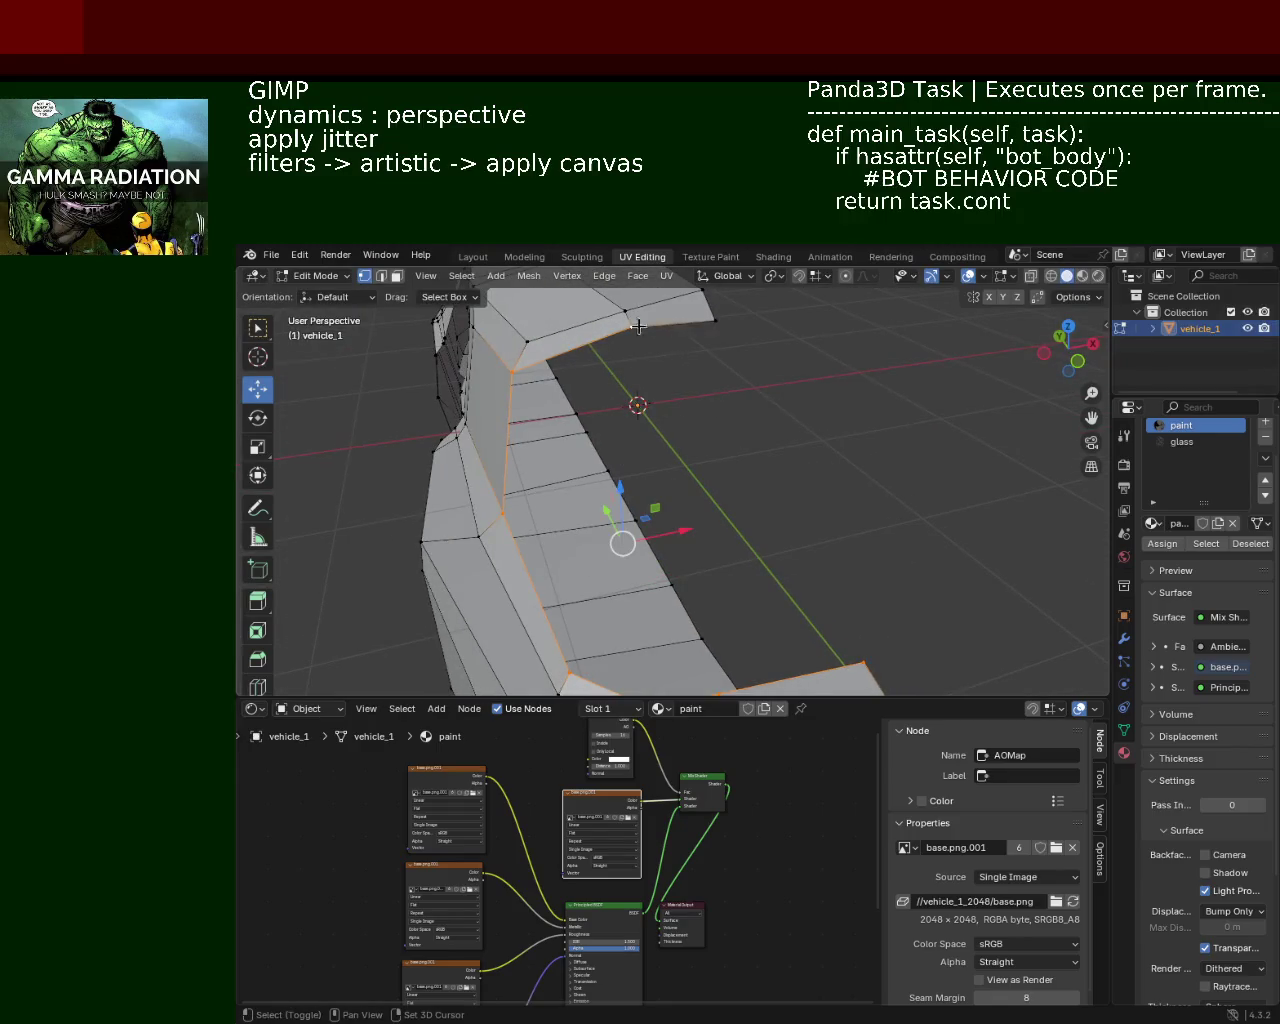
left_click(711, 317)
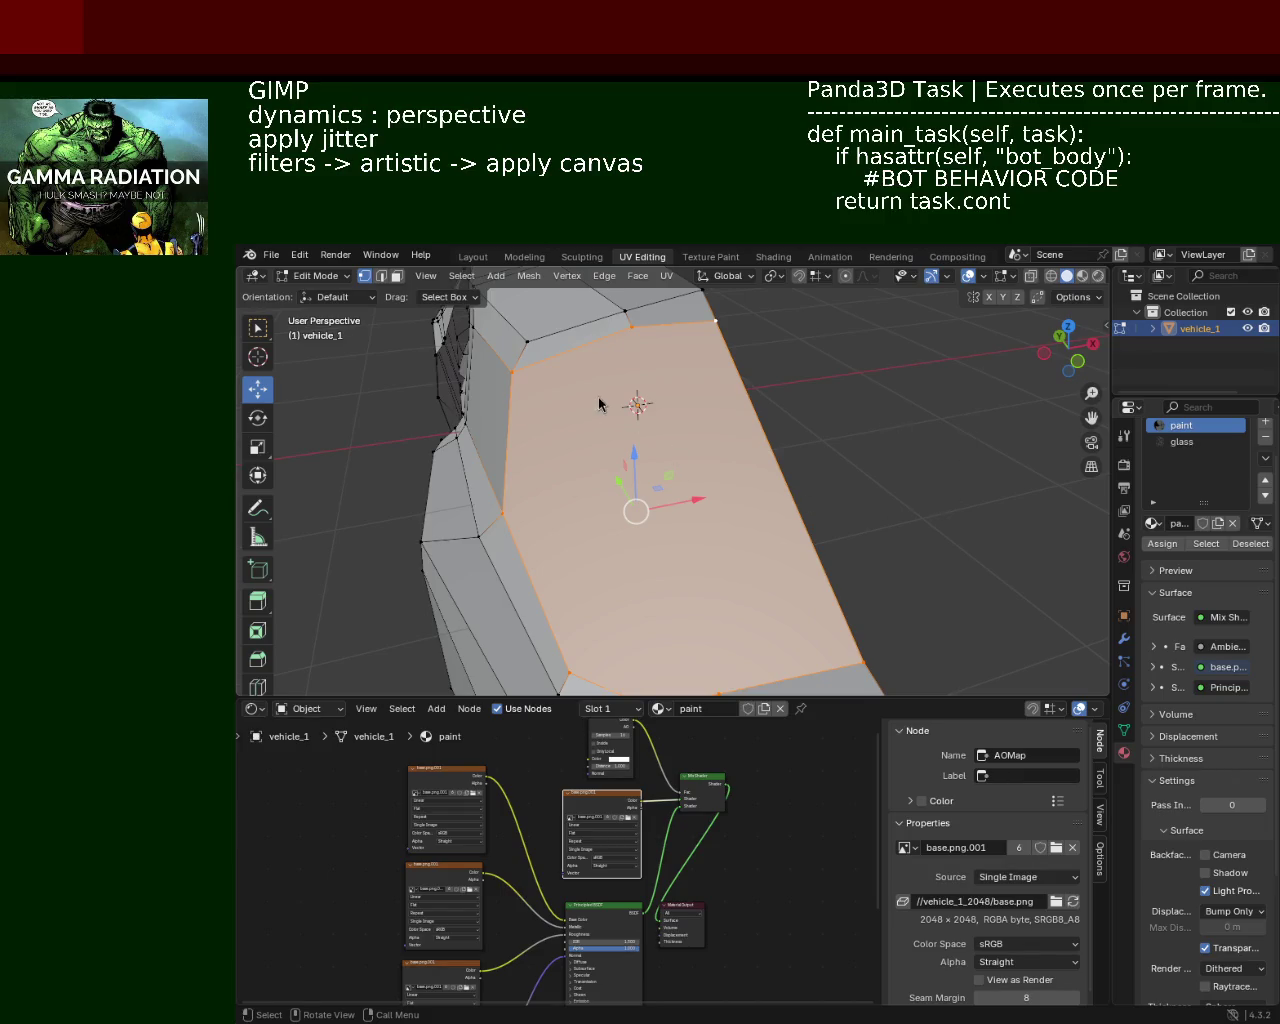
Step: Connect two vertices with a new edge (J) across the large roof face
left_click_drag(719, 475, 654, 443)
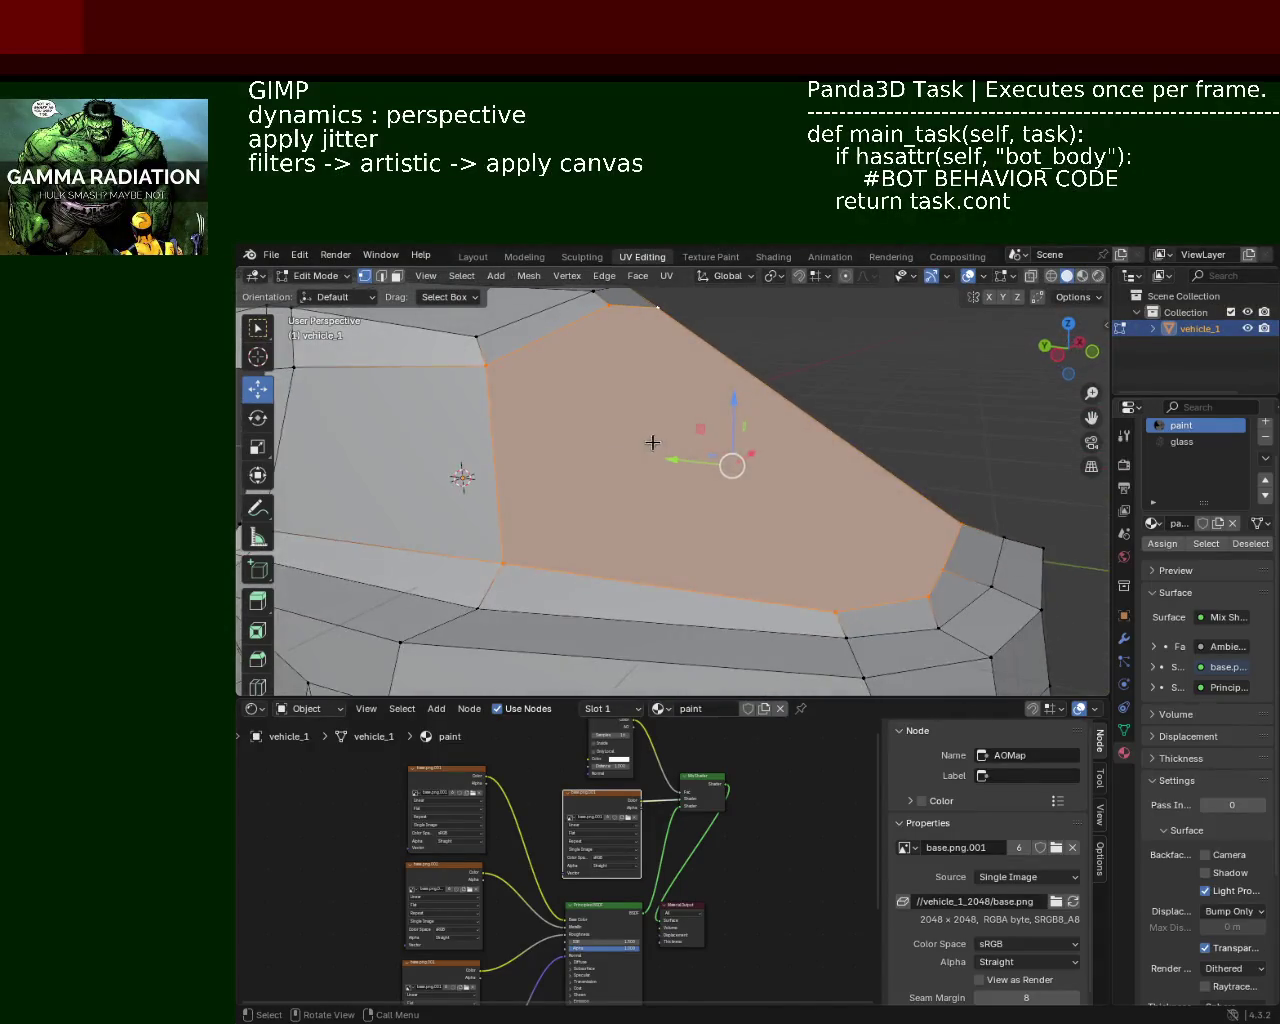
left_click(494, 366)
left_click(626, 310)
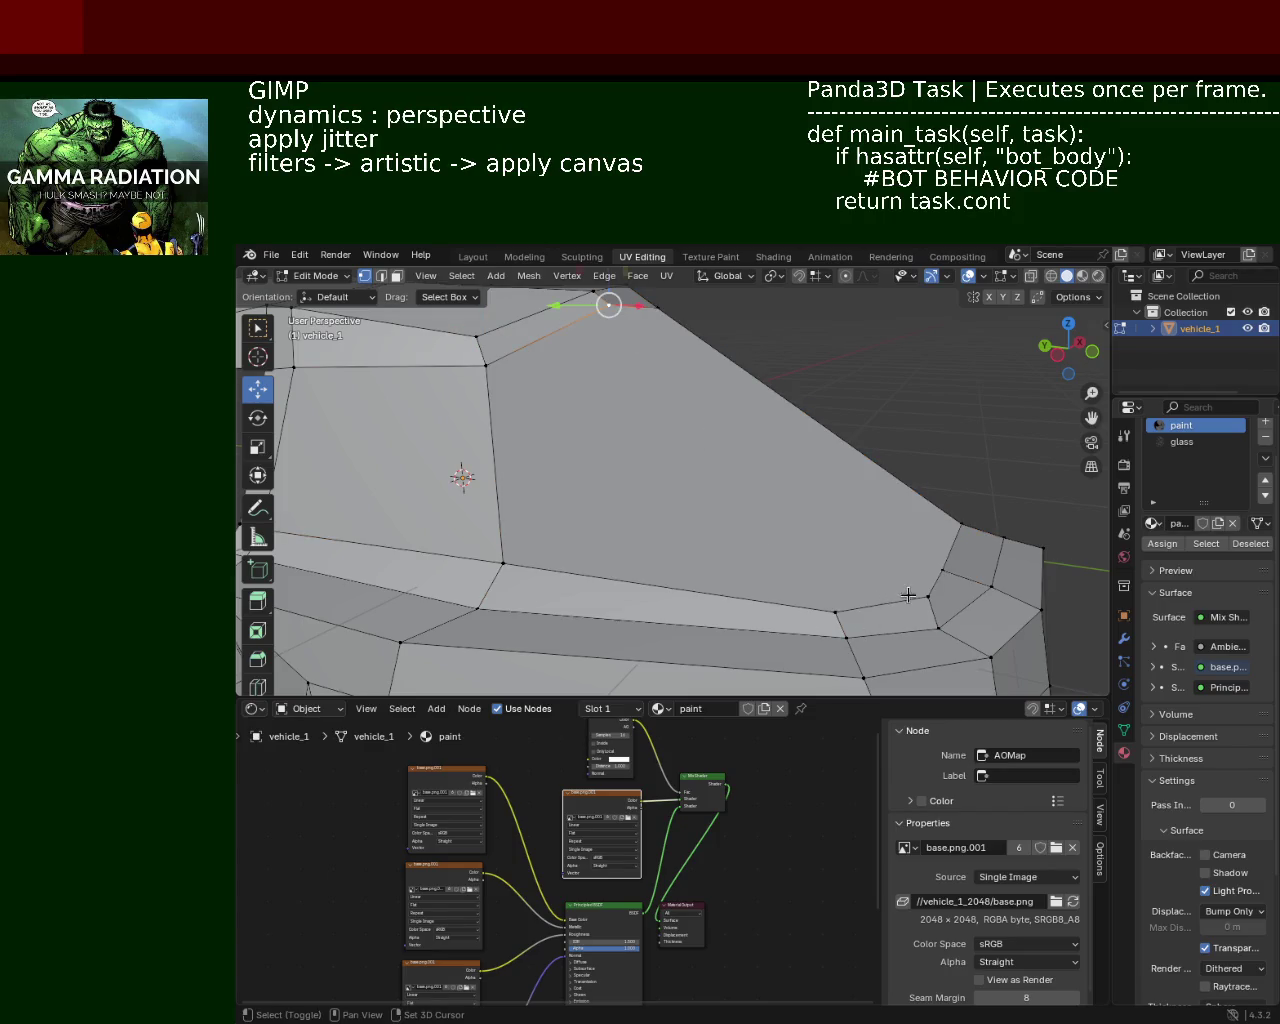
left_click(926, 596)
left_click_drag(926, 596, 715, 489)
left_click_drag(638, 379, 666, 436)
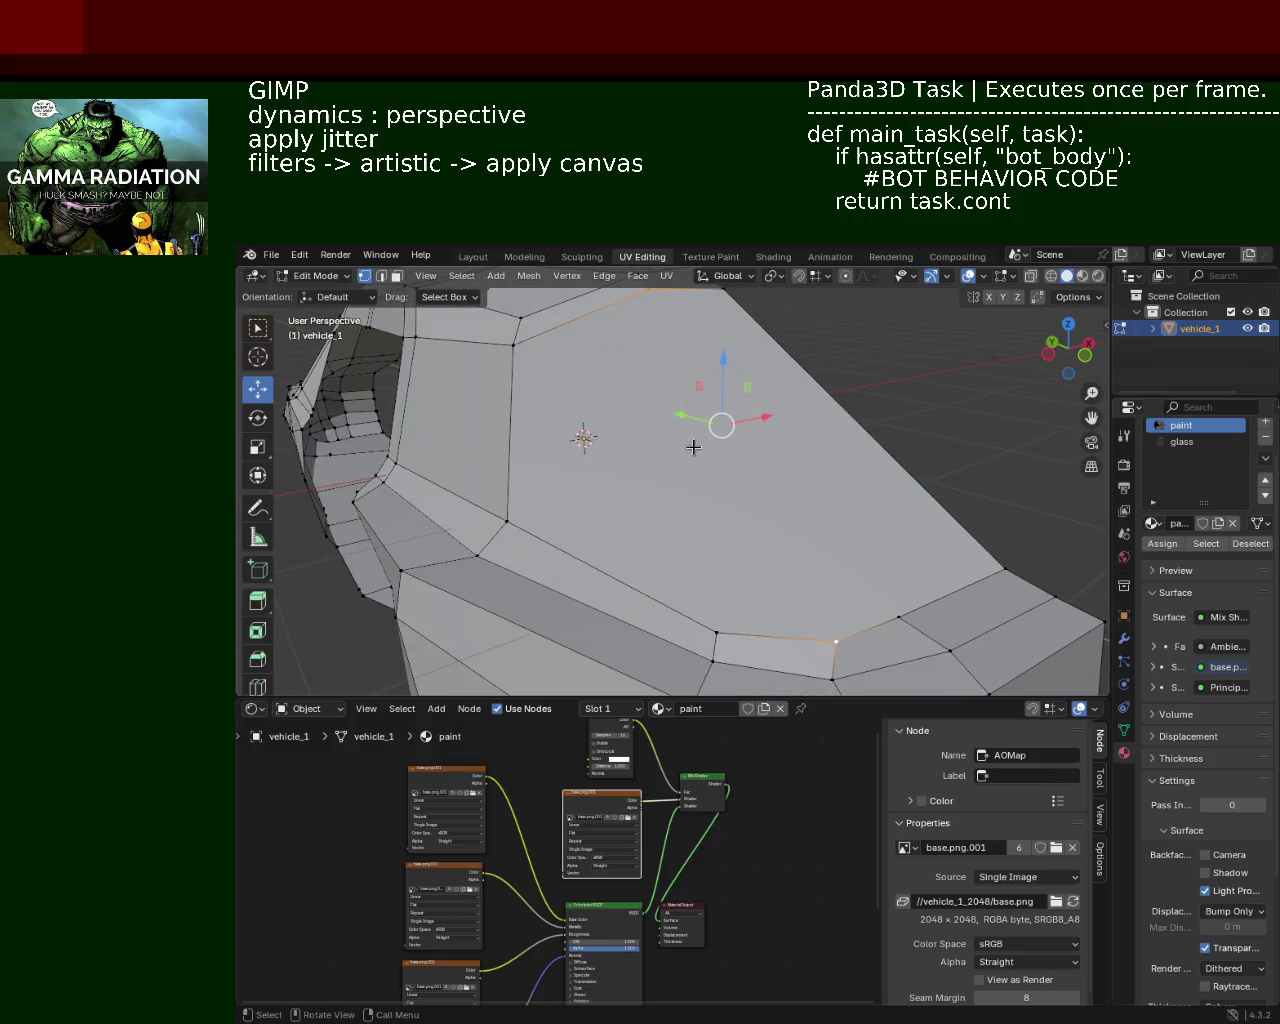
key("j")
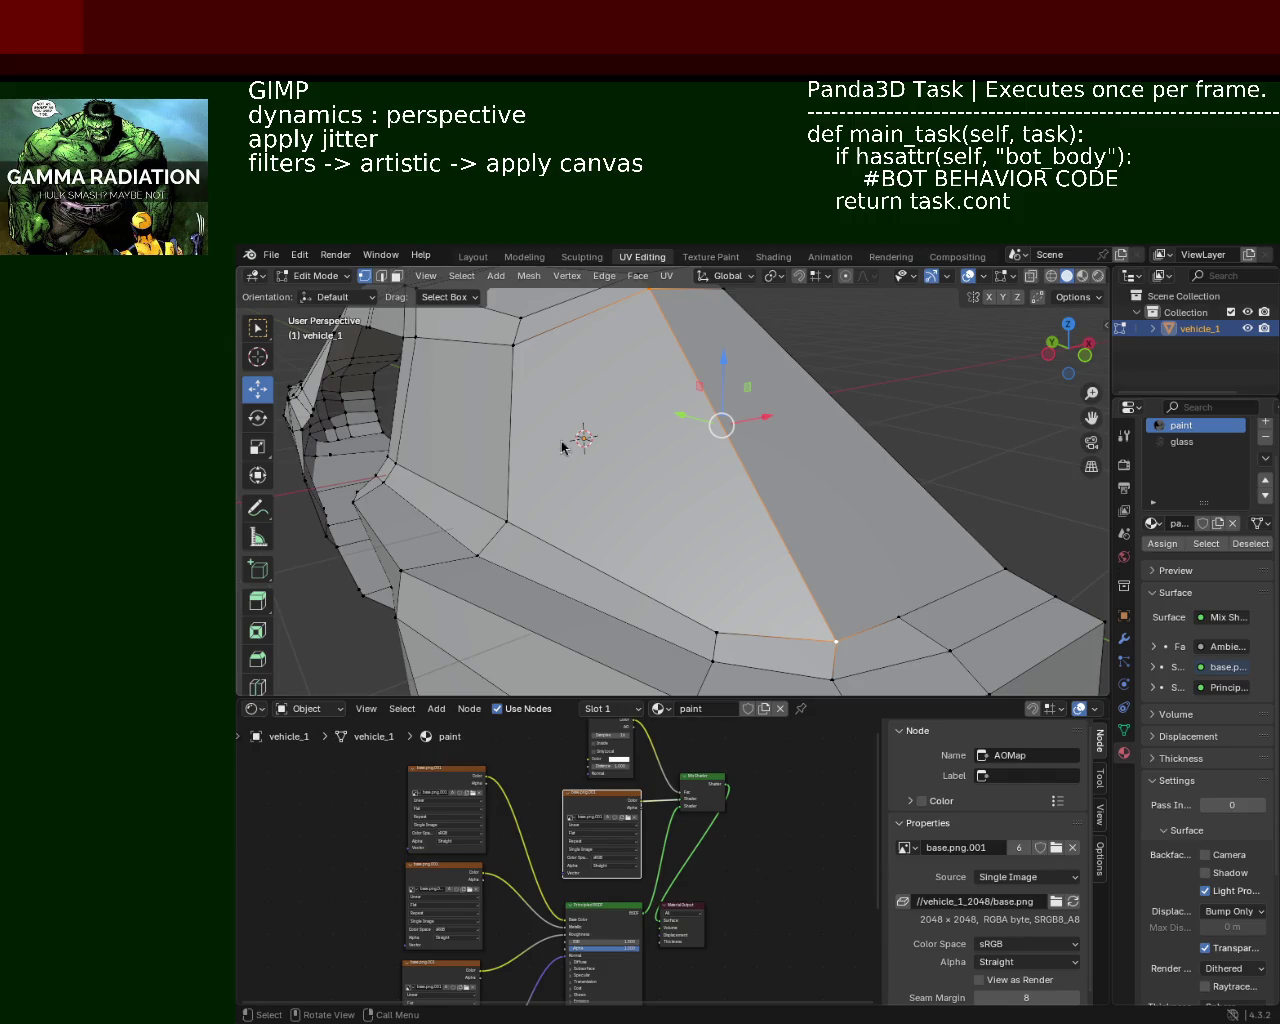
Step: Raise the top corner vertex along Z and nudge it into place
left_click_drag(811, 463, 620, 400)
left_click(630, 368)
key("g")
key("z")
left_click(630, 307)
left_click_drag(630, 307, 700, 315)
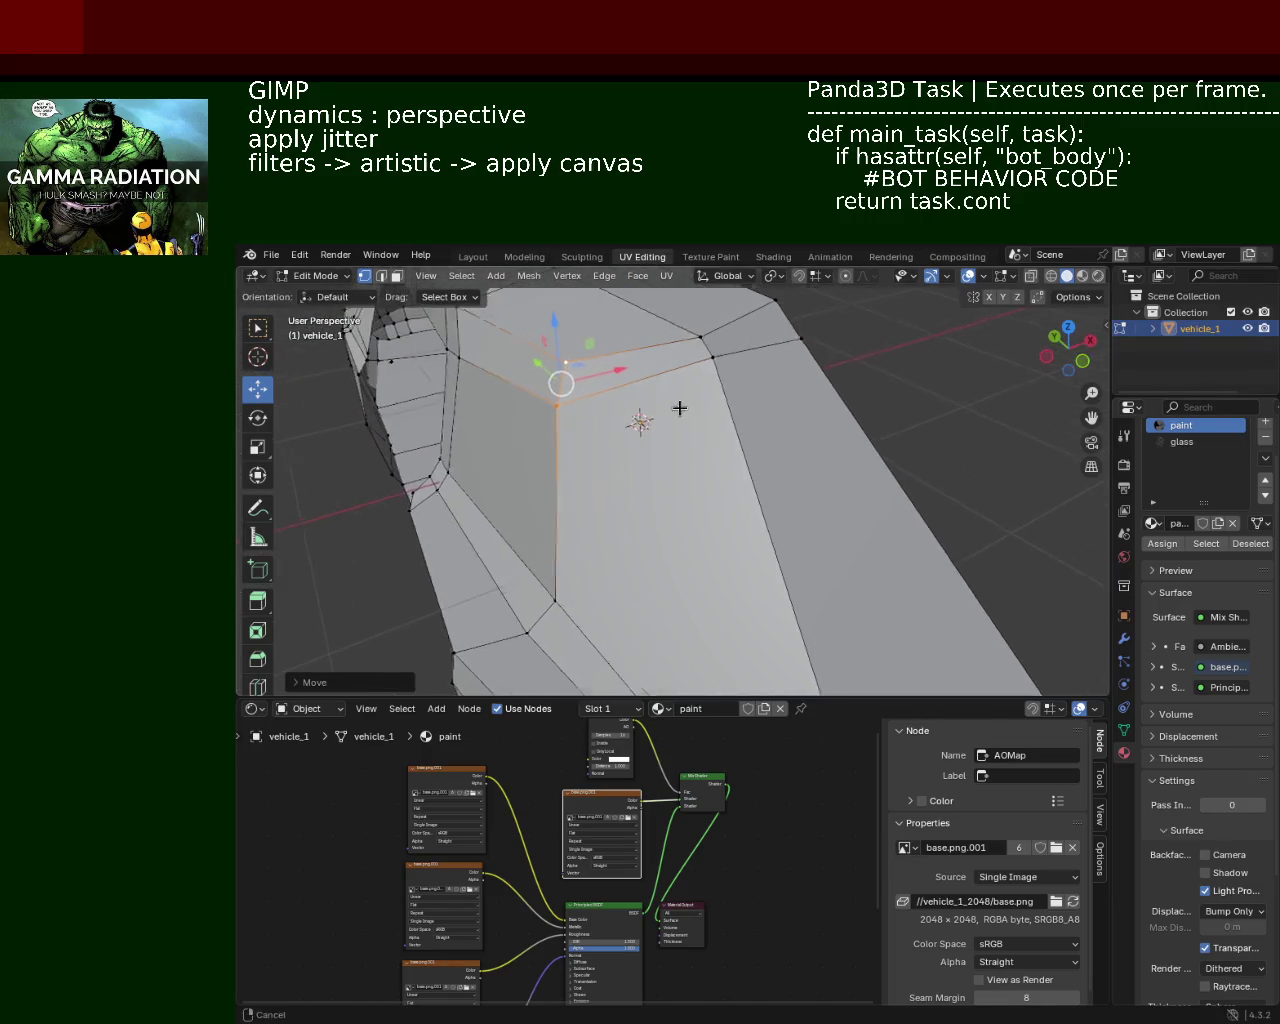
key("g")
left_click(700, 320)
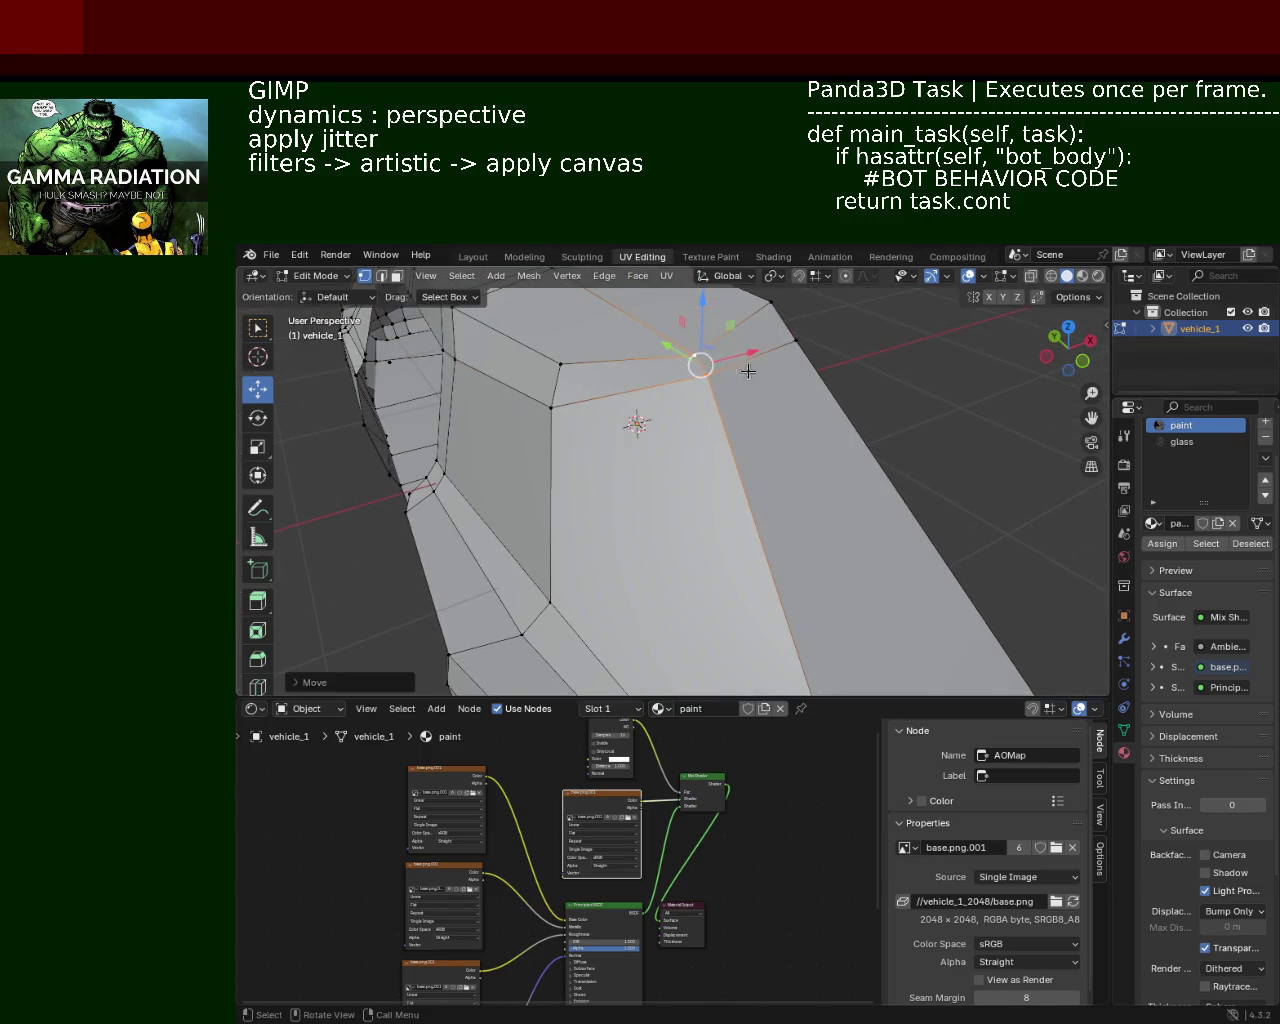
left_click_drag(700, 330, 737, 429)
left_click_drag(811, 511, 851, 435)
left_click_drag(765, 422, 530, 320)
Step: Merge the hole's corner vertices at center
left_click(446, 382)
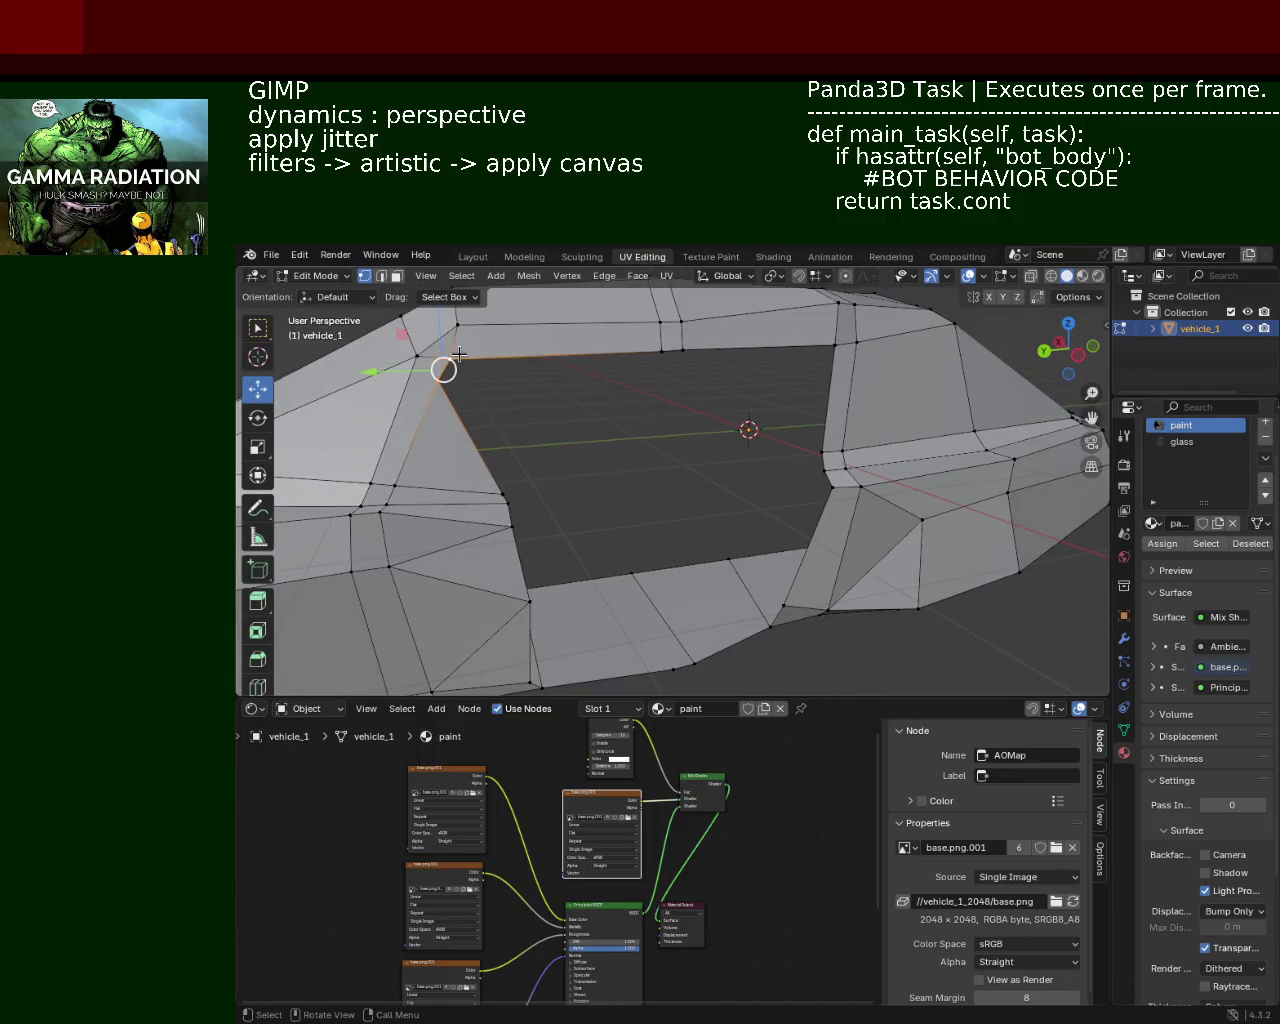
key("m")
left_click(461, 360)
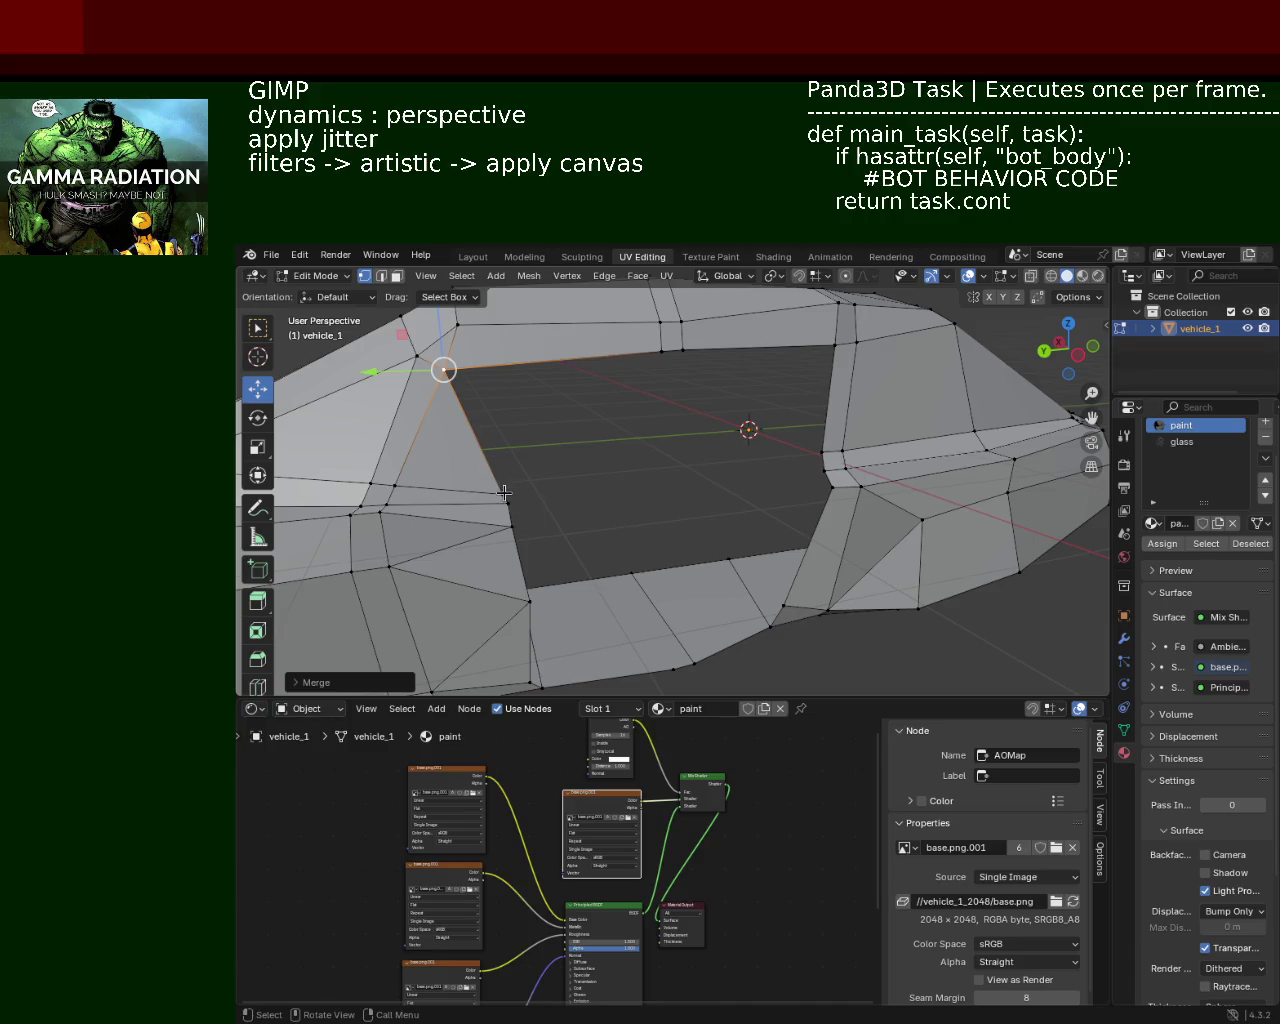
Step: Fill the hole with a new face from its four boundary vertices
left_click(504, 493)
left_click(822, 453)
left_click(835, 345)
left_click(663, 351)
key("f")
left_click_drag(663, 380, 826, 447)
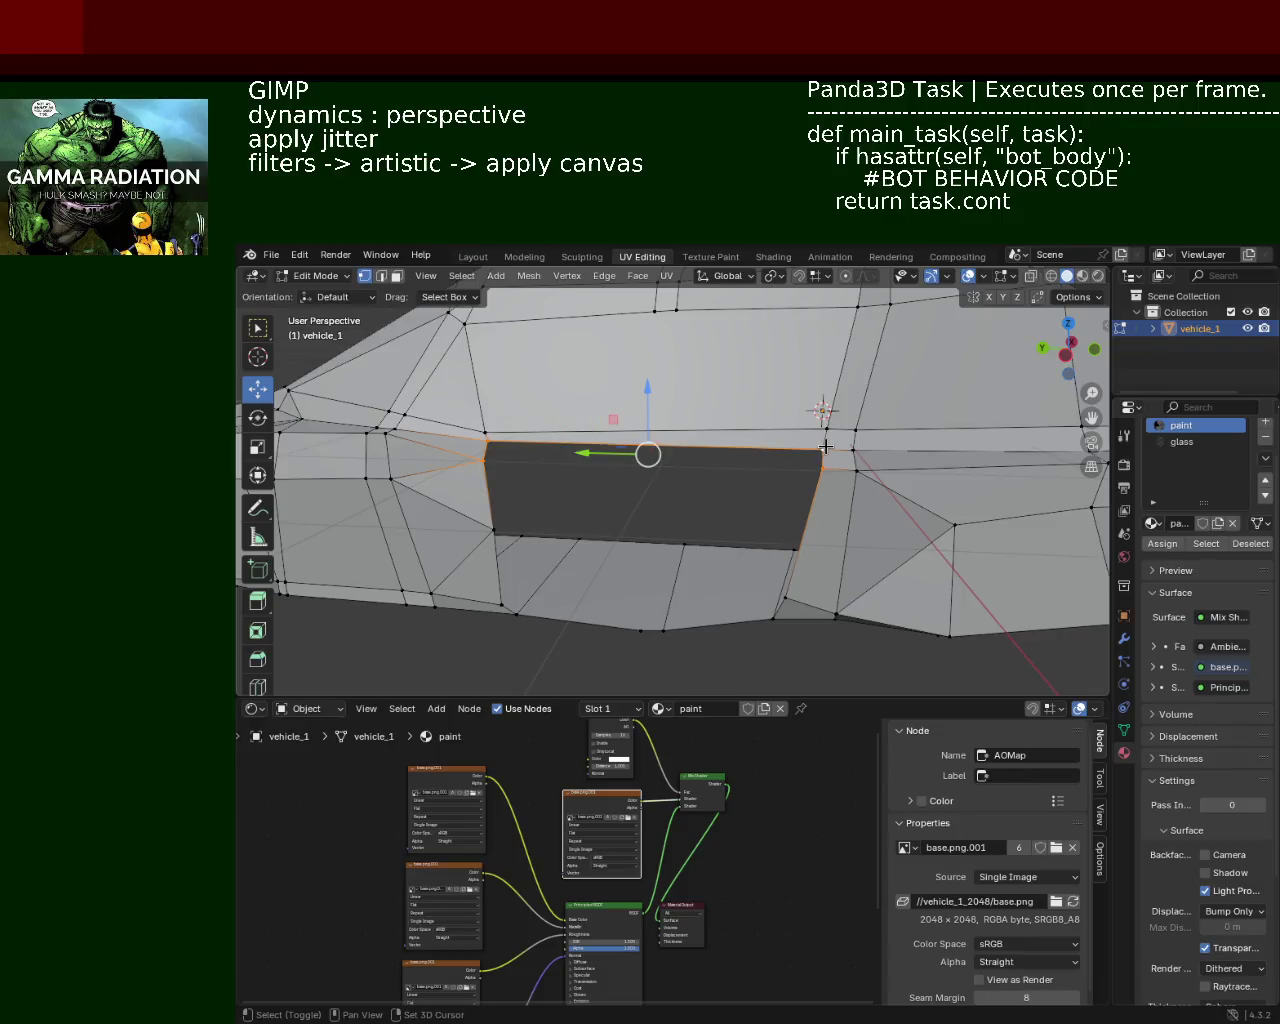
Step: Select the vertices around the opening's left edge and corners
left_click(483, 460)
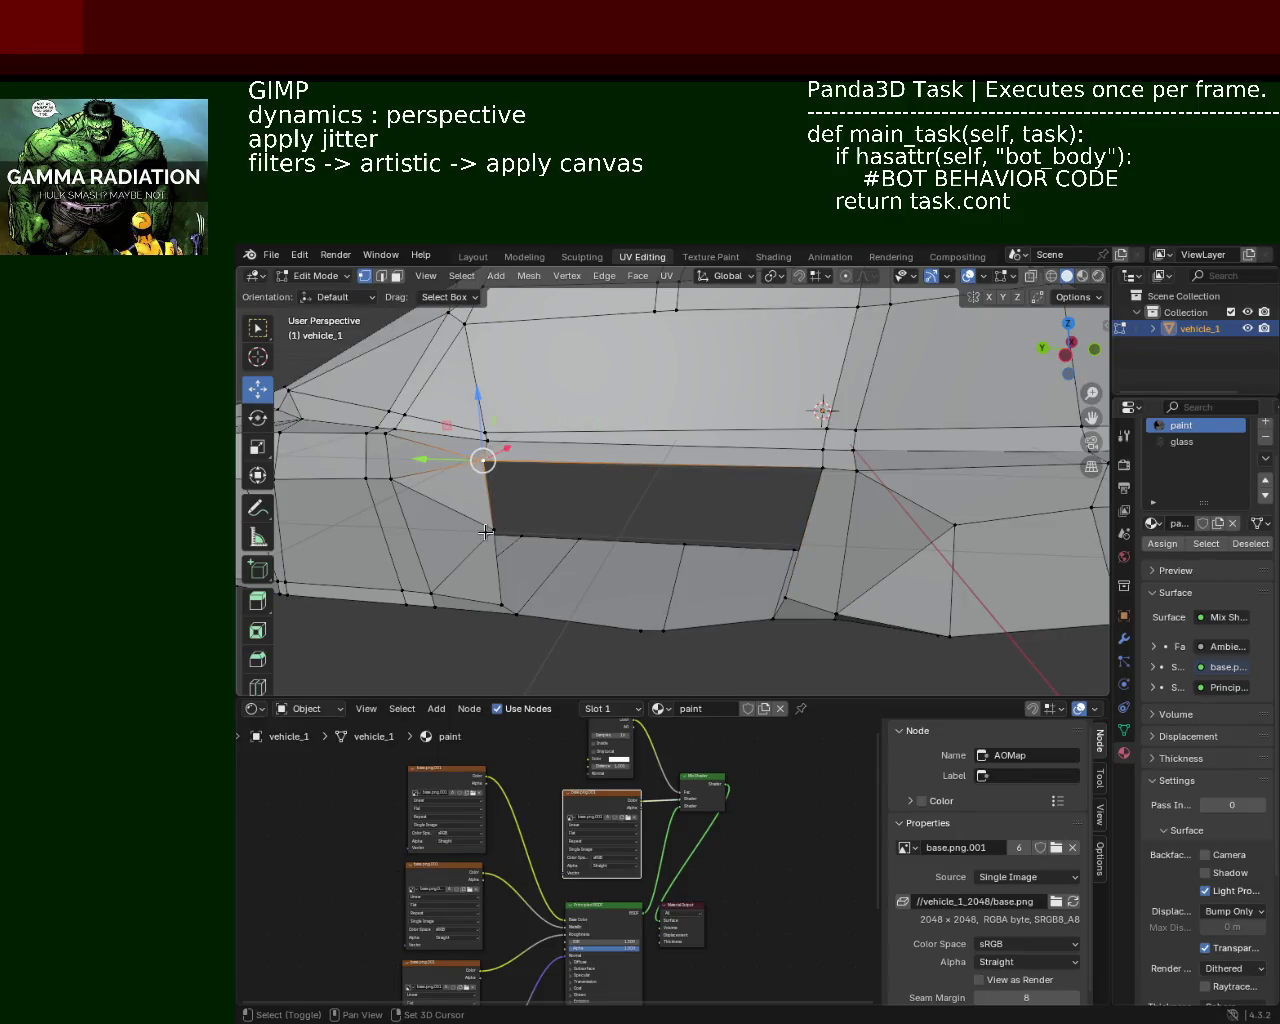
left_click_drag(745, 552, 683, 517)
left_click(806, 468)
left_click(489, 637)
left_click(496, 533)
left_click(483, 452)
left_click(818, 460)
left_click(764, 596)
left_click_drag(764, 596, 560, 510)
Step: Select the six vertices along the lower strip of the opening
left_click(491, 508)
left_click(522, 545)
left_click(655, 541)
left_click(682, 540)
left_click(779, 545)
left_click(795, 516)
left_click_drag(795, 516, 659, 509)
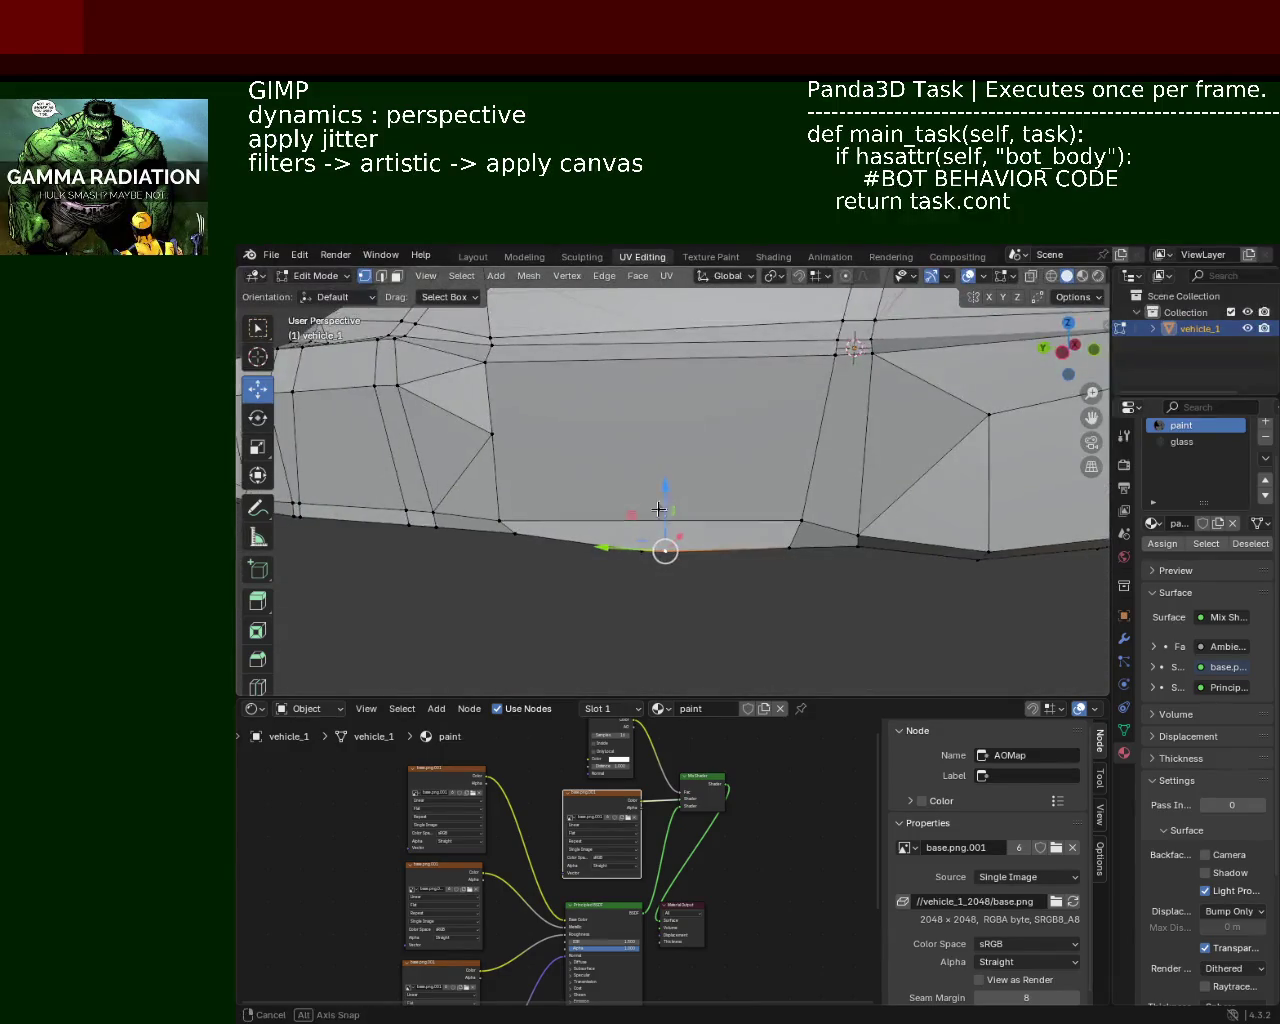
Step: Subdivide the side panel's top edge to add a midpoint vertex
left_click_drag(659, 509, 540, 500)
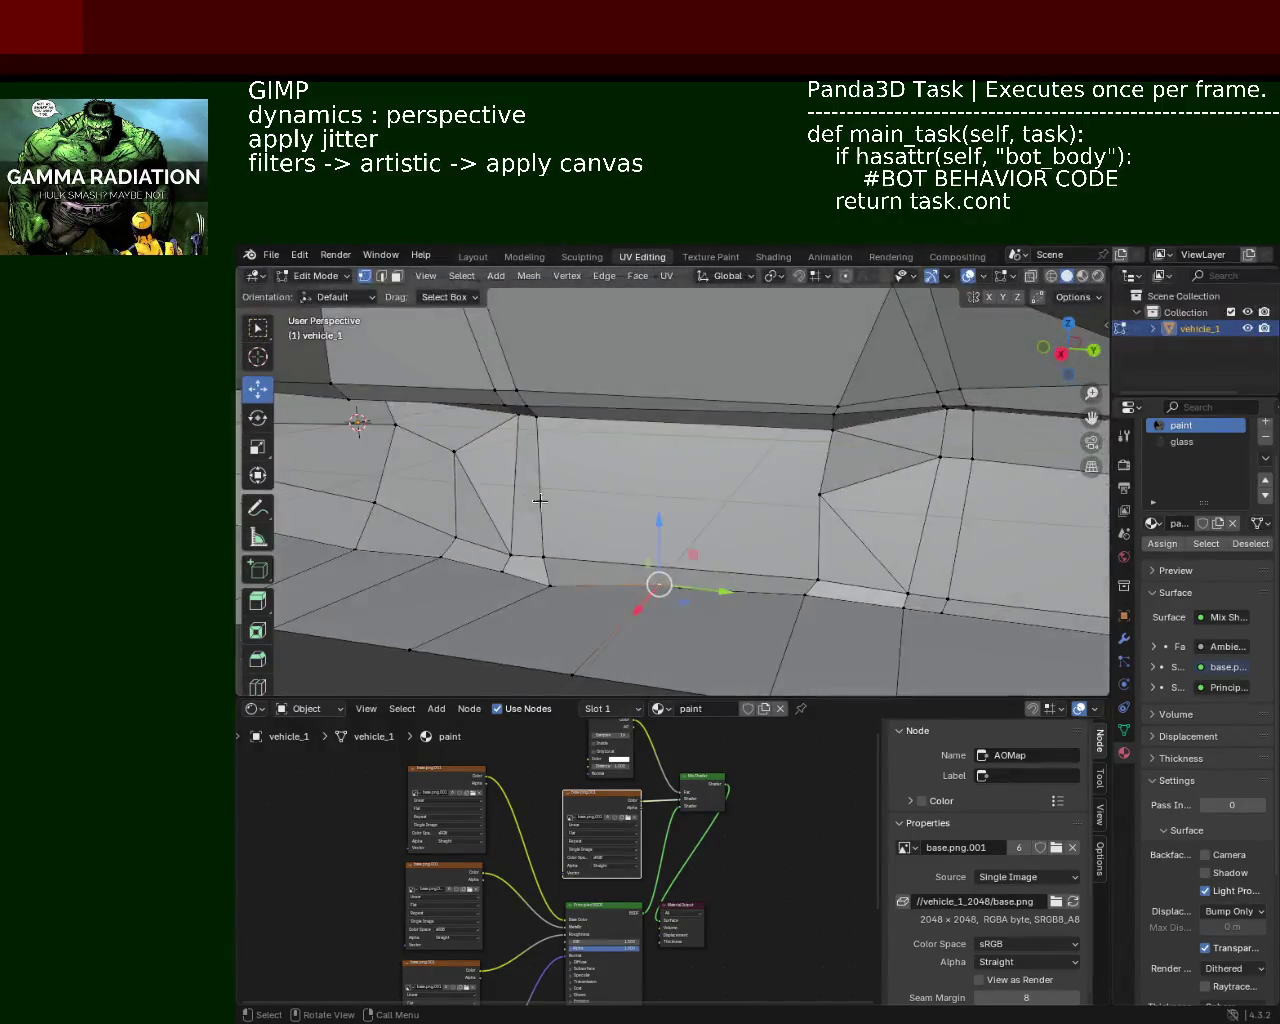
scroll("down", 3)
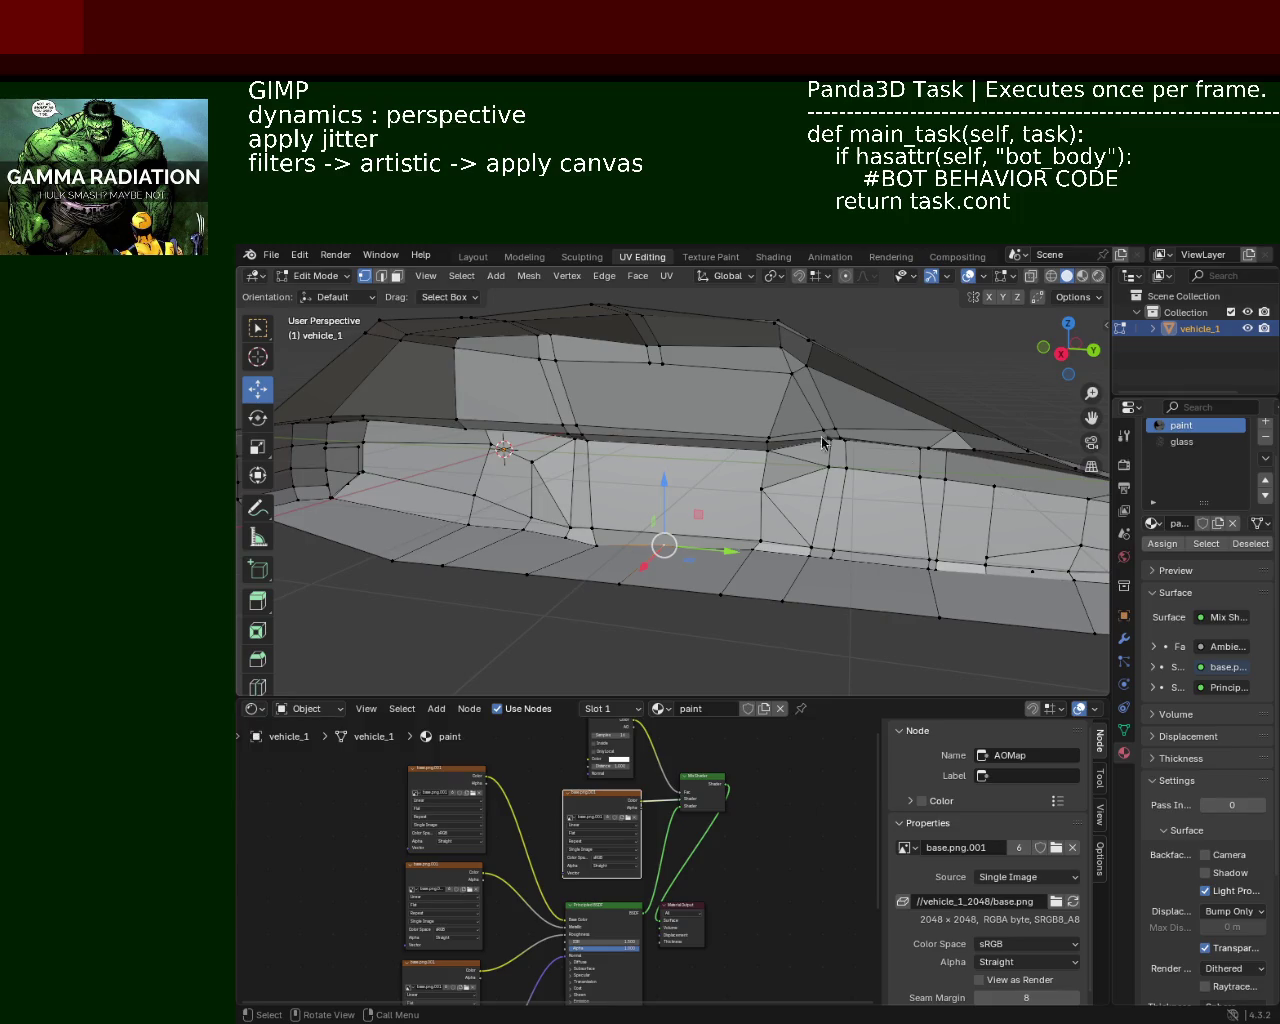
left_click_drag(613, 500, 655, 509)
left_click(527, 451)
left_click(858, 437)
right_click(708, 455)
left_click(708, 452)
key("ctrl+z")
key("ctrl+z")
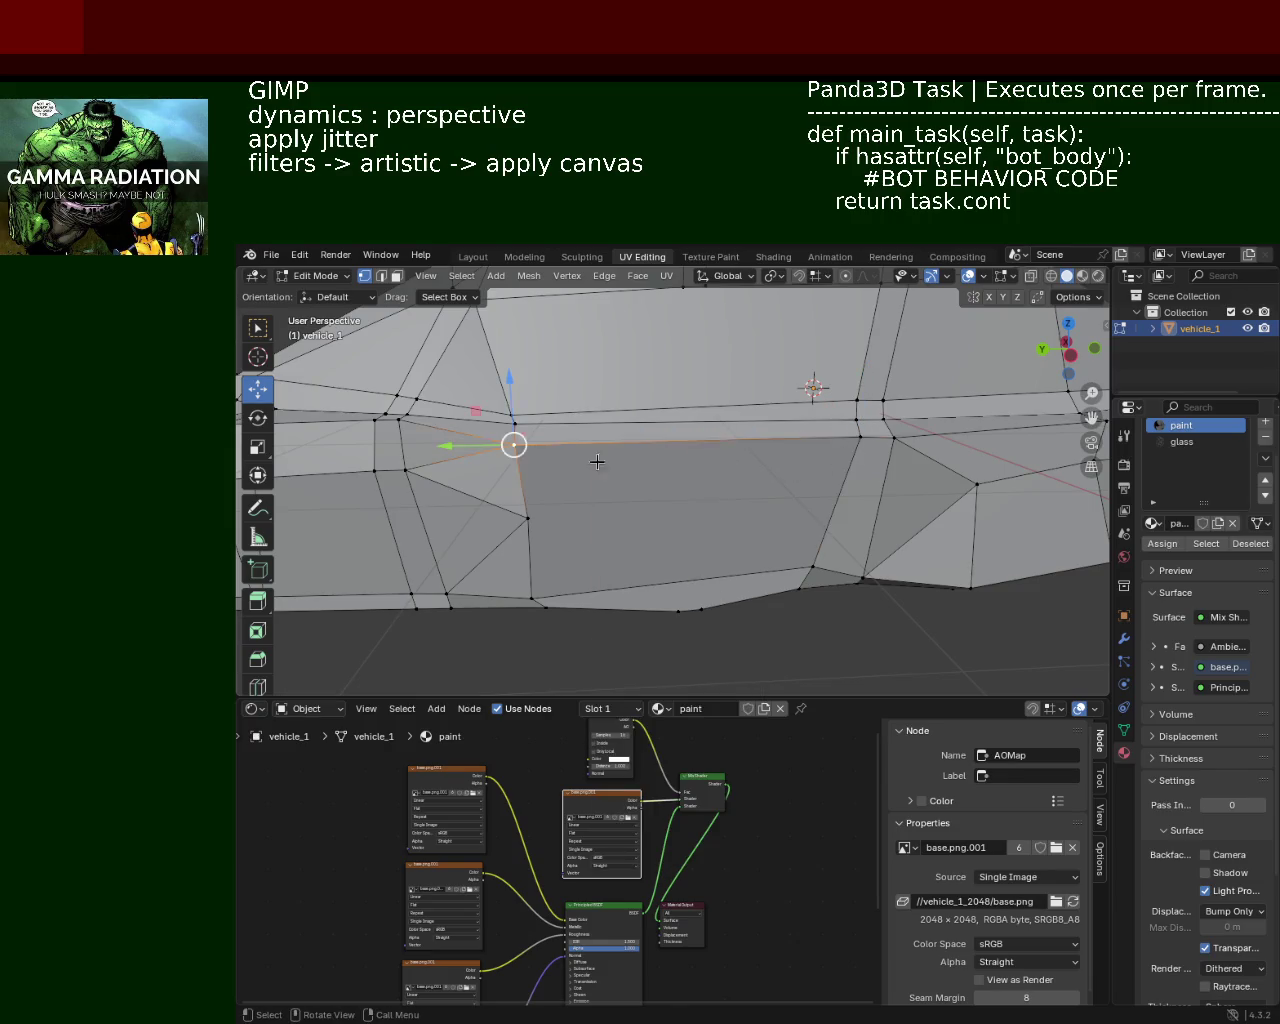
right_click(712, 442)
Step: Join the new top vertex to the bottom vertex with a vertical edge (J), then slide it along X
left_click(714, 443)
left_click(701, 609)
left_click_drag(703, 563, 682, 411)
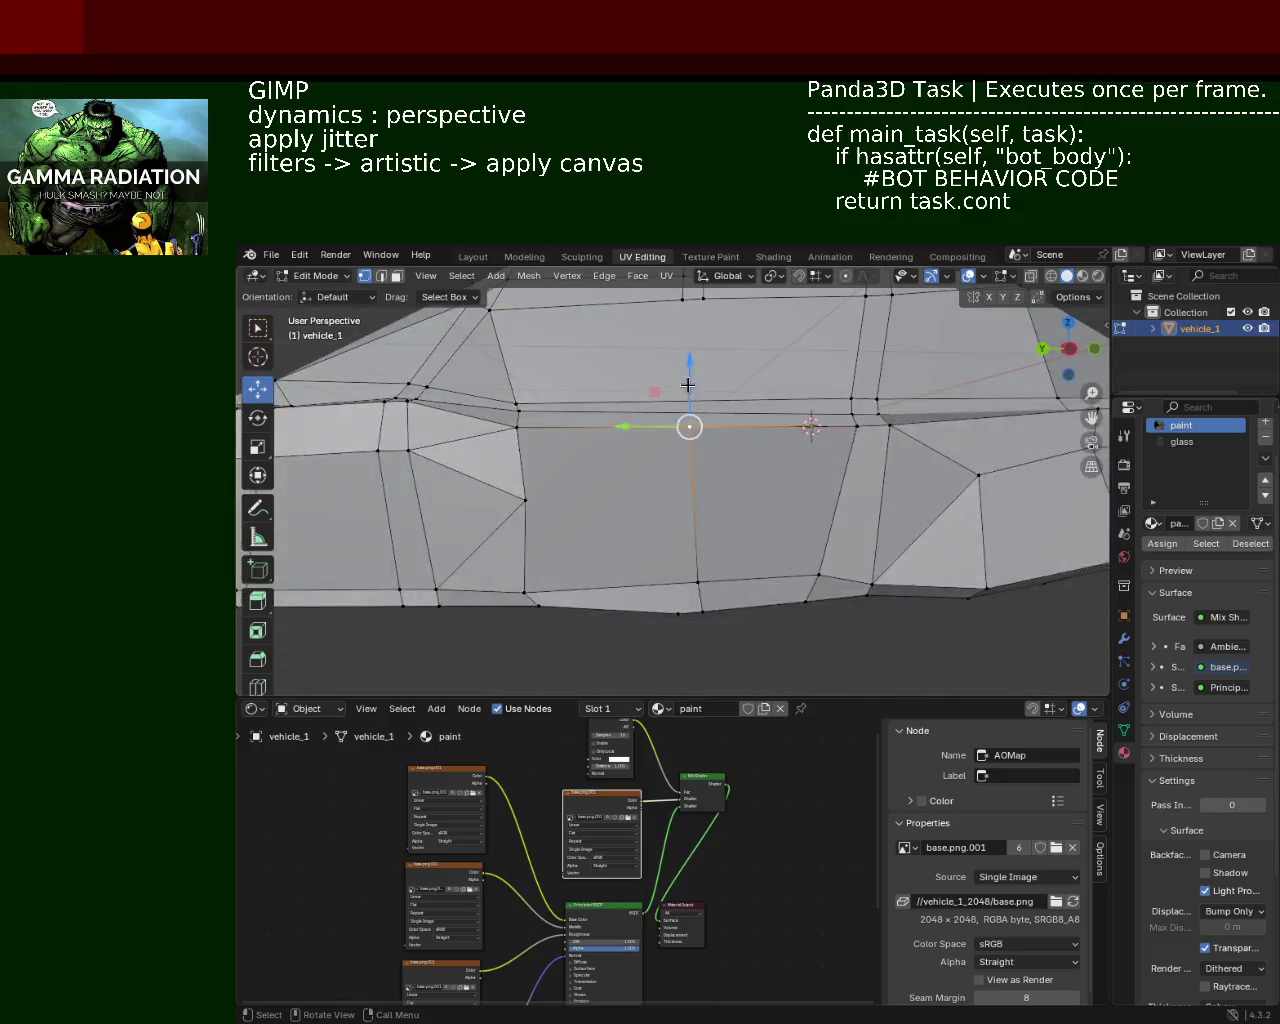
left_click(697, 327)
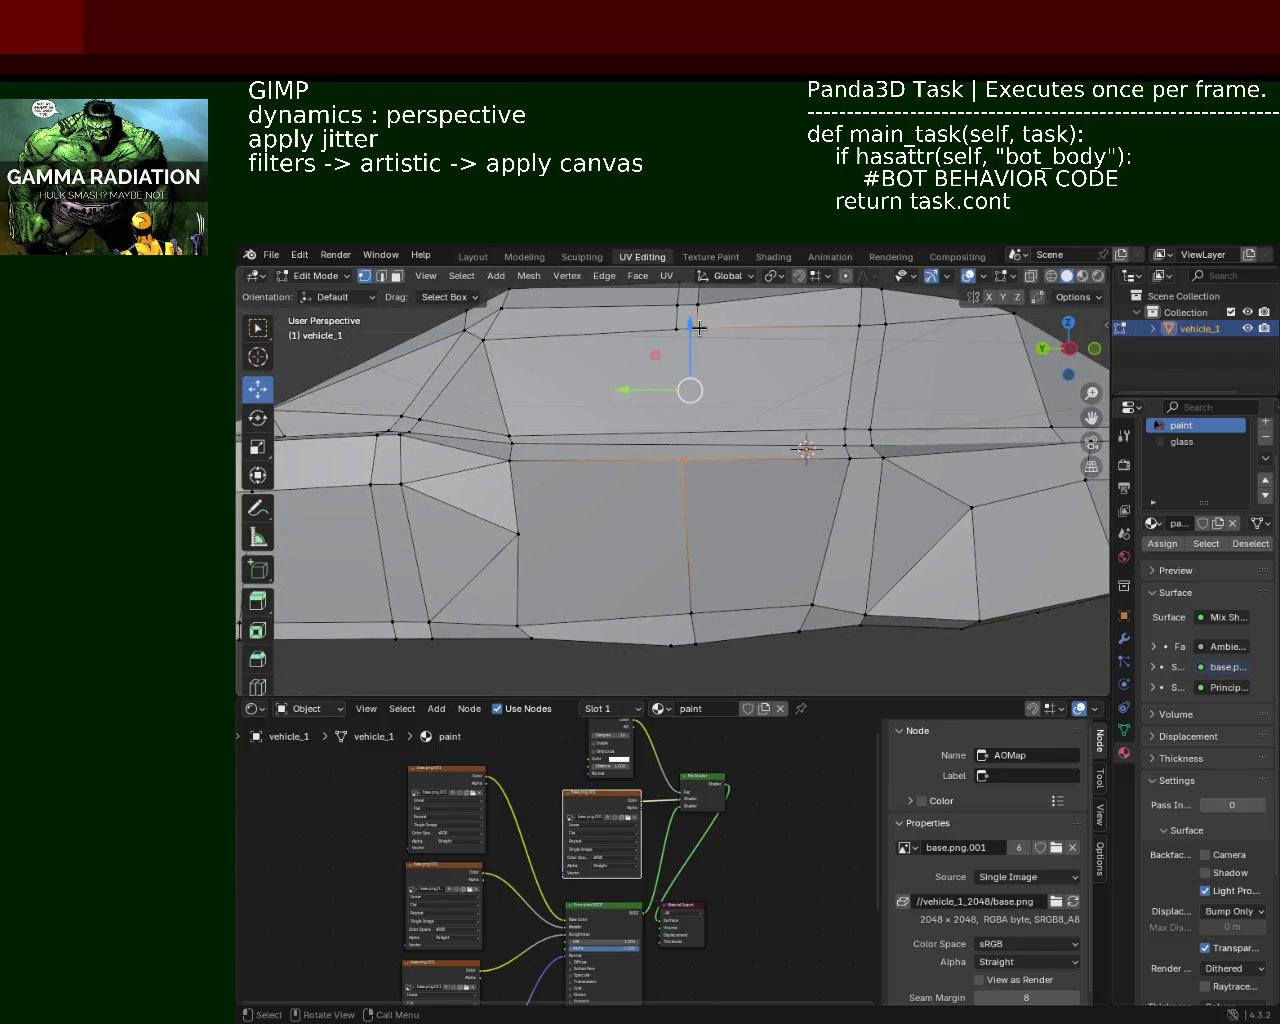
left_click(697, 327)
left_click(676, 328)
left_click(669, 637)
key("j")
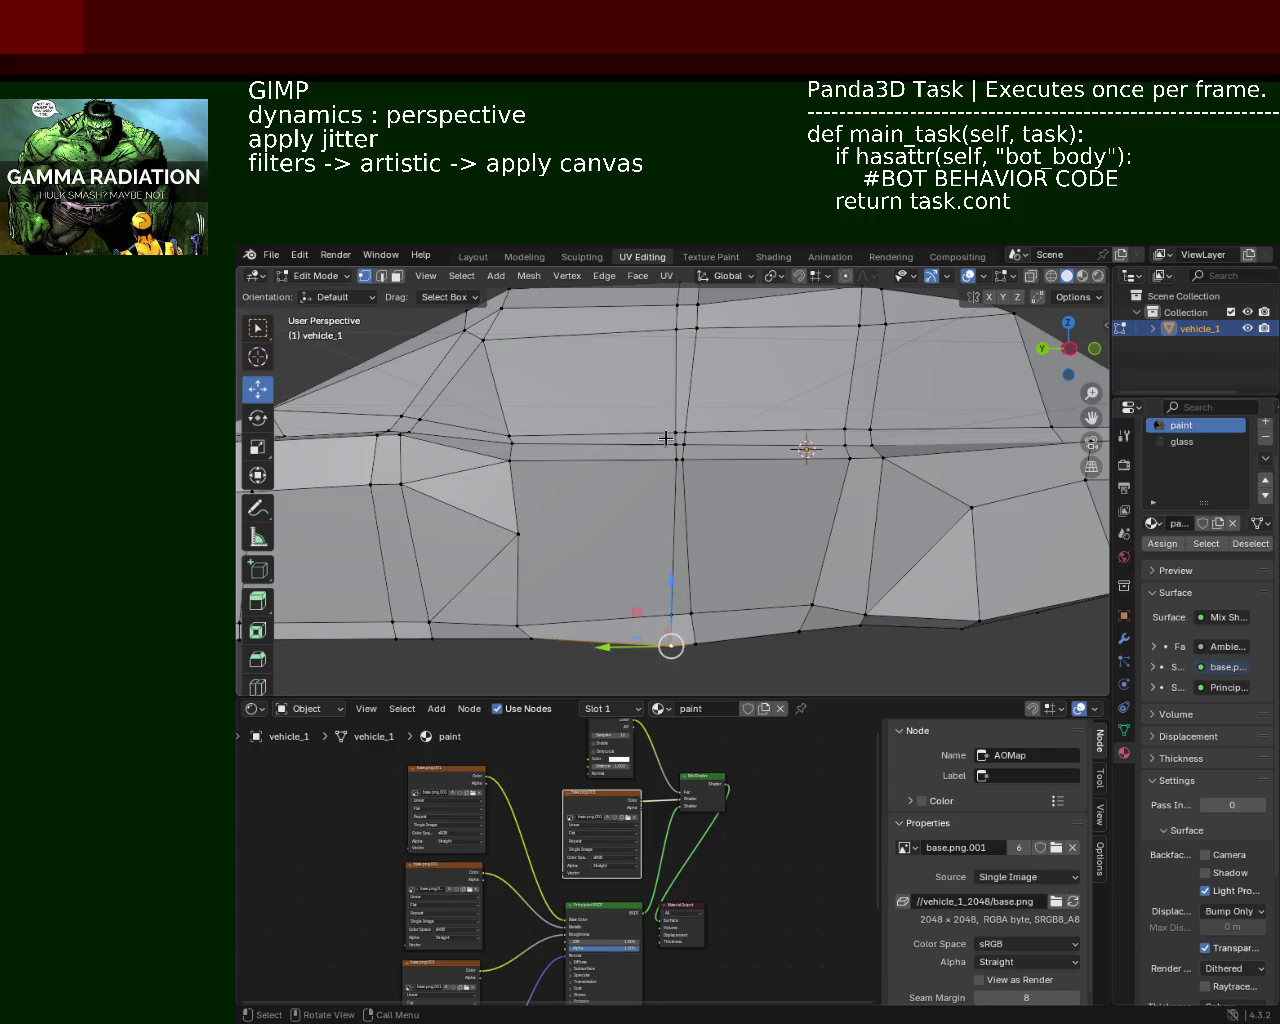
left_click_drag(658, 445, 680, 448)
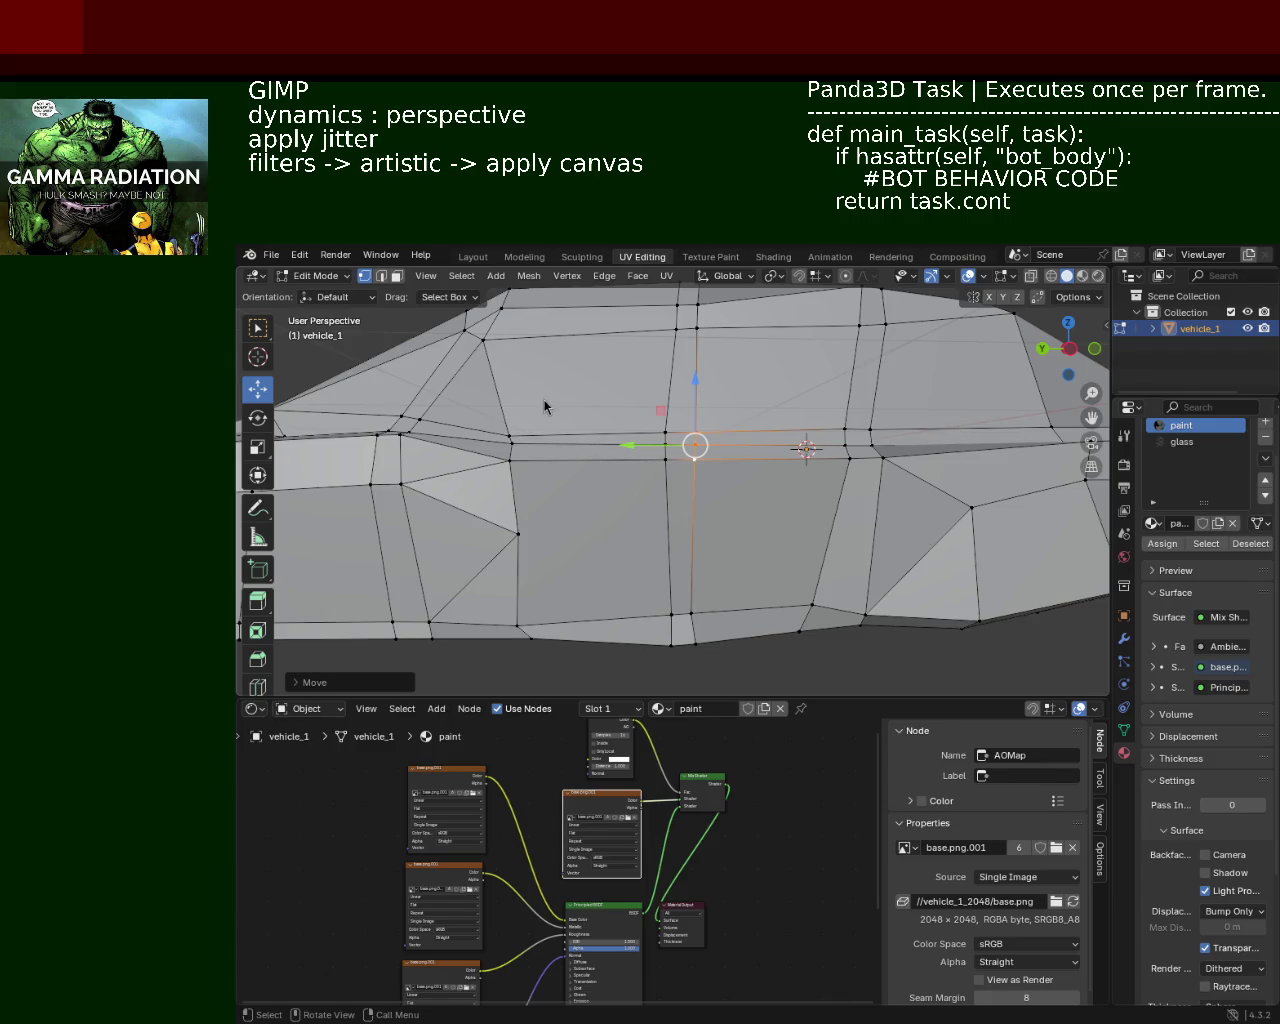
left_click_drag(769, 482, 700, 543)
Step: Move a bottom sill vertex along Y and shift the selected edge slightly along X
left_click(711, 561)
key("g")
key("y")
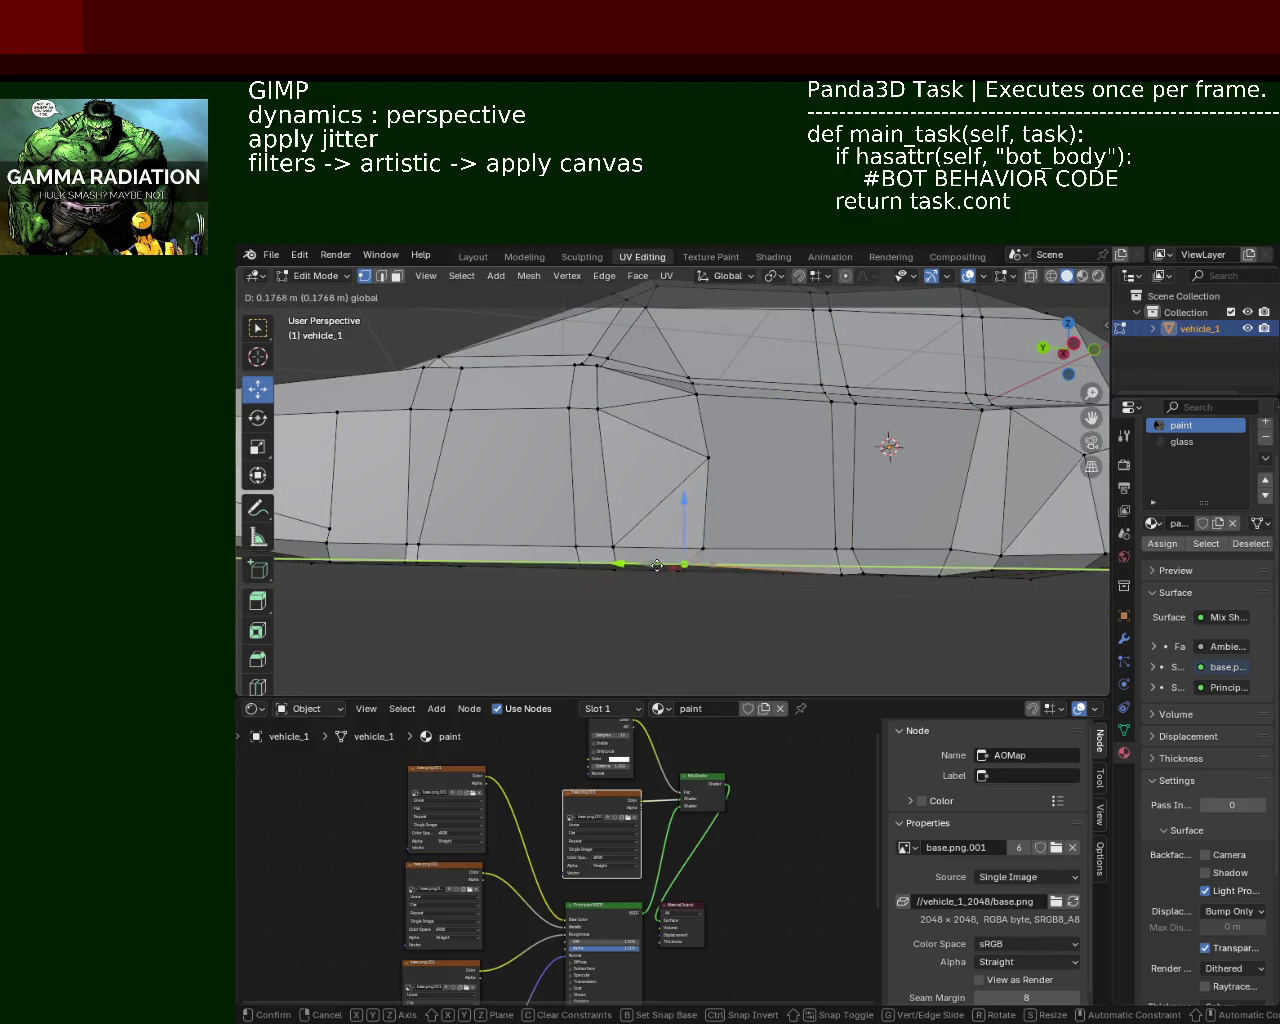
left_click(671, 575)
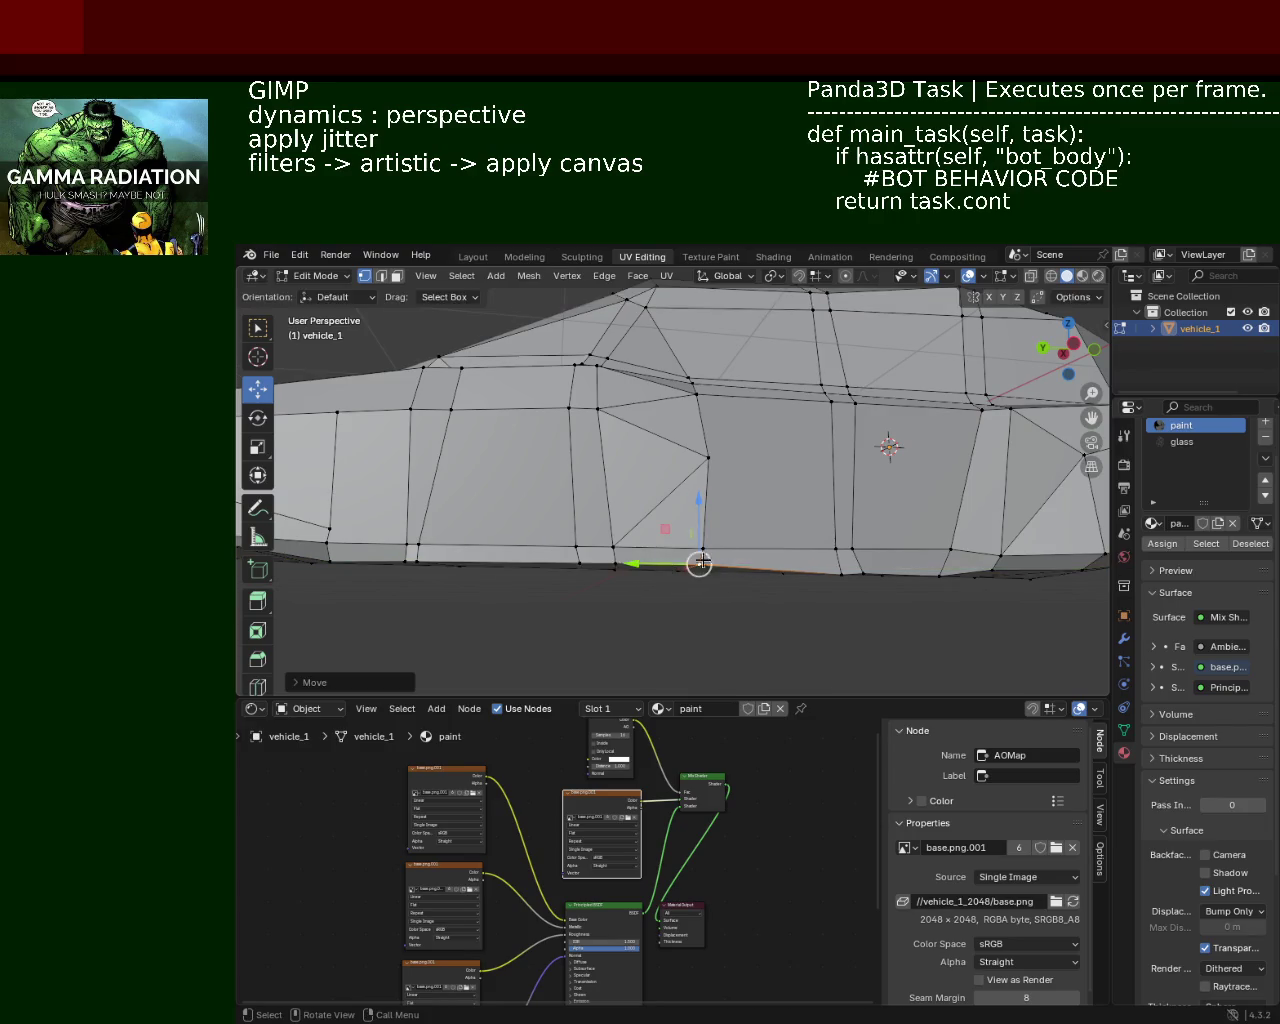
scroll("up", 3)
left_click_drag(749, 520, 835, 509)
left_click_drag(906, 472, 860, 472)
left_click_drag(860, 472, 638, 491)
Step: Delete the selected edges at the car's front
scroll("up", 3)
left_click_drag(651, 389, 731, 464)
left_click(749, 485)
key("x")
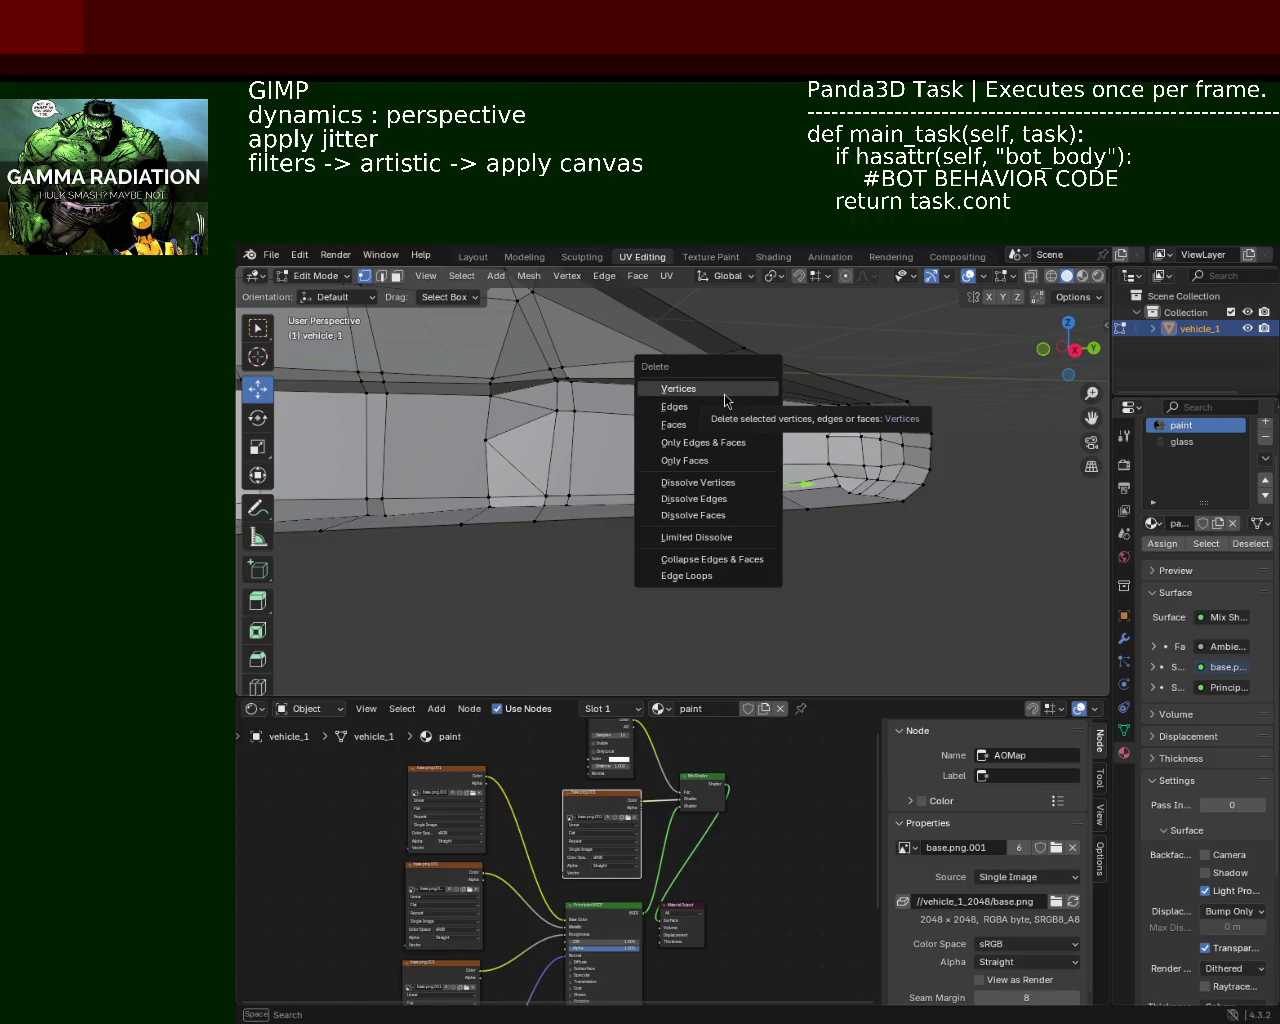
key("Escape")
left_click_drag(725, 400, 750, 485)
key("x")
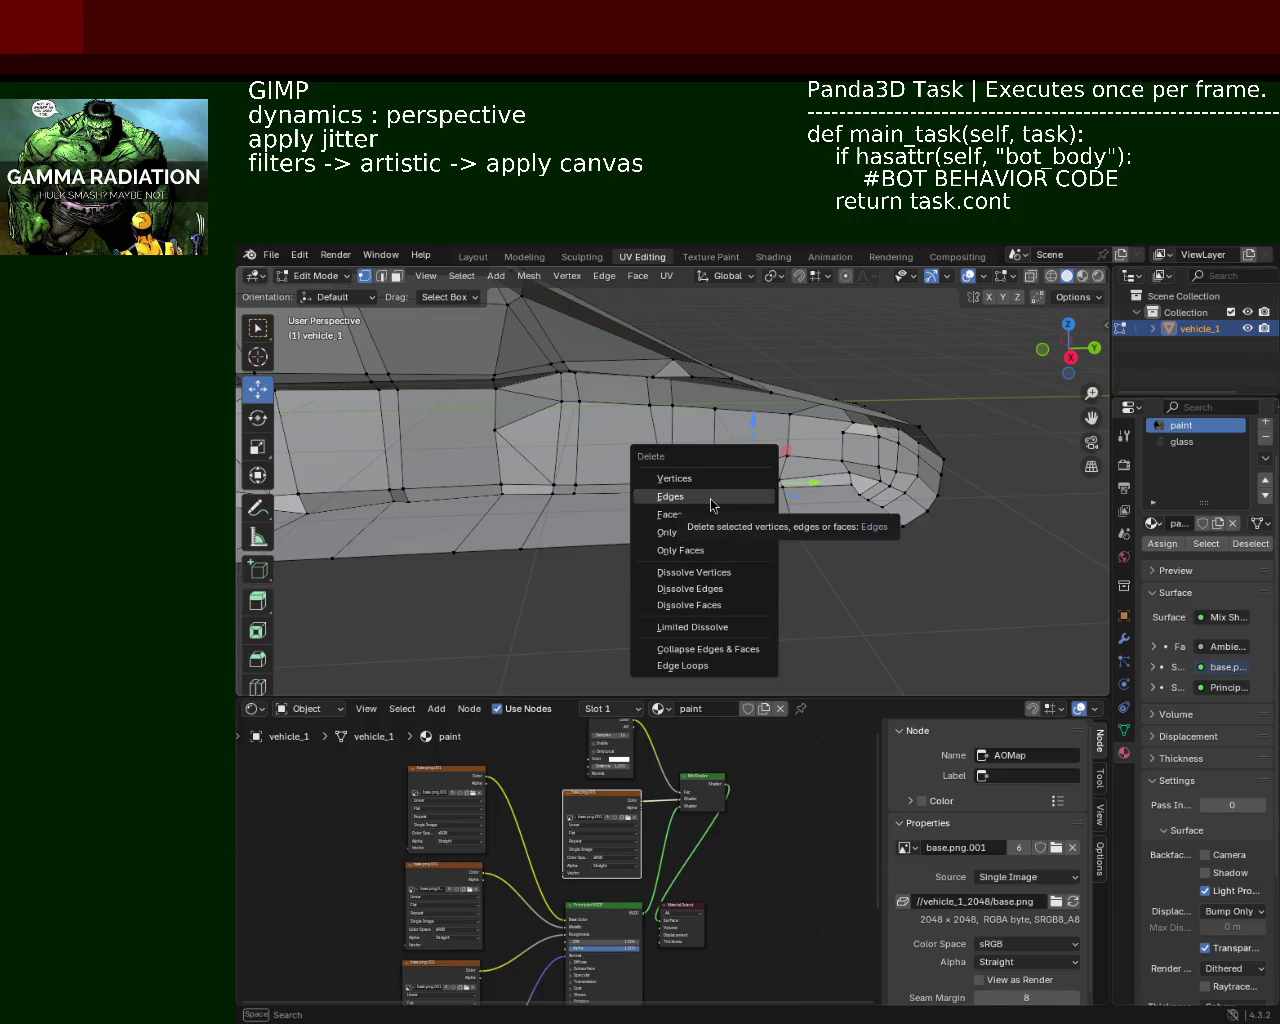
left_click(735, 498)
left_click_drag(735, 498, 557, 366)
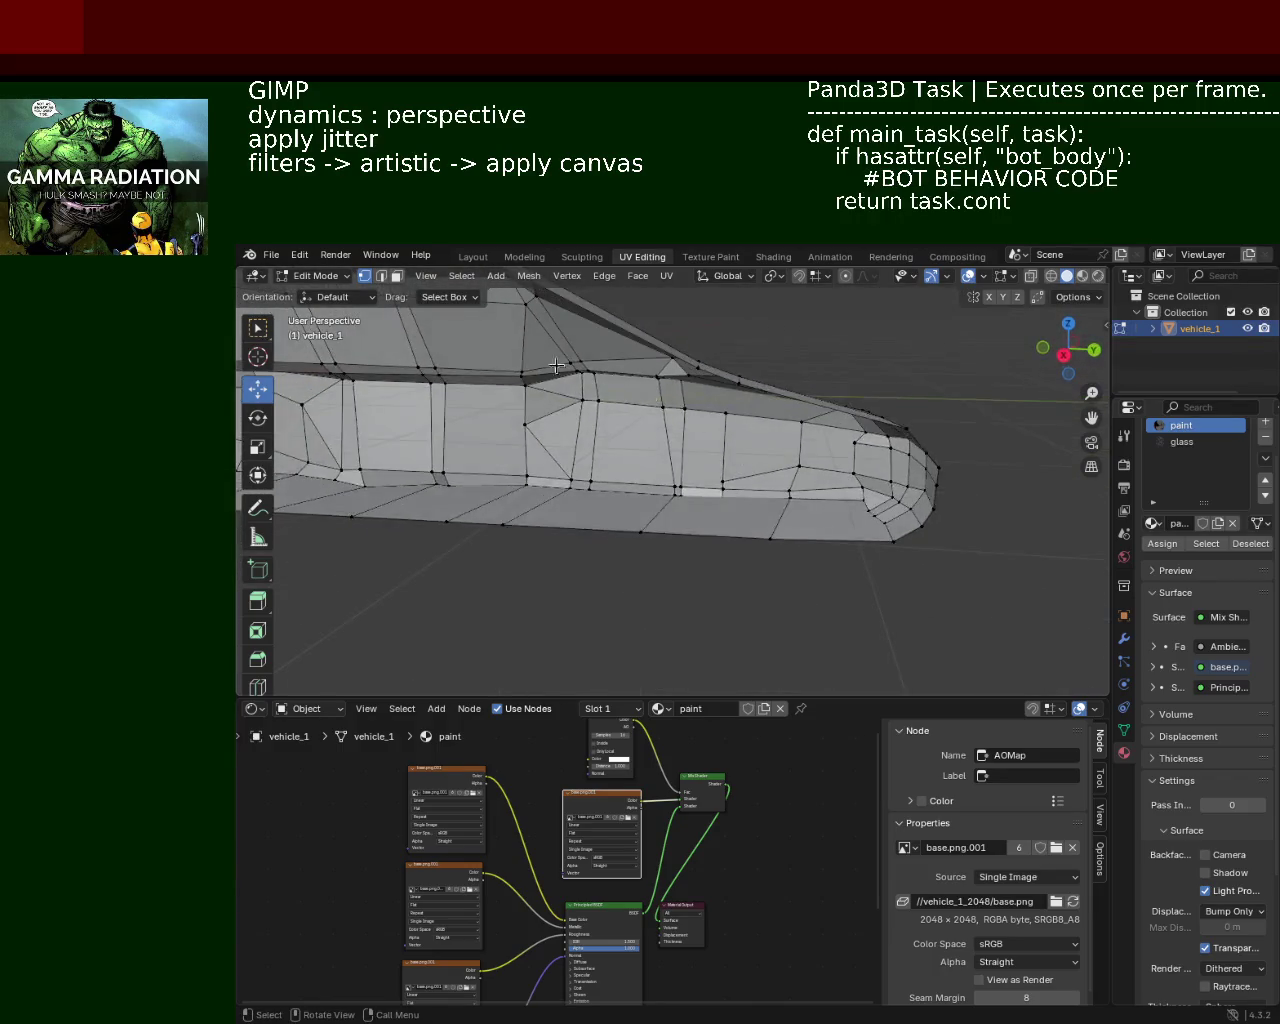
left_click_drag(766, 537, 658, 455)
Step: Move an element near the front vertically and frame it in the view
left_click(628, 469)
left_click_drag(660, 425, 664, 402)
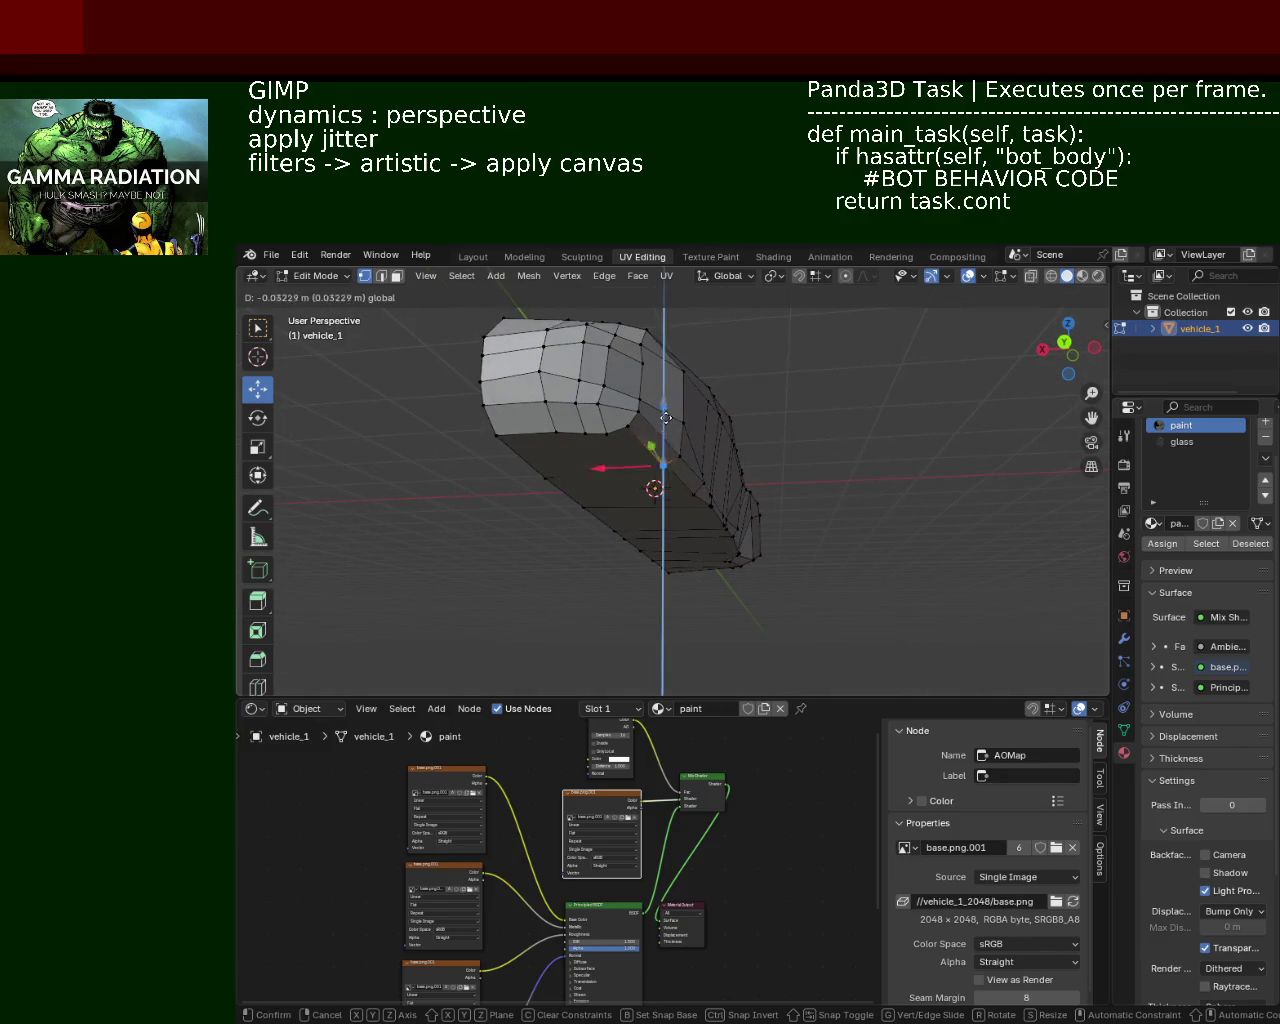
left_click(664, 402)
key("KP_Decimal")
left_click_drag(790, 480, 817, 497)
Step: Merge the selected side vertices and lower the resulting vertex along Z
left_click(807, 492)
key("m")
left_click(808, 494)
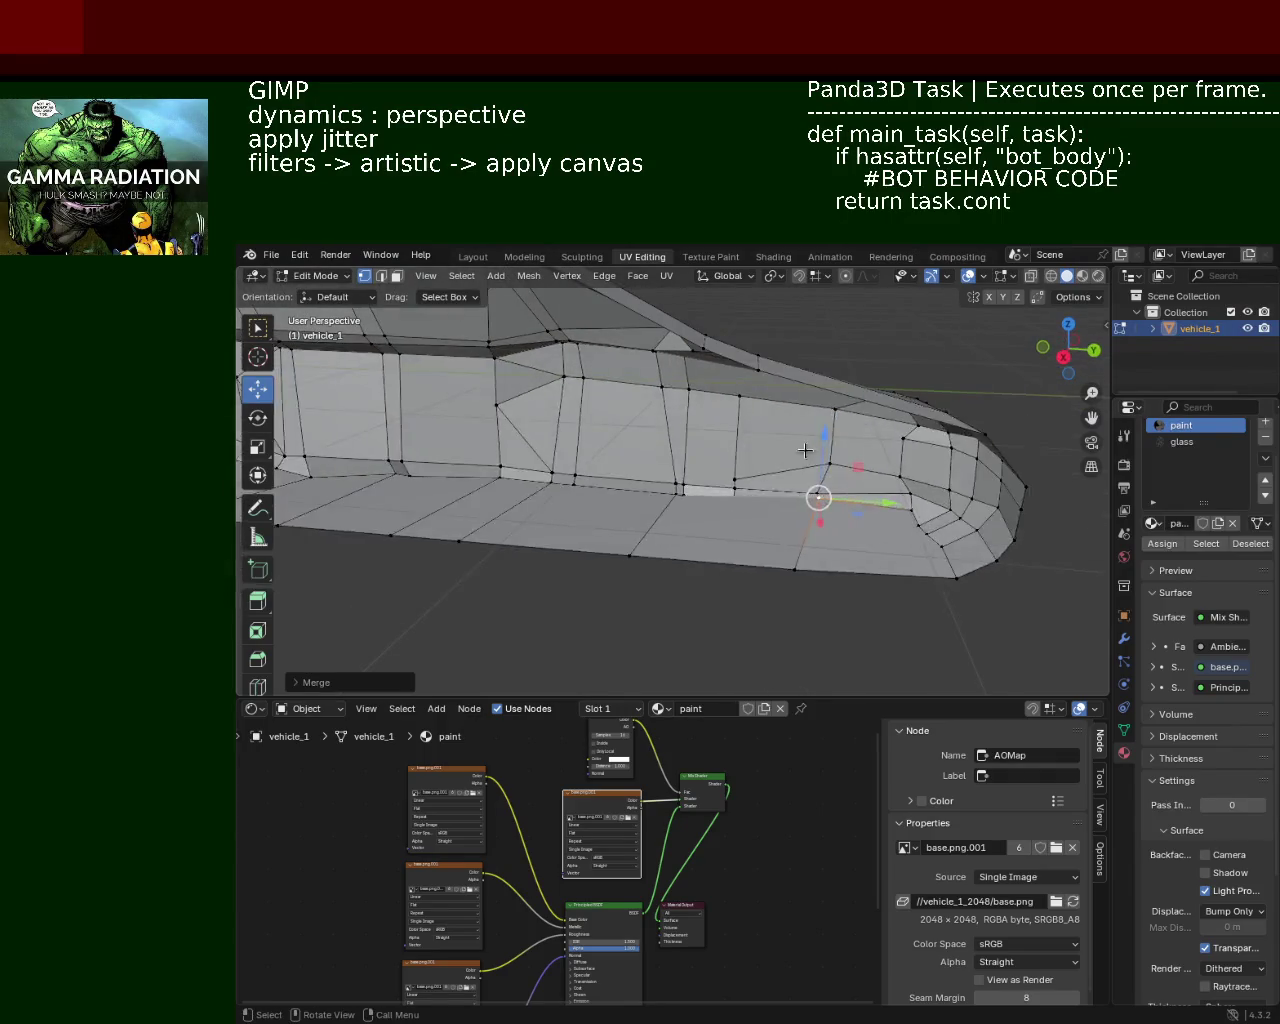
key("g")
key("z")
left_click(822, 458)
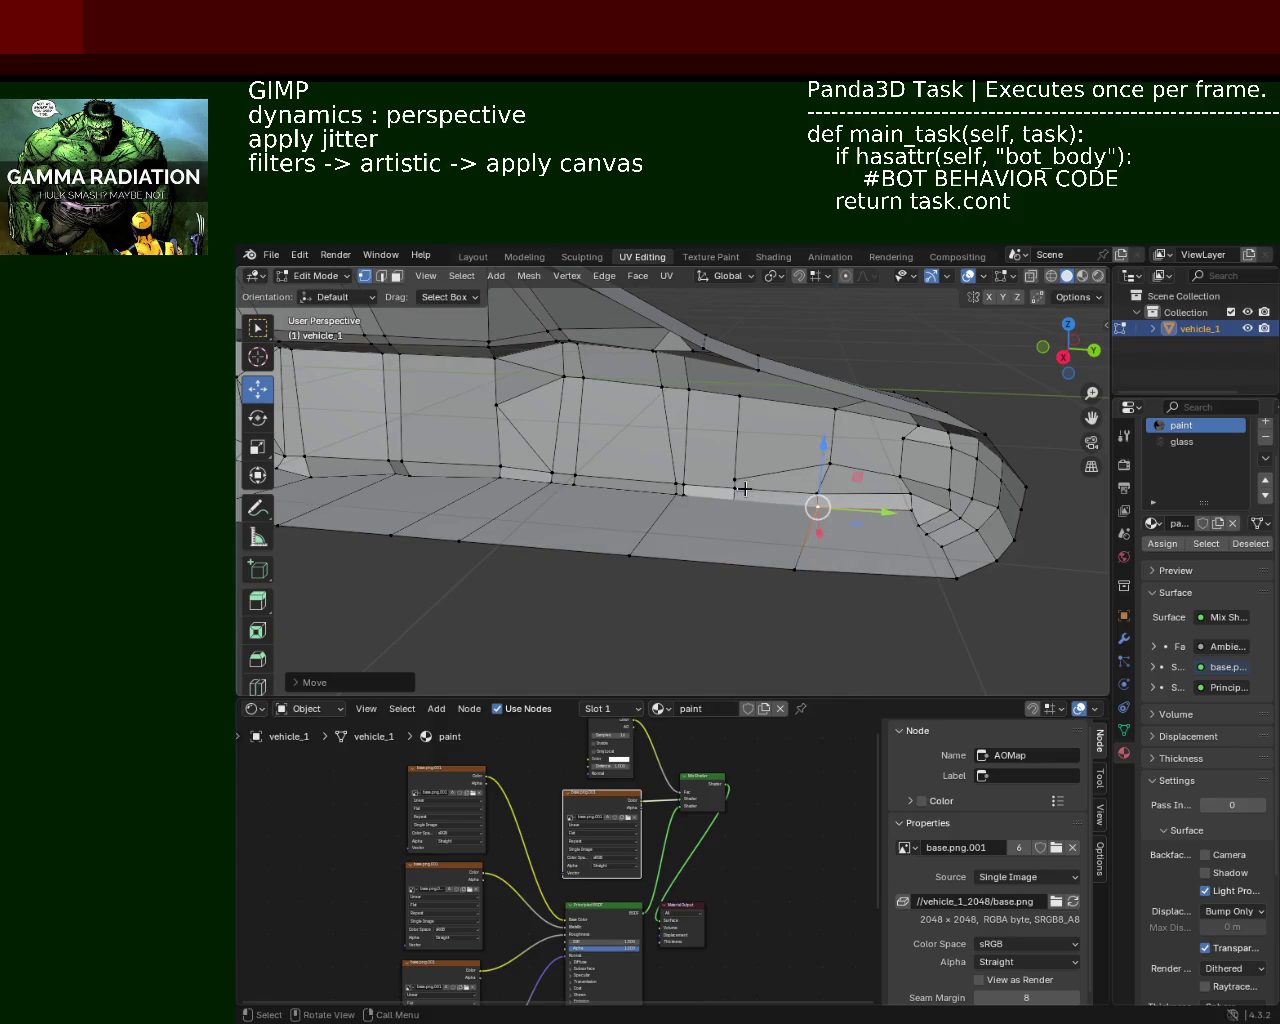
left_click_drag(822, 500, 834, 509)
key("g")
key("z")
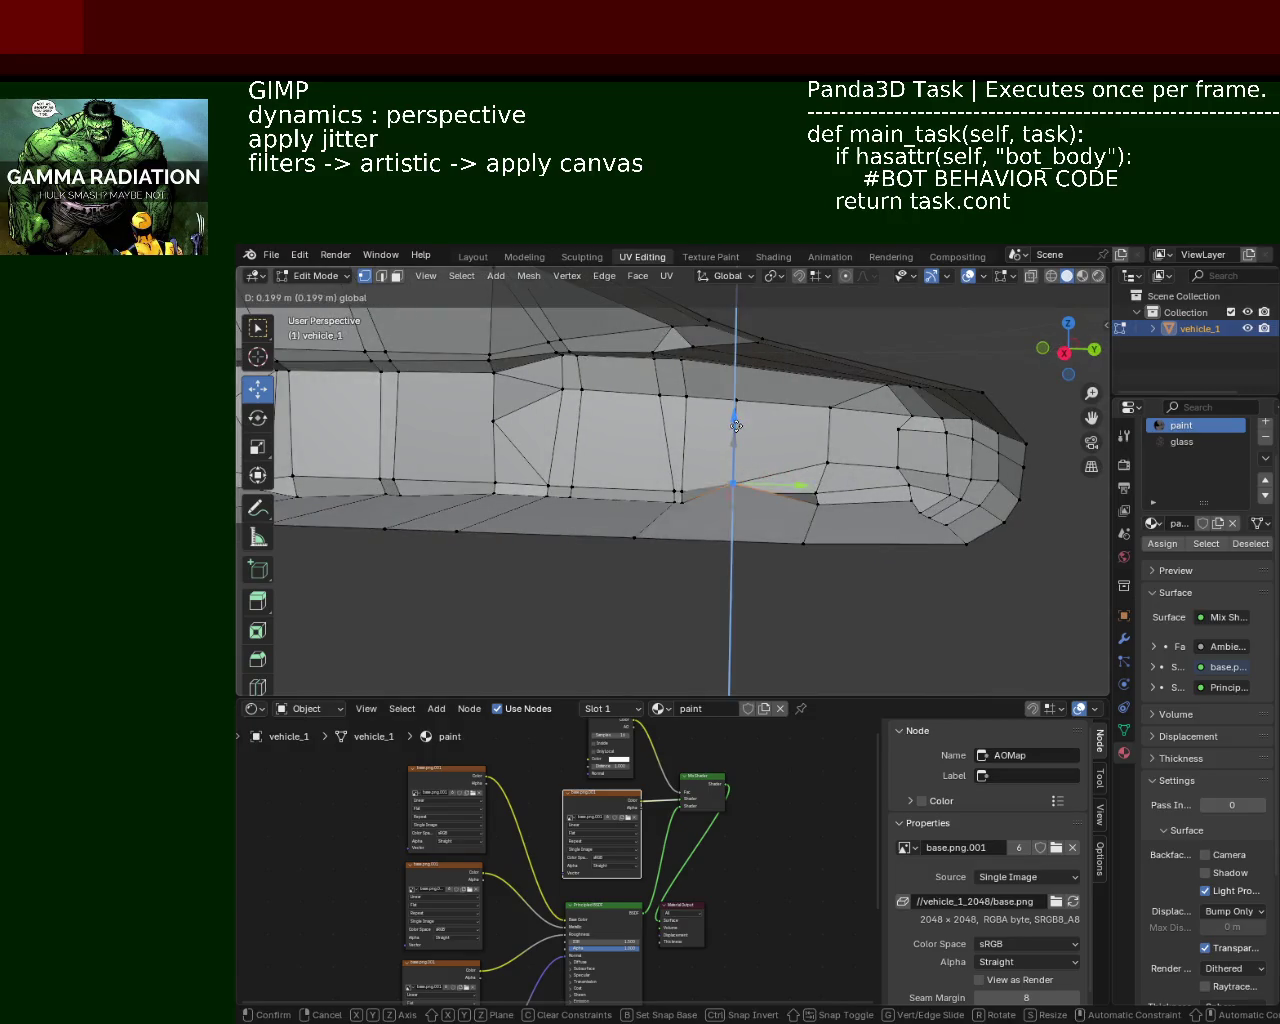
left_click(731, 468)
Step: Subdivide the edge along the panel's bottom with Edge > Subdivide, then deselect everything
left_click(676, 498)
left_click(812, 505)
left_click_drag(815, 503, 780, 510)
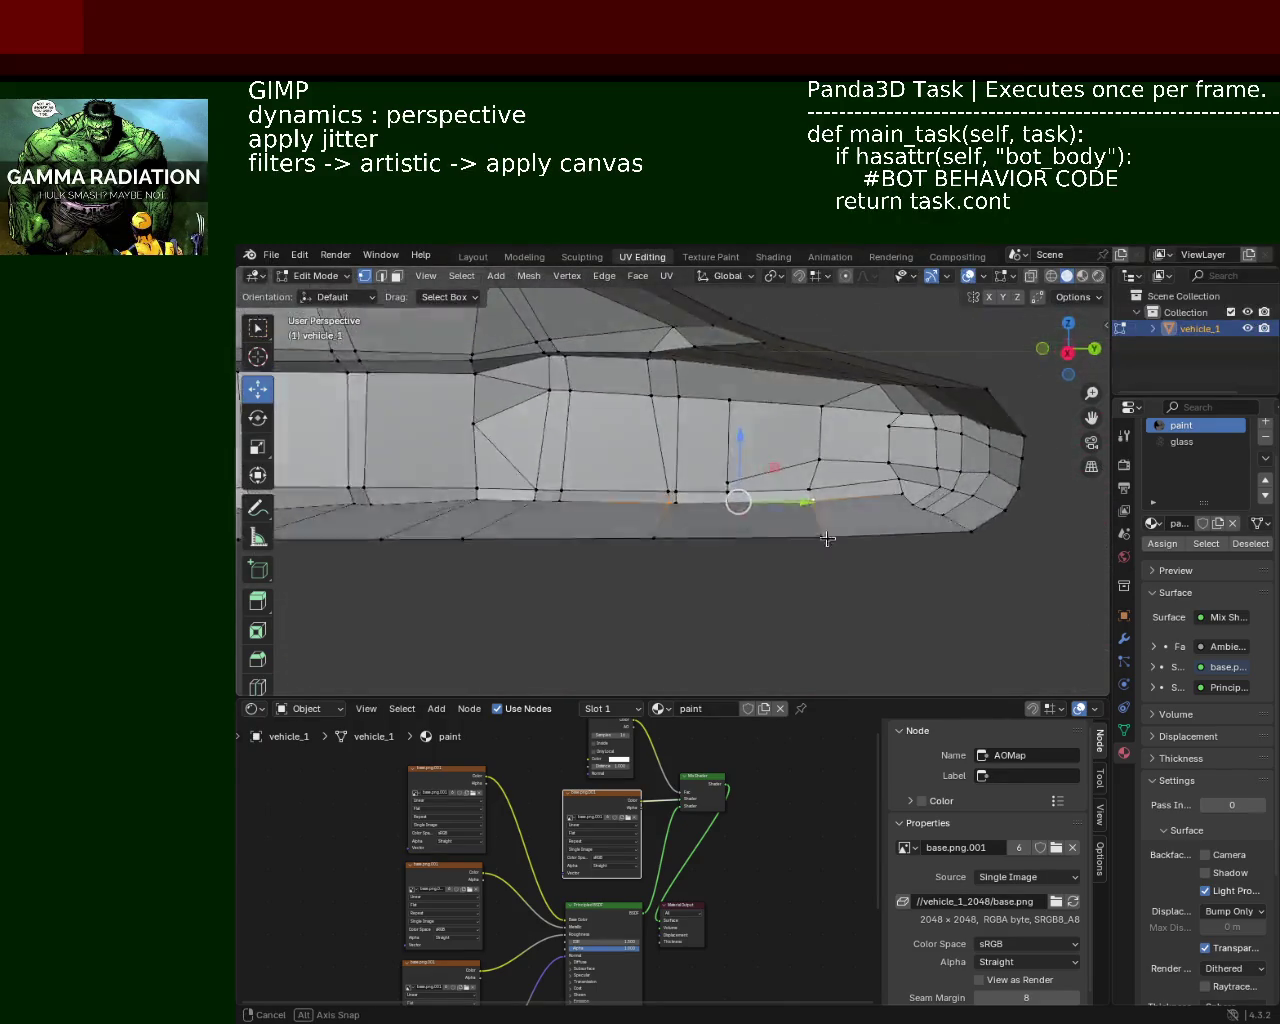
key("ctrl+e")
left_click(800, 505)
key("ctrl+z")
left_click(811, 506)
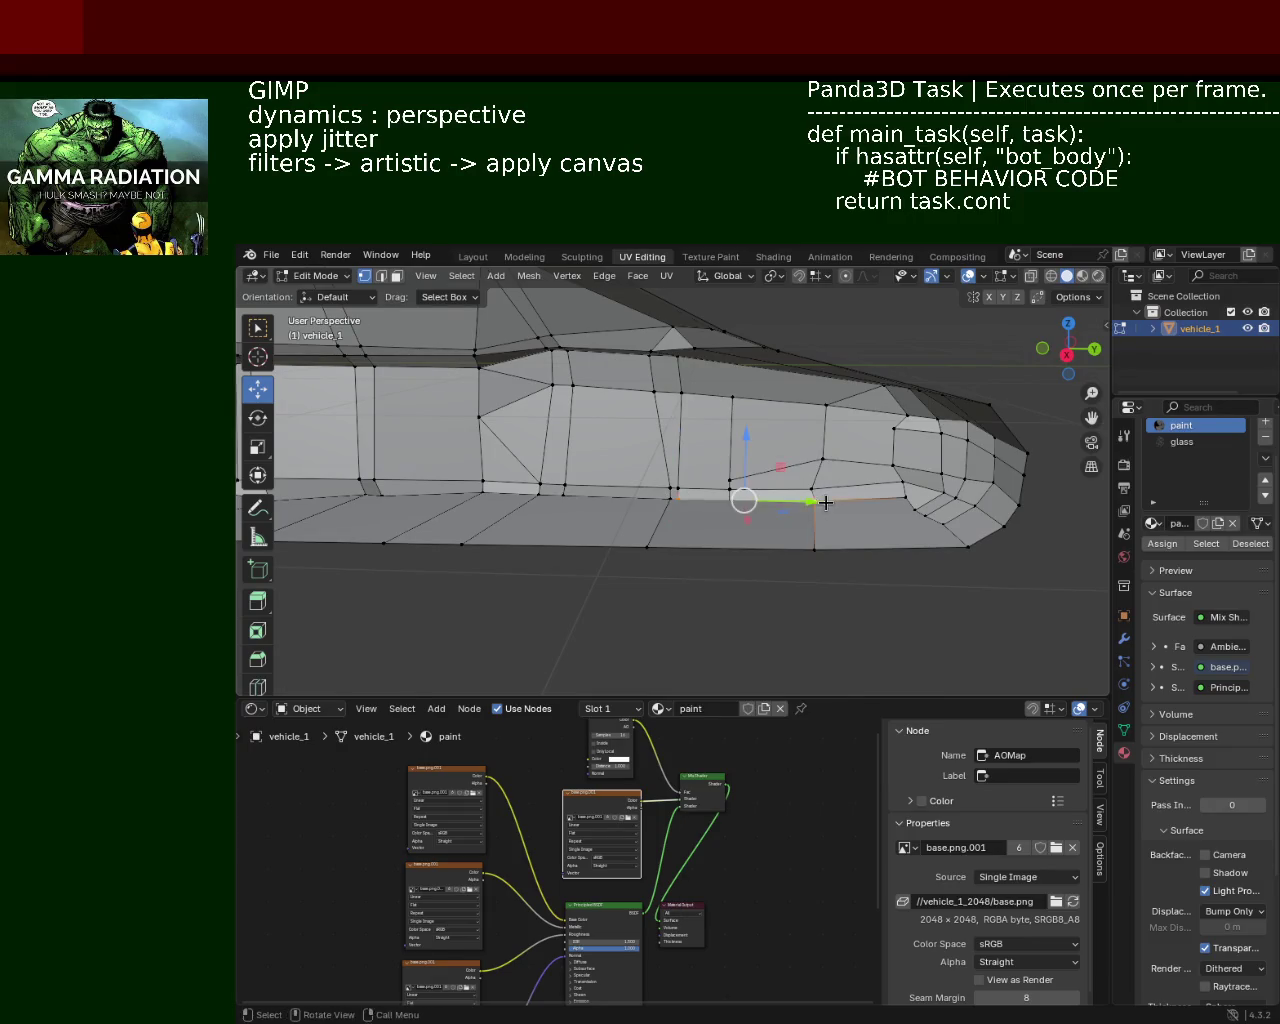
scroll("up", 3)
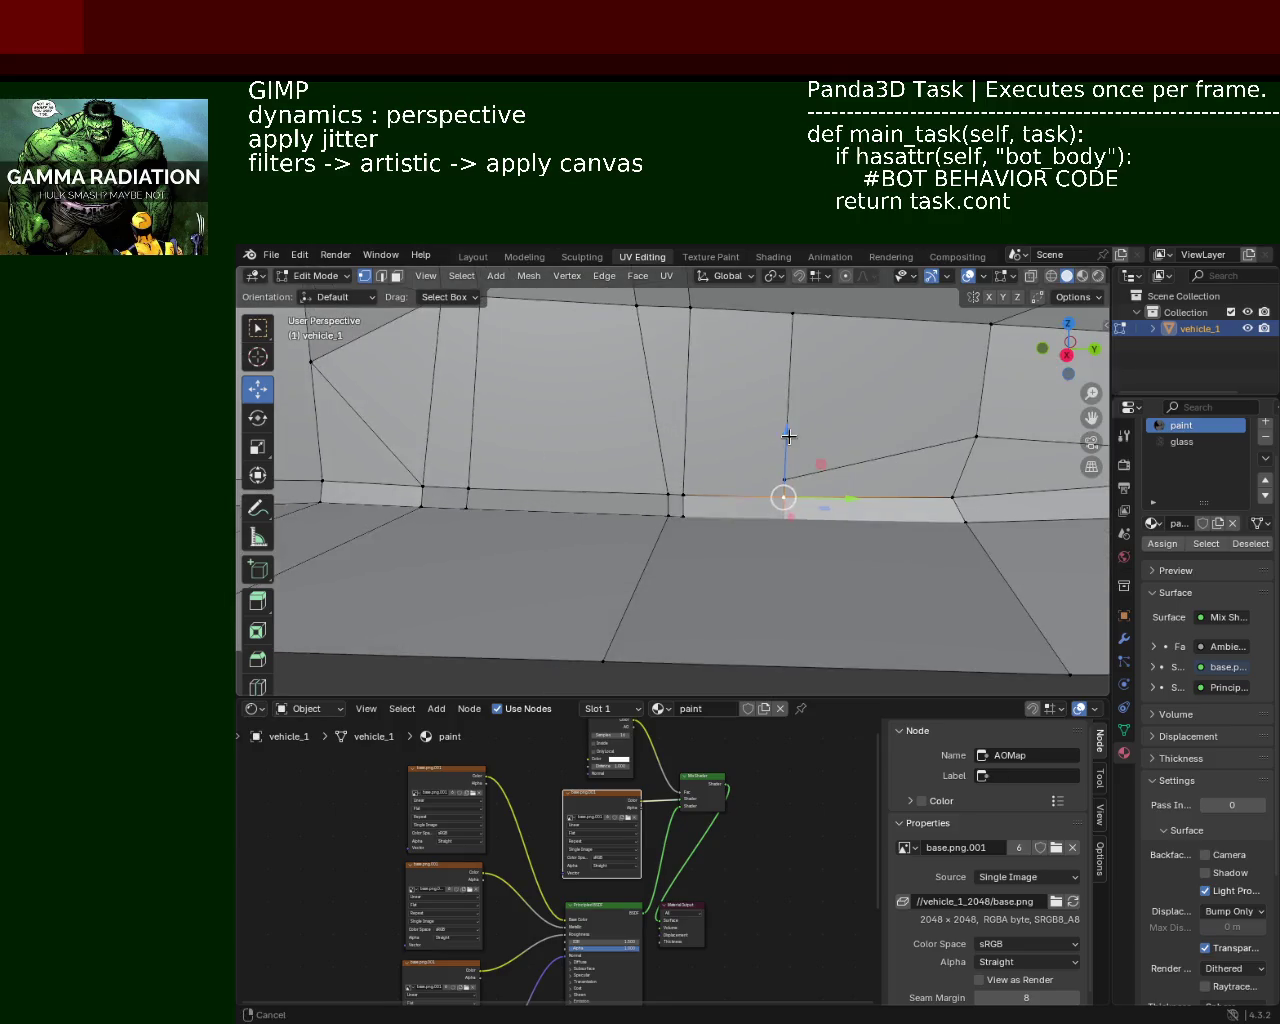
key("ctrl+z")
key("ctrl+z")
left_click(684, 521)
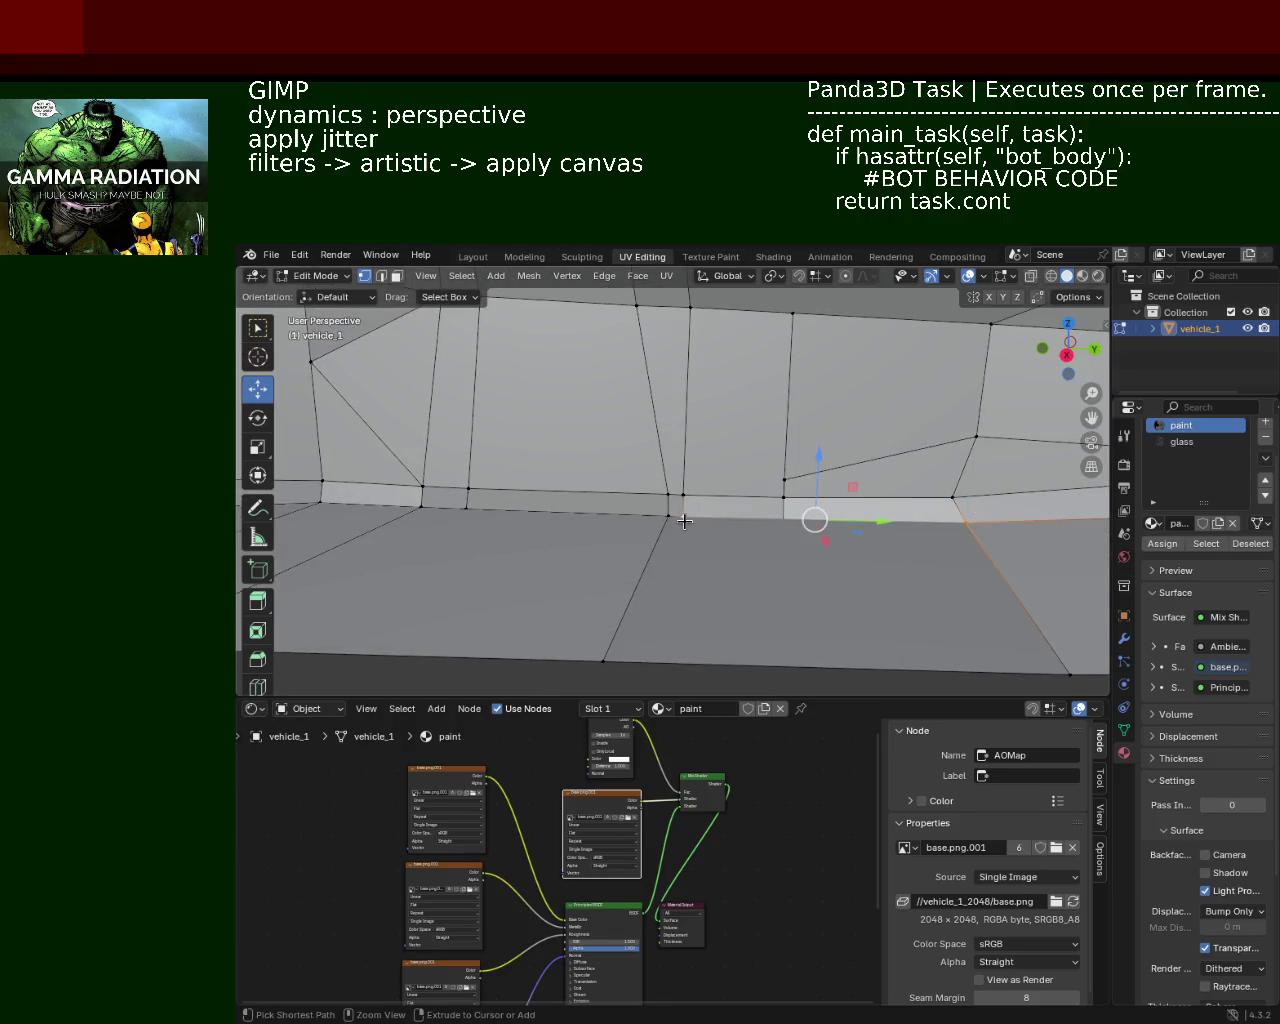
key("ctrl+e")
left_click(700, 521)
left_click(720, 525)
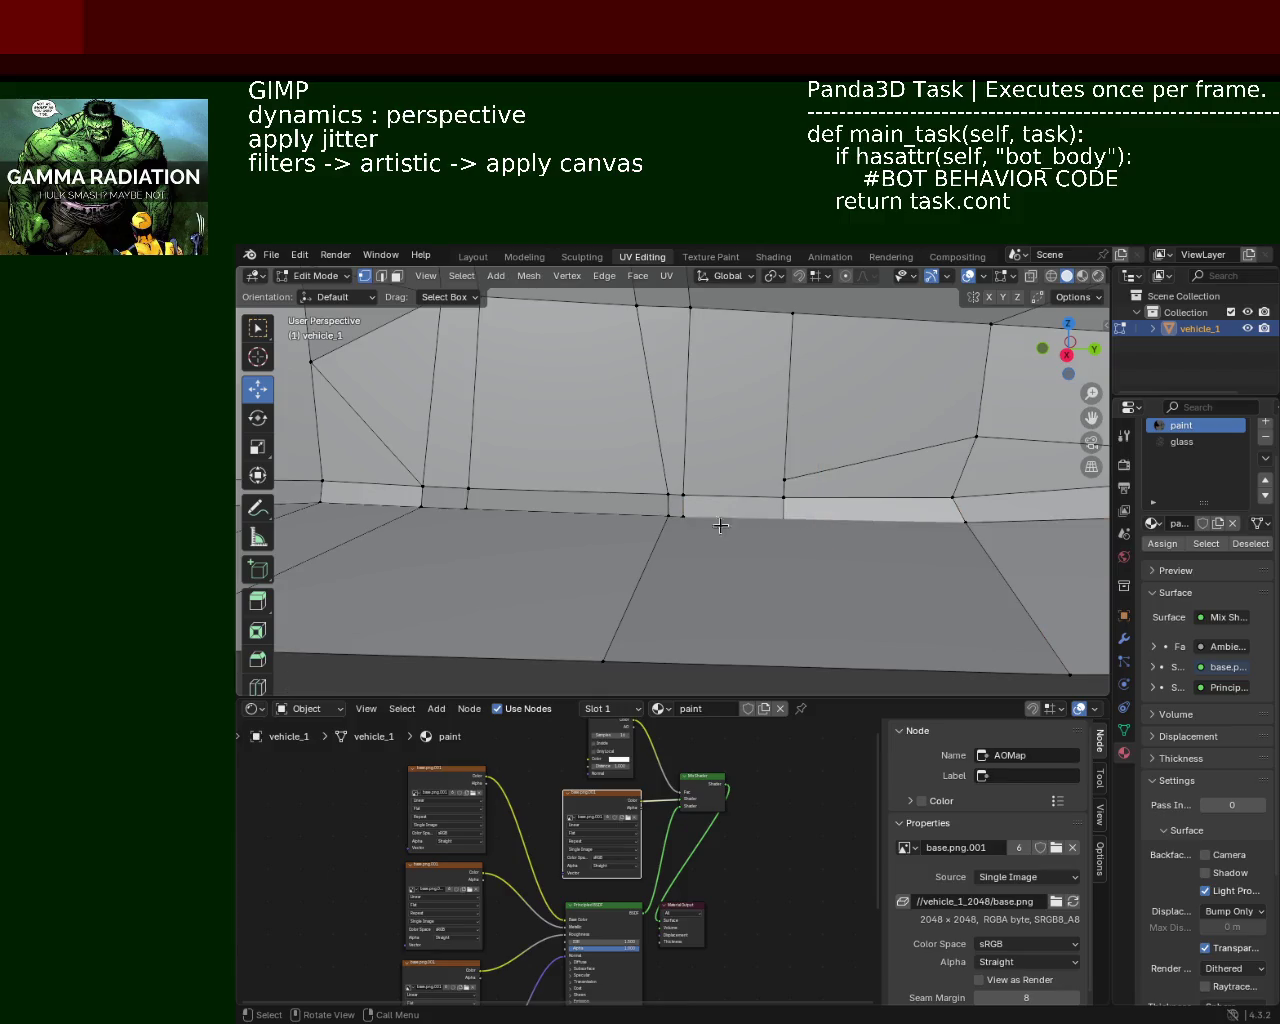
left_click(798, 592)
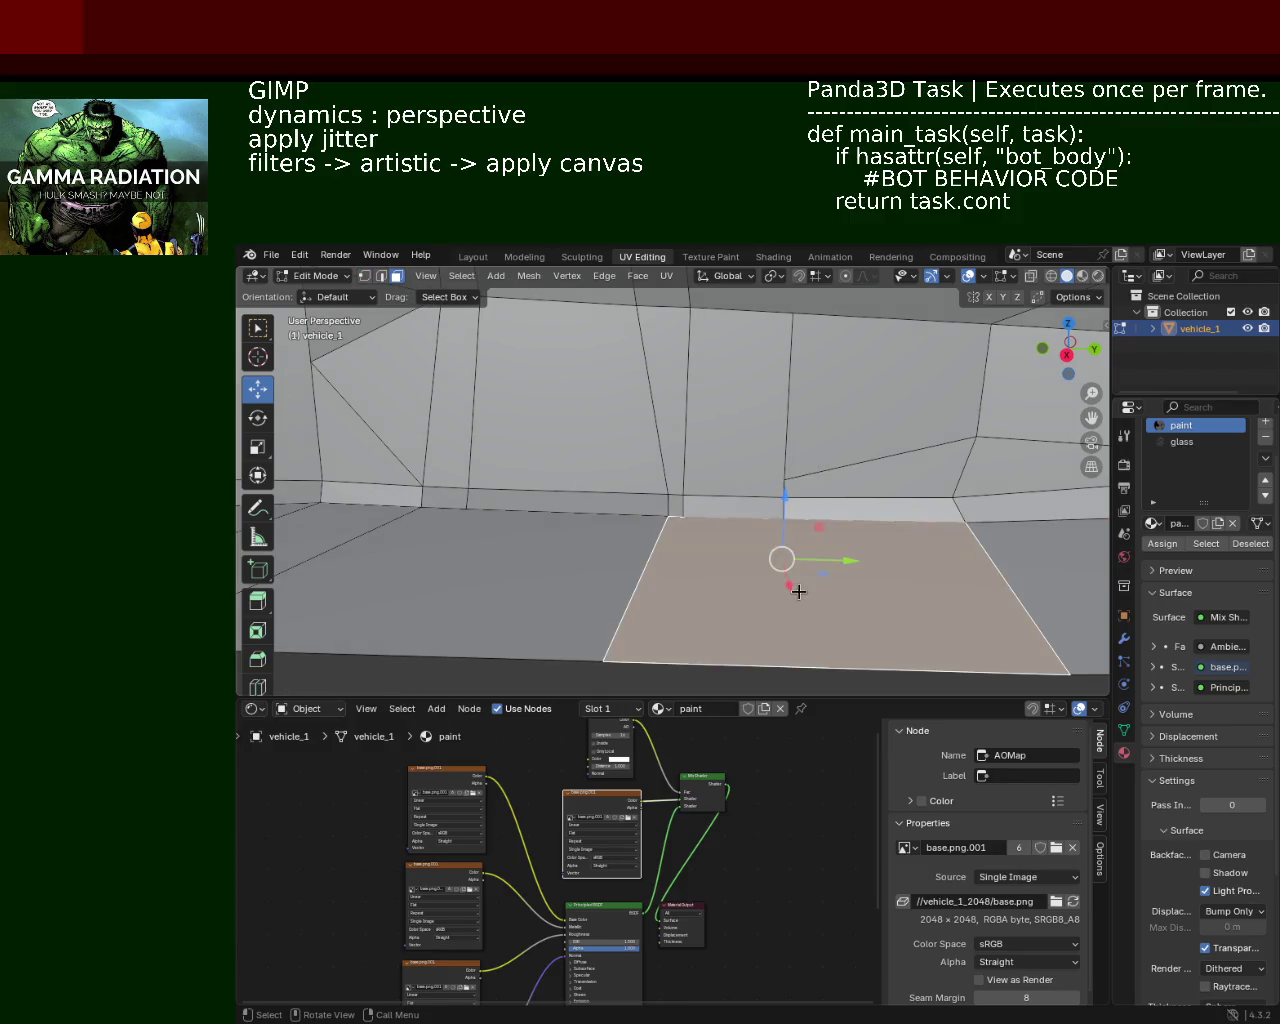
Step: Delete the stray floor face
key("x")
left_click(791, 629)
left_click_drag(791, 629, 809, 530)
Step: Extrude the wall's bottom edge loop into a new lower sill strip
left_click(692, 553)
left_click_drag(692, 553, 794, 486)
left_click(851, 461)
left_click(724, 513)
scroll("up", 3)
key("g")
key("z")
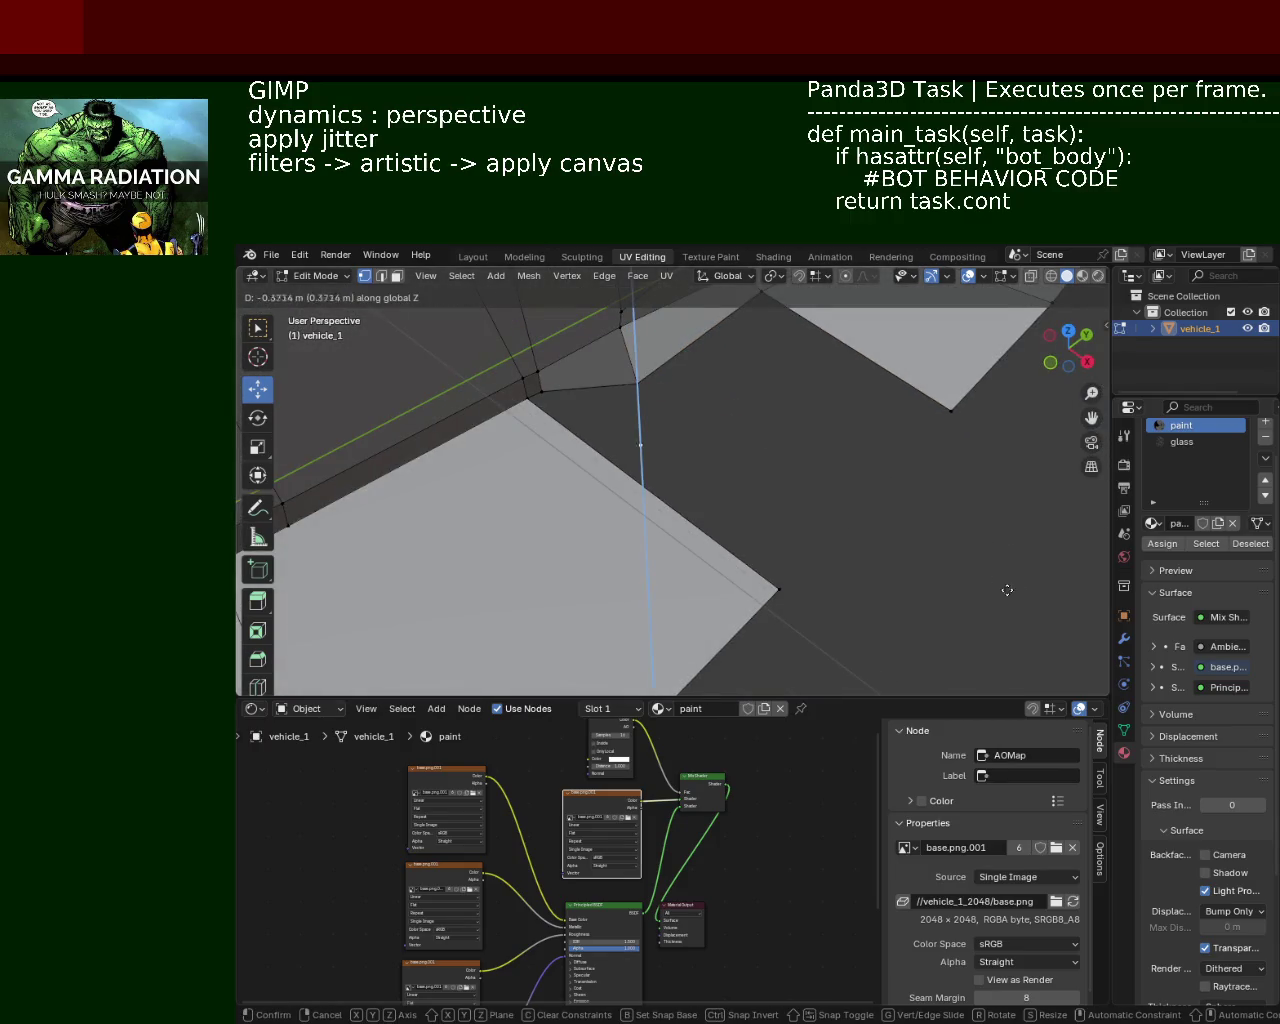
key("y")
key("x")
key("z")
key("y")
key("z")
key("x")
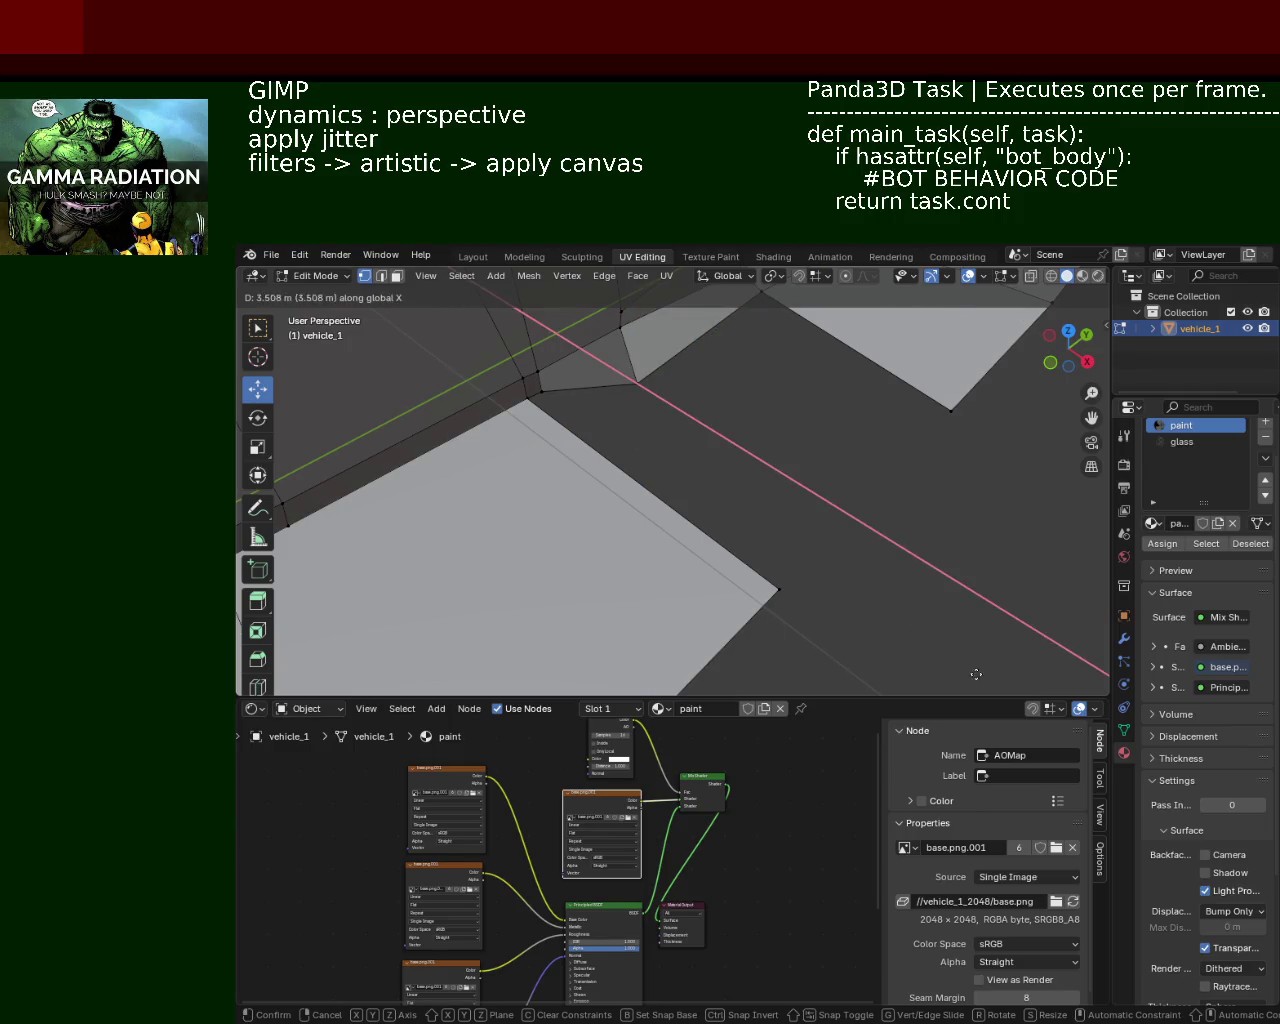
left_click(831, 641)
scroll("down", 3)
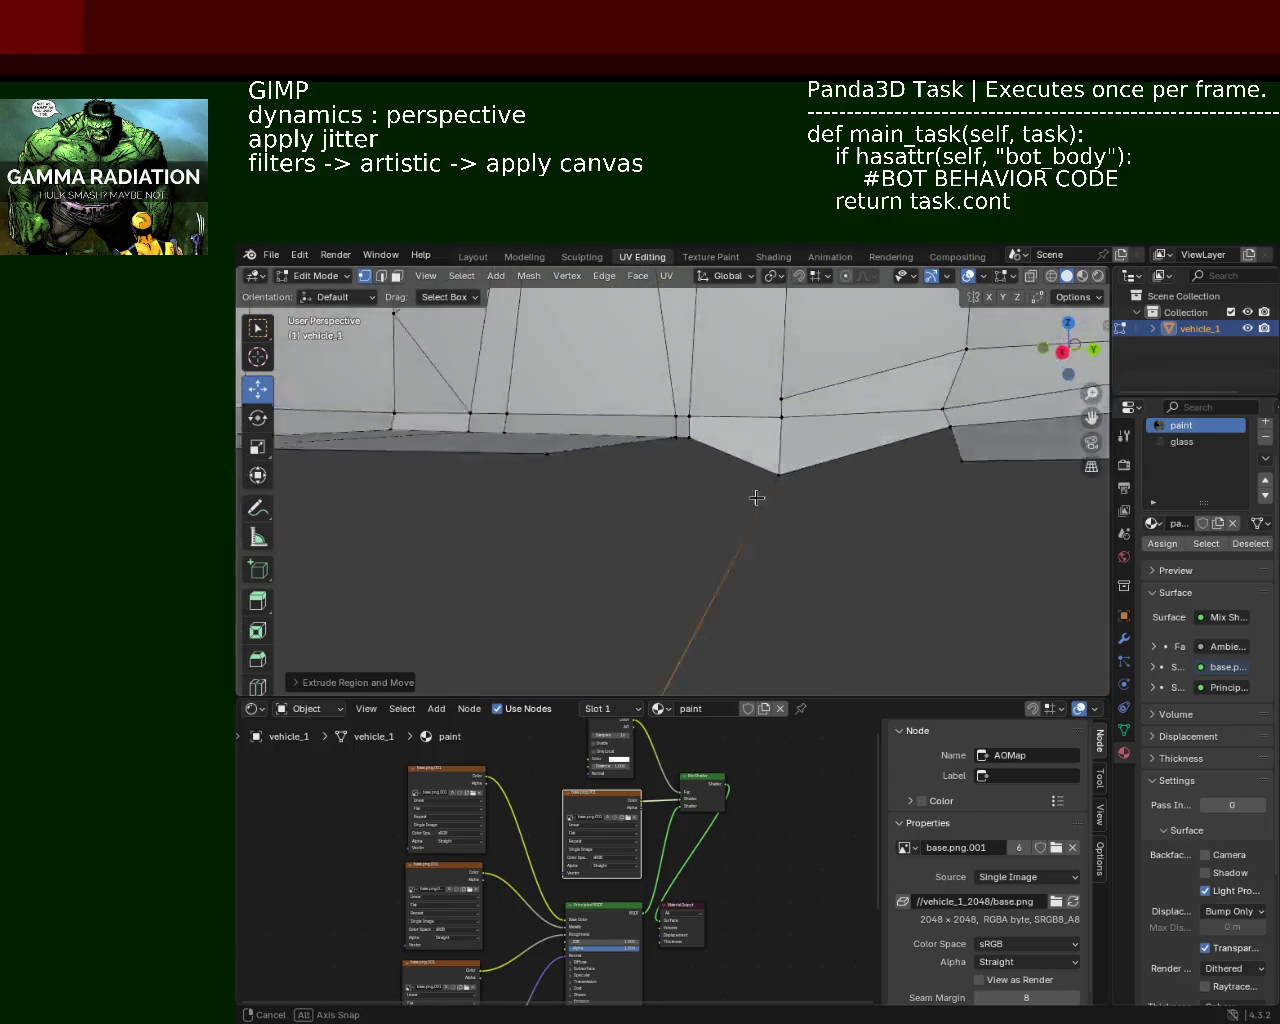
left_click_drag(746, 543, 466, 520)
Step: Shift the new strip along X and slide its lower corner vertex along X
key("g")
key("x")
left_click(588, 503)
left_click_drag(677, 491, 862, 401)
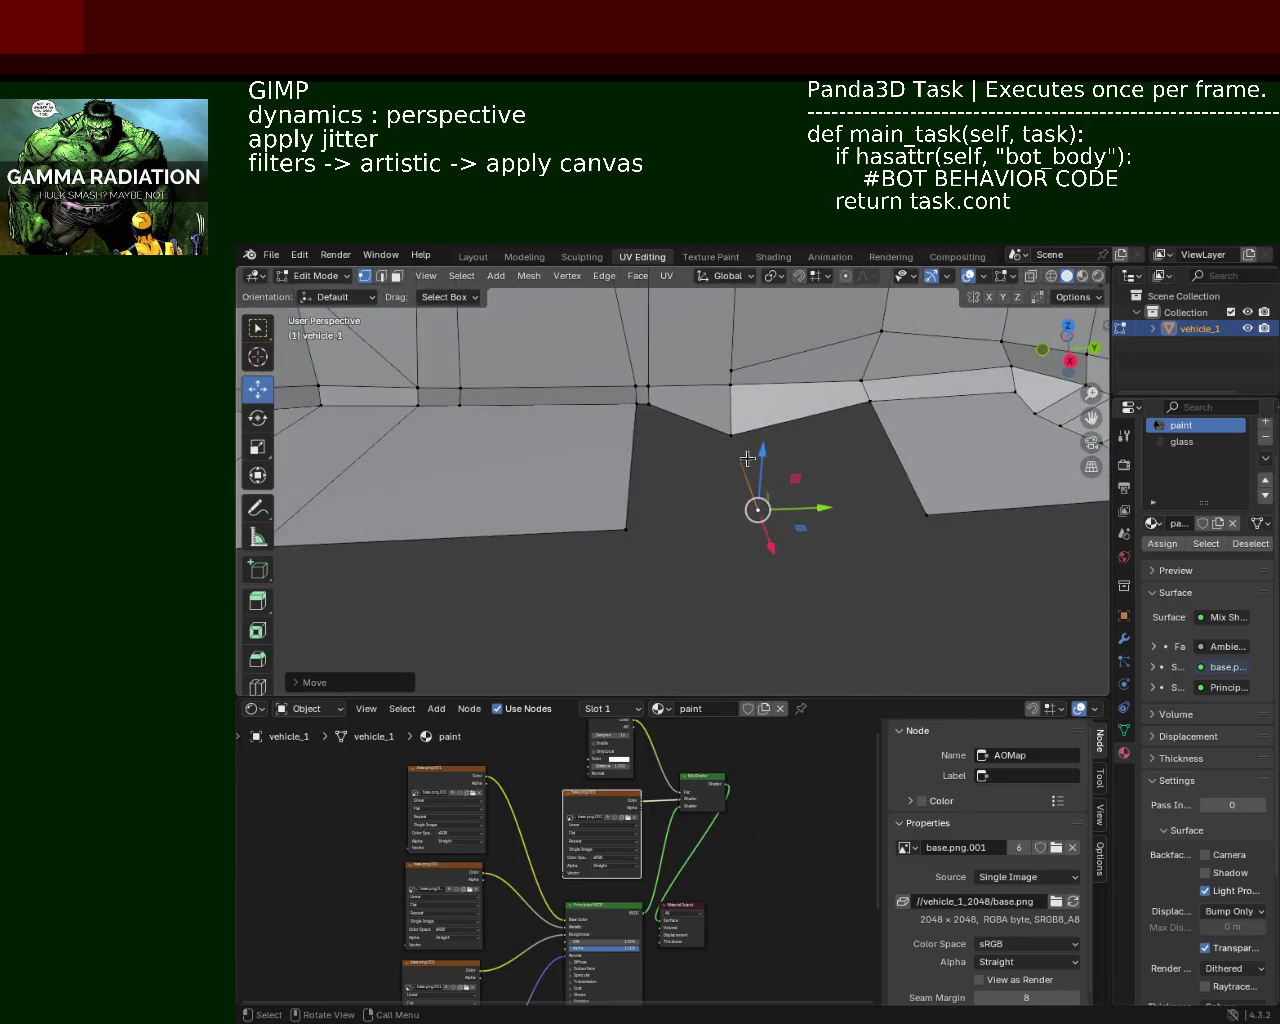
left_click(763, 428)
key("ctrl+z")
left_click(760, 434)
left_click(757, 510)
left_click(928, 512)
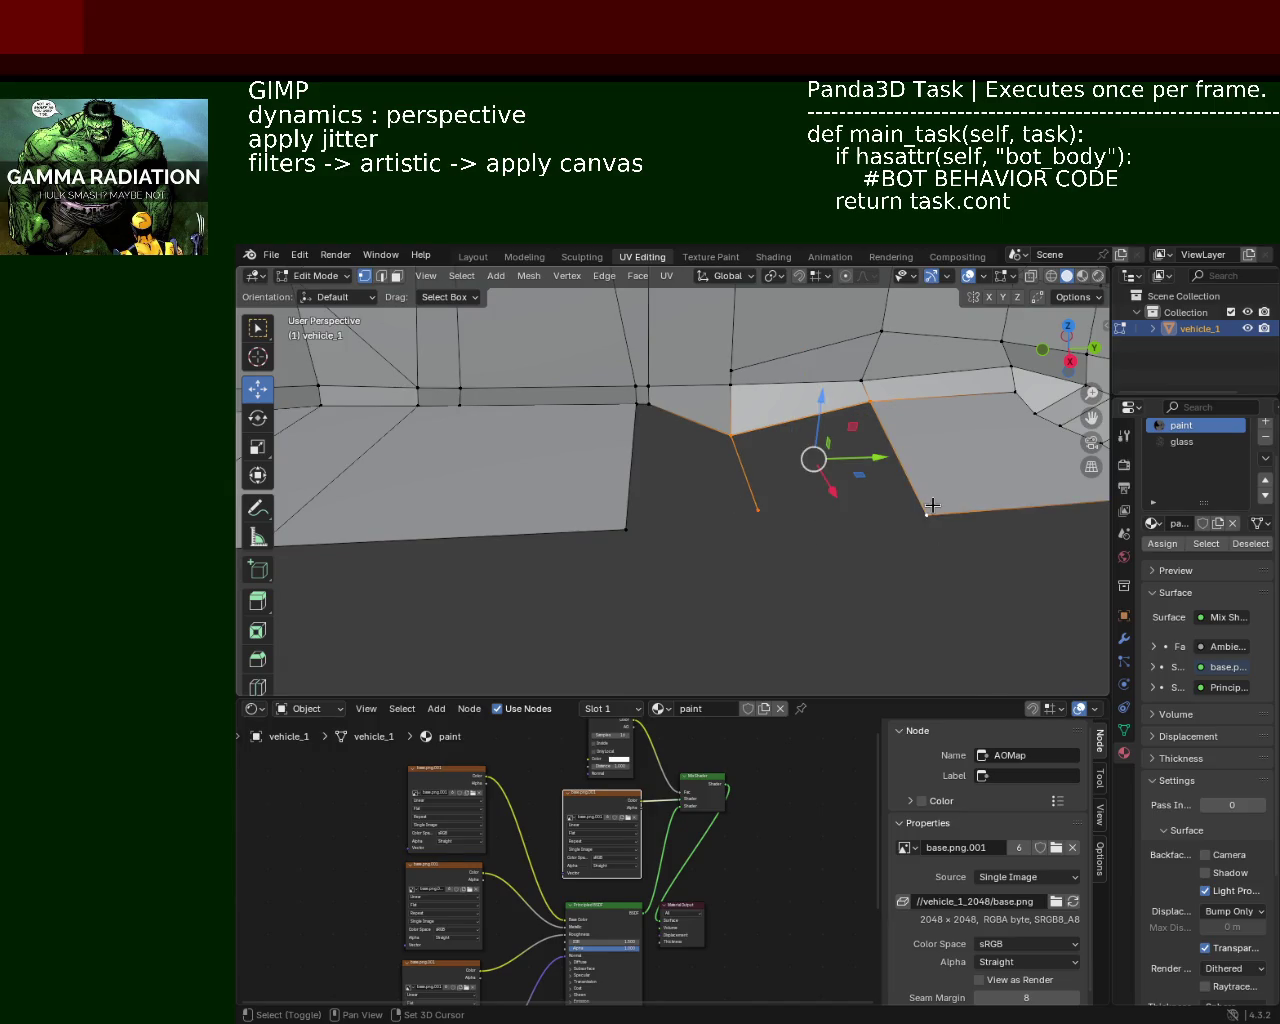
left_click(758, 510)
left_click_drag(755, 543, 800, 546)
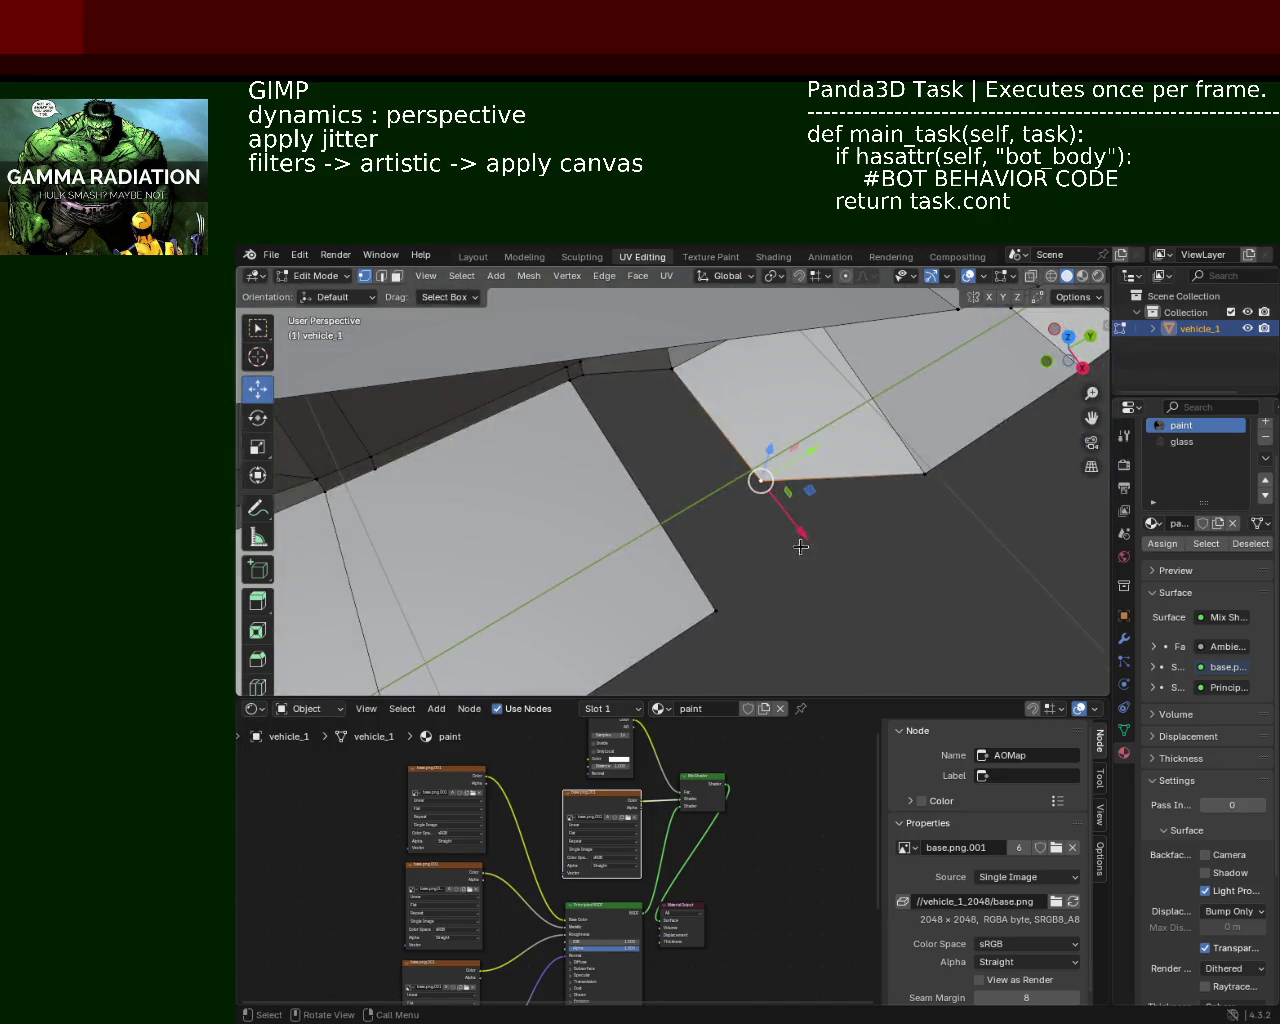
left_click_drag(796, 527, 868, 574)
Step: Select a sill quad's vertices, then pick a vertex on the sill's lower edge
left_click_drag(1024, 535, 731, 537)
left_click(755, 453)
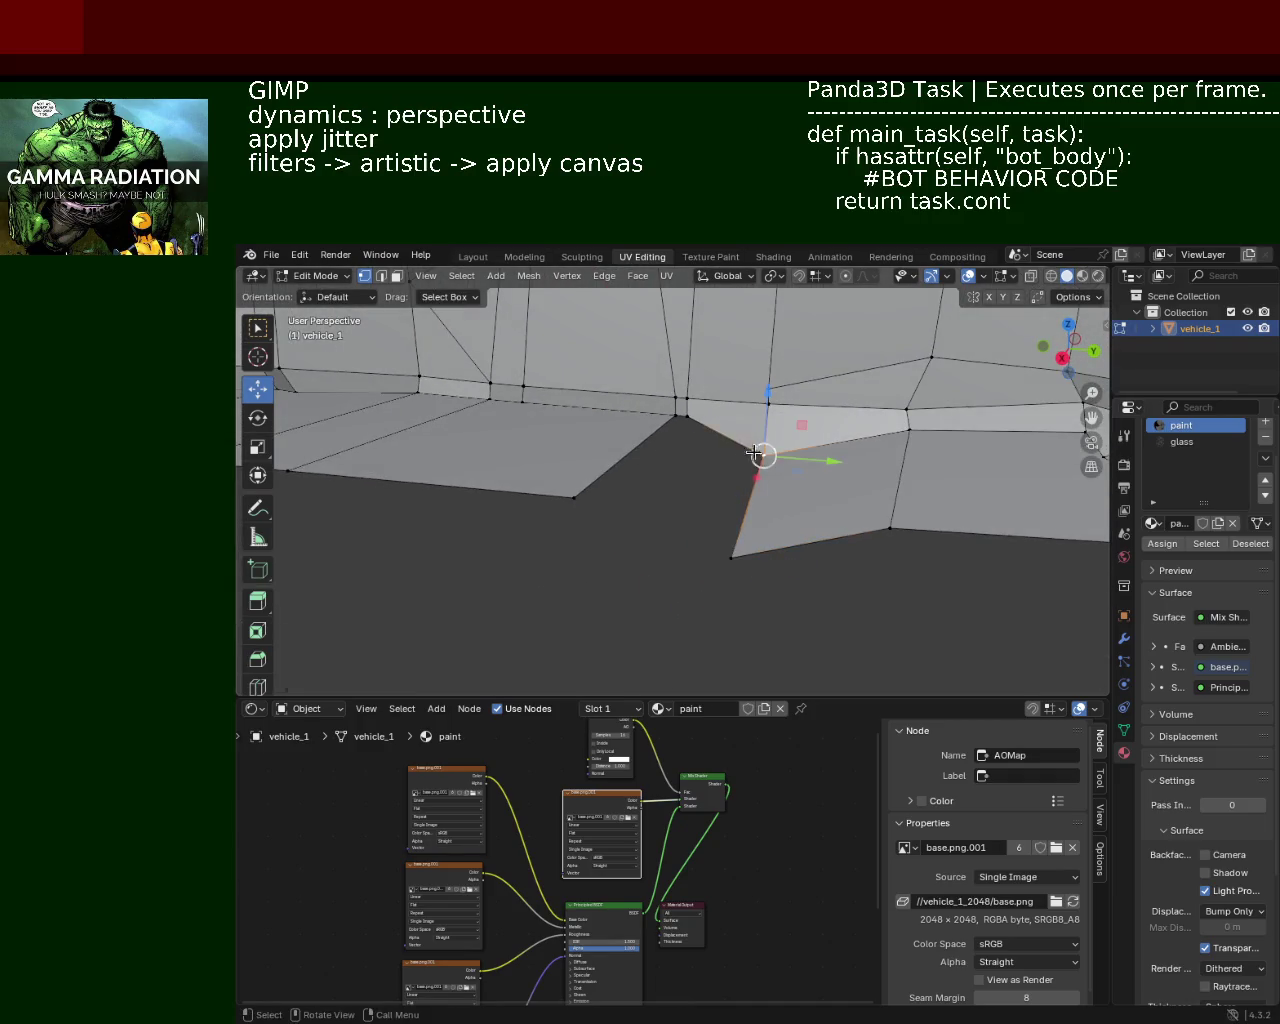
left_click(688, 415)
left_click(567, 494)
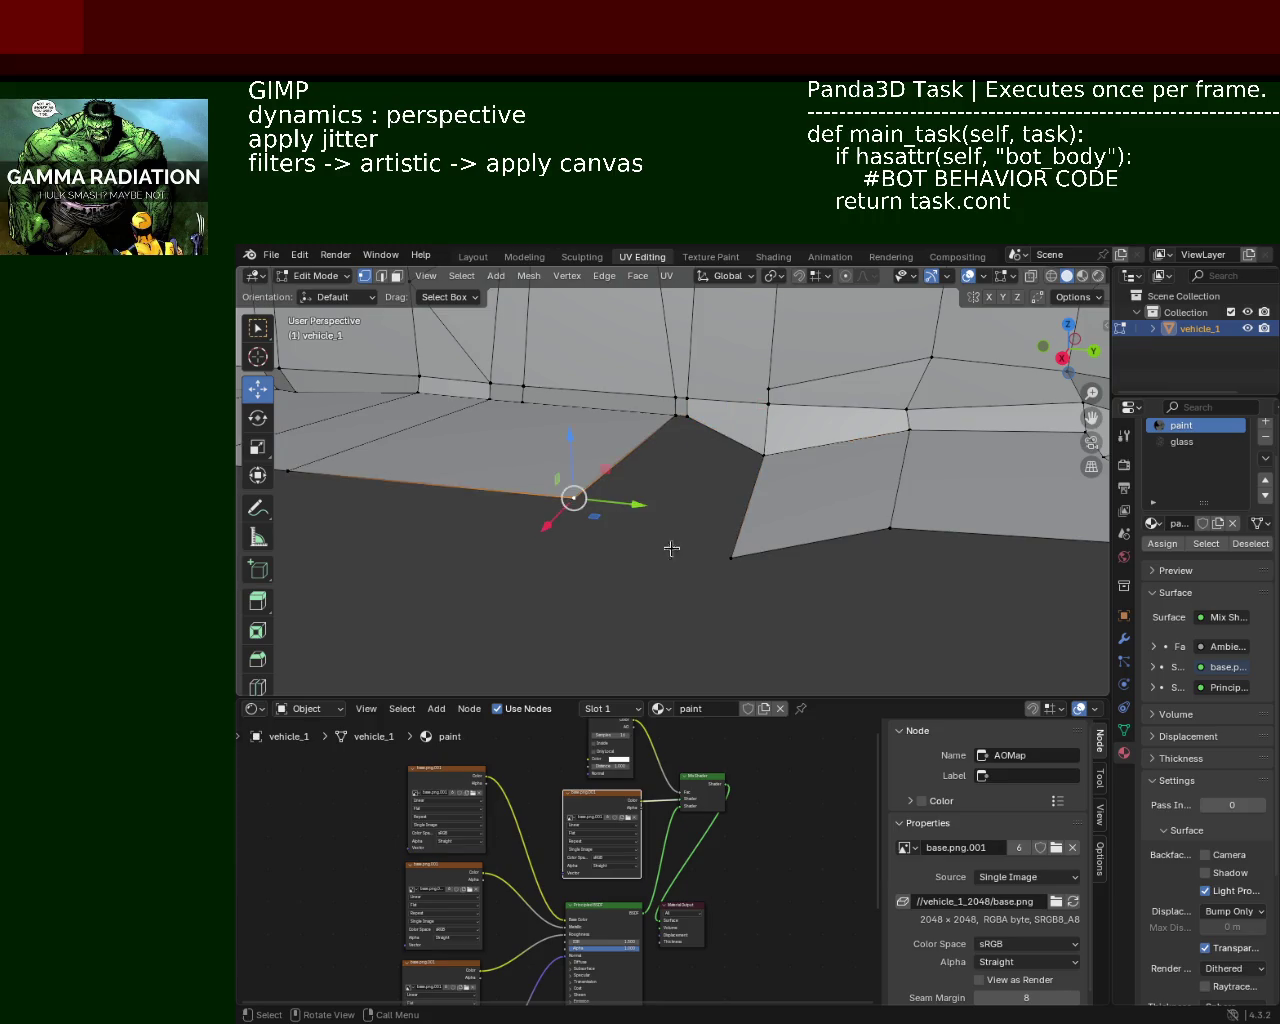
left_click(731, 557)
left_click(762, 454)
left_click(686, 415)
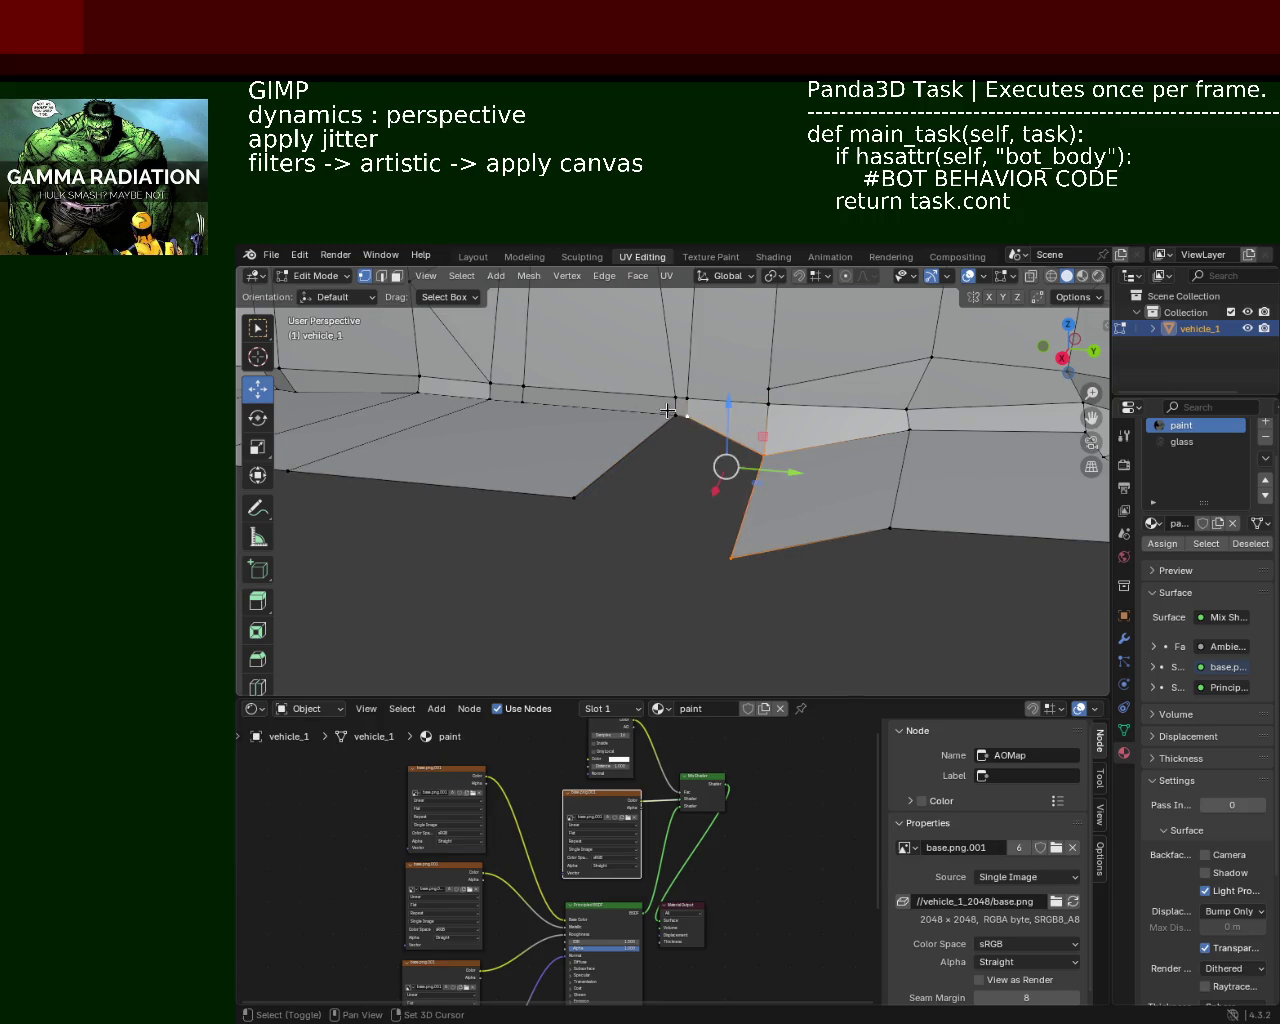
left_click(576, 495)
left_click(662, 583)
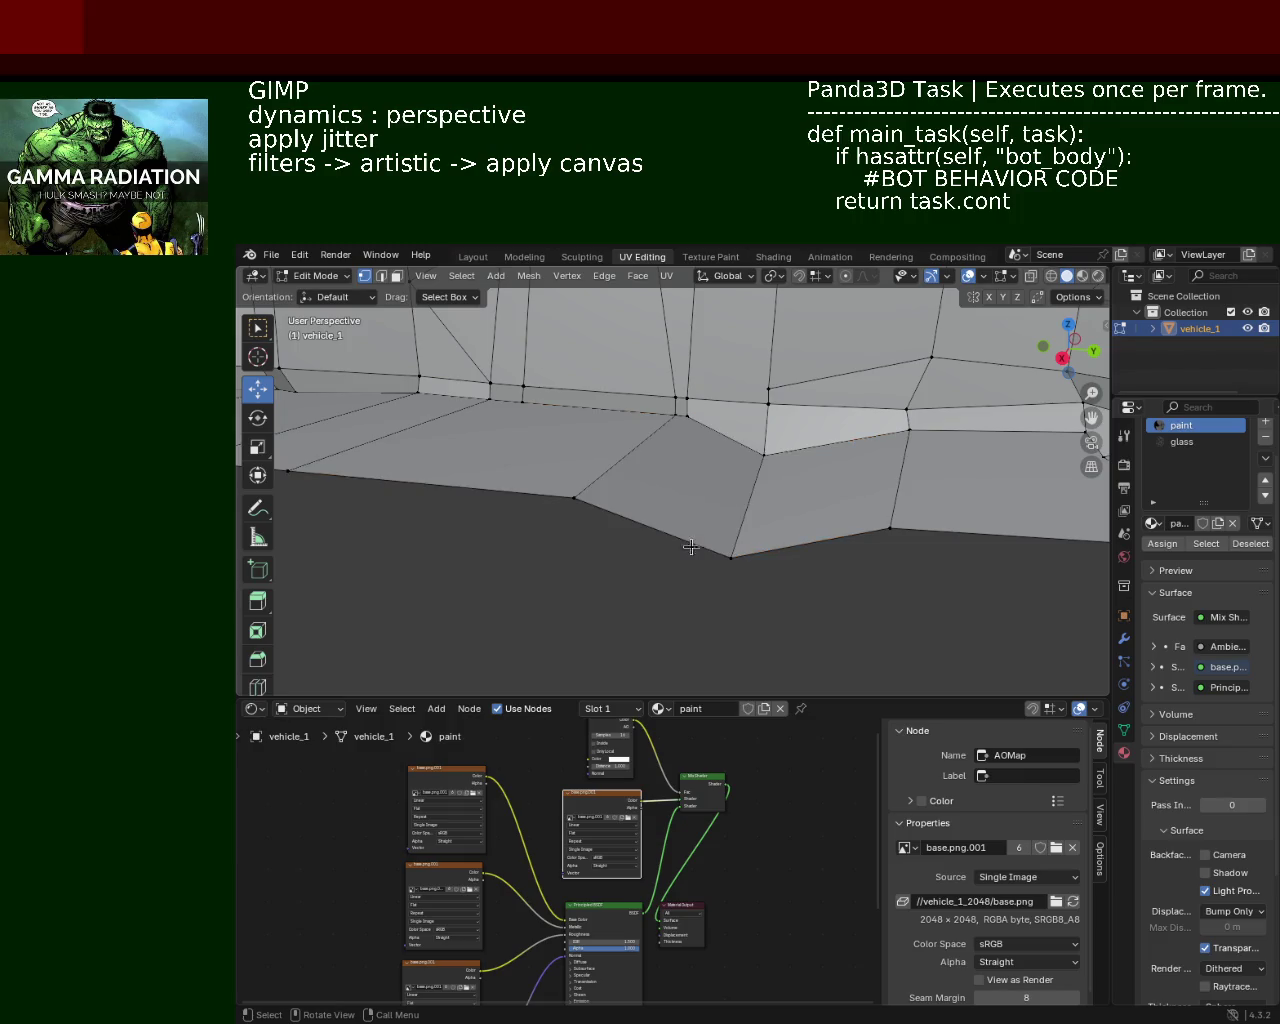
left_click(575, 503)
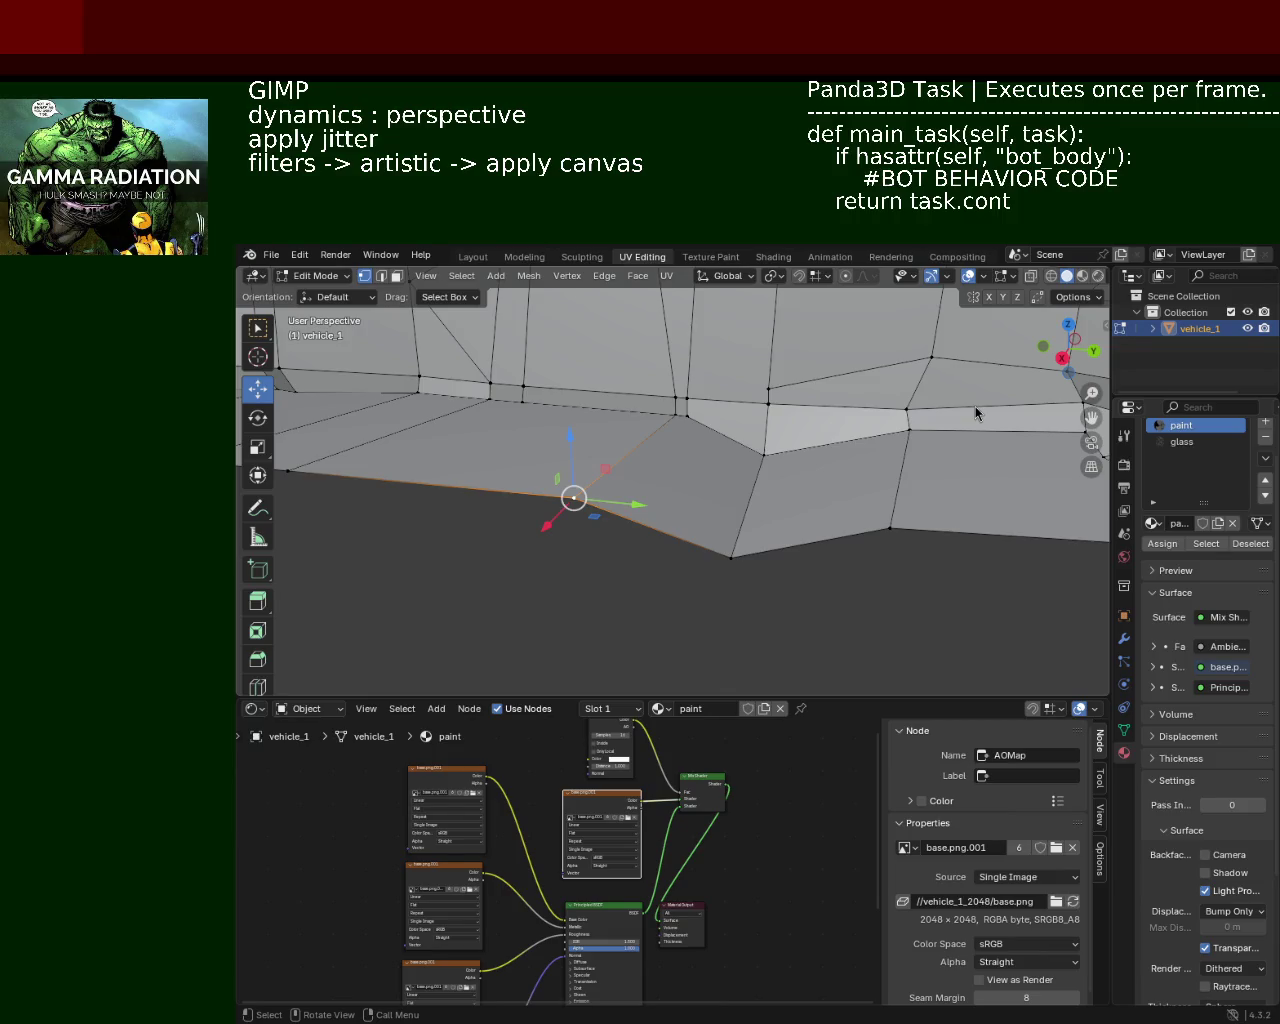
Step: Subdivide the sill's lower edge and merge the new midpoint into the vertex above at last
left_click_drag(610, 412, 678, 425)
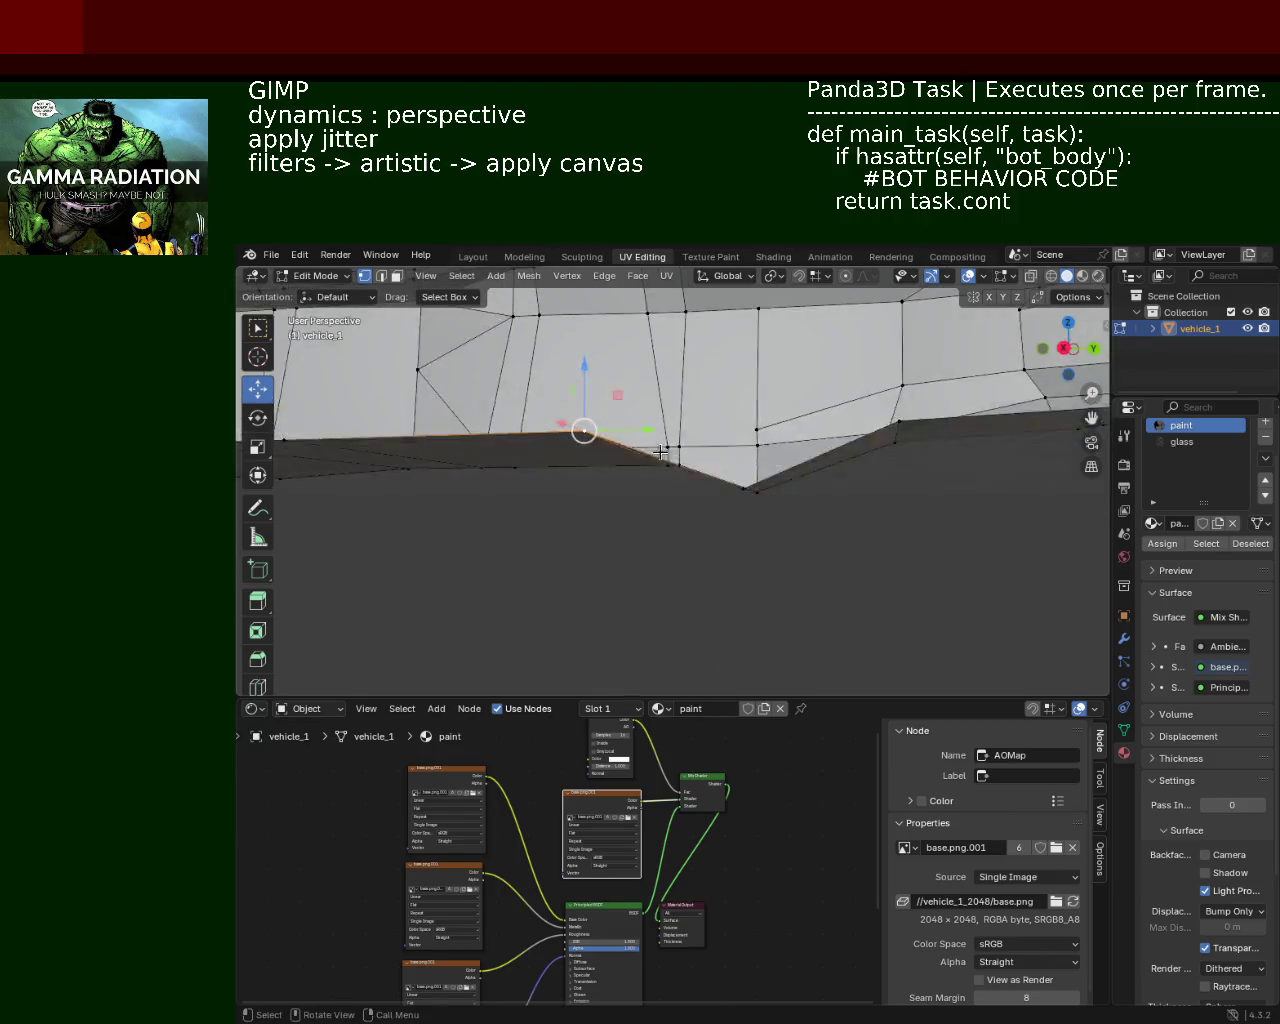
left_click(672, 419)
left_click(594, 500)
left_click(748, 551)
key("ctrl+e")
left_click(685, 550)
key("g")
left_click(622, 525)
left_click(674, 421)
key("m")
left_click(680, 439)
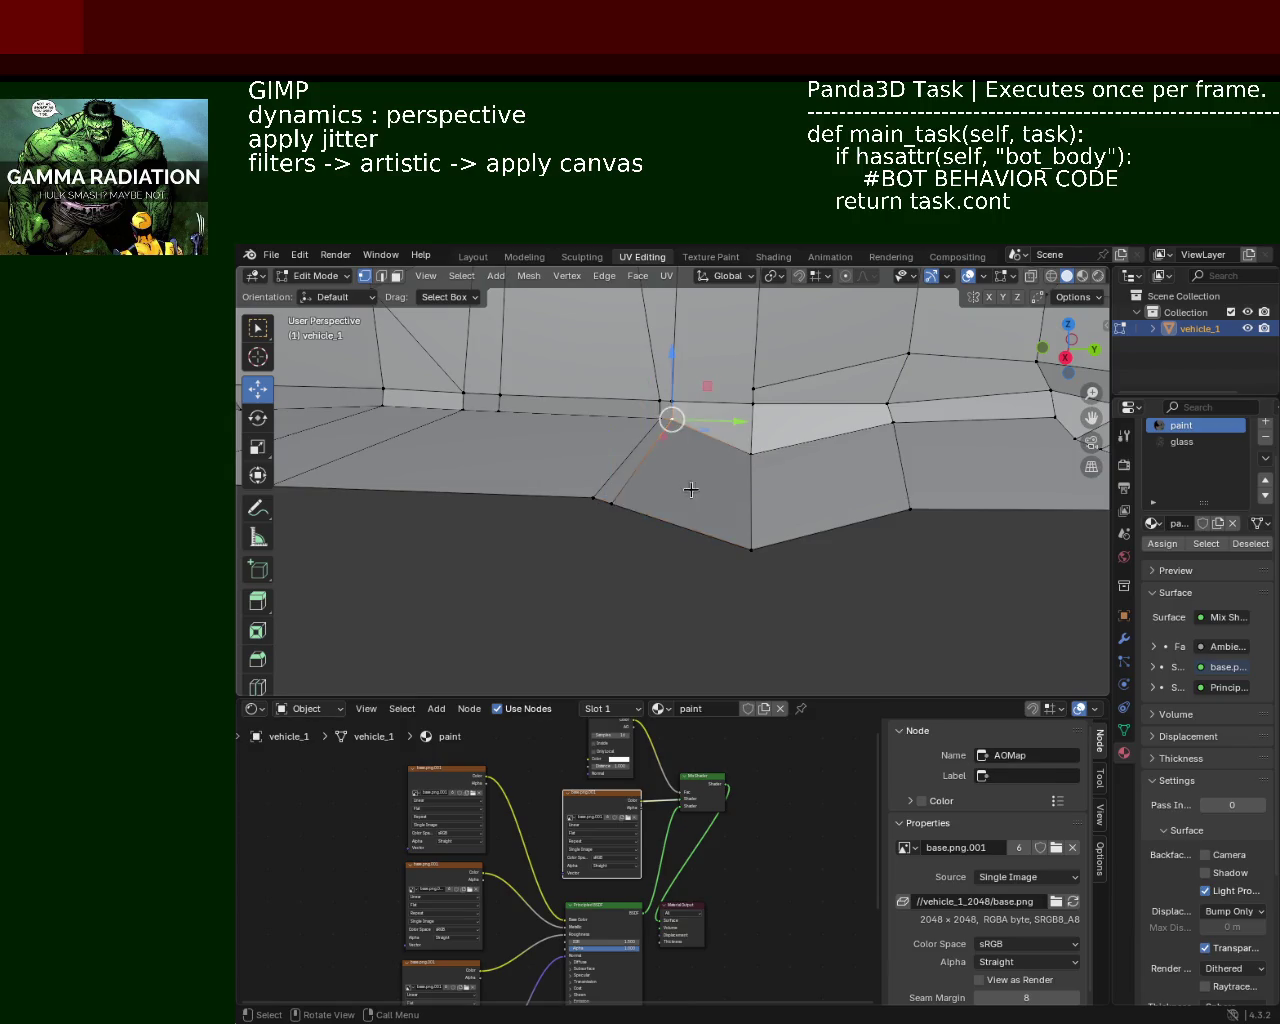
Step: Lower a sill vertex along Z and make a further vertical adjustment
left_click_drag(690, 490, 645, 476)
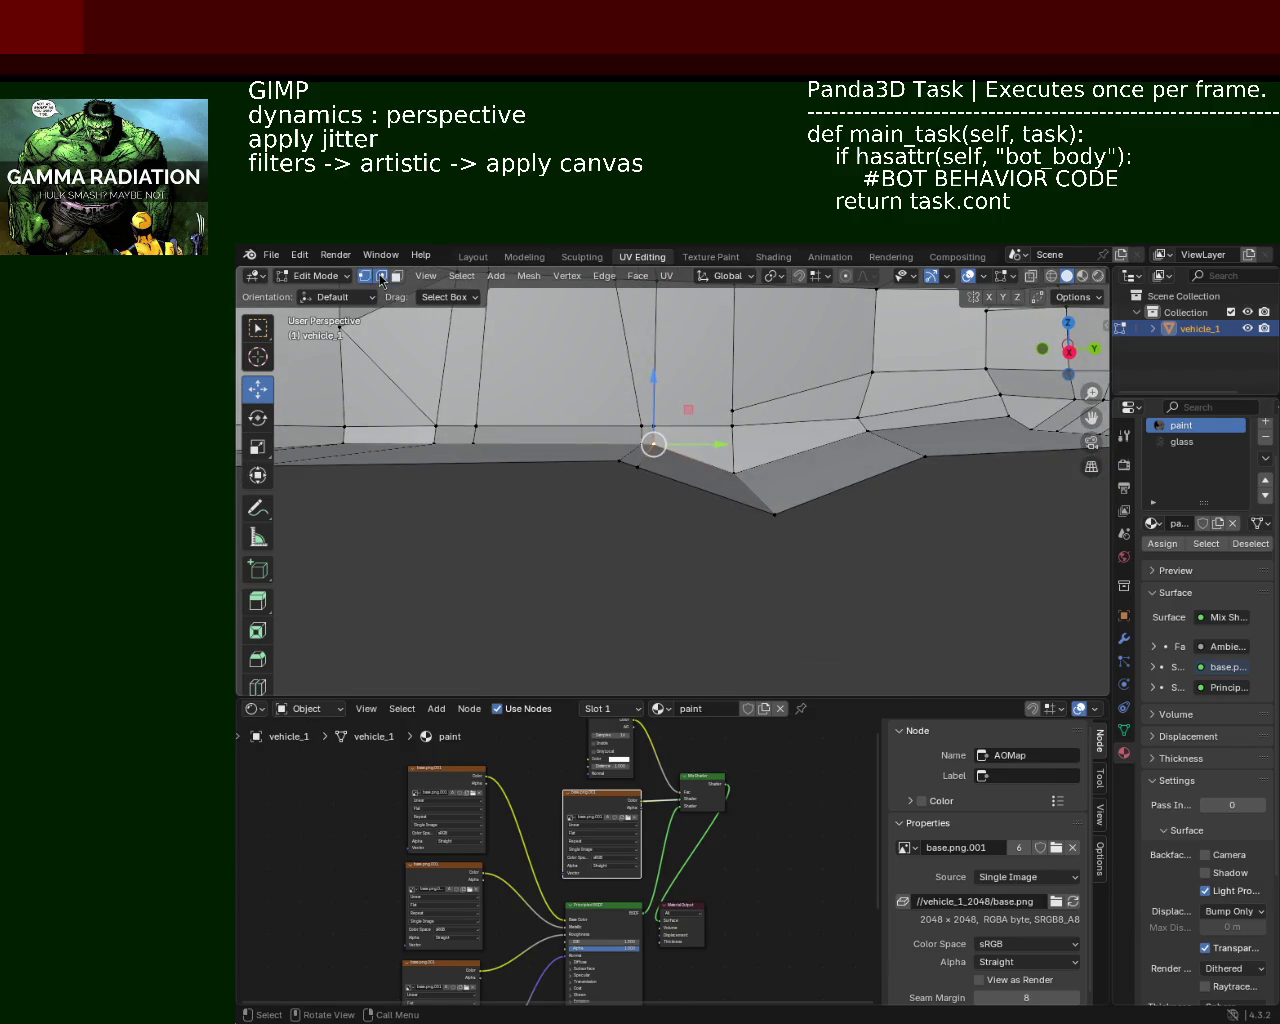
left_click(628, 461)
left_click(648, 451)
key("g")
key("z")
left_click(706, 454)
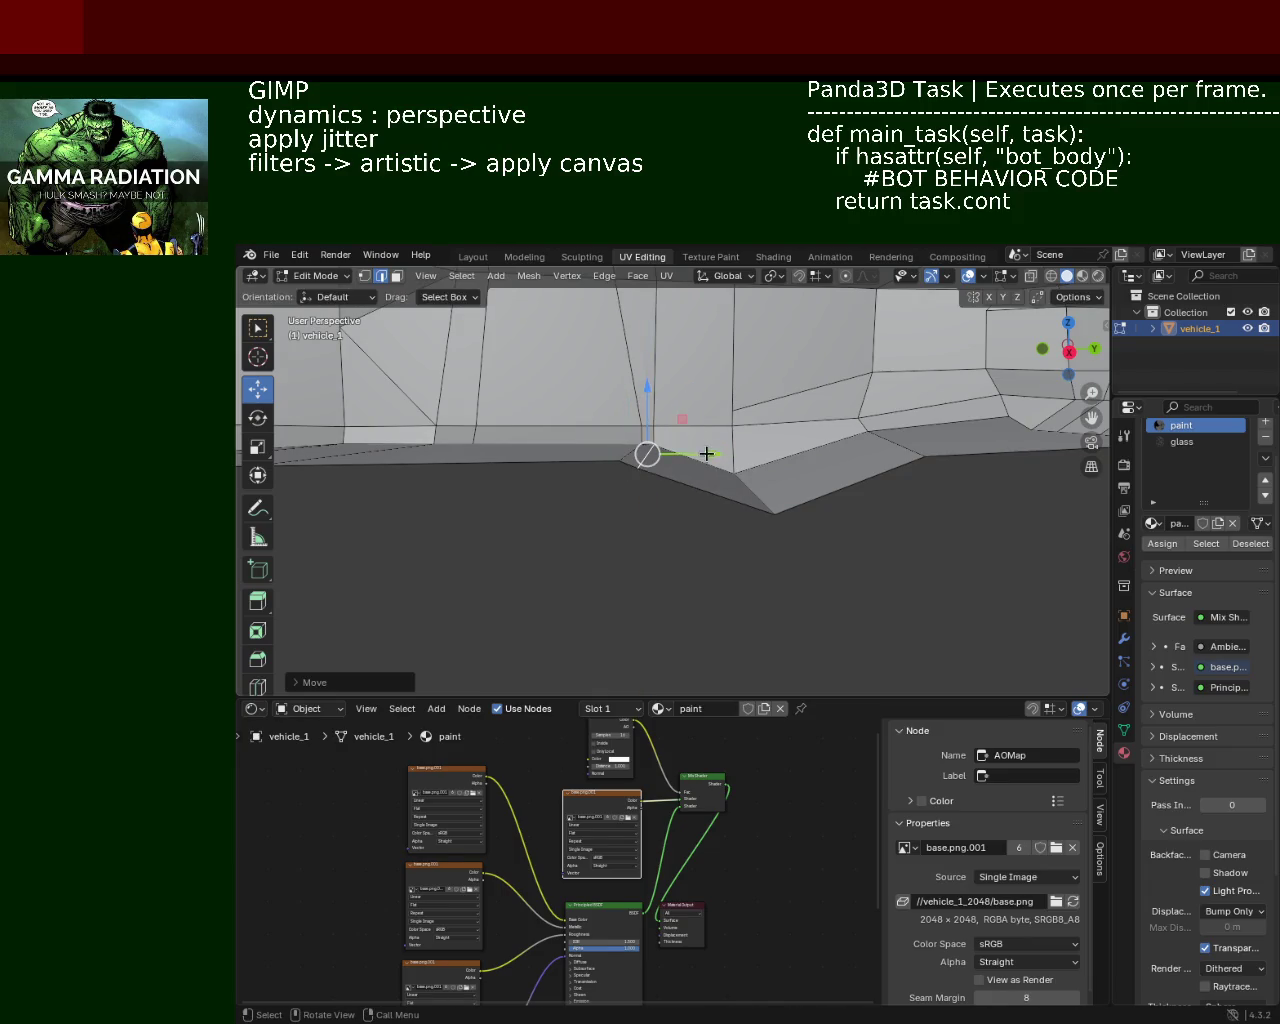
left_click(755, 487)
key("g")
key("z")
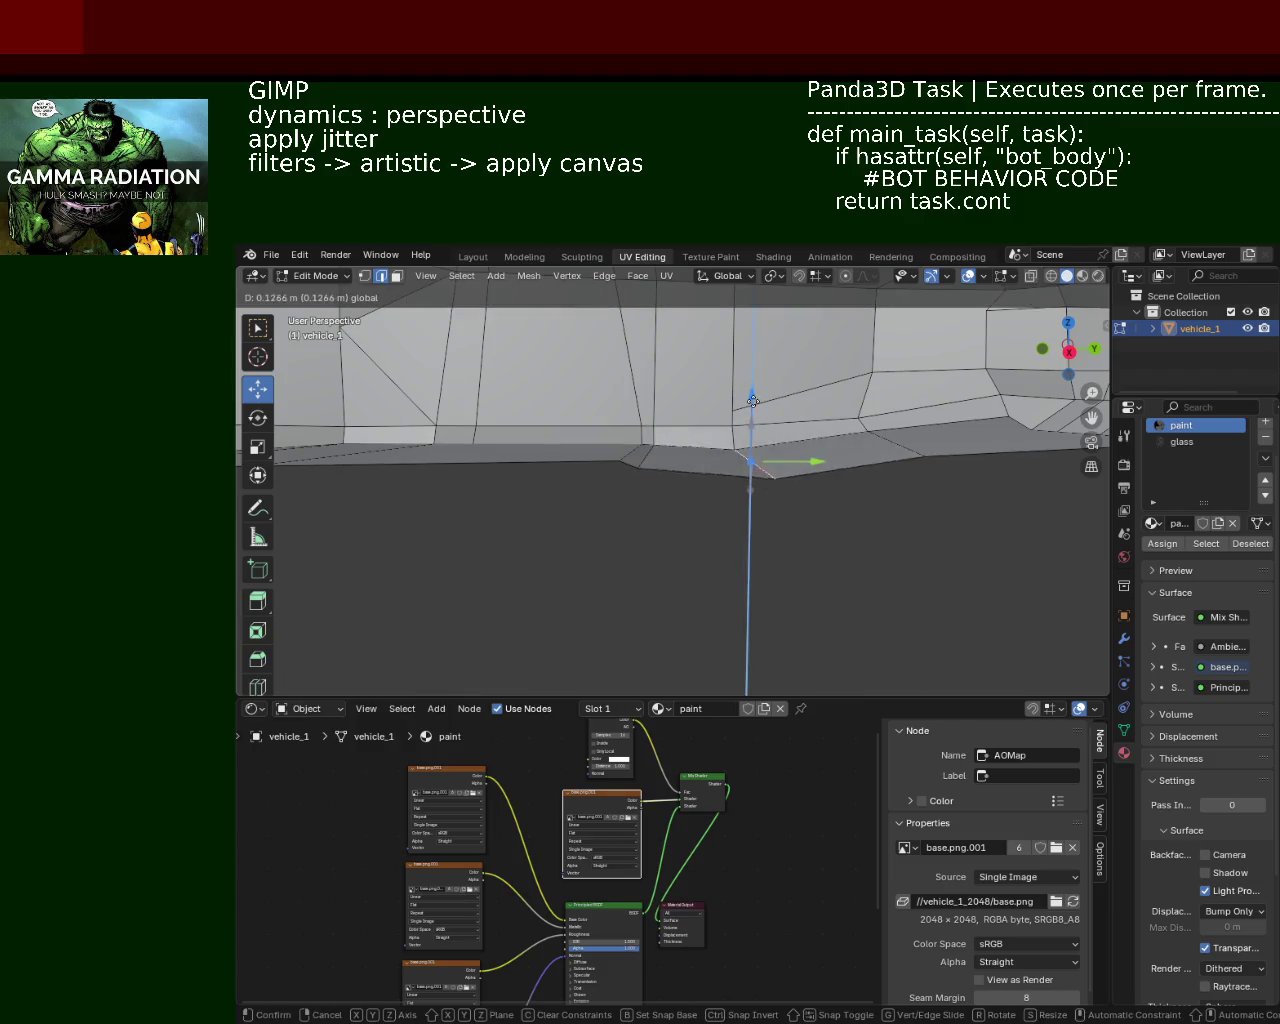
left_click(889, 460)
Step: Delete the selected face at the front end of the sill in face select mode
left_click_drag(889, 460, 867, 501)
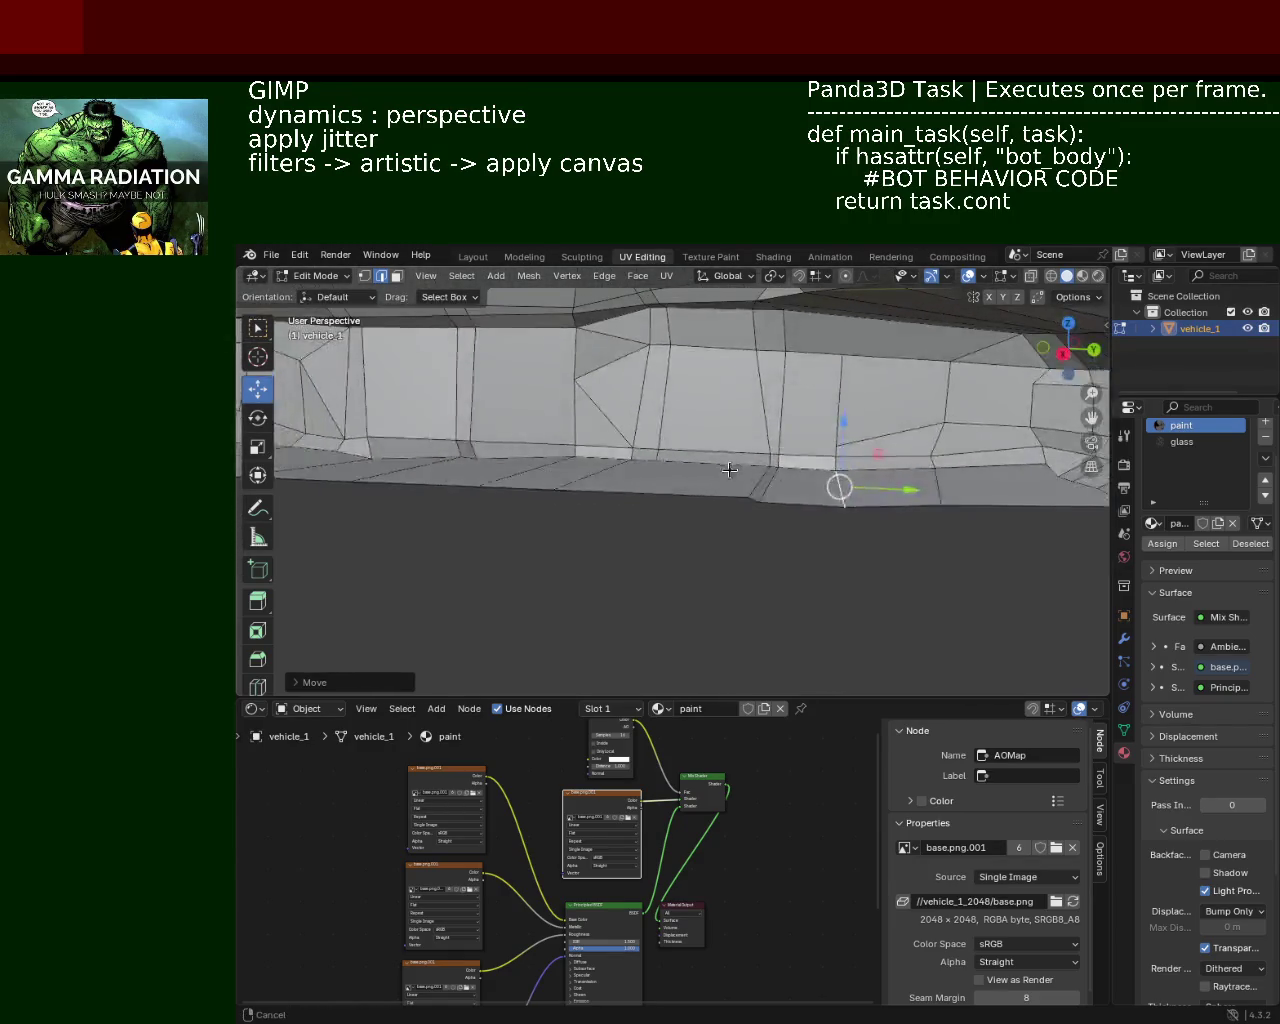
left_click_drag(867, 501, 832, 446)
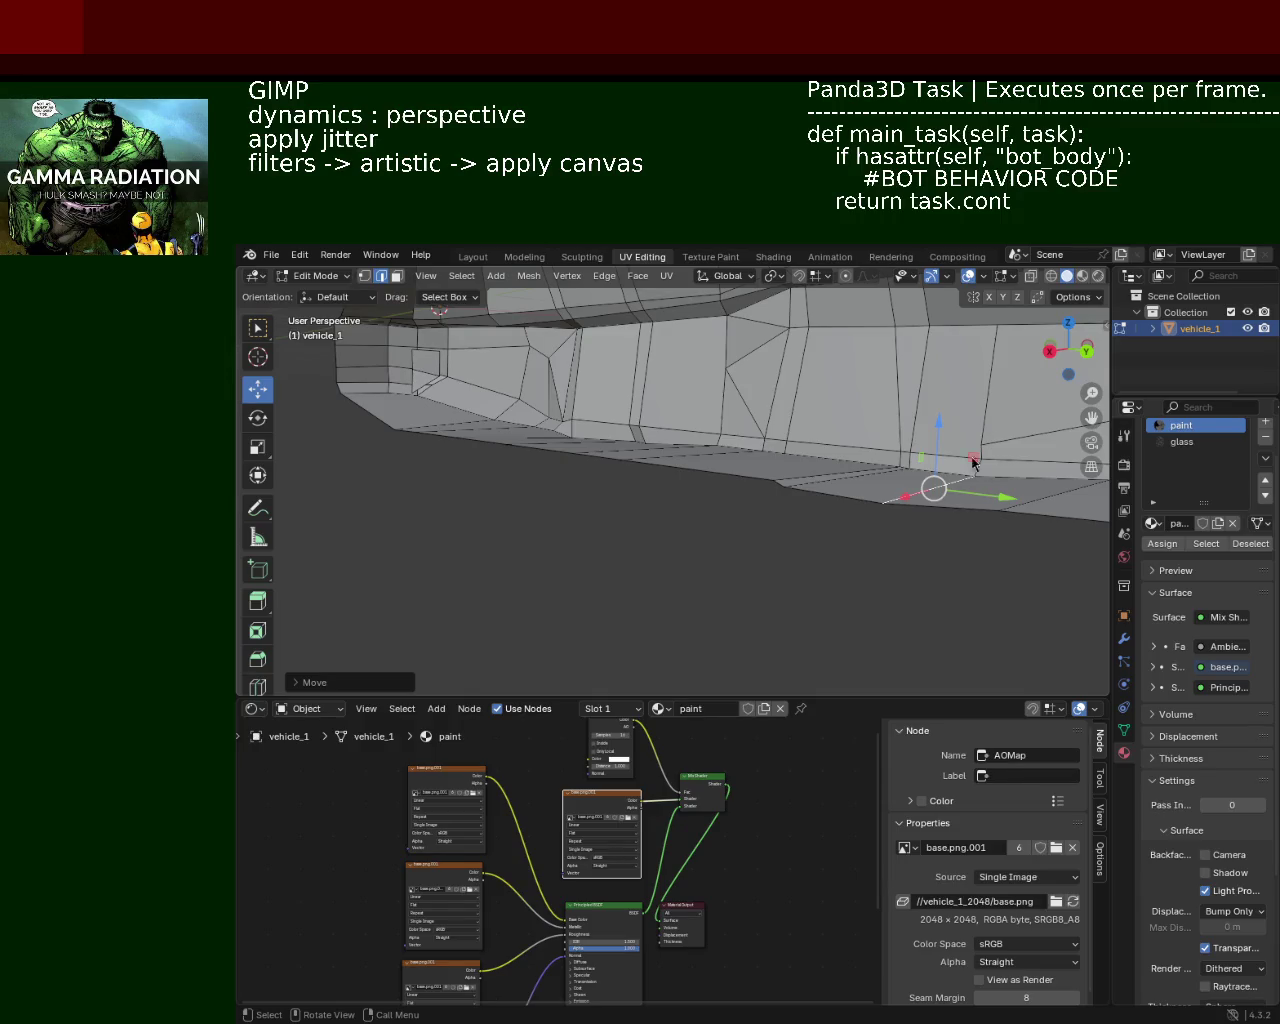
left_click_drag(562, 444, 680, 450)
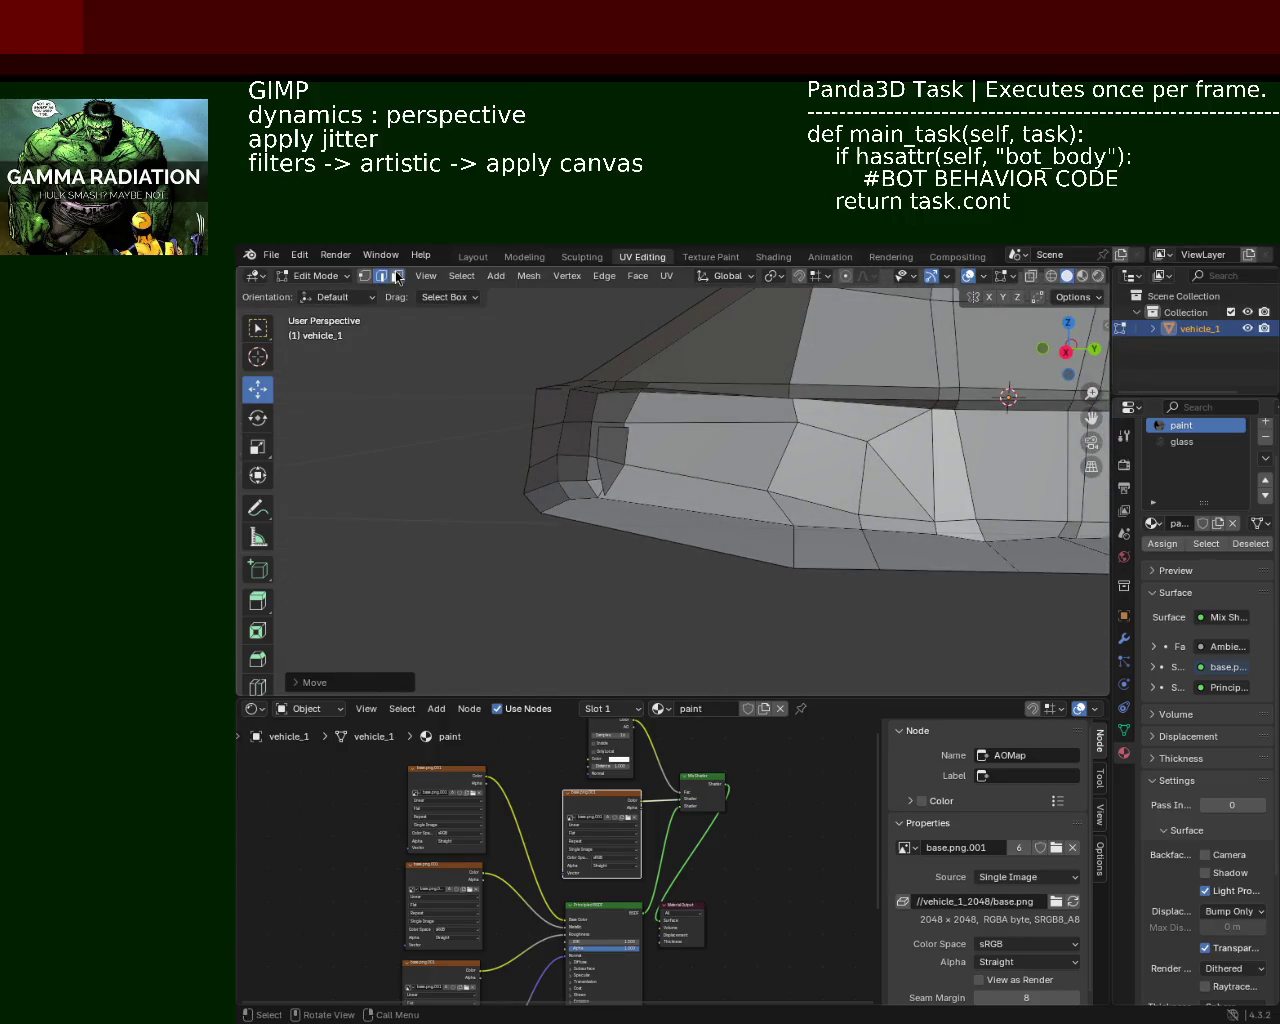
left_click(397, 276)
key("x")
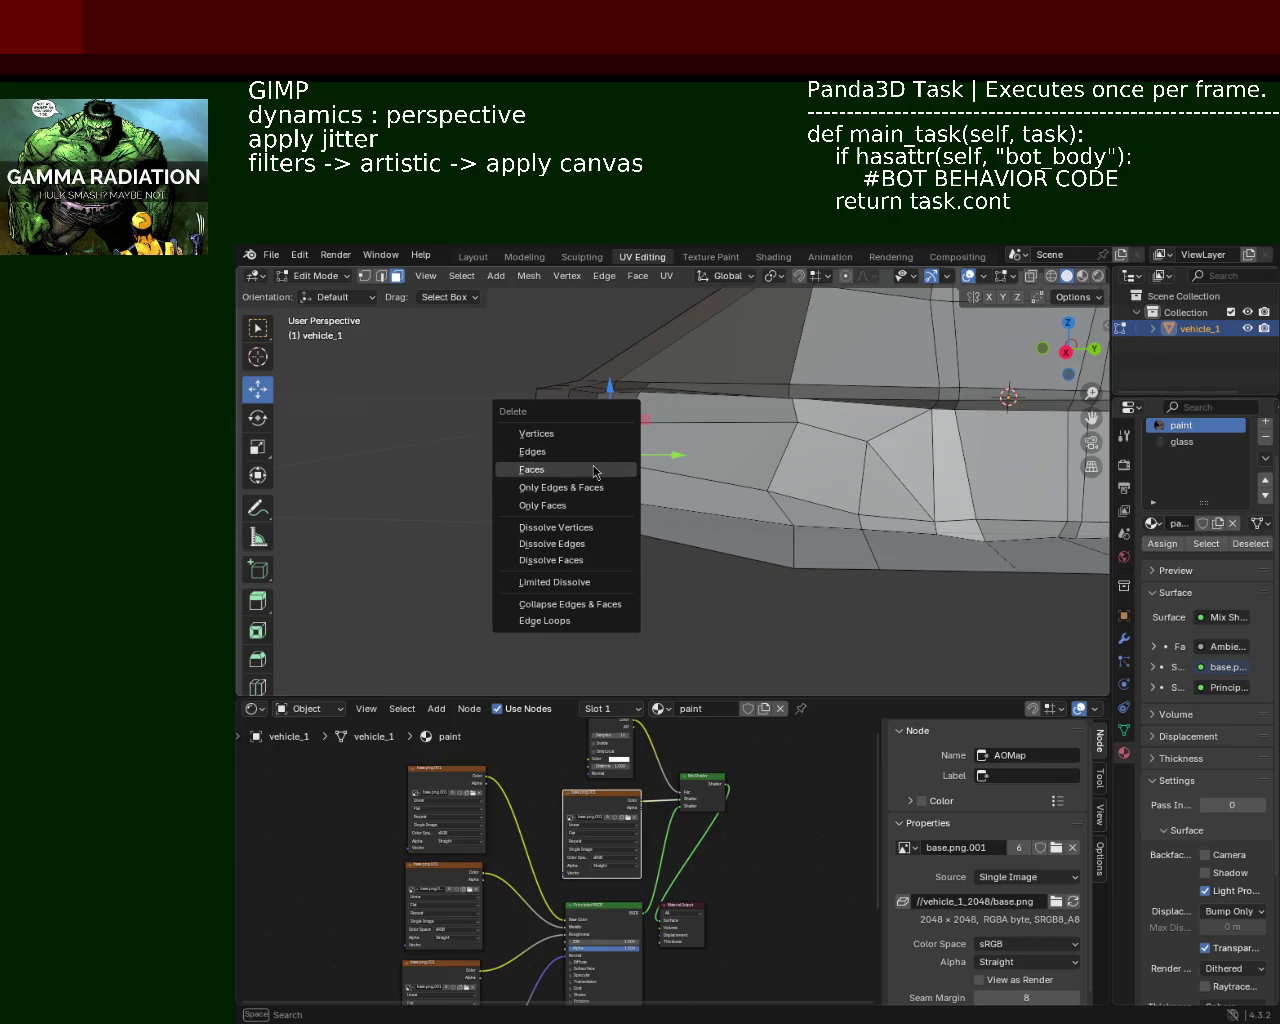
left_click(576, 471)
left_click_drag(651, 486, 914, 457)
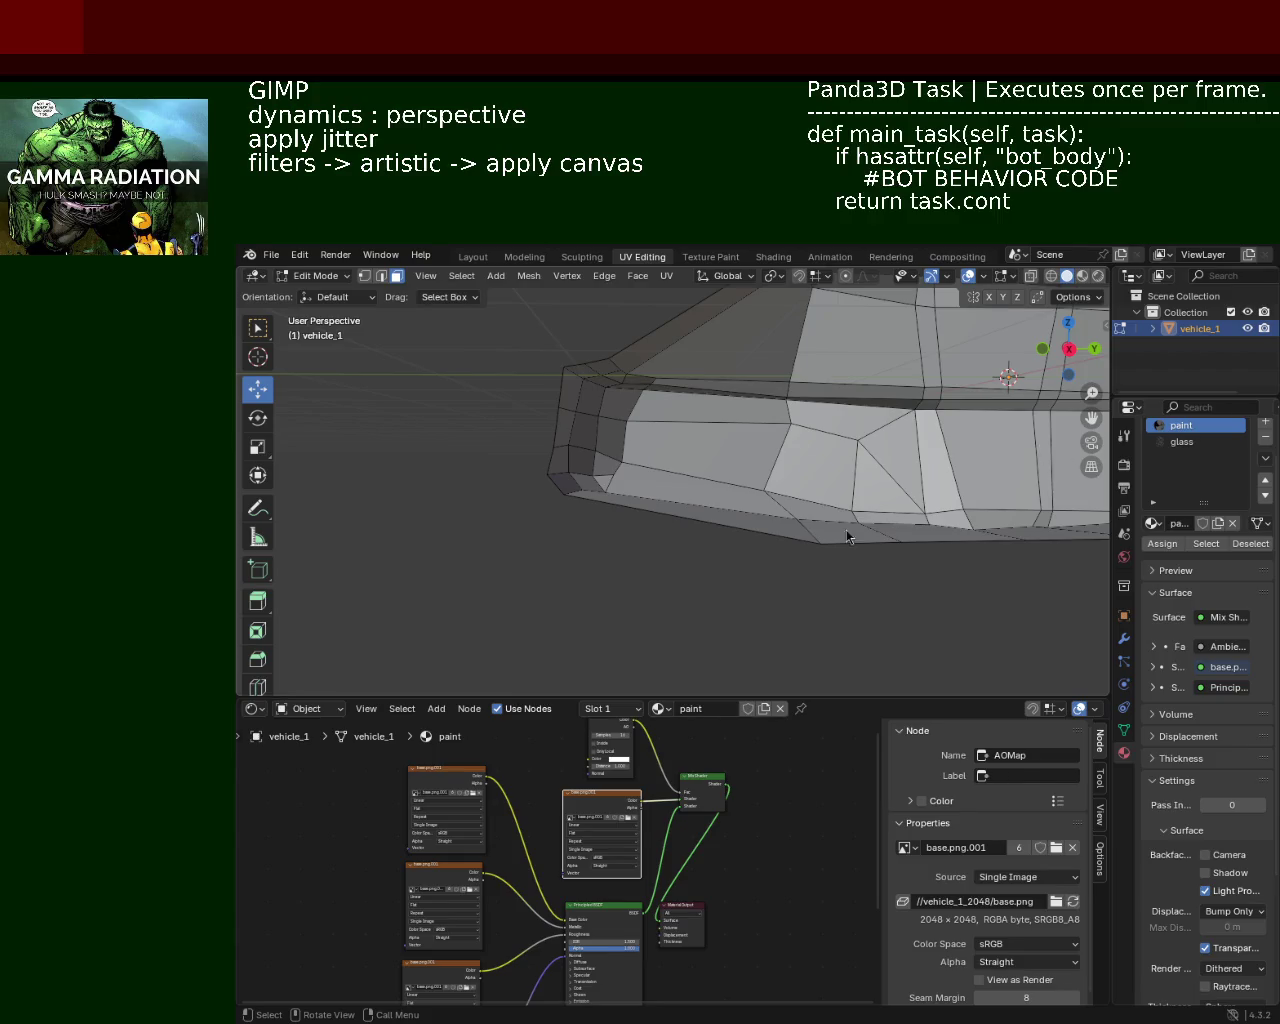
Step: In vertex select mode, select the first vertices along the side's top edge
left_click_drag(602, 433, 620, 412)
key("1")
left_click(603, 409)
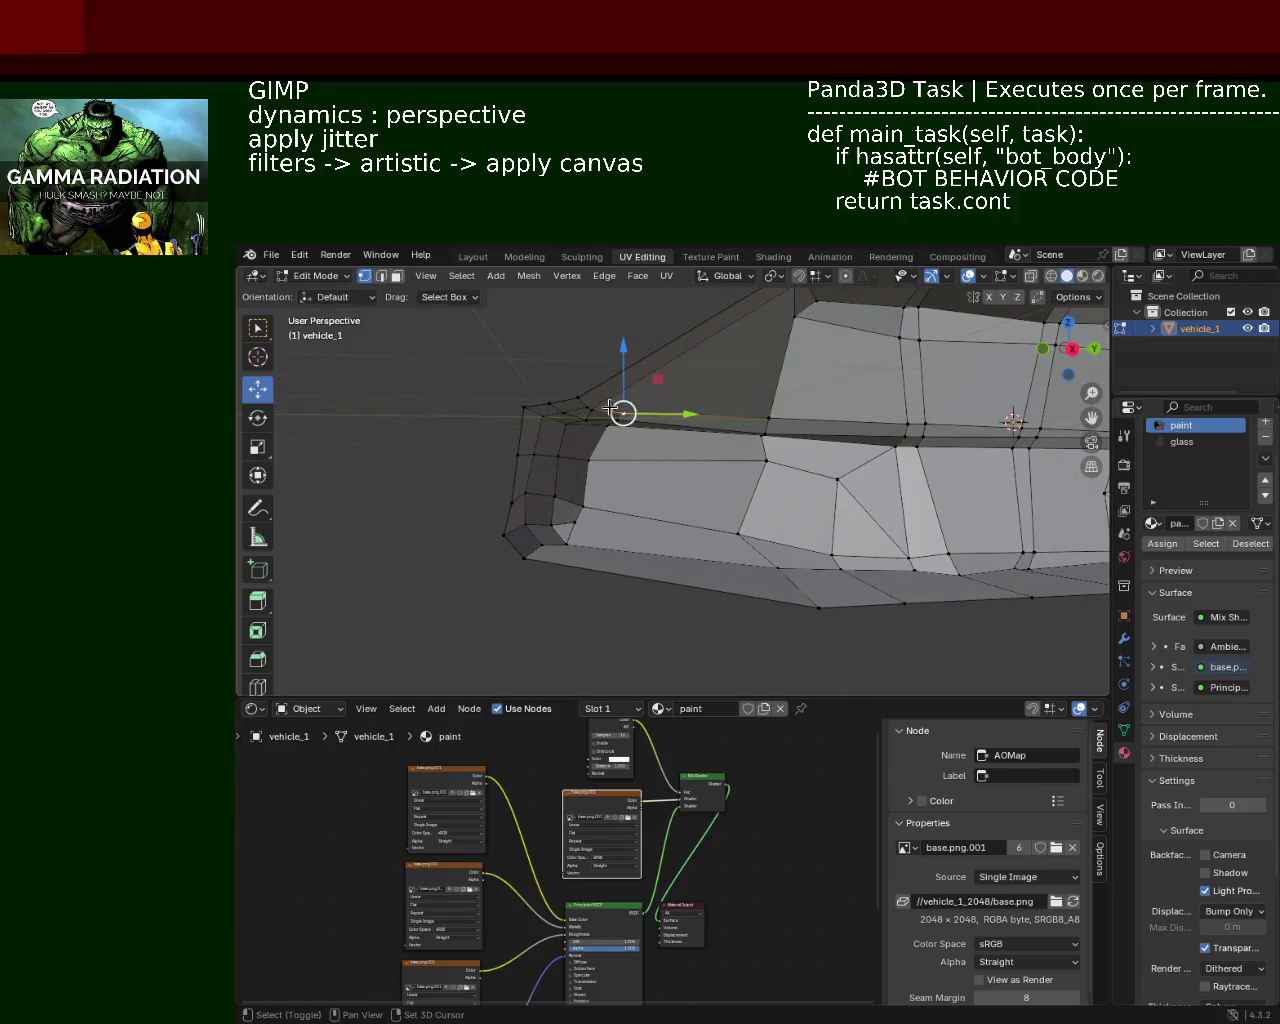
left_click(579, 400)
left_click(767, 418)
left_click(909, 423)
left_click(926, 420)
Step: Add the remaining top-edge vertices toward the rear and front to the selection
left_click_drag(926, 420, 730, 440)
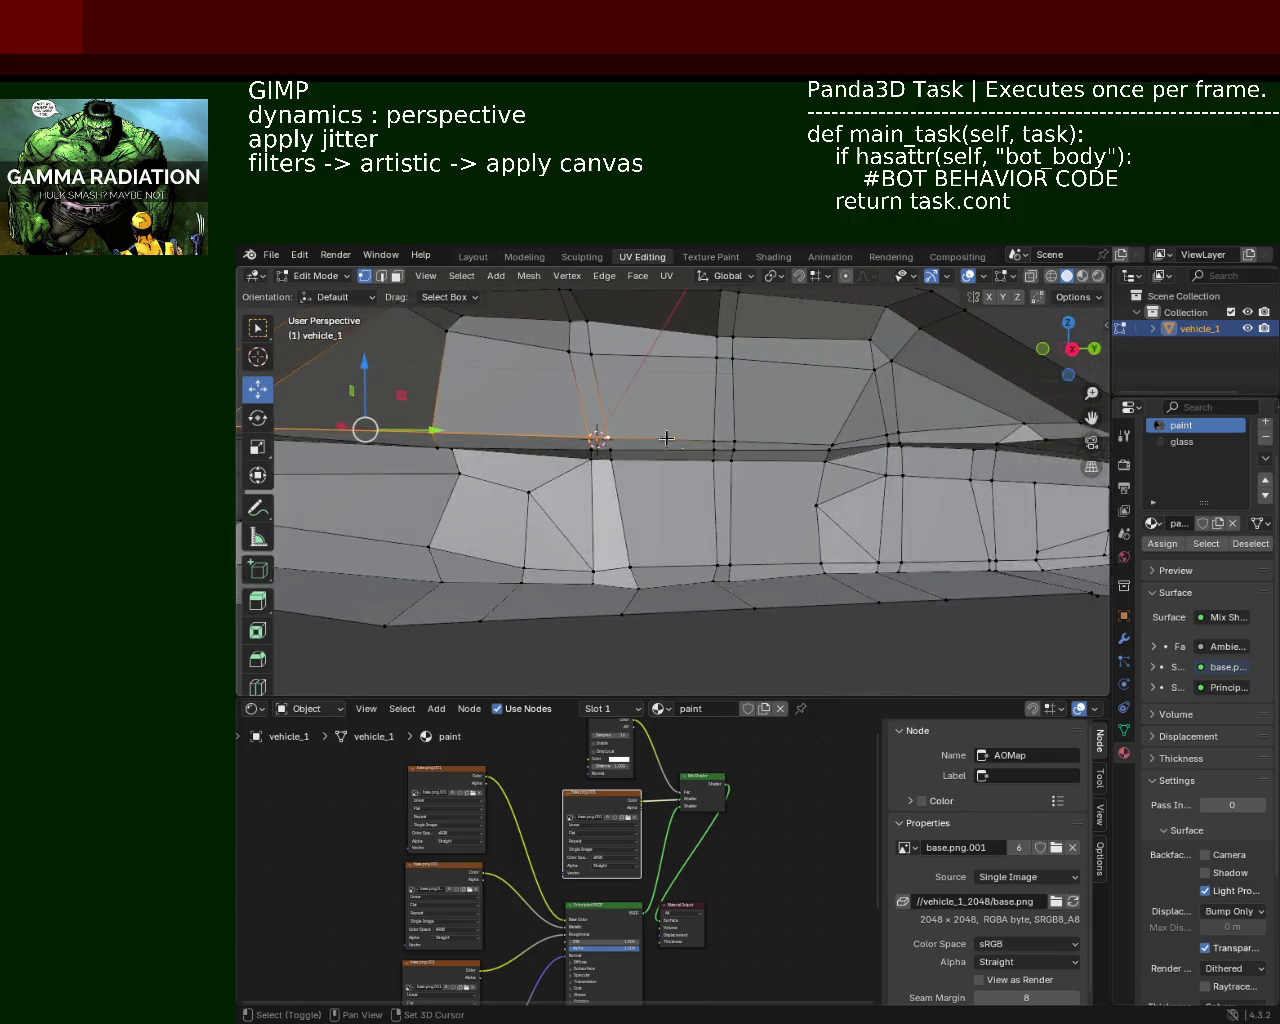
left_click(713, 440)
left_click(748, 440)
left_click(831, 445)
left_click(891, 435)
left_click(900, 432)
left_click_drag(908, 431, 715, 440)
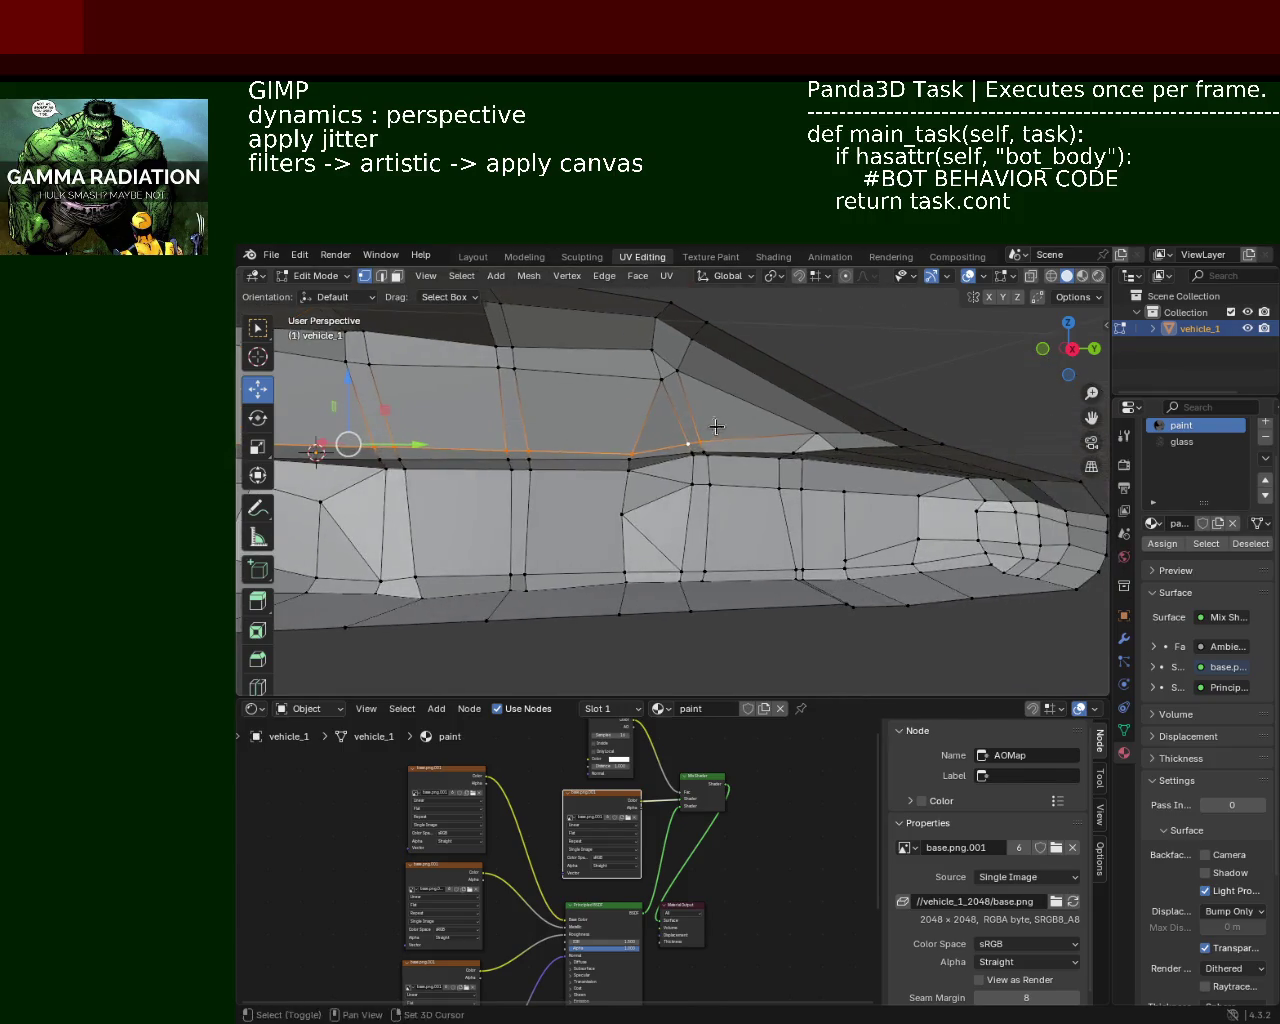
left_click(816, 432)
left_click(855, 430)
left_click_drag(855, 430, 1060, 480)
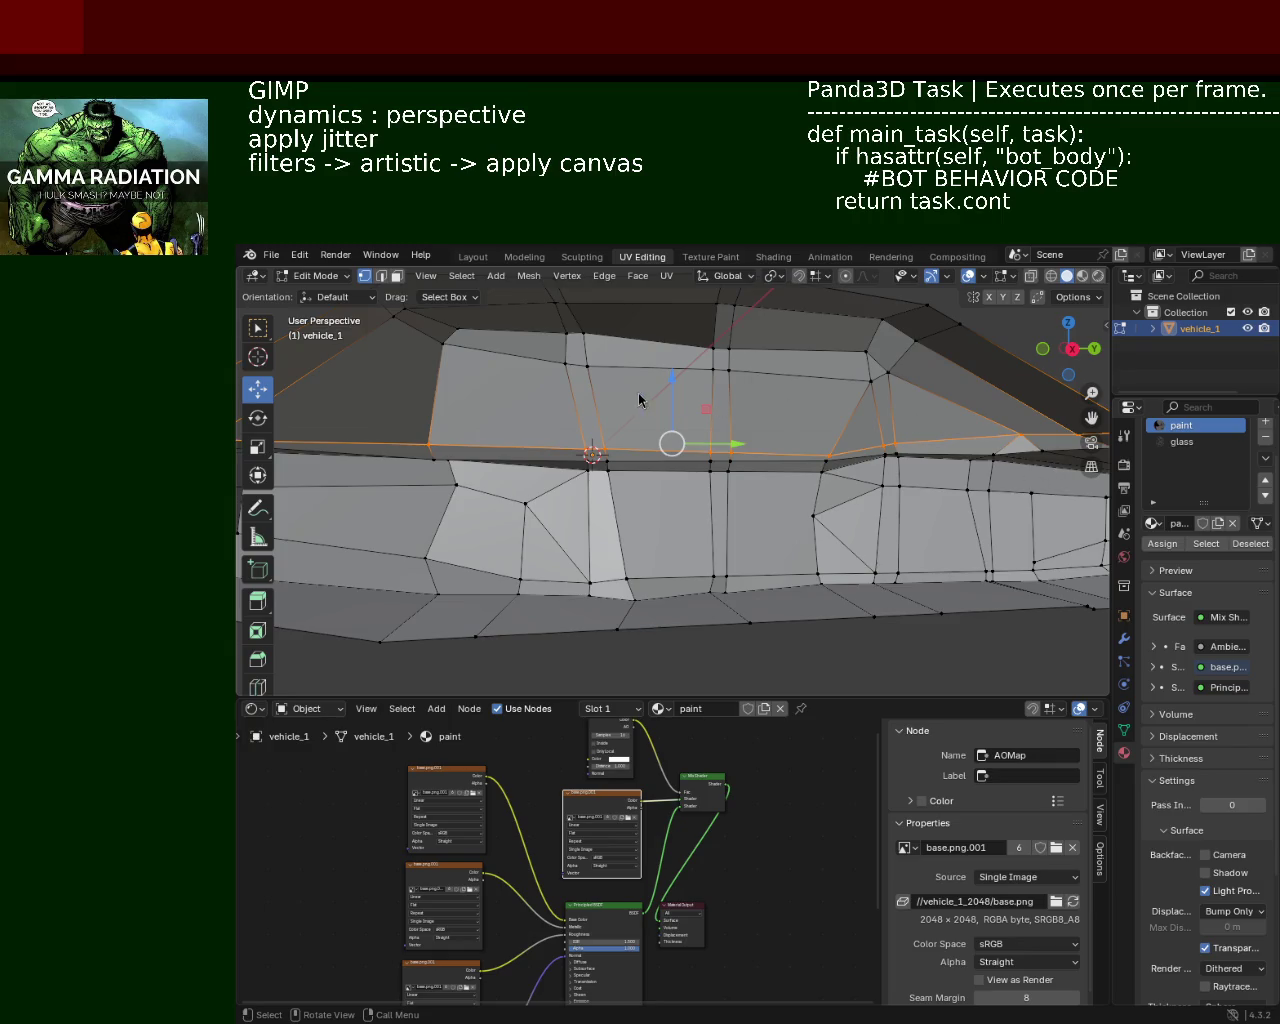
Step: Move the selected top-edge vertices slightly upward along Z
left_click_drag(588, 484, 850, 423)
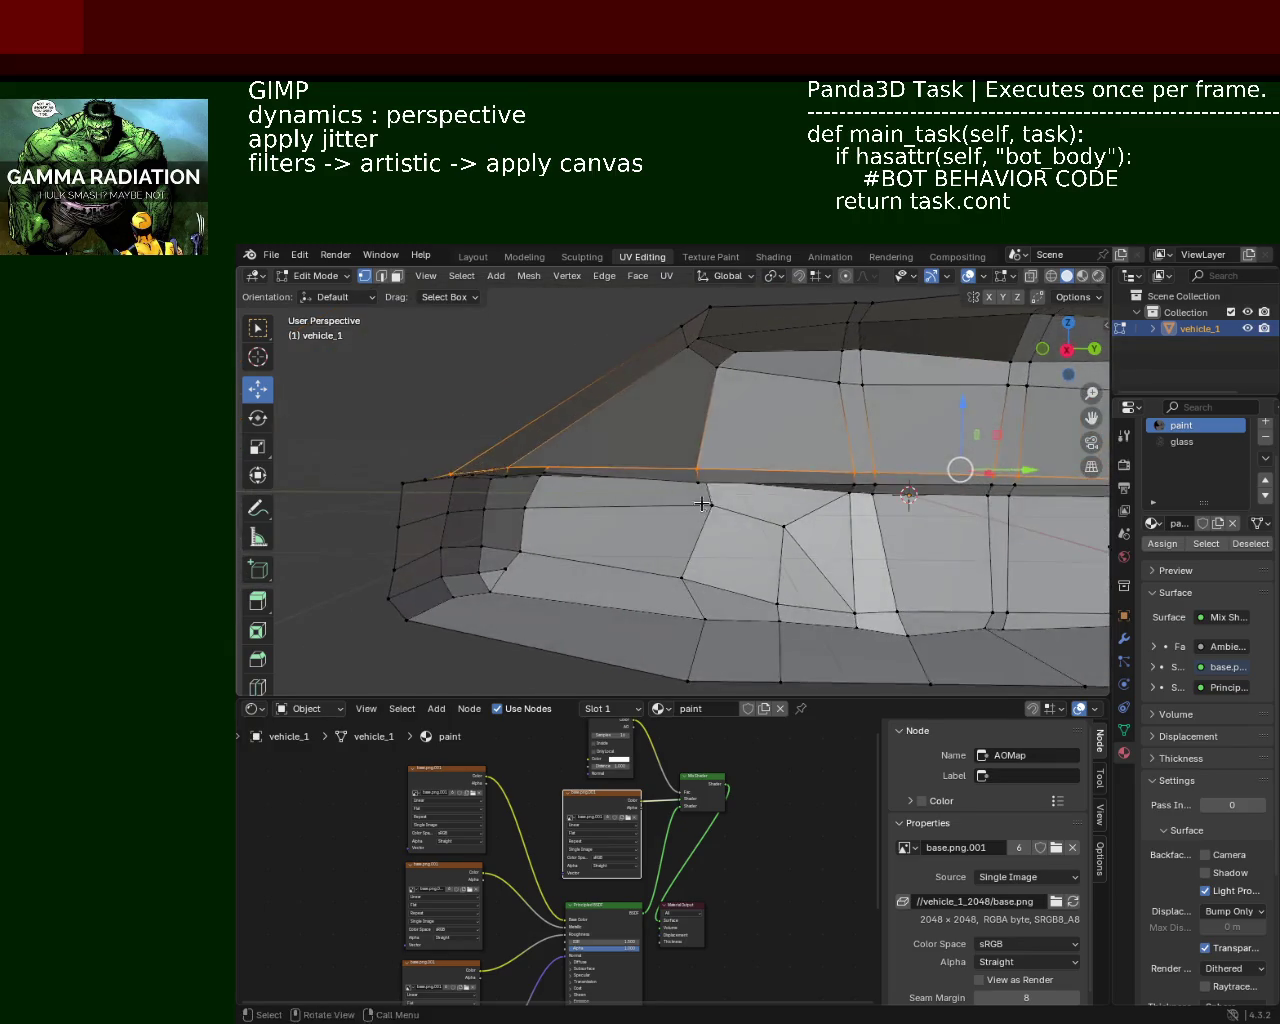
left_click_drag(838, 414, 840, 406)
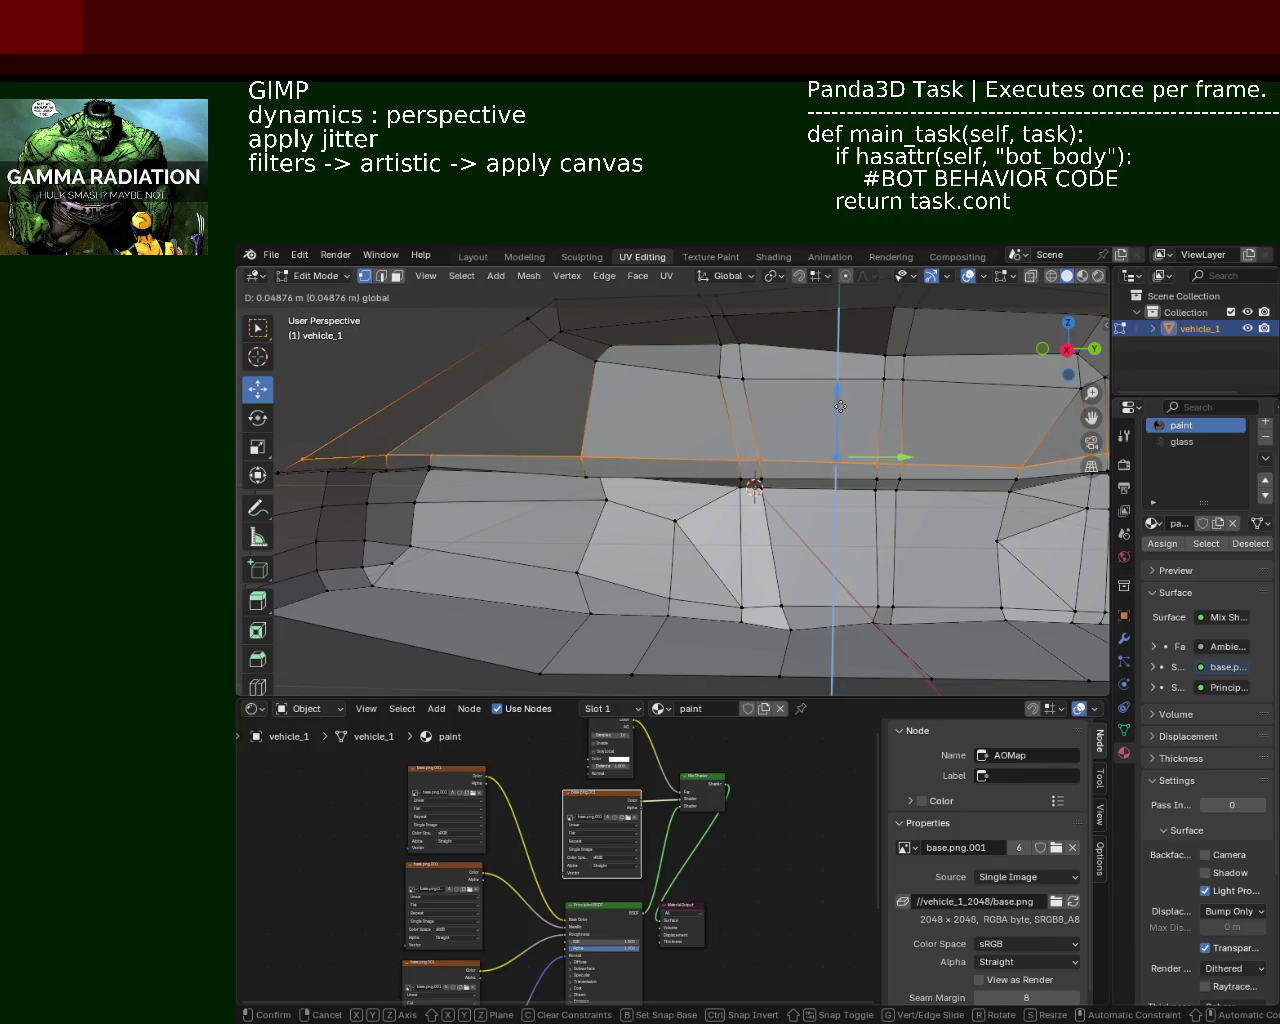
left_click_drag(840, 406, 628, 445)
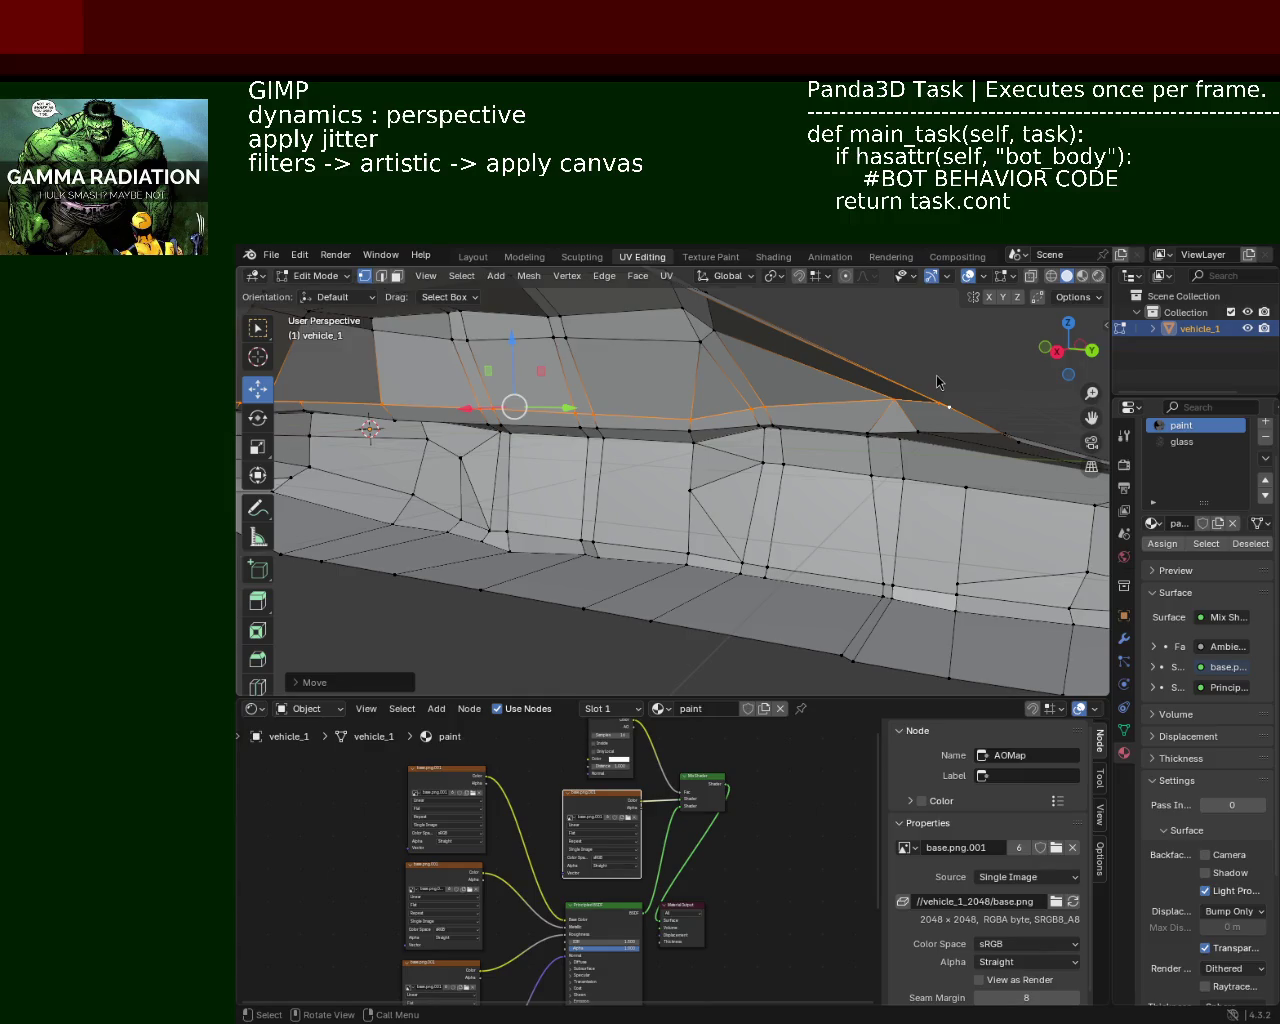
left_click_drag(660, 439, 640, 426)
key("g")
key("z")
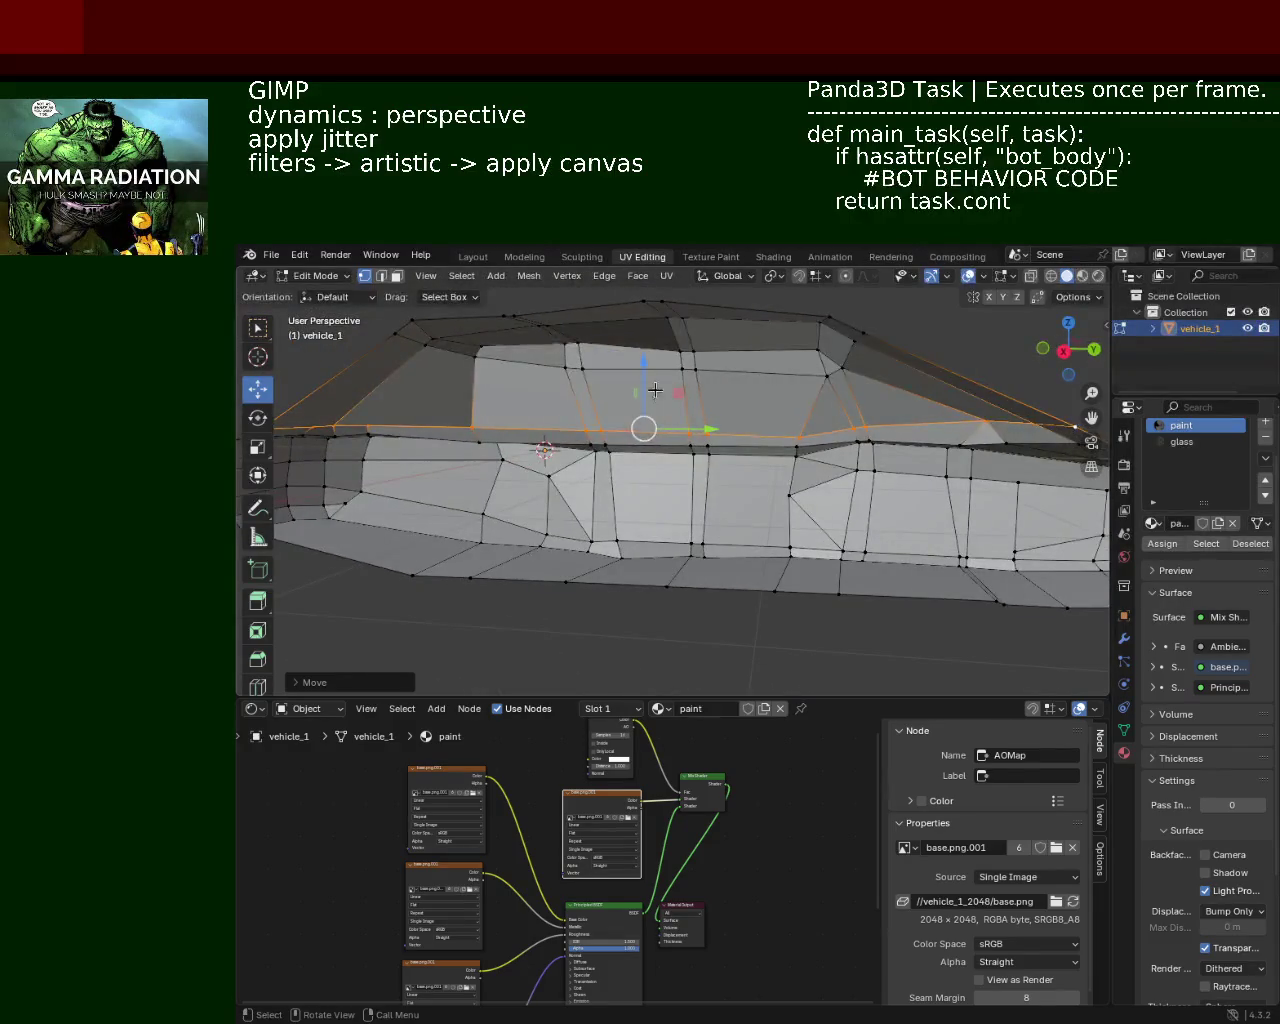
left_click(652, 394)
left_click_drag(652, 396, 737, 517)
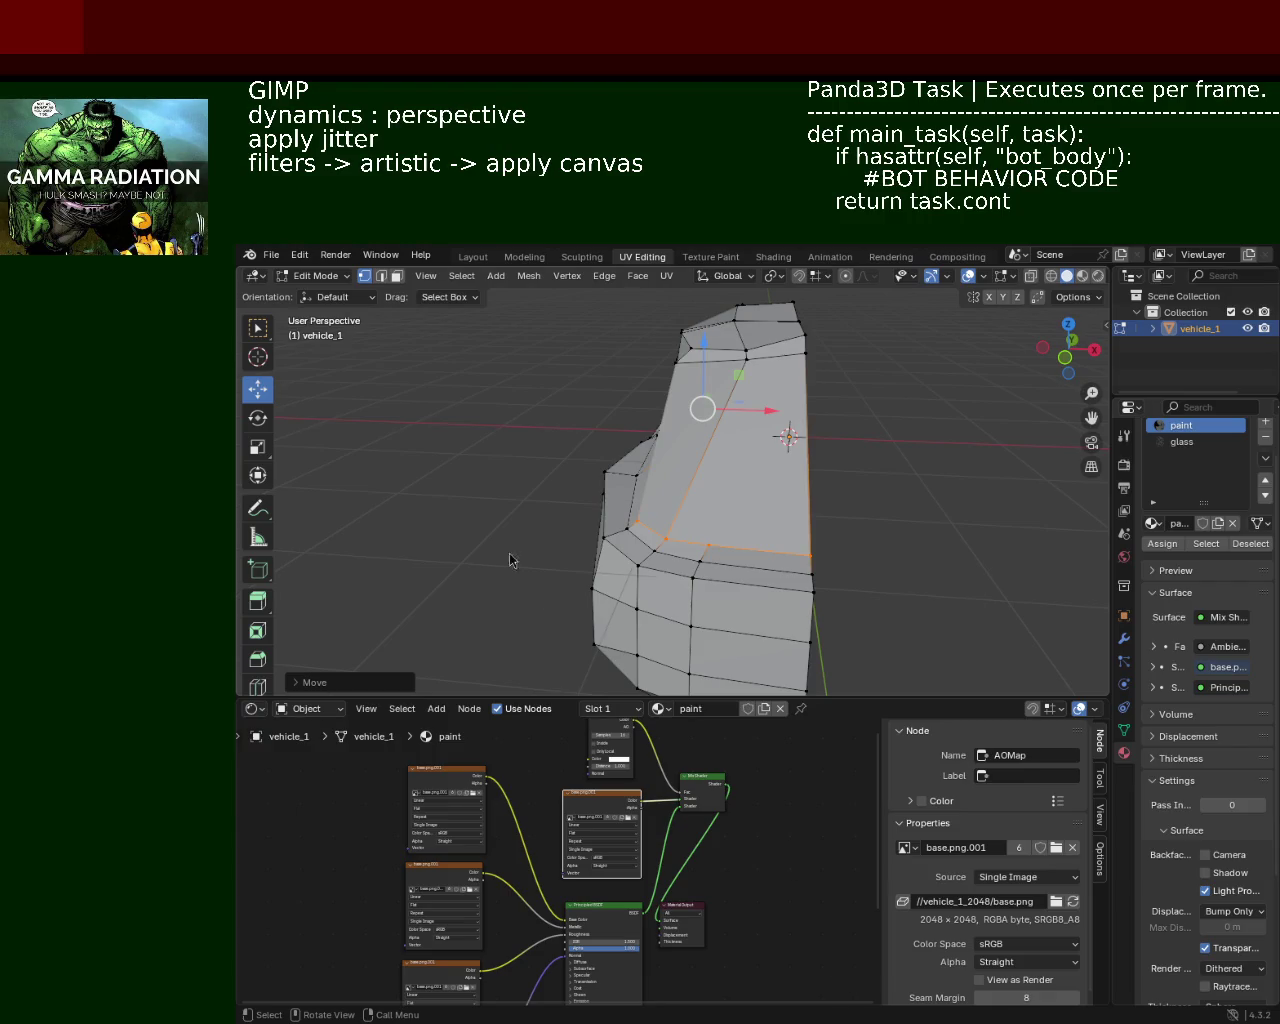
Step: Pull the pointed front corner vertex outward along the Y axis
left_click_drag(597, 432, 639, 488)
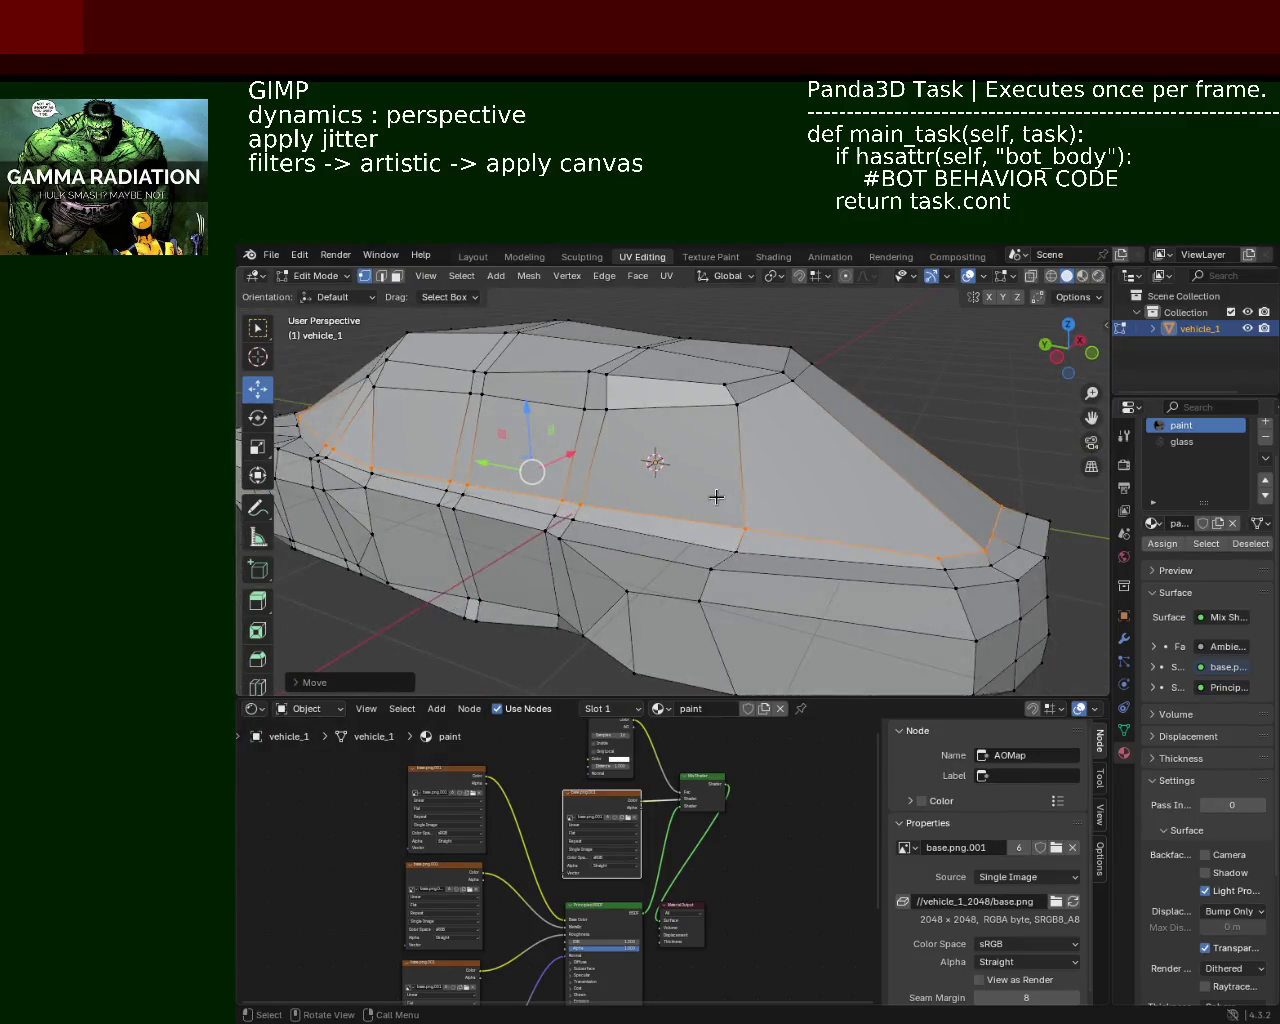
left_click_drag(639, 488, 842, 480)
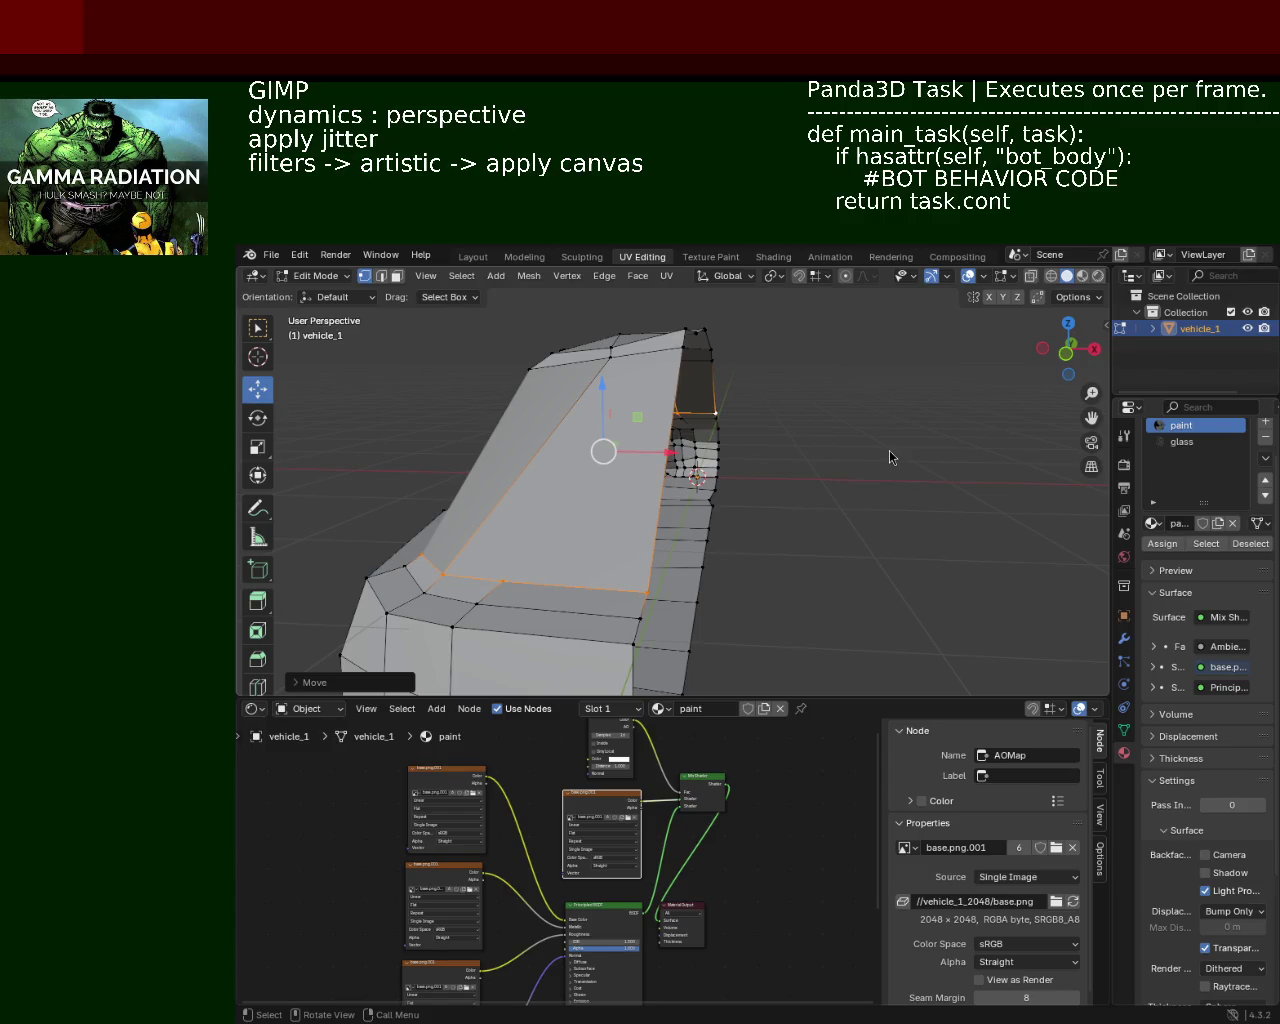
left_click_drag(668, 436, 548, 465)
left_click(748, 453)
key("g")
key("y")
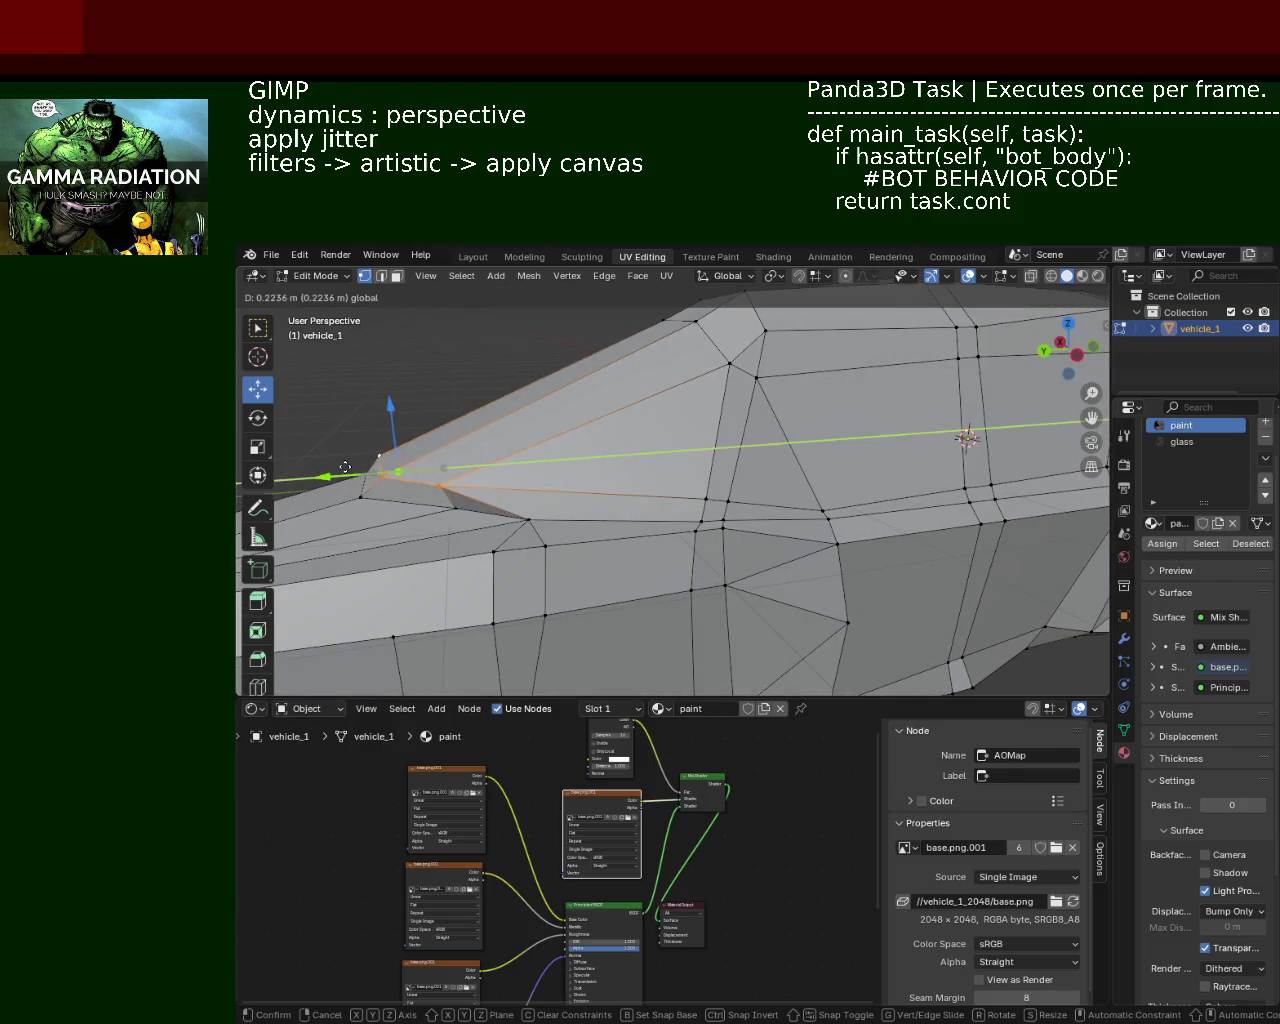
left_click(349, 466)
left_click_drag(349, 466, 607, 519)
Step: In edge select mode, dissolve an excess edge on the car's side
left_click(381, 276)
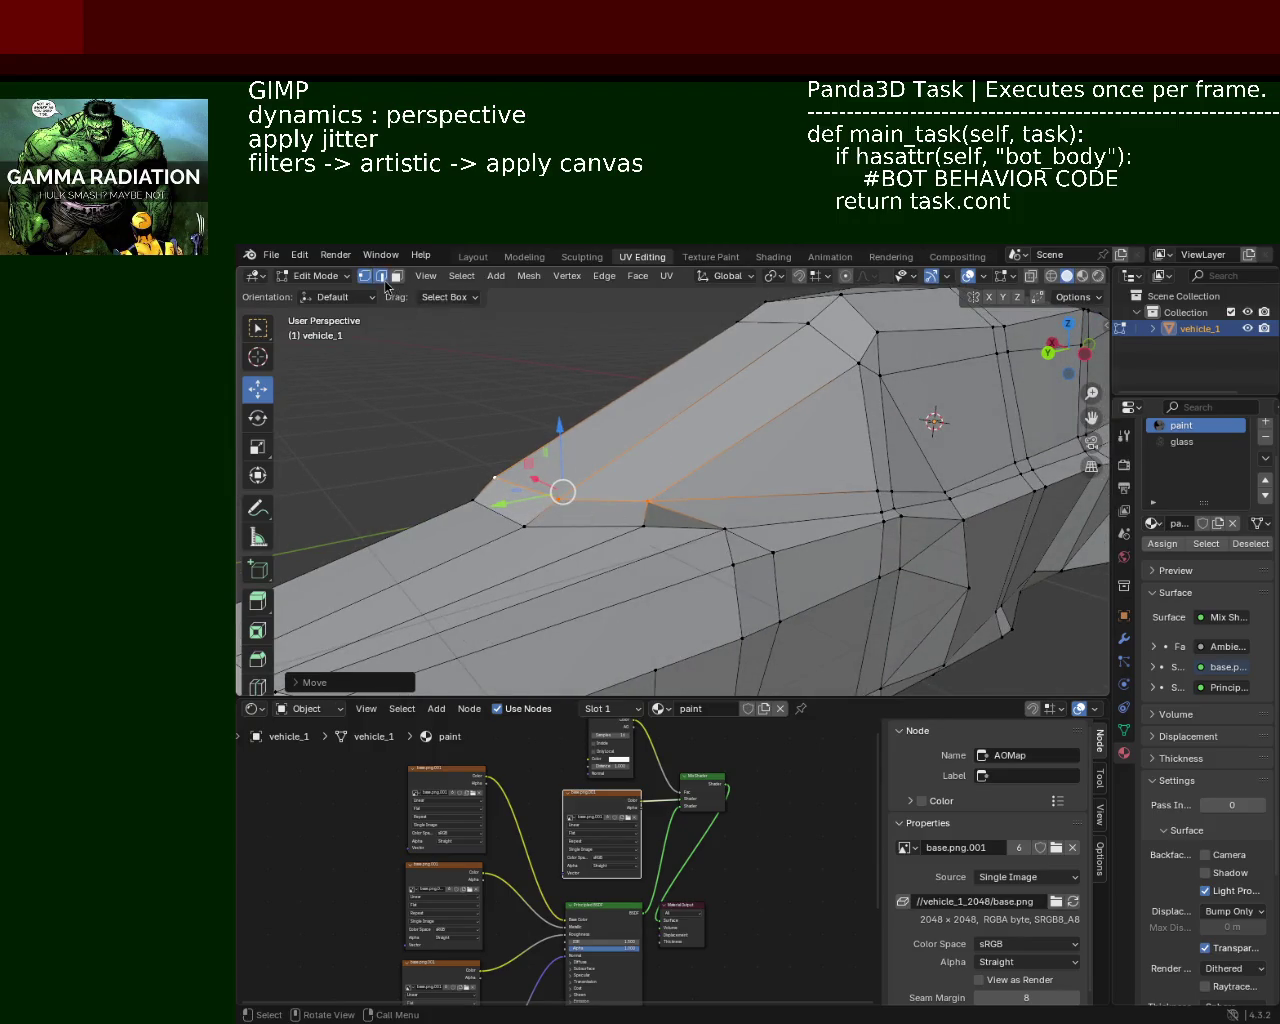
left_click(690, 501)
key("x")
left_click(686, 594)
left_click_drag(686, 594, 795, 525)
scroll("down", 3)
Step: Select another excess edge and a vertical edge on the side
left_click(776, 548)
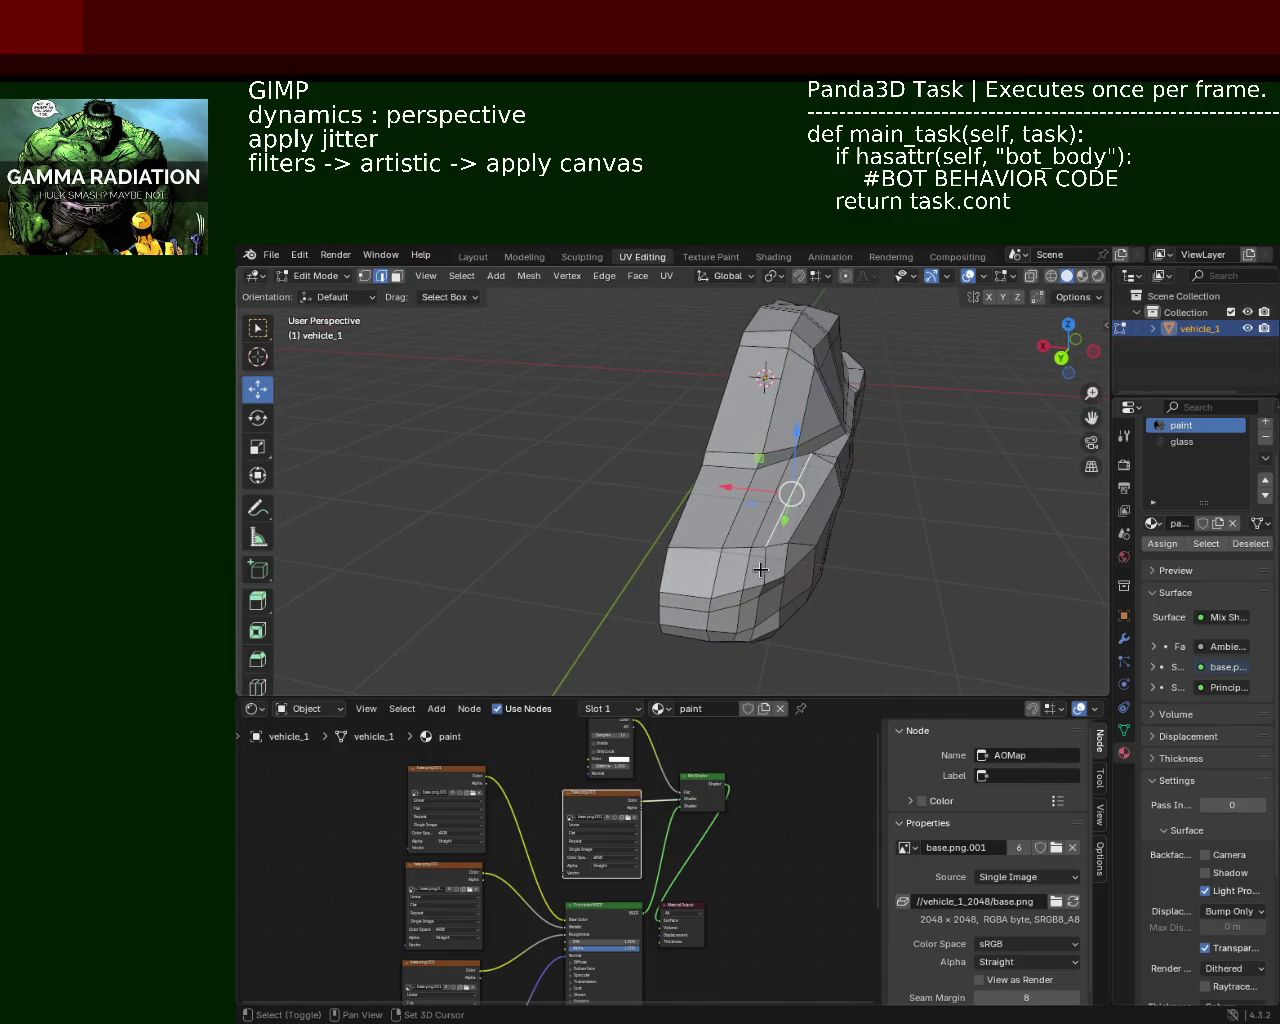
left_click_drag(760, 580, 770, 474)
left_click(768, 478)
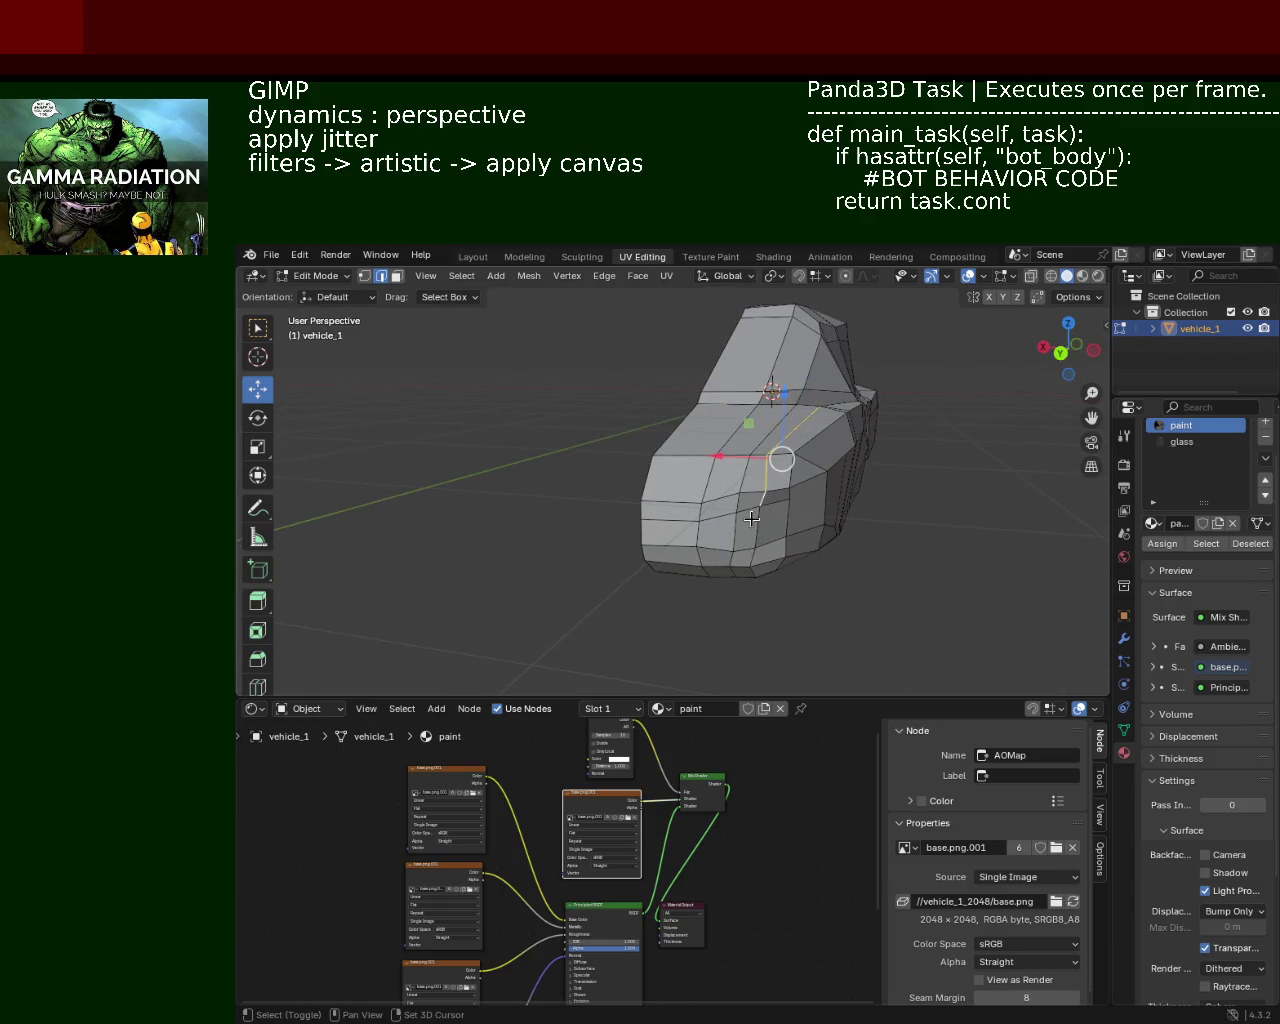
left_click_drag(753, 558, 766, 500)
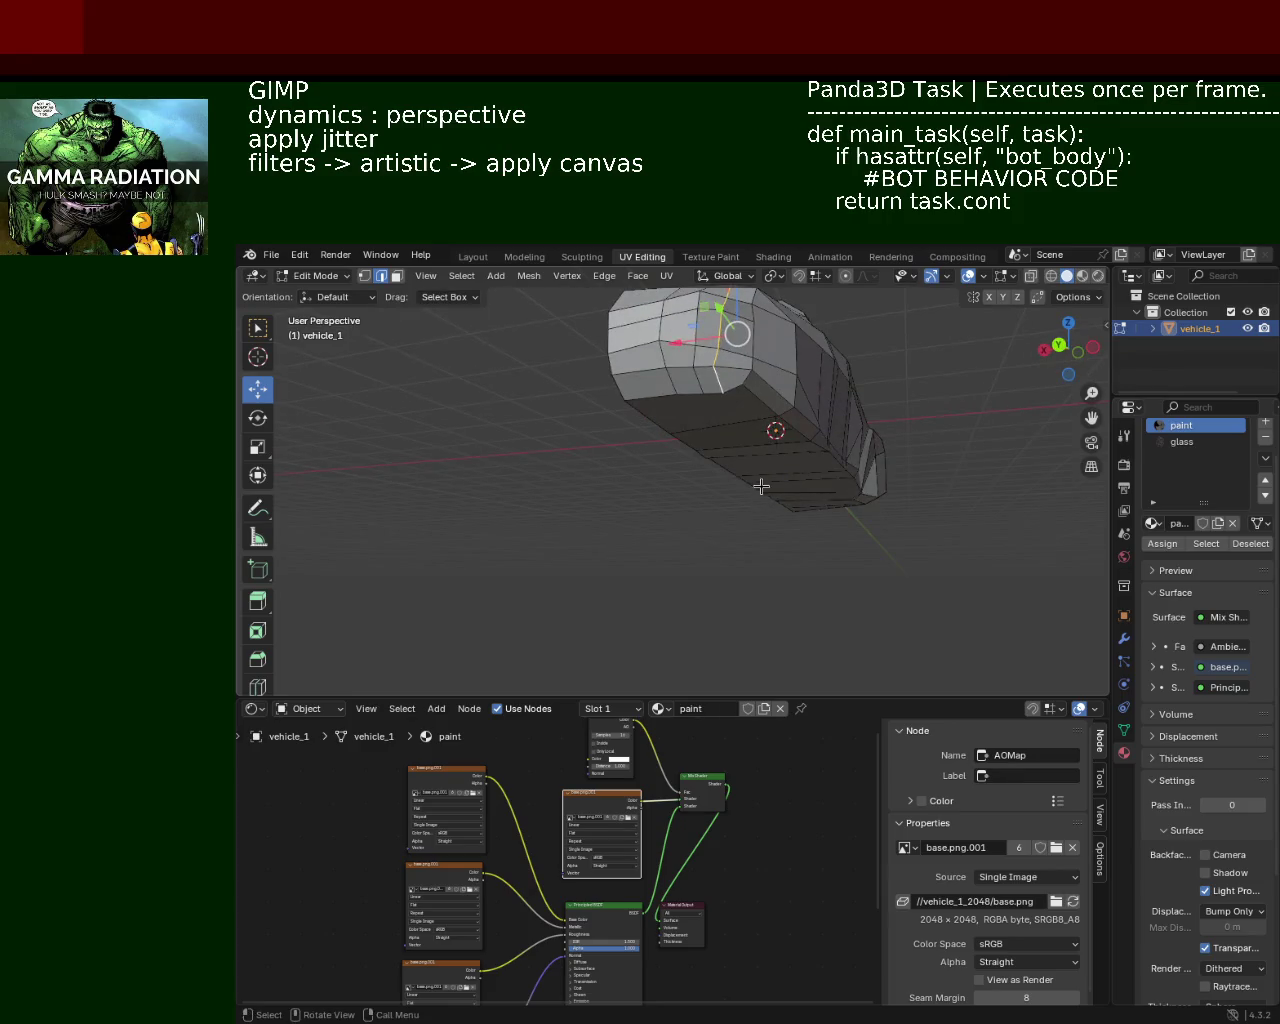
Step: Dissolve the selected edges, then a vertical edge lower on the side
key("x")
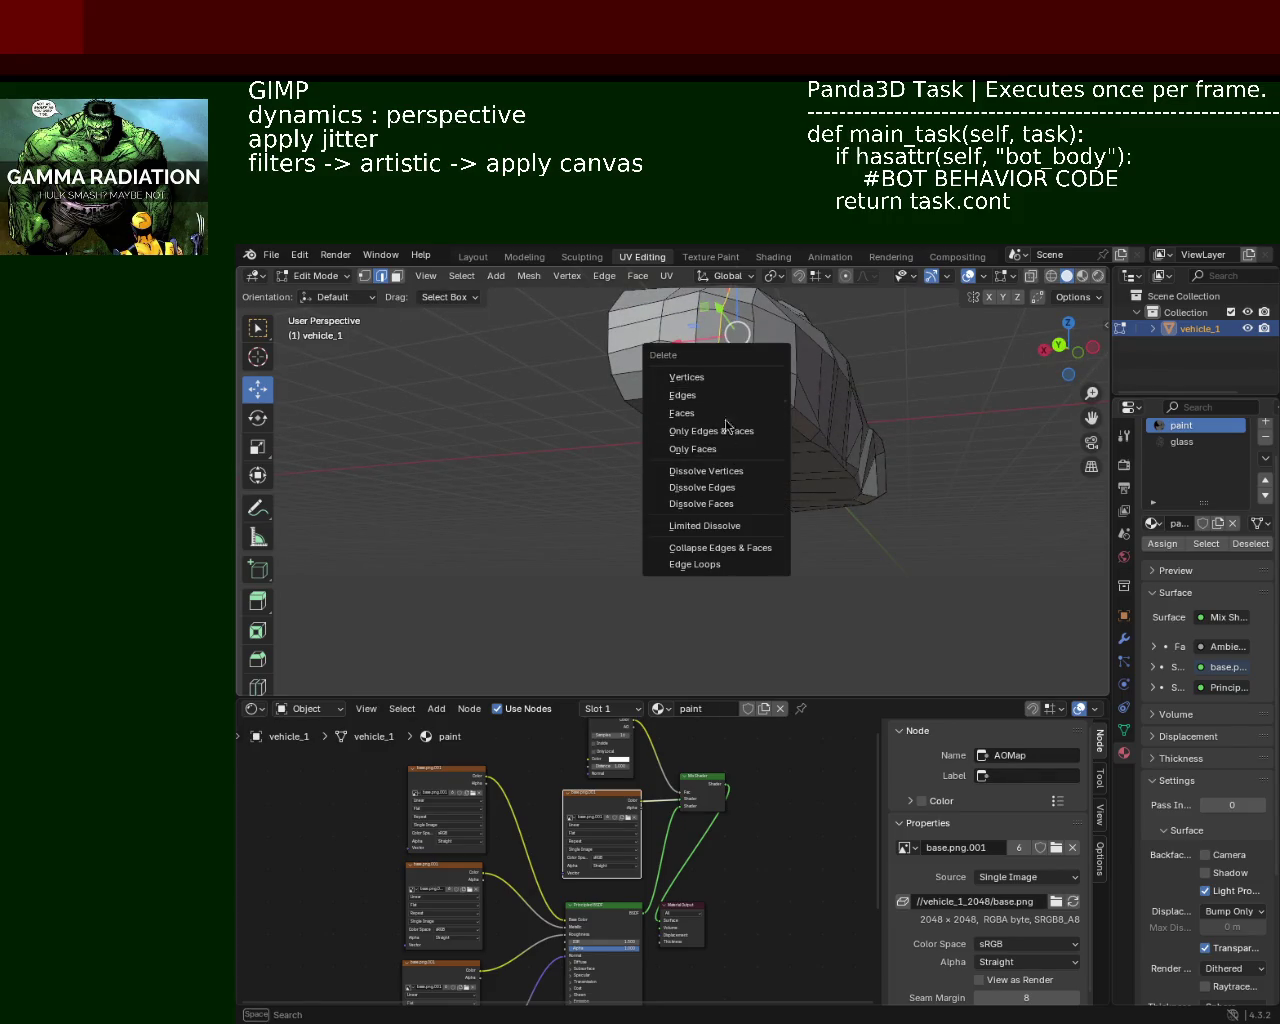
left_click(728, 488)
left_click_drag(728, 493, 681, 606)
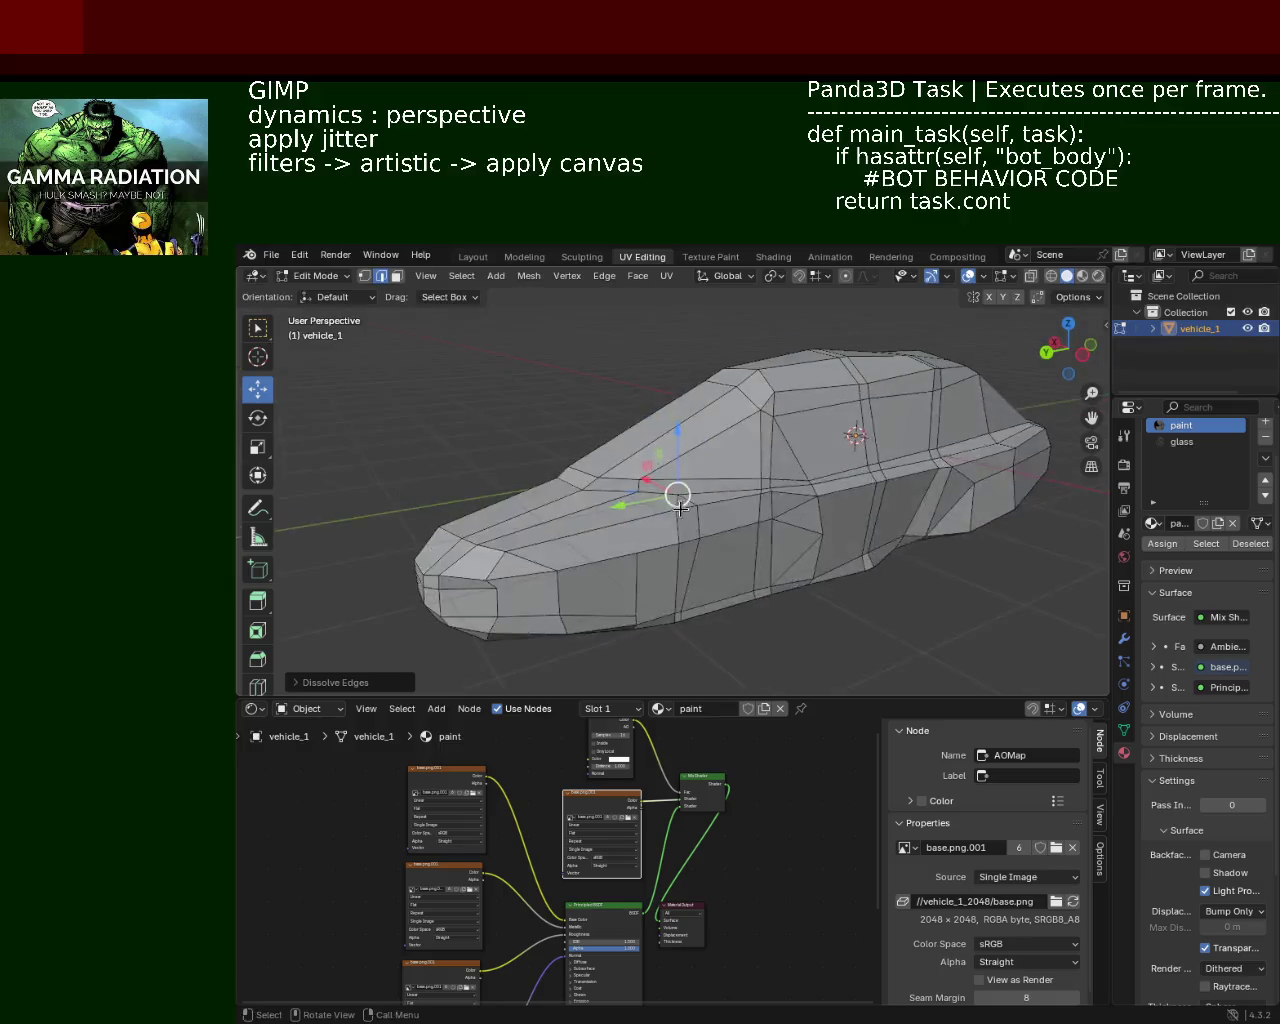
scroll("up", 3)
left_click(707, 620)
left_click(697, 645)
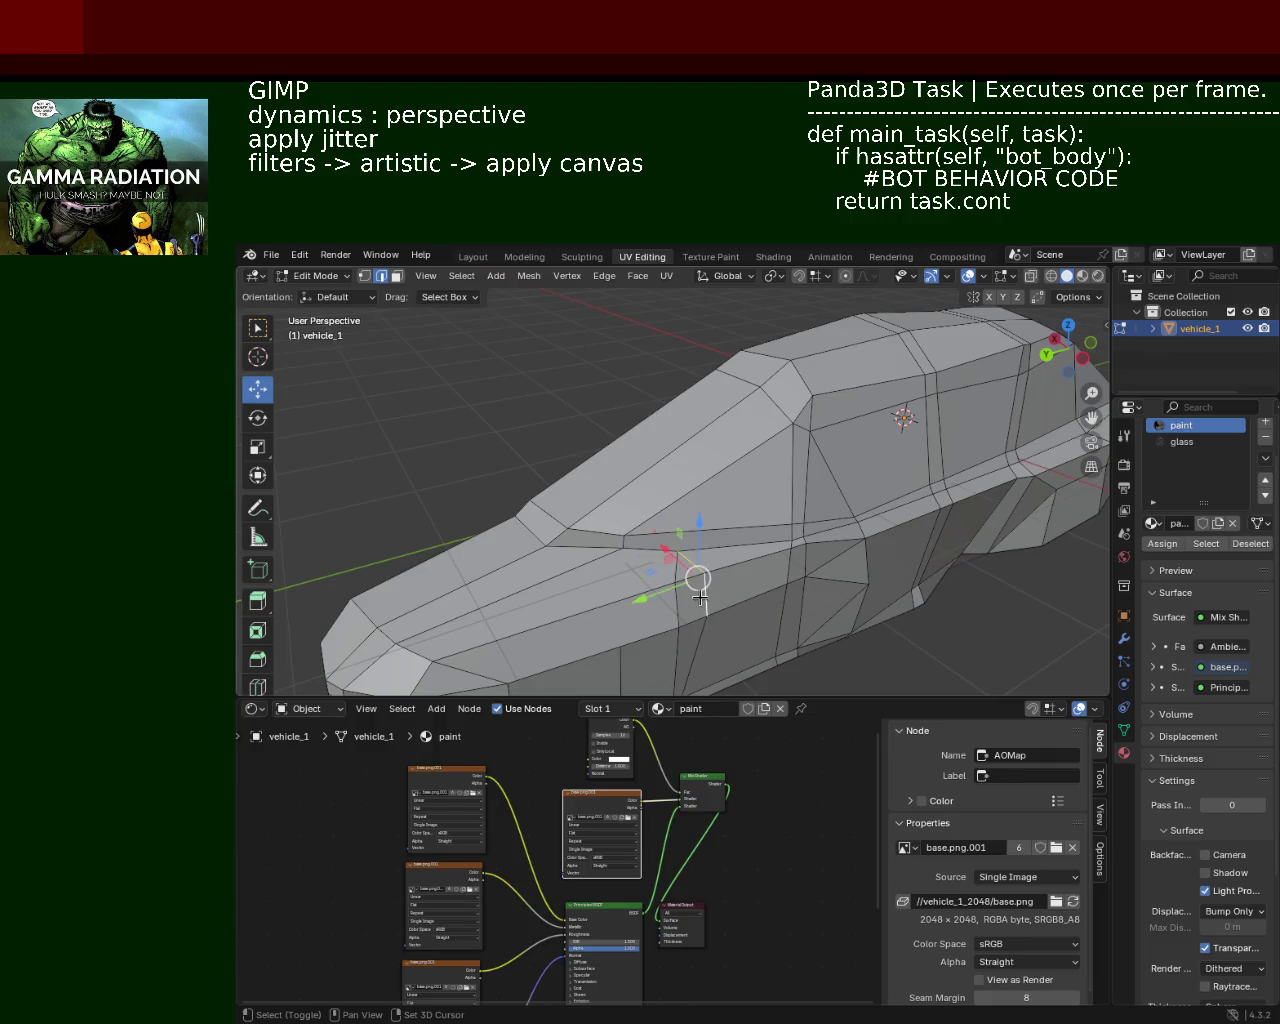
left_click_drag(722, 659, 712, 363)
key("x")
left_click(651, 402)
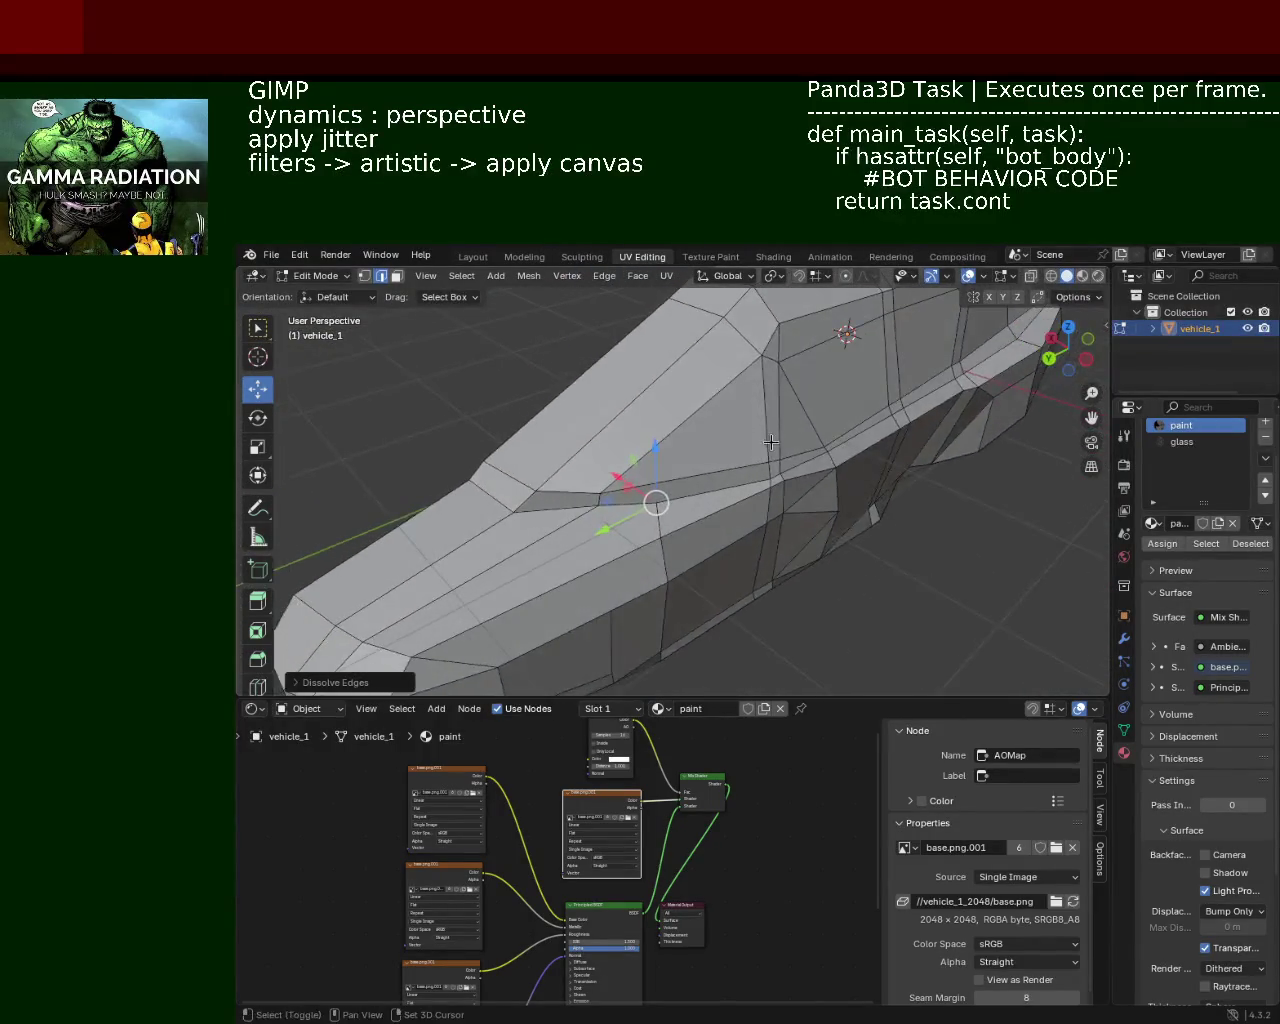
Step: Dissolve a vertical side edge with the edge below it, plus the next excess edge
left_click_drag(727, 397, 661, 418)
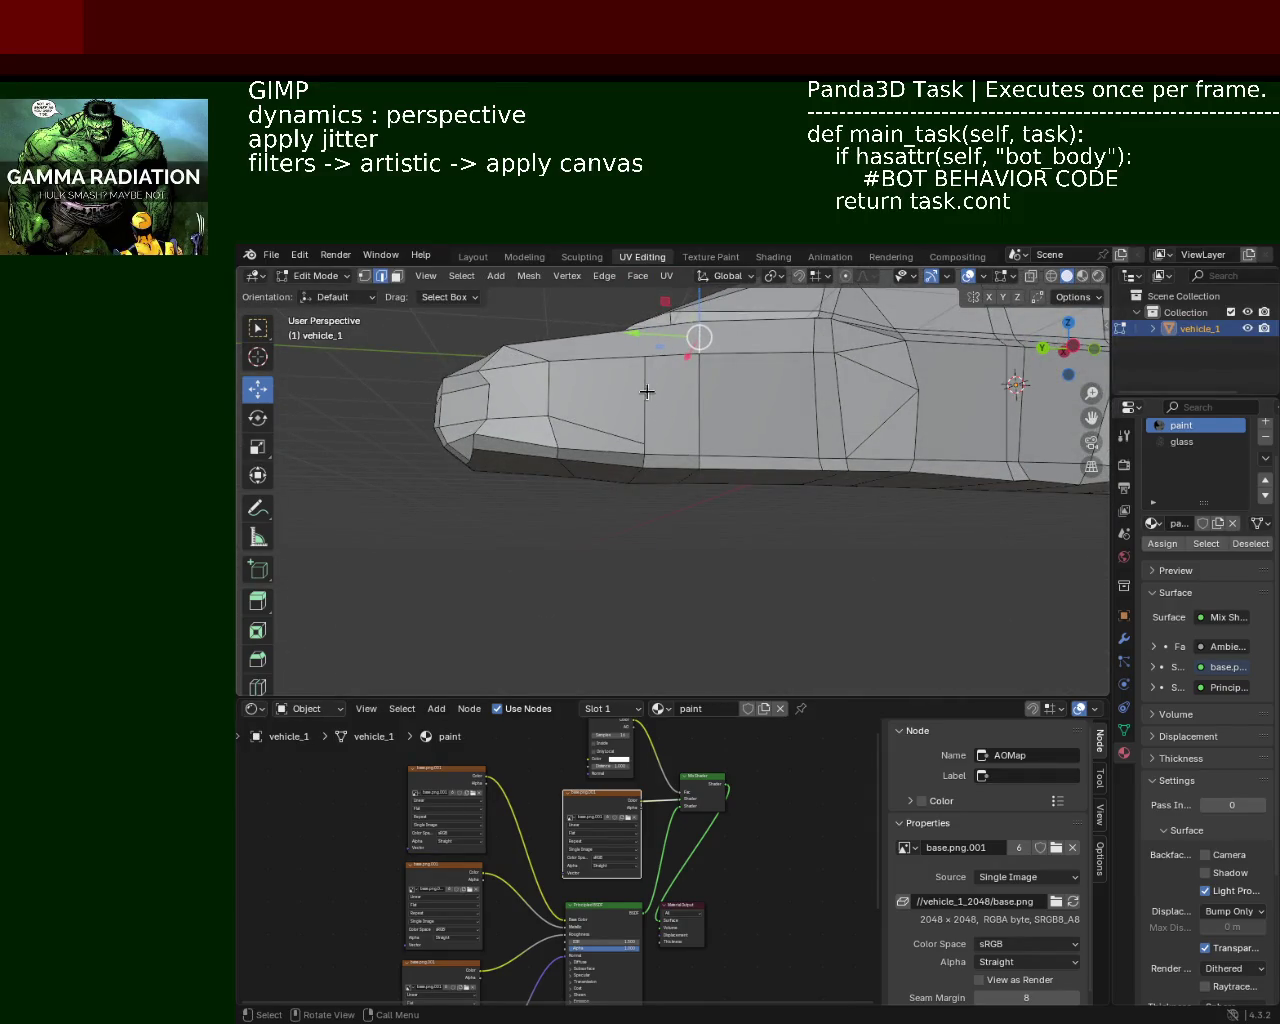
left_click(646, 391)
left_click_drag(665, 402, 665, 428)
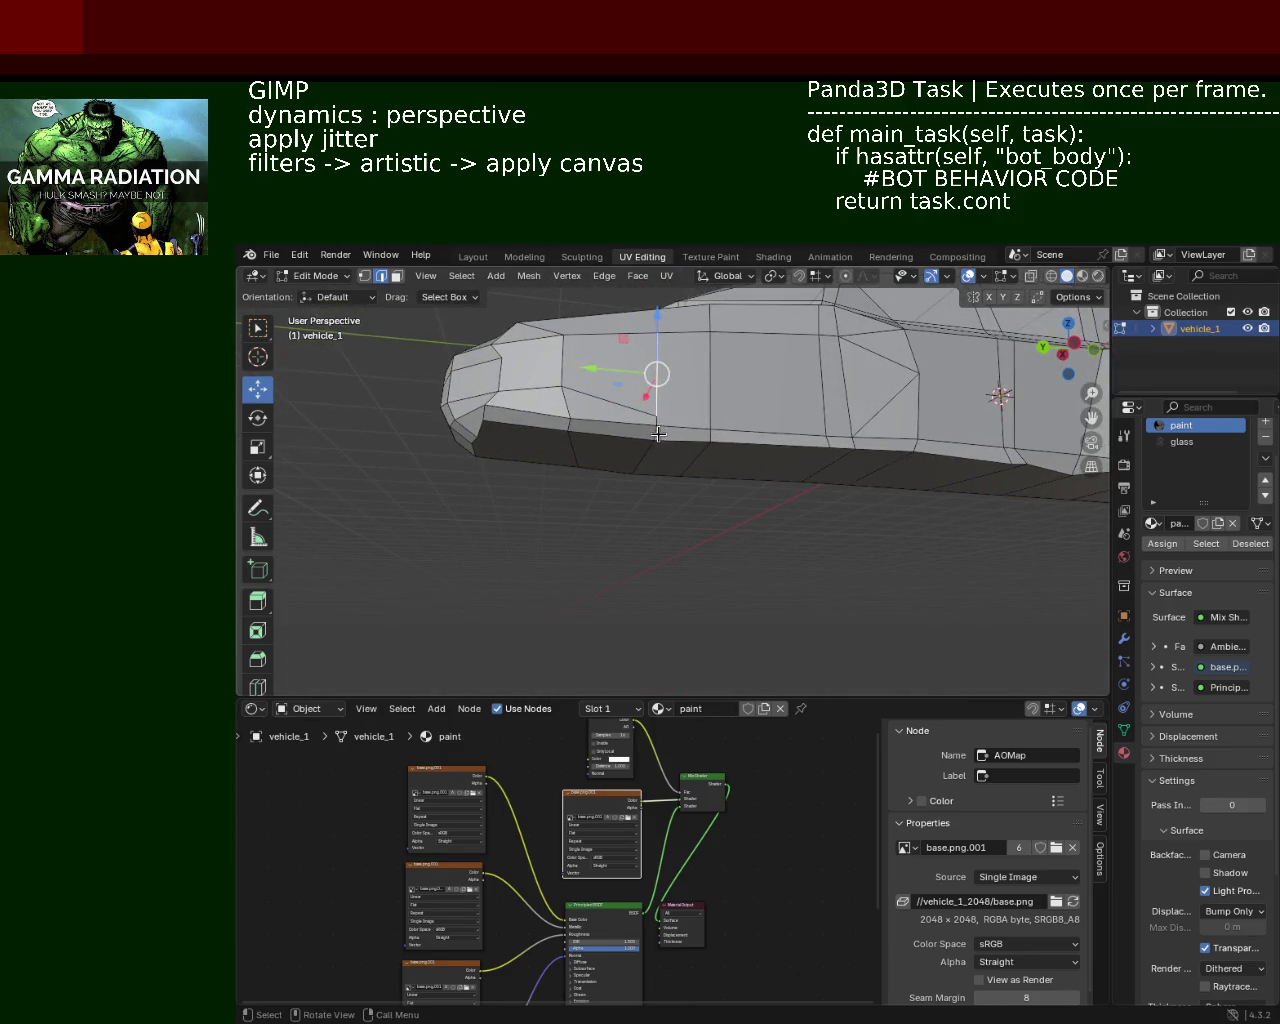
left_click(600, 444)
key("x")
left_click(620, 460)
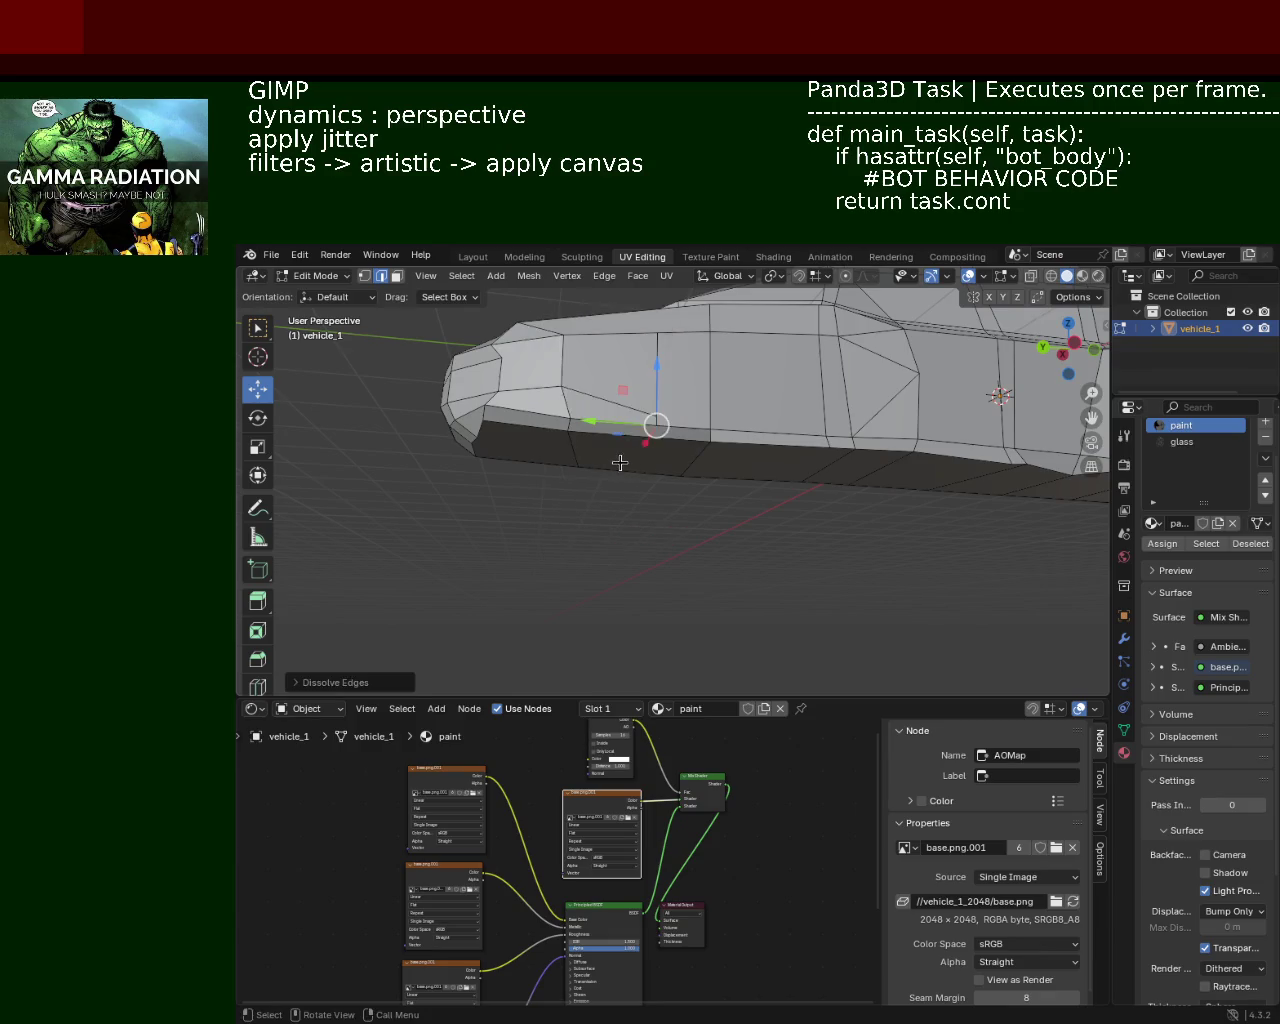
left_click_drag(620, 462, 700, 430)
left_click(723, 404)
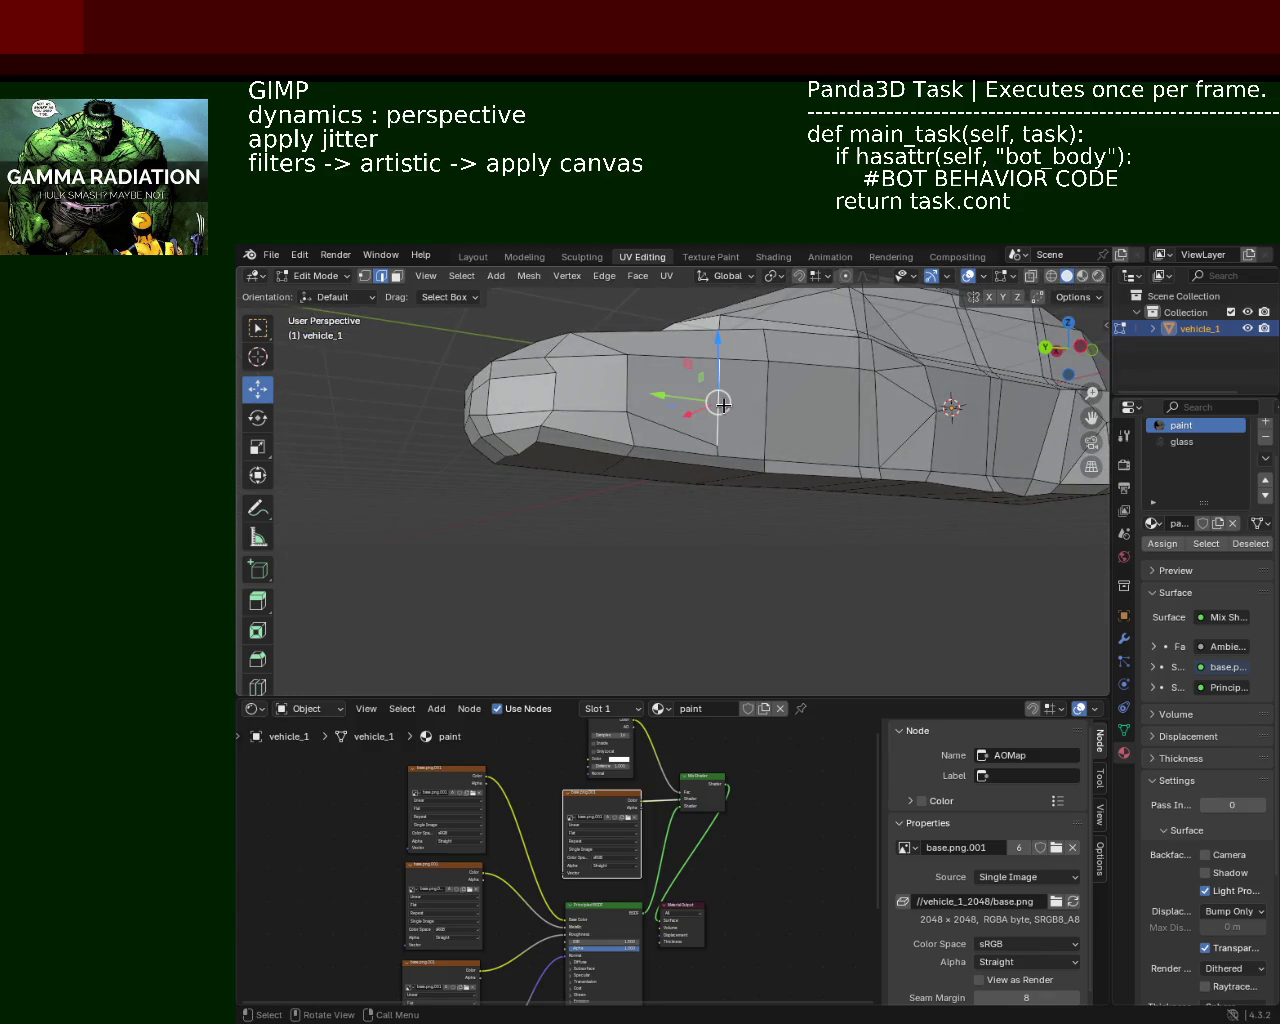
key("x")
left_click(727, 474)
Step: Dissolve the remaining excess edges on the nose and lower front
left_click_drag(727, 474, 750, 465)
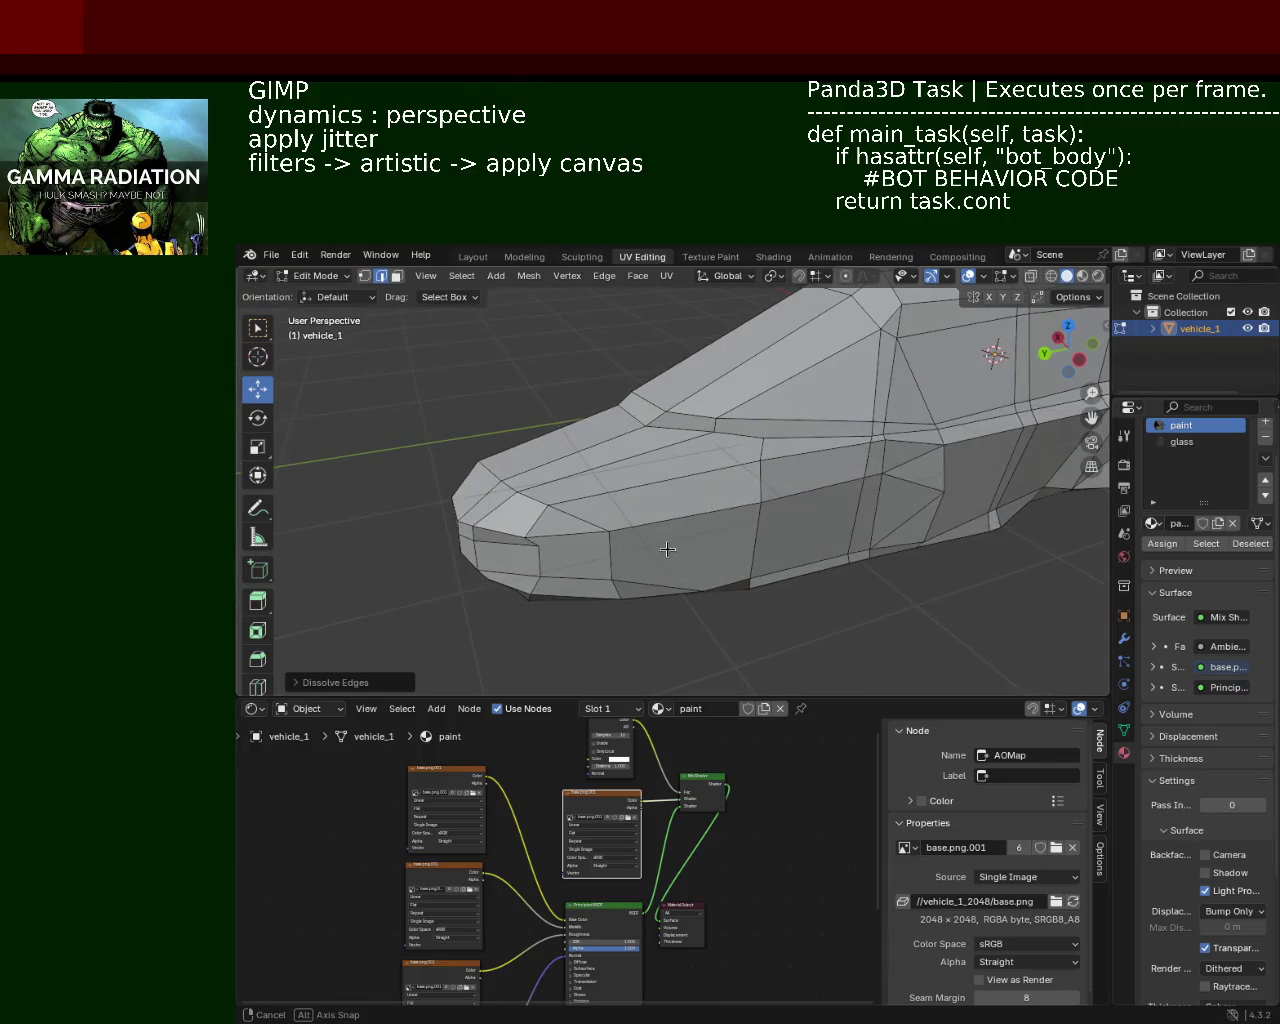
left_click(763, 449)
key("x")
left_click(766, 450)
left_click(760, 483)
key("x")
left_click(760, 490)
left_click_drag(750, 560, 811, 560)
left_click(811, 560)
left_click(671, 440)
key("x")
left_click(672, 426)
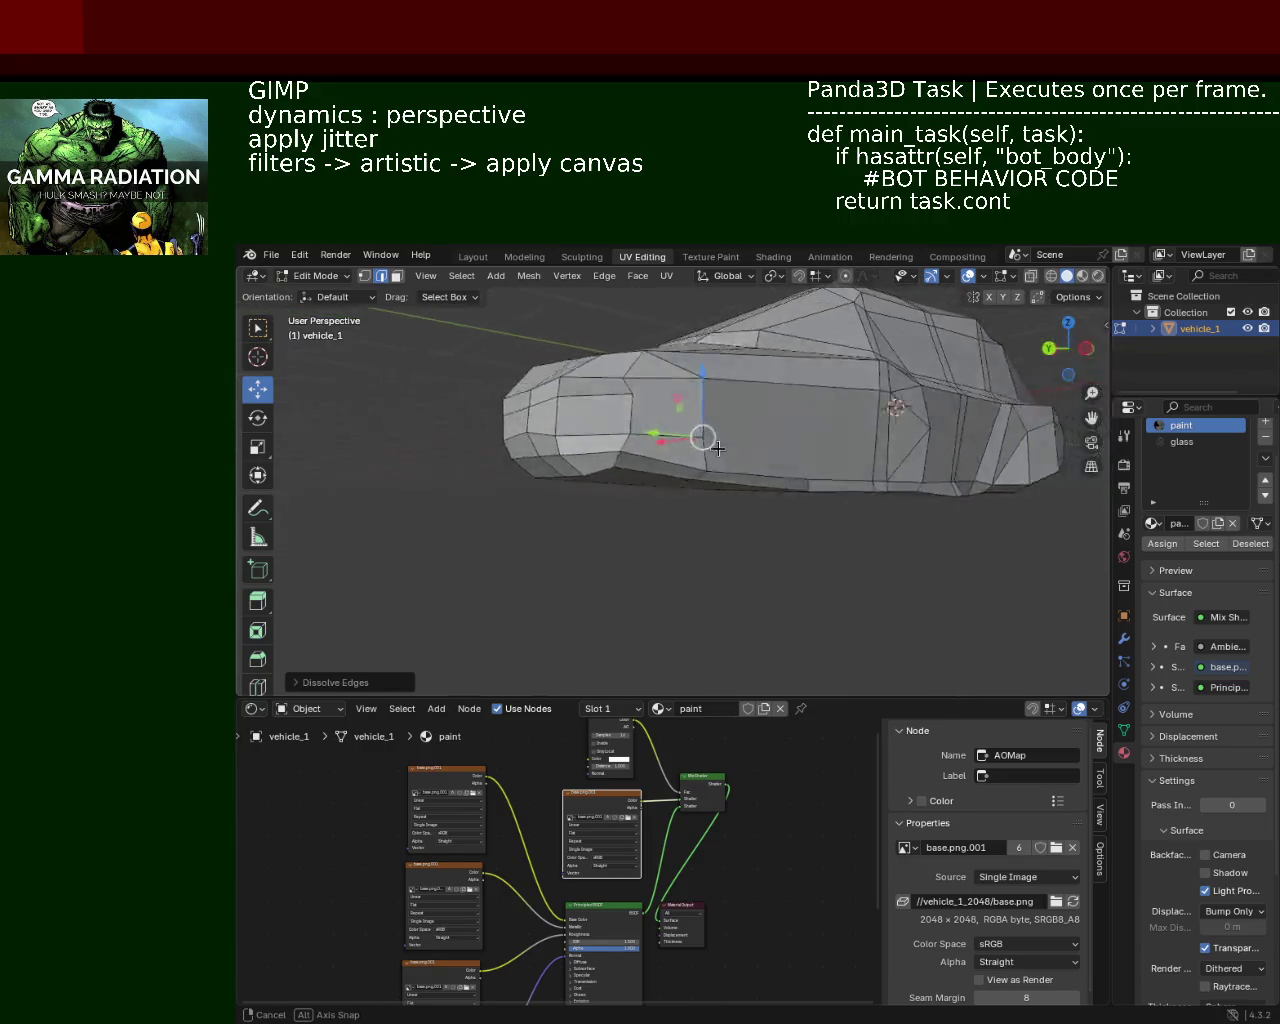
left_click_drag(675, 429, 669, 456)
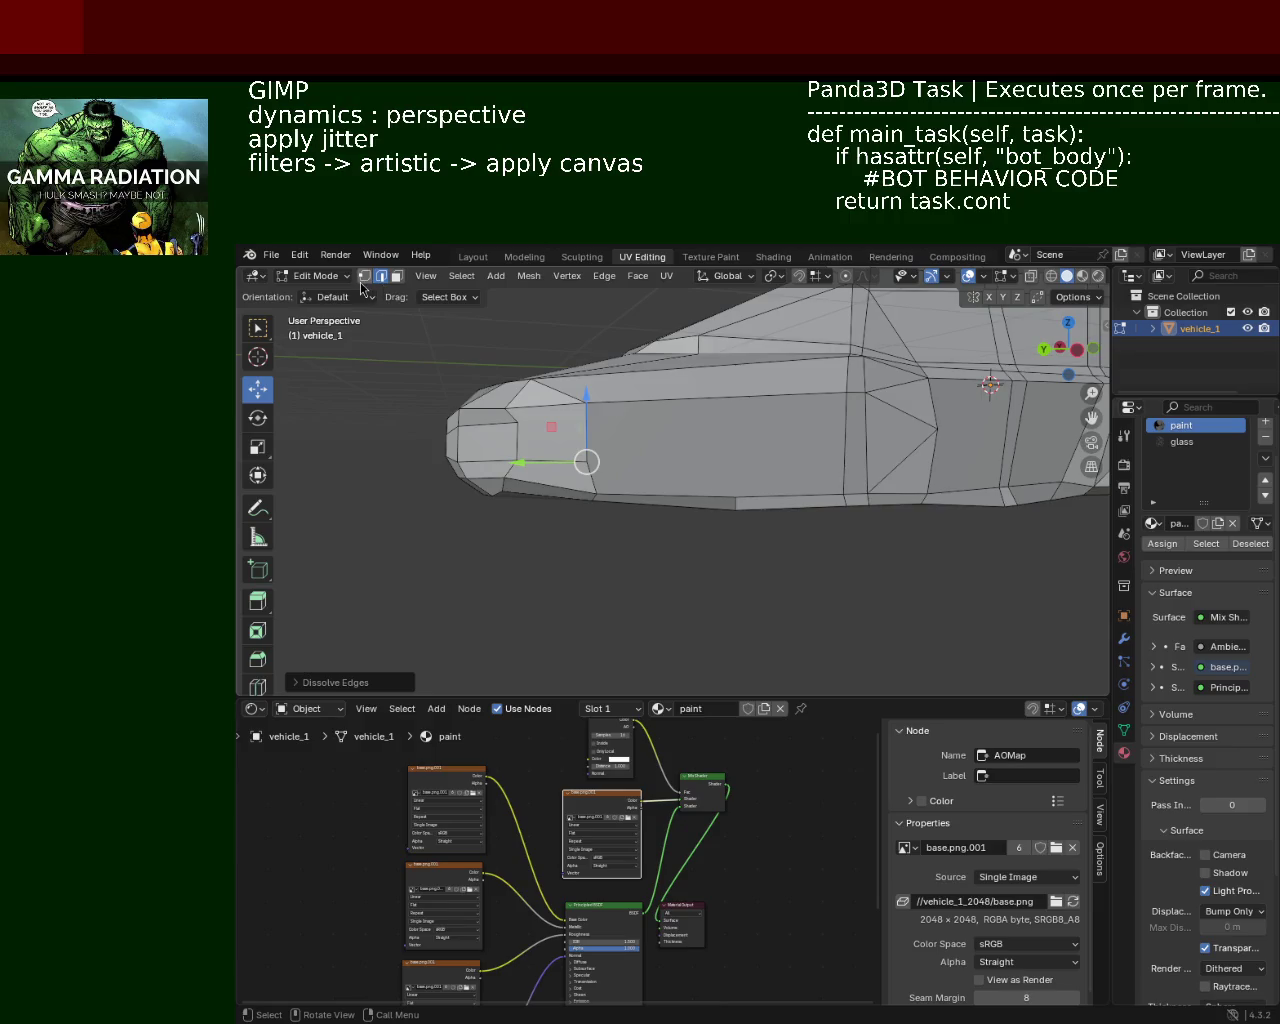
Step: In vertex select mode, nudge a side vertex near the front slightly sideways
left_click(364, 276)
left_click(937, 428)
left_click(603, 457)
left_click(603, 457)
left_click(848, 436)
left_click_drag(873, 431, 880, 447)
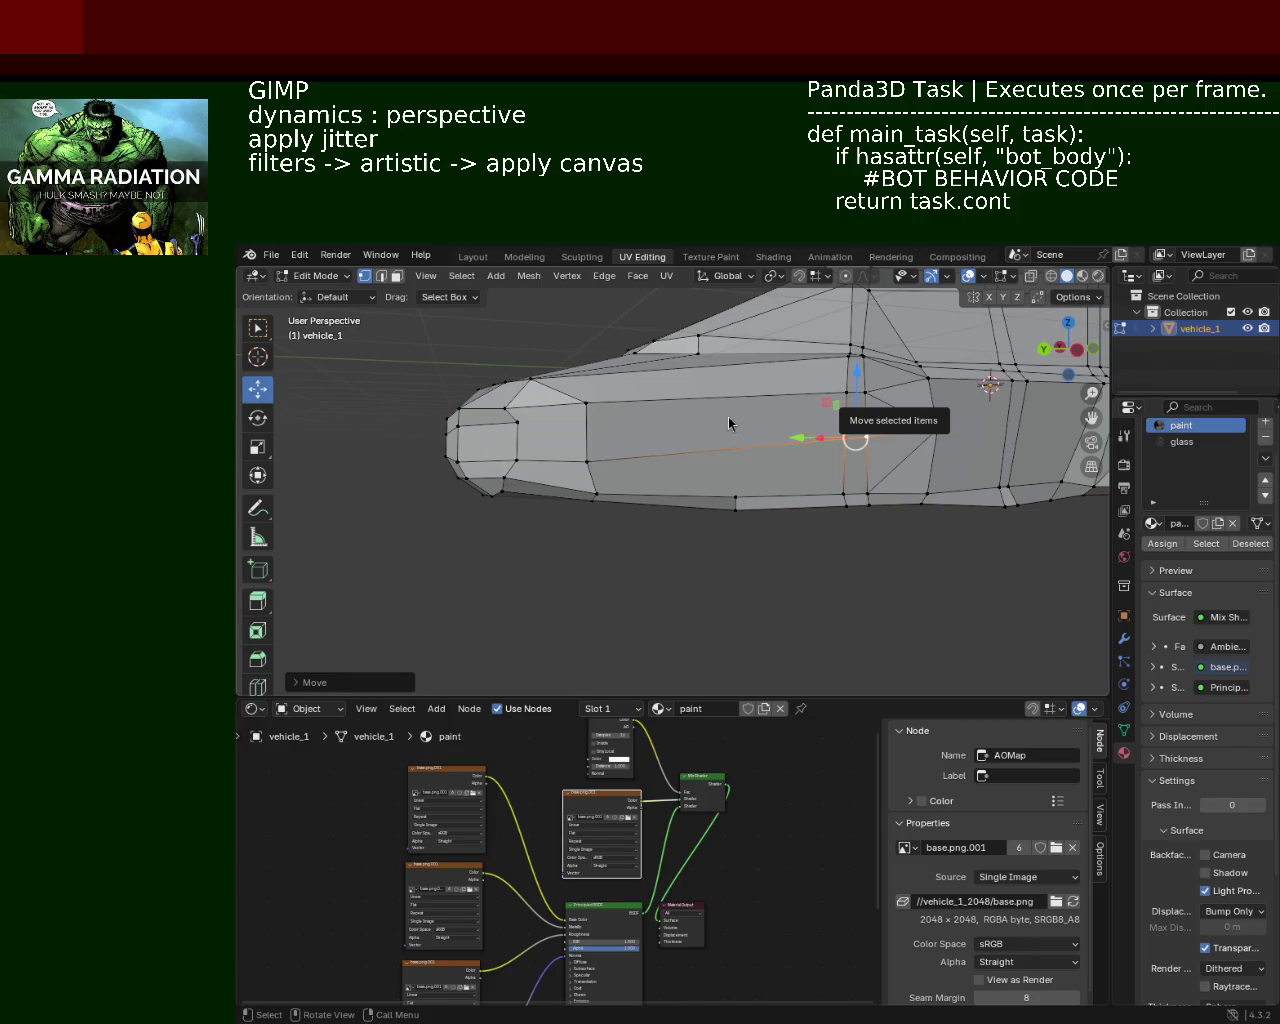
left_click_drag(866, 492, 760, 472)
Step: Lower three vertices along the body's lower edge vertically
left_click(928, 472)
left_click_drag(933, 422, 943, 449)
left_click(943, 449)
left_click(779, 470)
left_click_drag(779, 440, 738, 458)
left_click(738, 470)
left_click_drag(561, 442, 766, 449)
Step: Dissolve an edge loop on the car's front in edge select mode
left_click(381, 276)
left_click(746, 485)
left_click(790, 478)
left_click_drag(790, 478, 749, 486)
key("x")
left_click(820, 461)
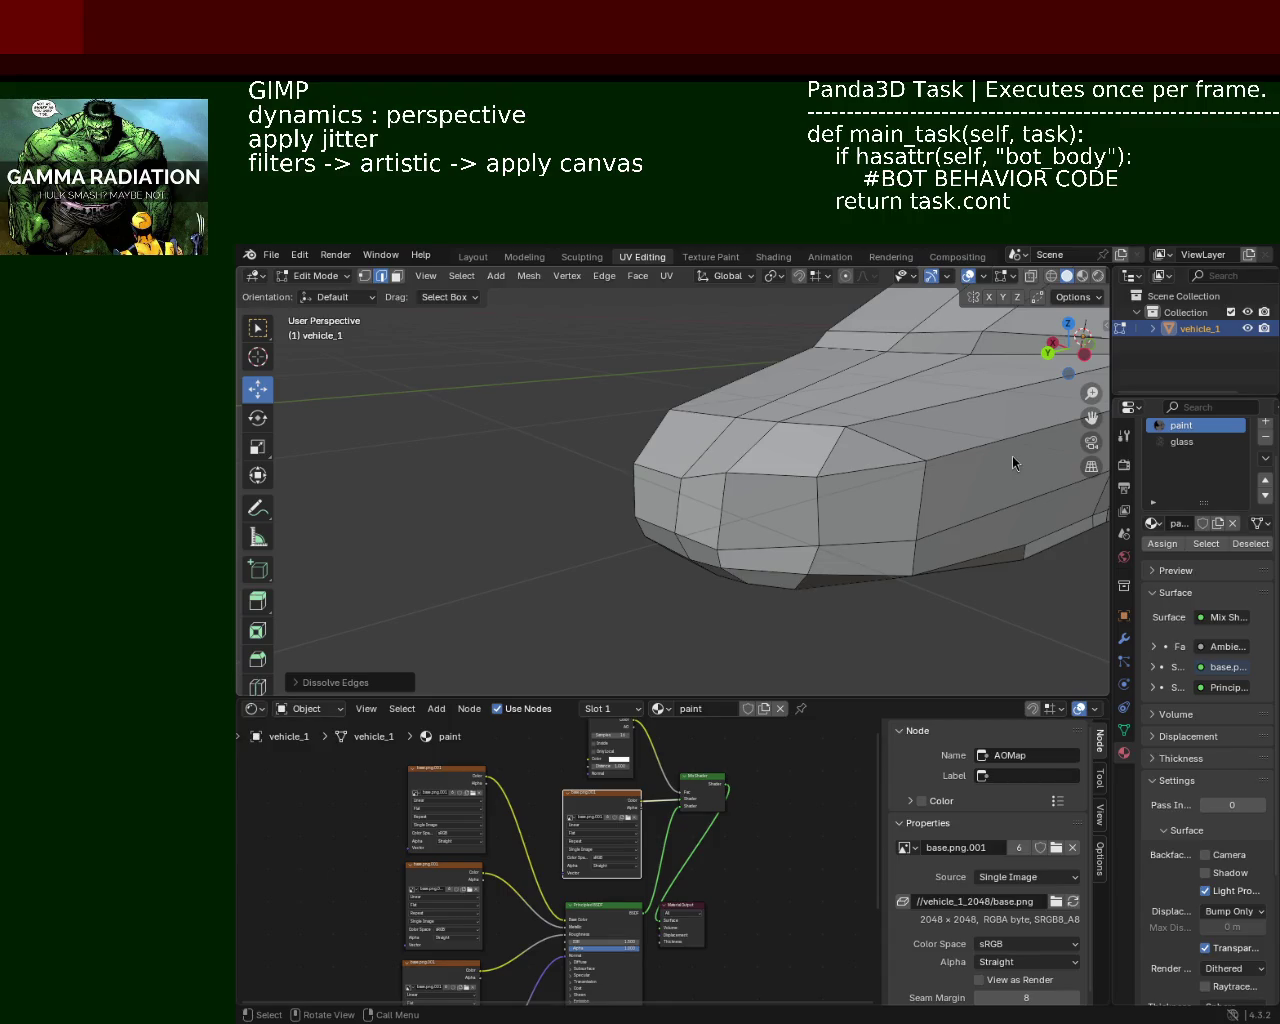
Step: Raise the front edge of the car body vertically
left_click_drag(749, 441, 786, 449)
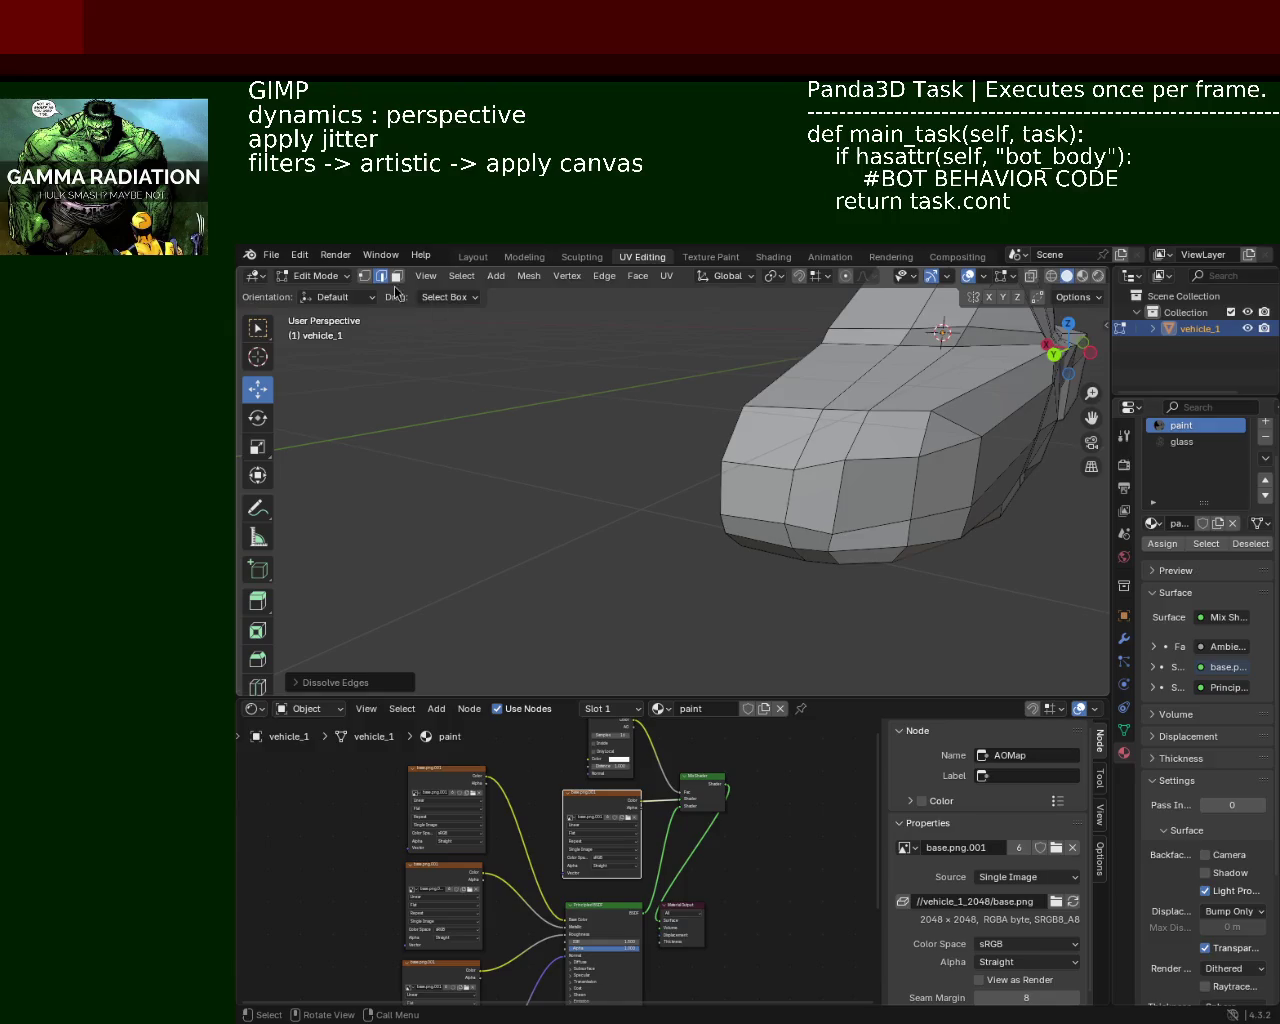
left_click(777, 466)
left_click(770, 409)
left_click_drag(786, 350, 762, 412)
left_click_drag(938, 486, 772, 474)
left_click_drag(764, 402, 764, 395)
left_click_drag(834, 449, 733, 466)
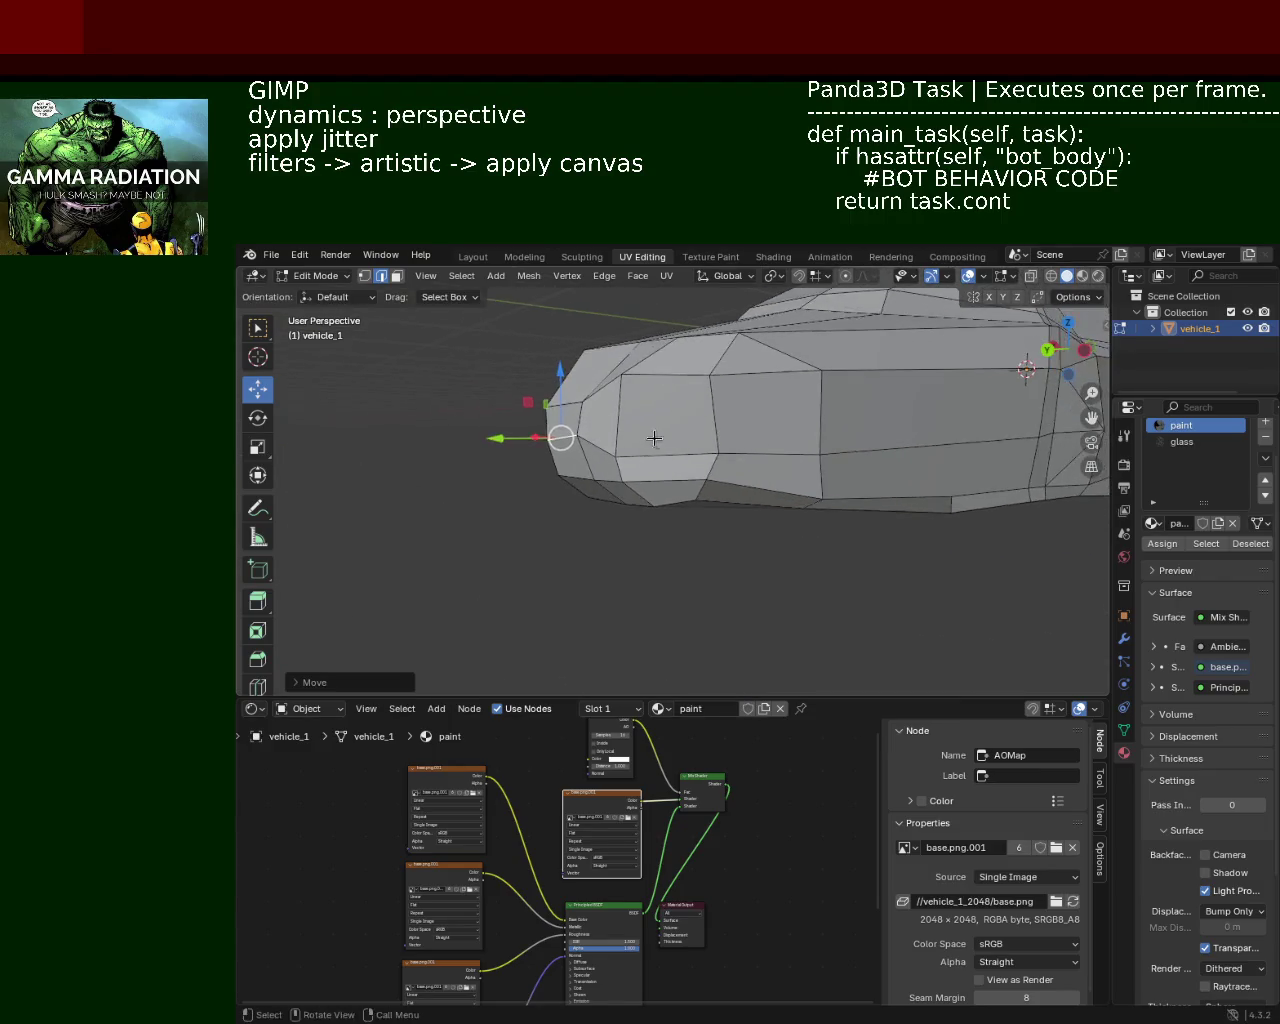
left_click_drag(820, 519, 556, 414)
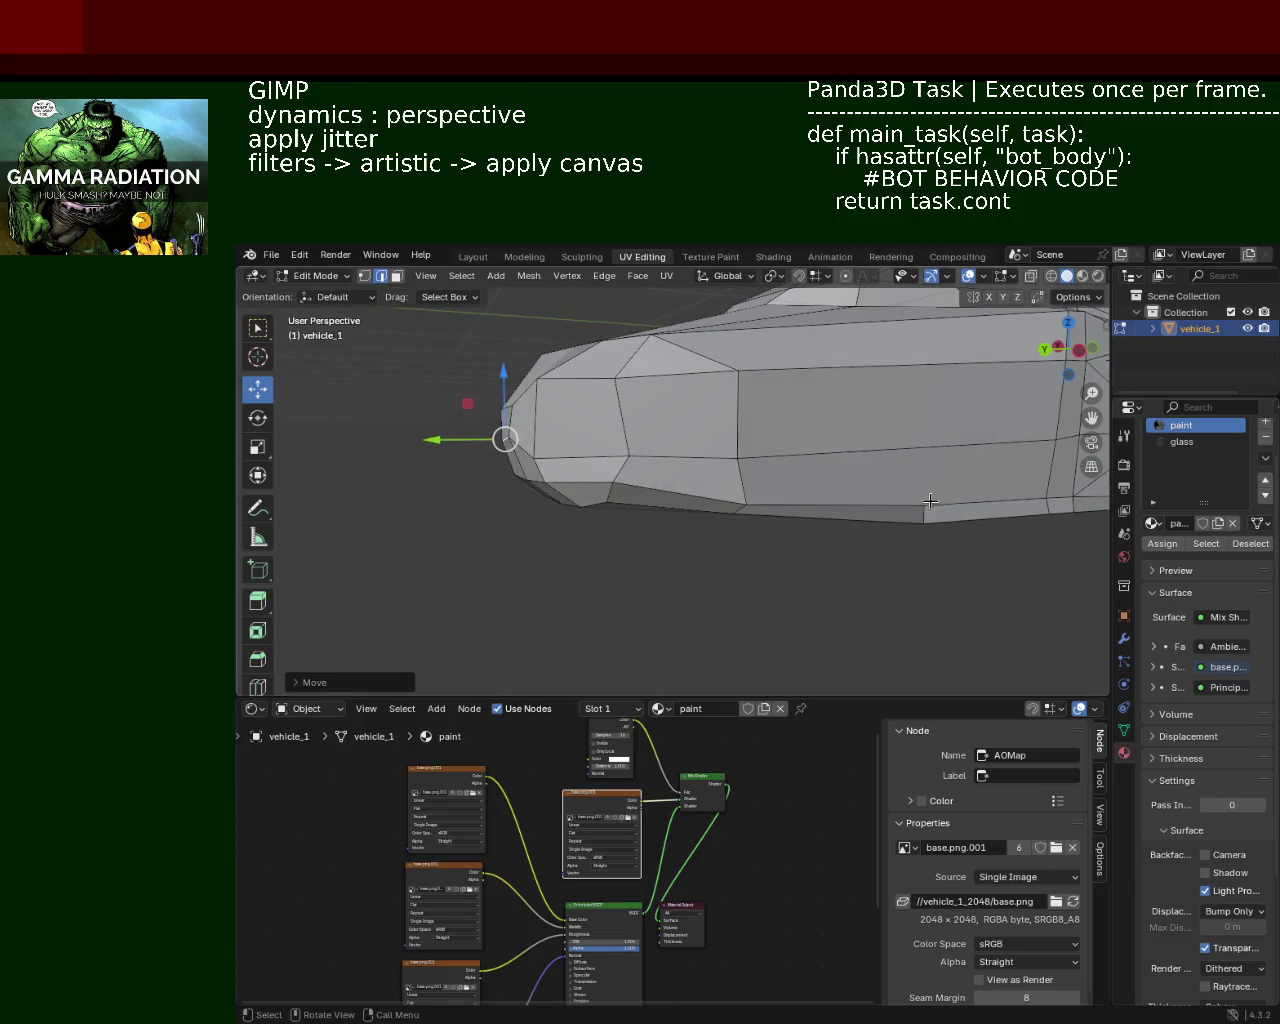
Step: Dissolve two surplus edges along the car's side
left_click(967, 492)
left_click_drag(860, 462, 729, 435)
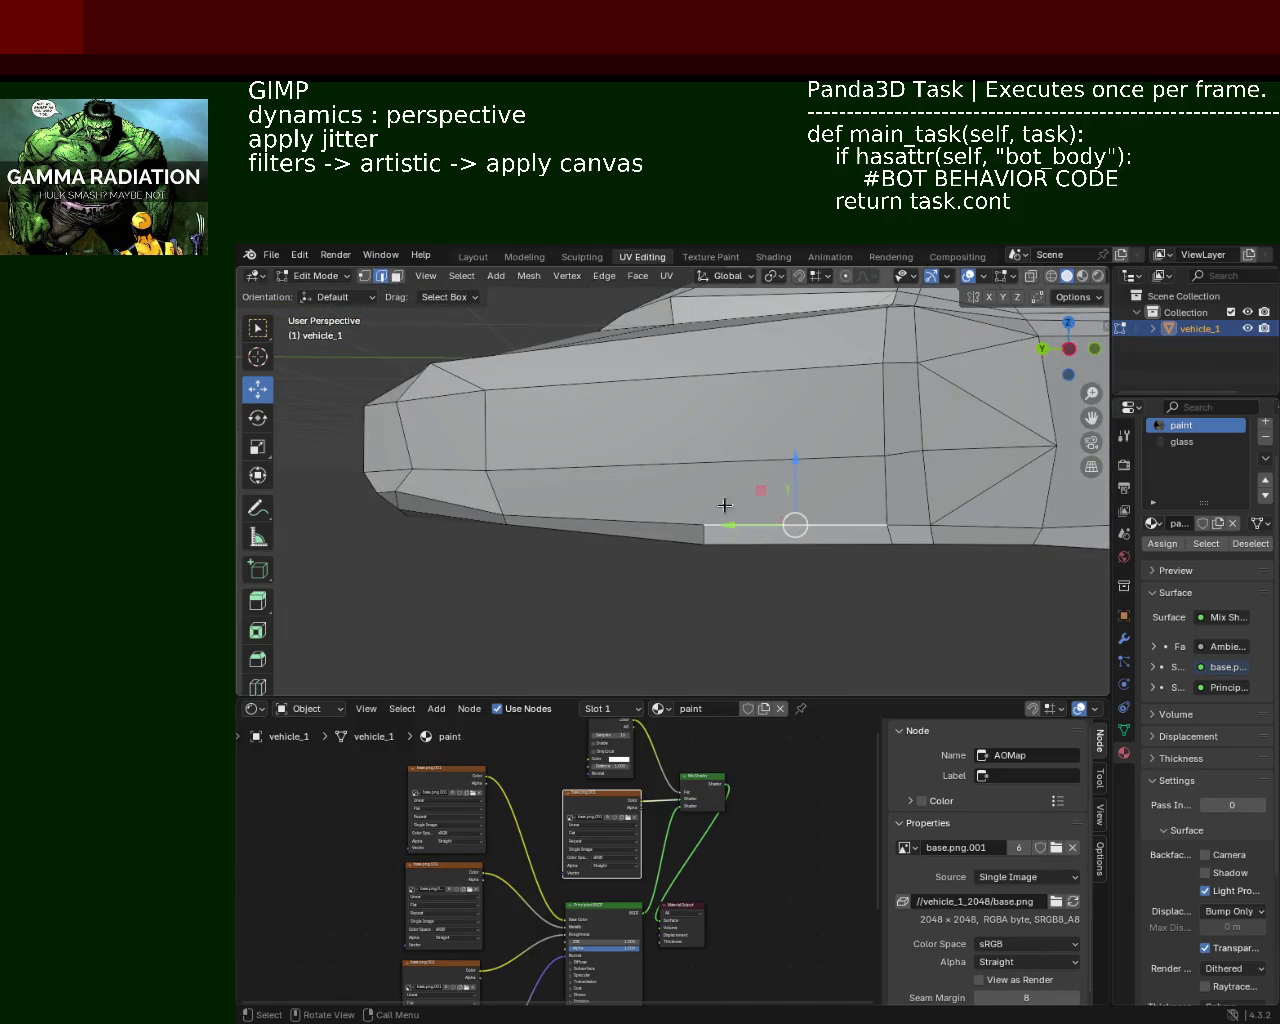
left_click_drag(712, 525, 939, 447)
key("x")
left_click(770, 414)
key("x")
left_click(745, 405)
scroll("up", 3)
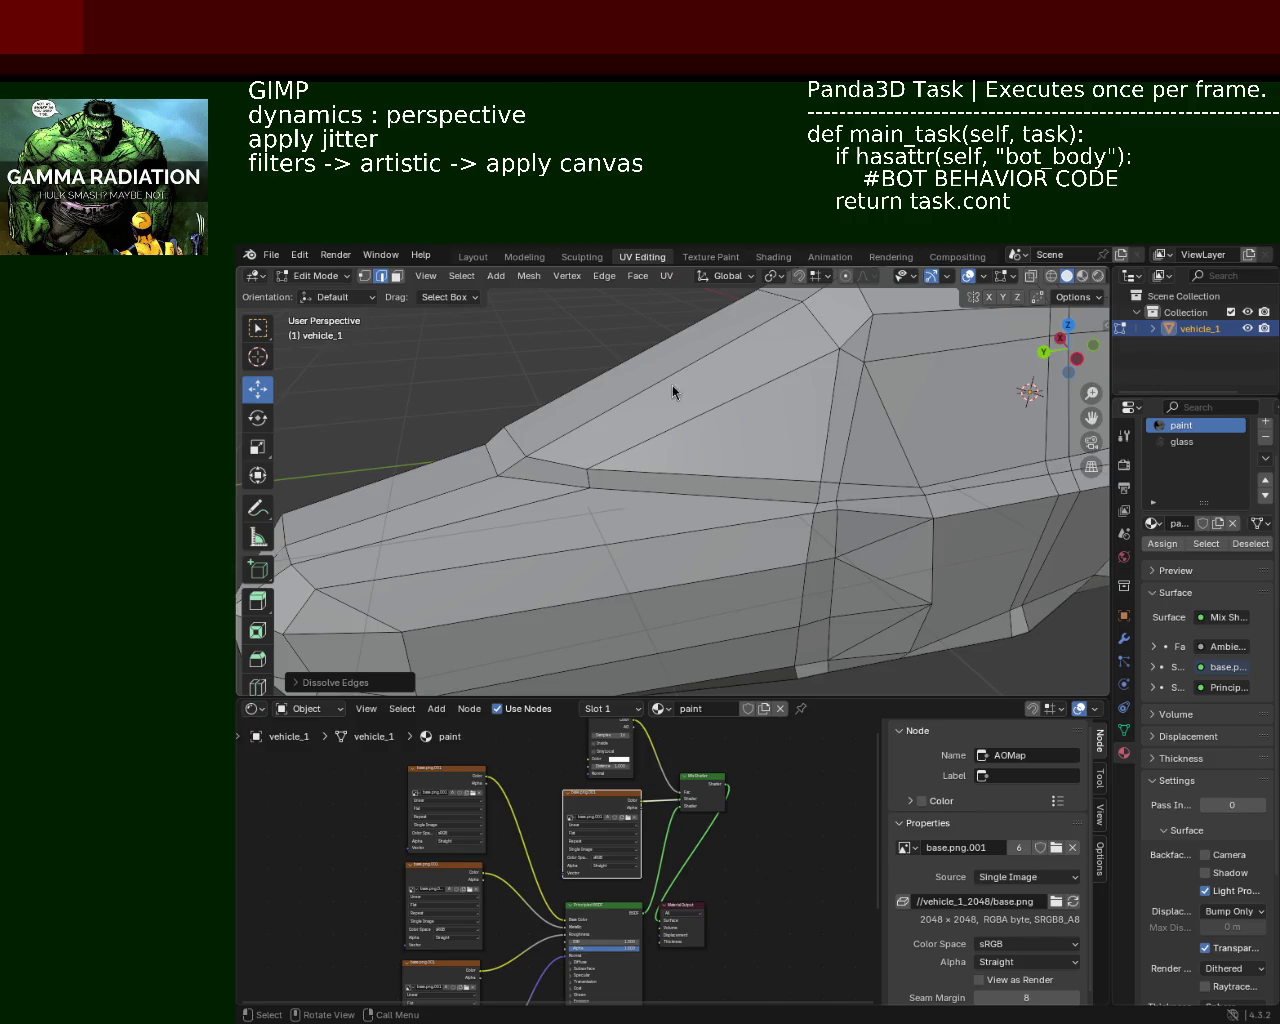
left_click_drag(820, 551, 725, 425)
Step: Lower an end-cap corner vertex and shift it inward along X
left_click(725, 425)
left_click_drag(729, 370, 727, 396)
left_click_drag(651, 409, 640, 430)
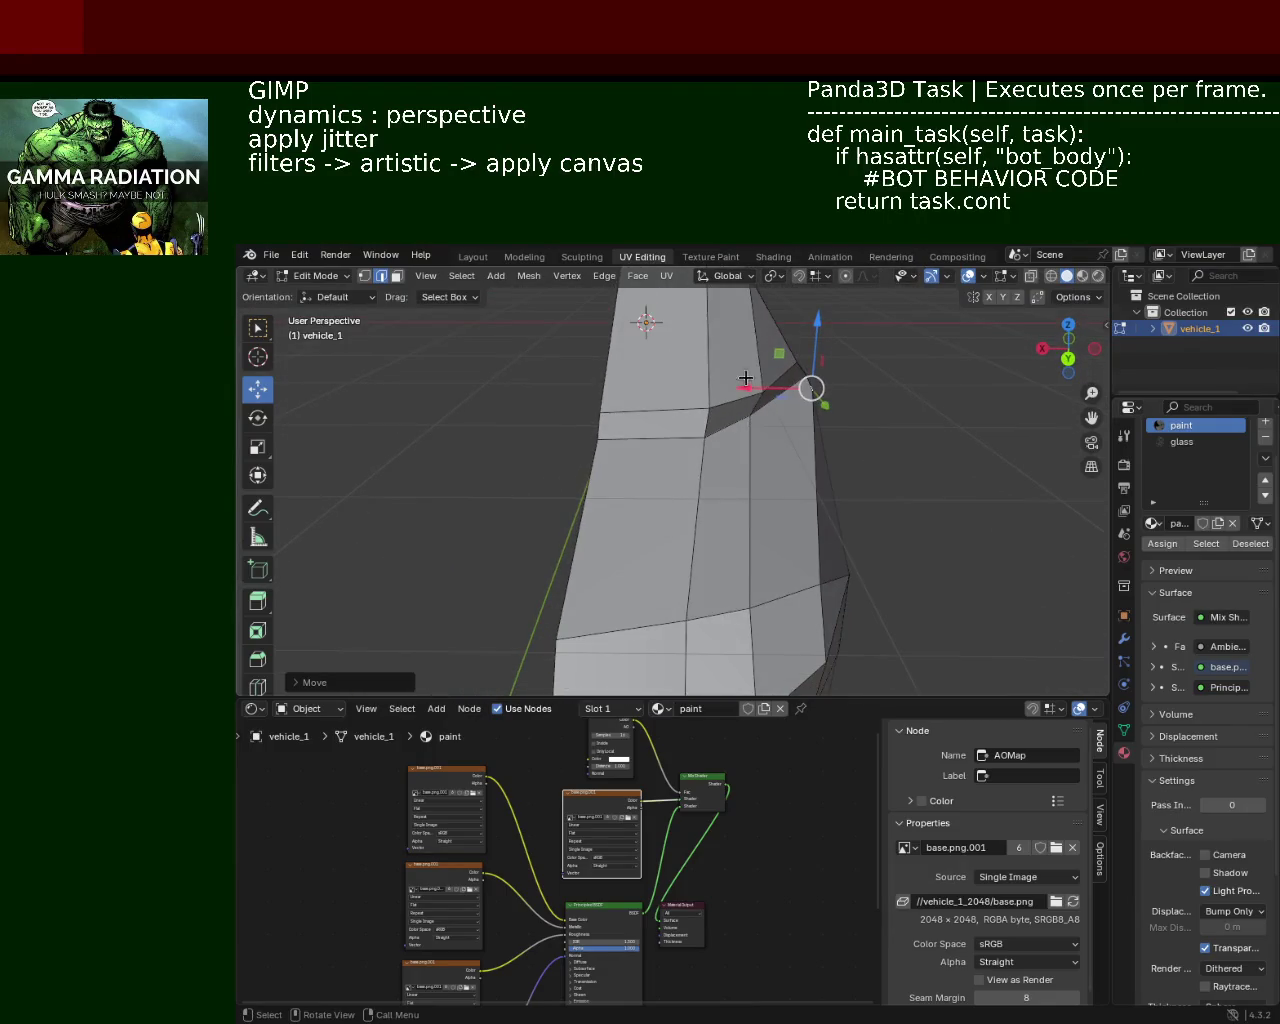
left_click_drag(763, 388, 718, 391)
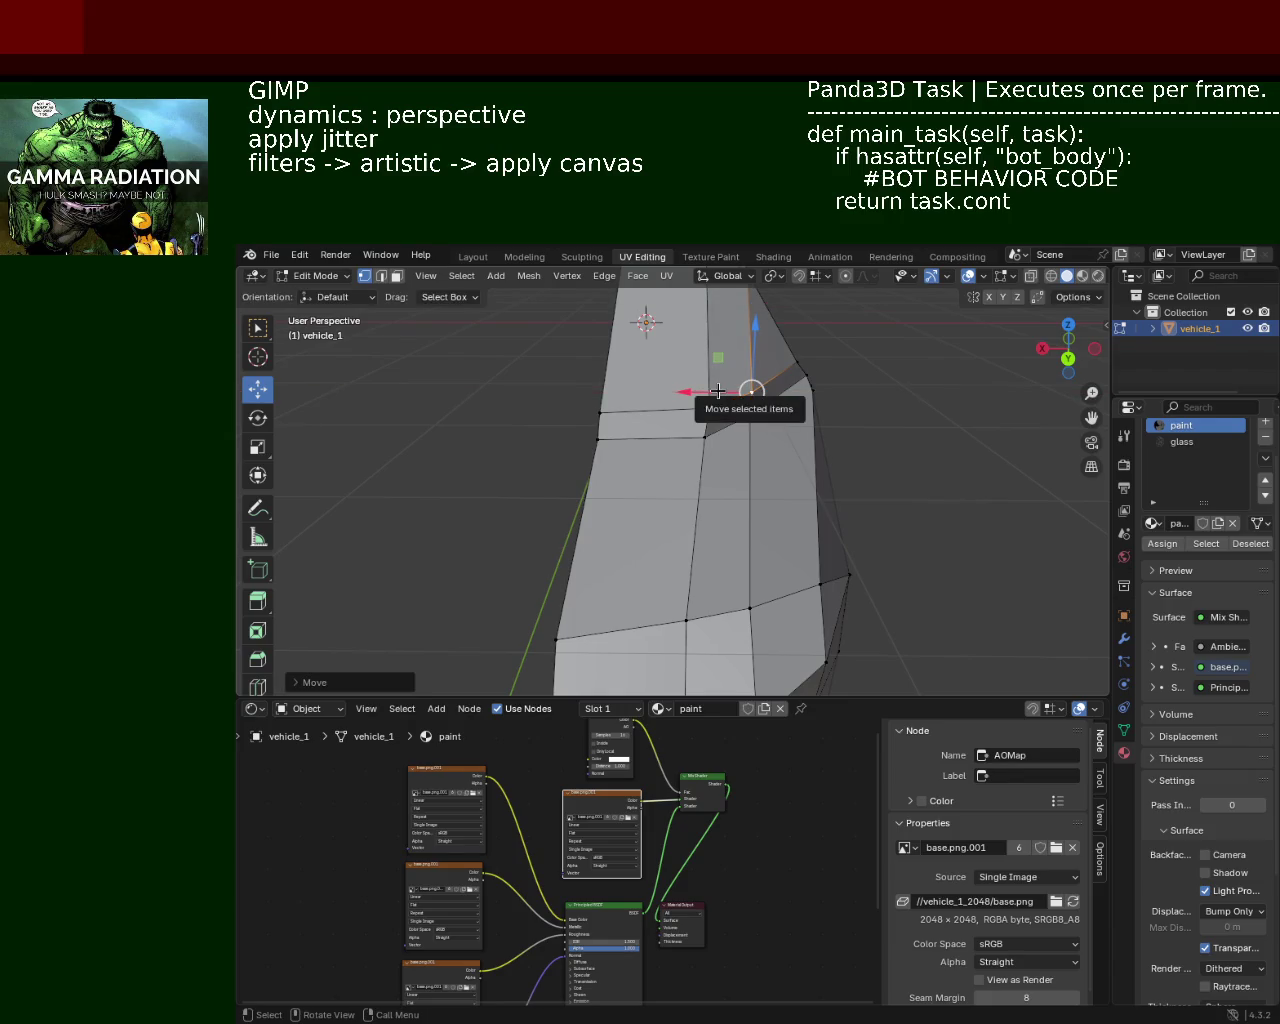
left_click_drag(718, 391, 706, 460)
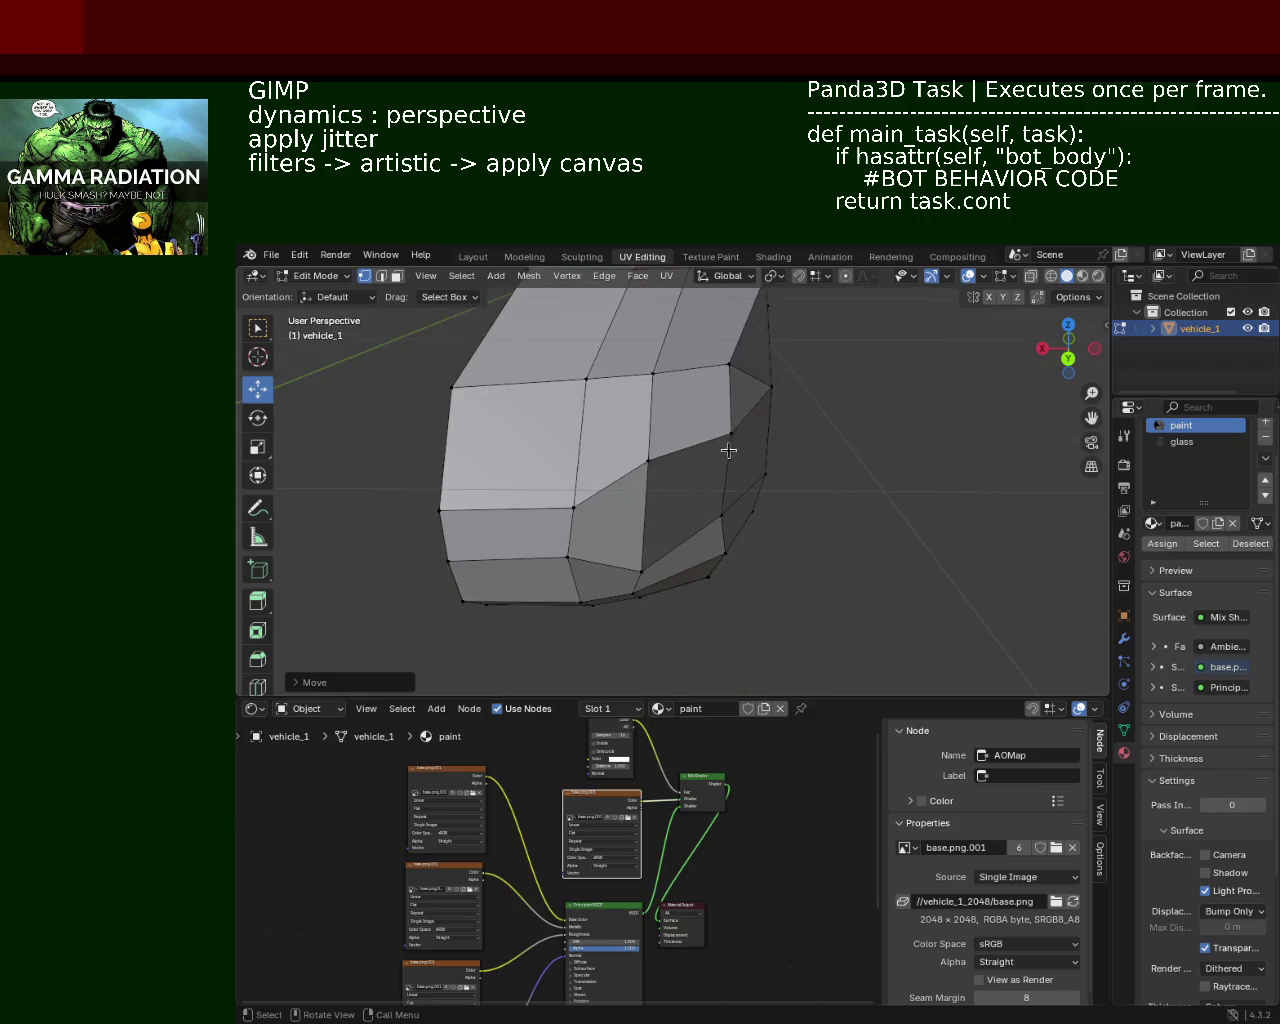
left_click_drag(727, 441, 647, 469)
Step: Move another end-cap corner vertex further along the body inward
left_click(658, 458)
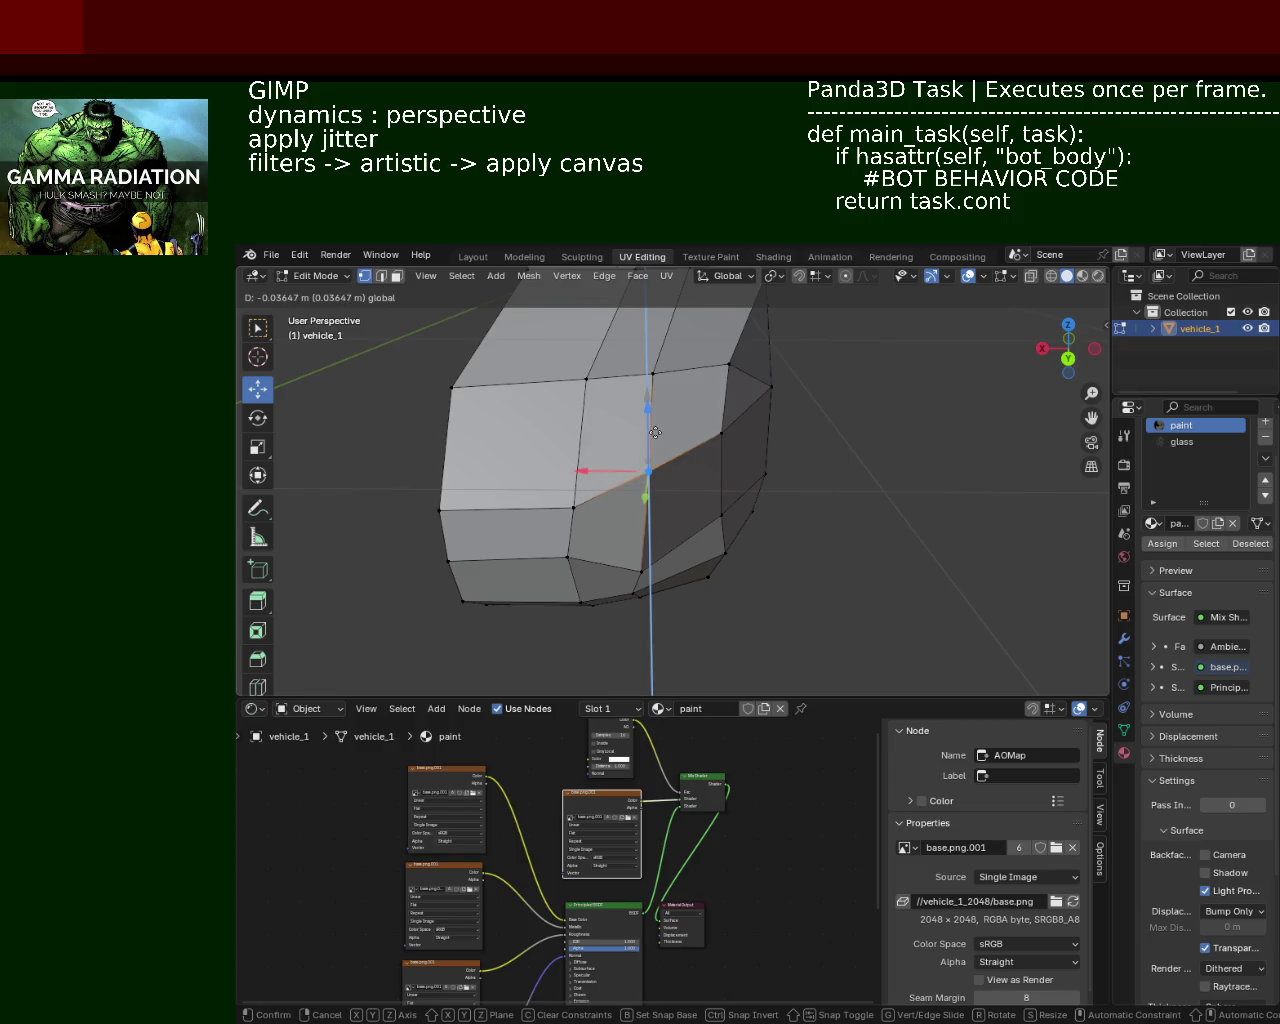
left_click_drag(647, 469, 723, 443)
left_click(851, 427)
left_click_drag(790, 442, 684, 422)
Step: Select the body's bottom edges, then cancel the edge operations menu without changes
left_click_drag(723, 429, 792, 515)
left_click(816, 516)
left_click(491, 520)
key("ctrl+e")
key("Escape")
left_click_drag(636, 322, 650, 440)
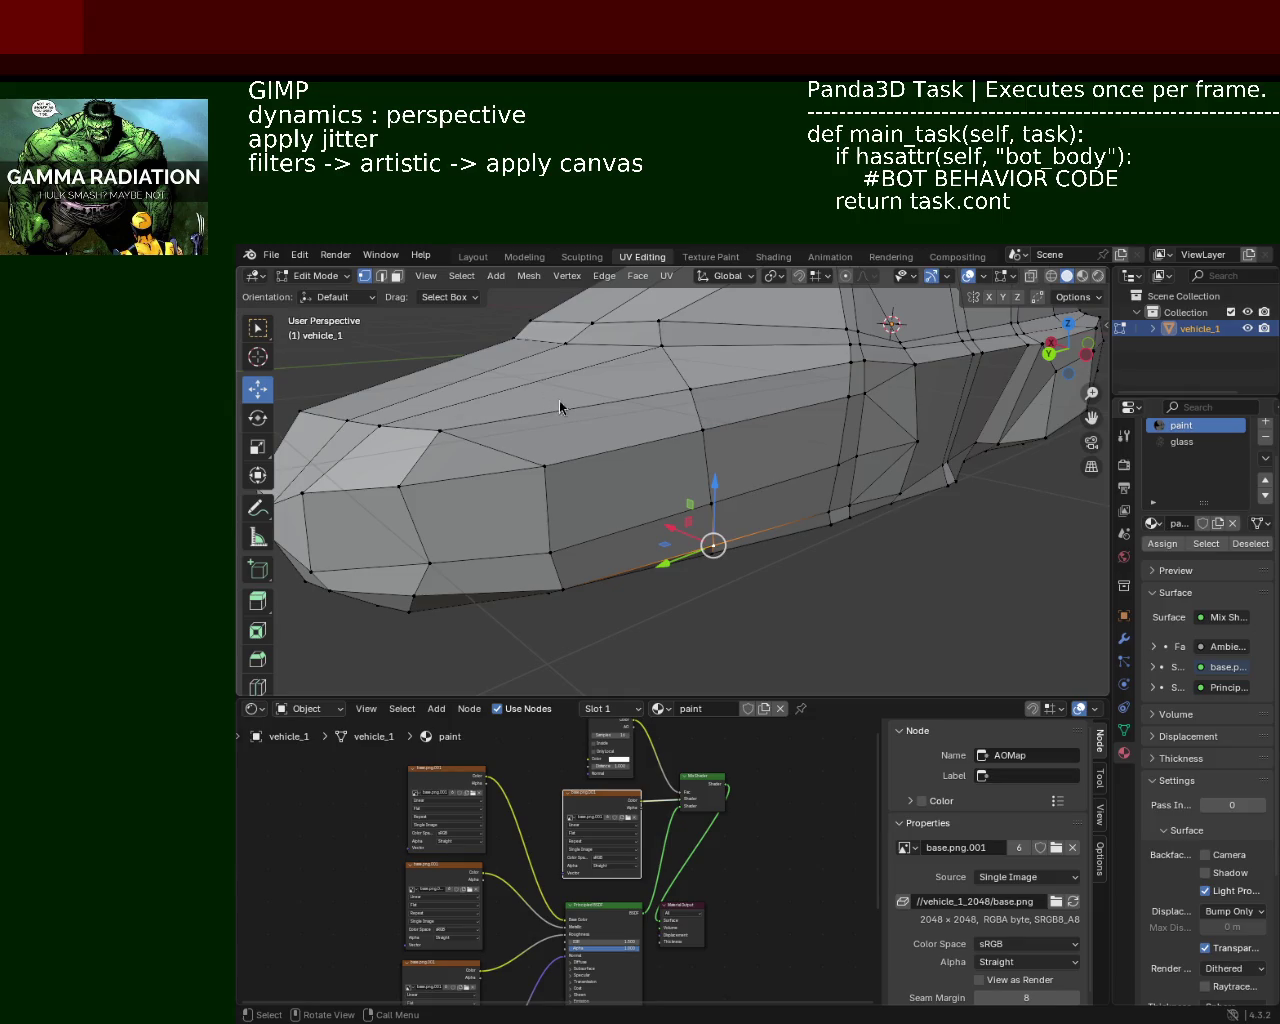
left_click_drag(575, 430, 643, 446)
Step: Select an edge loop along the car's side and move it twice
left_click(566, 414)
key("g")
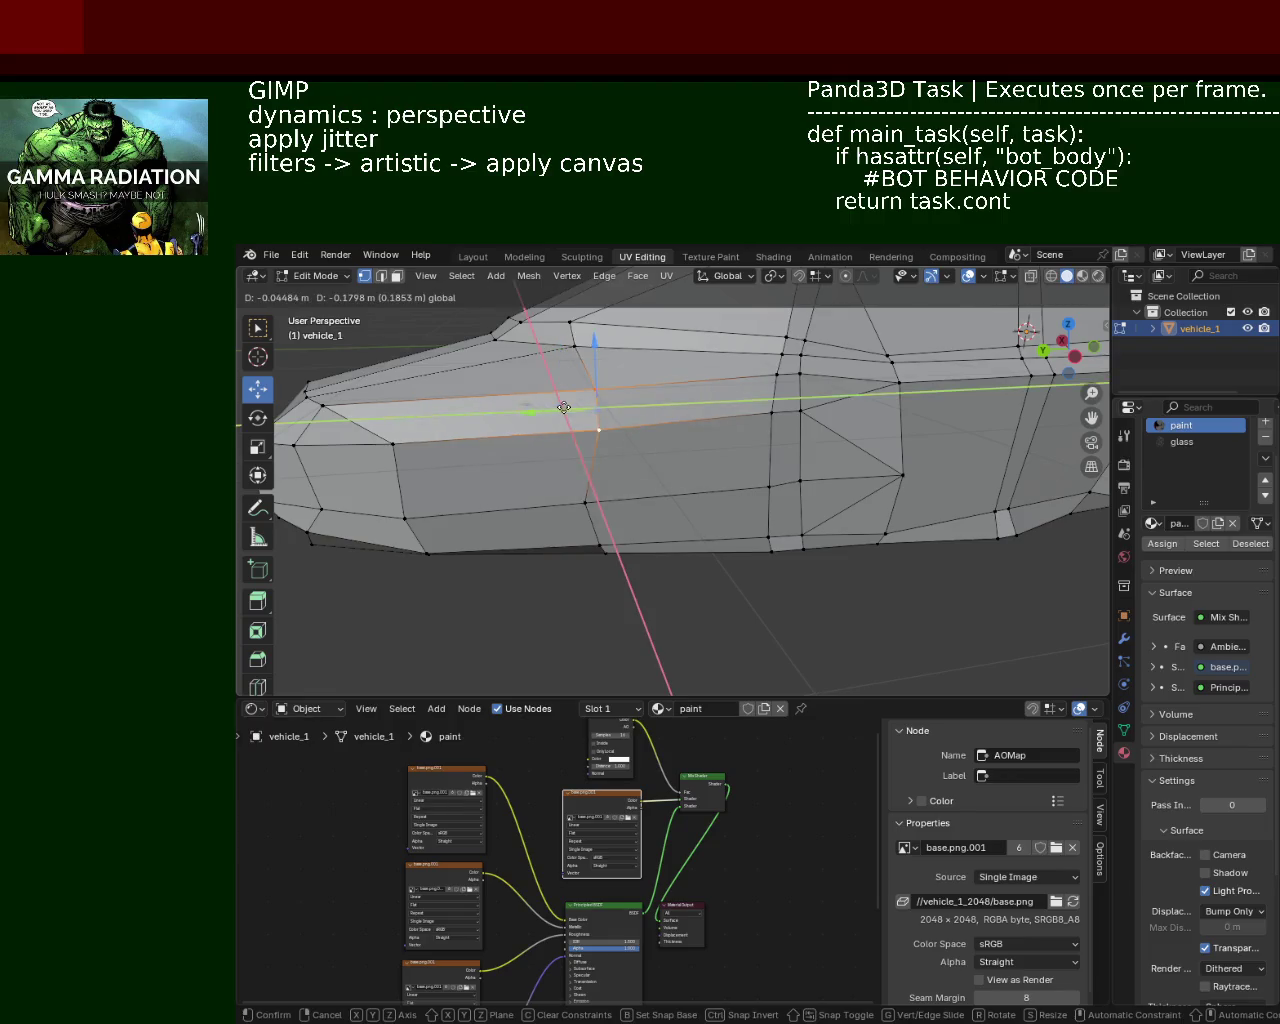
left_click(578, 410)
key("g")
left_click(625, 422)
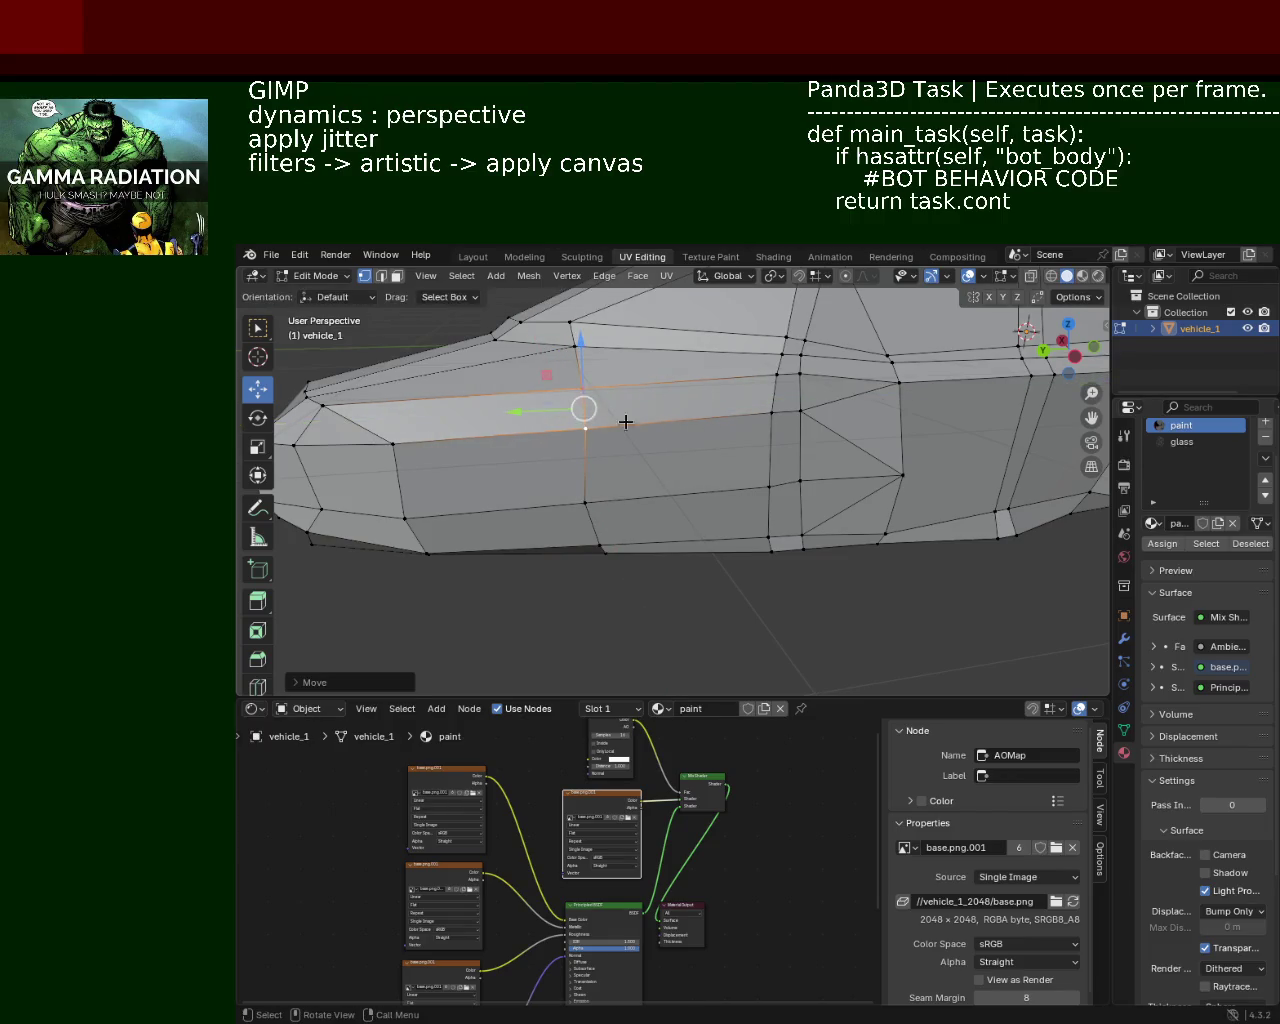
Step: Raise the upper side edge loop slightly along Z
left_click_drag(625, 422, 643, 413)
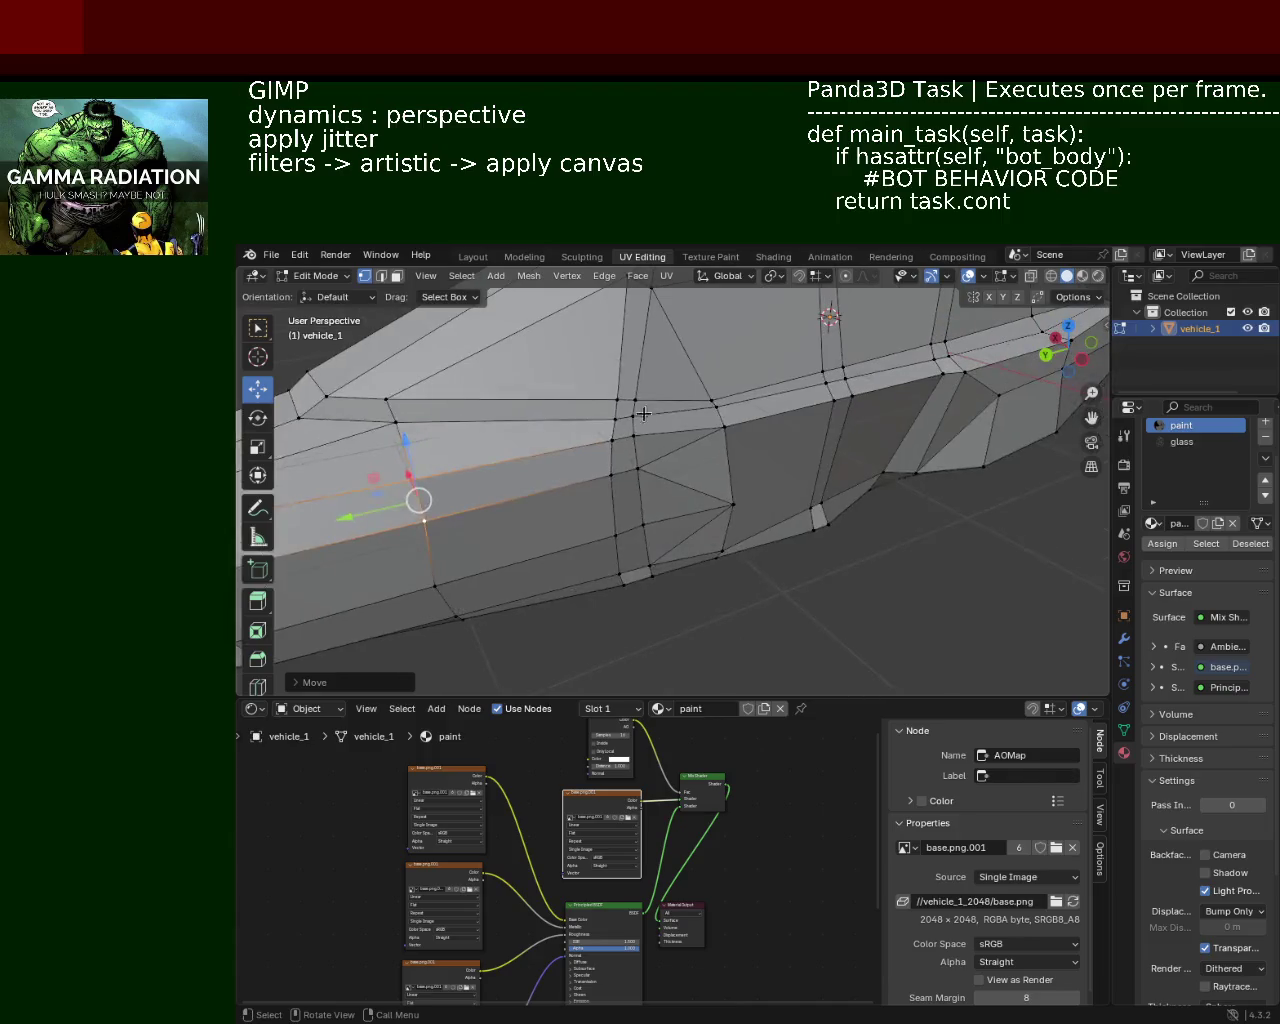
left_click(710, 400)
key("g")
key("z")
left_click(715, 398)
Step: Shift the bottom edge loop along the X axis
left_click_drag(759, 397, 745, 530)
left_click(792, 538)
key("g")
key("x")
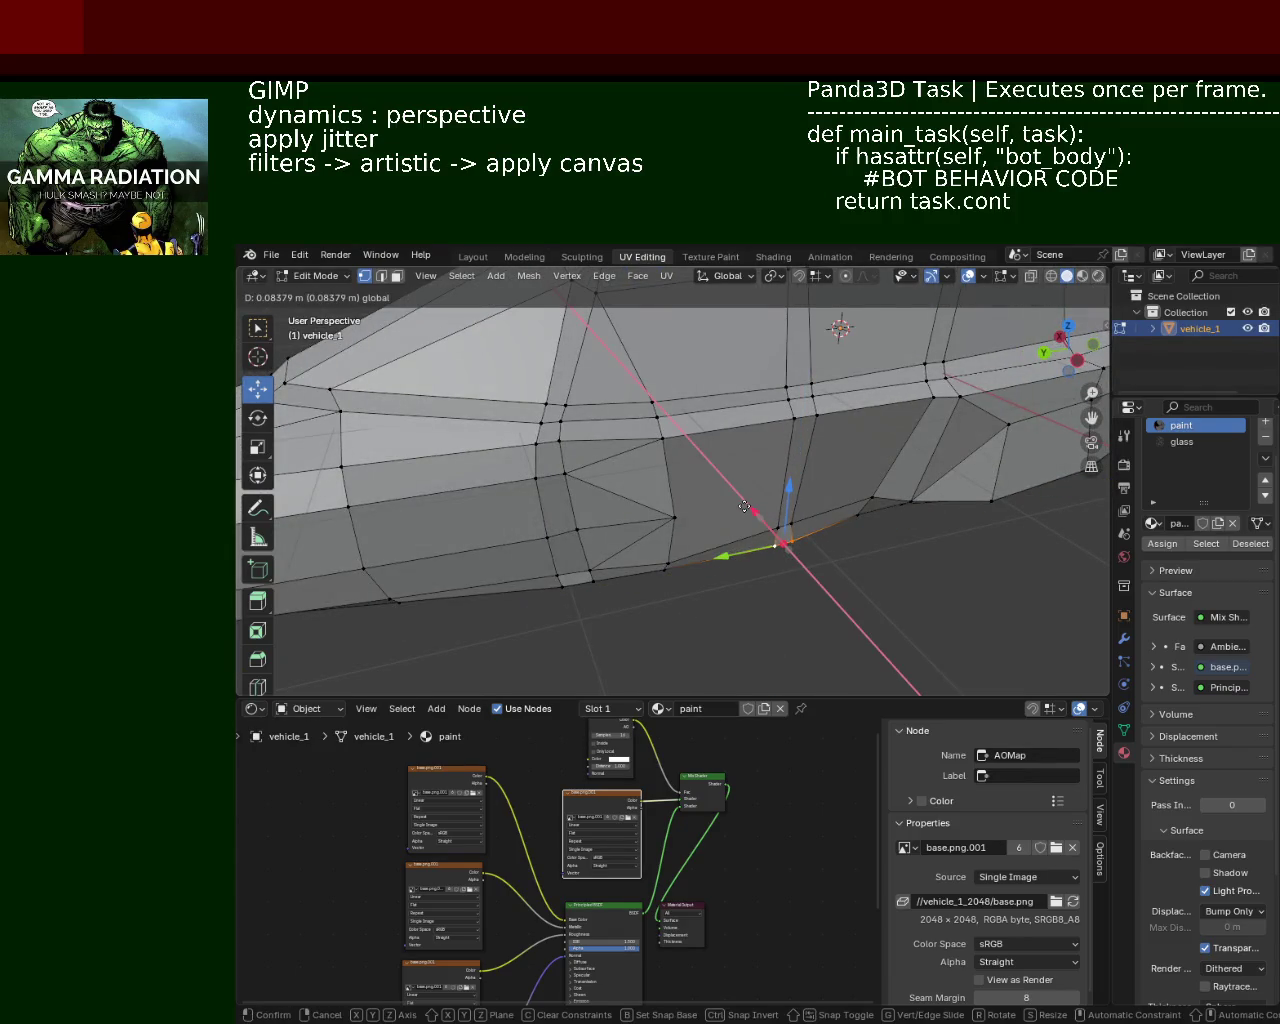
left_click(745, 506)
Step: Select the edges of a side face and lift it along Z
scroll("down", 3)
left_click_drag(674, 469, 817, 474)
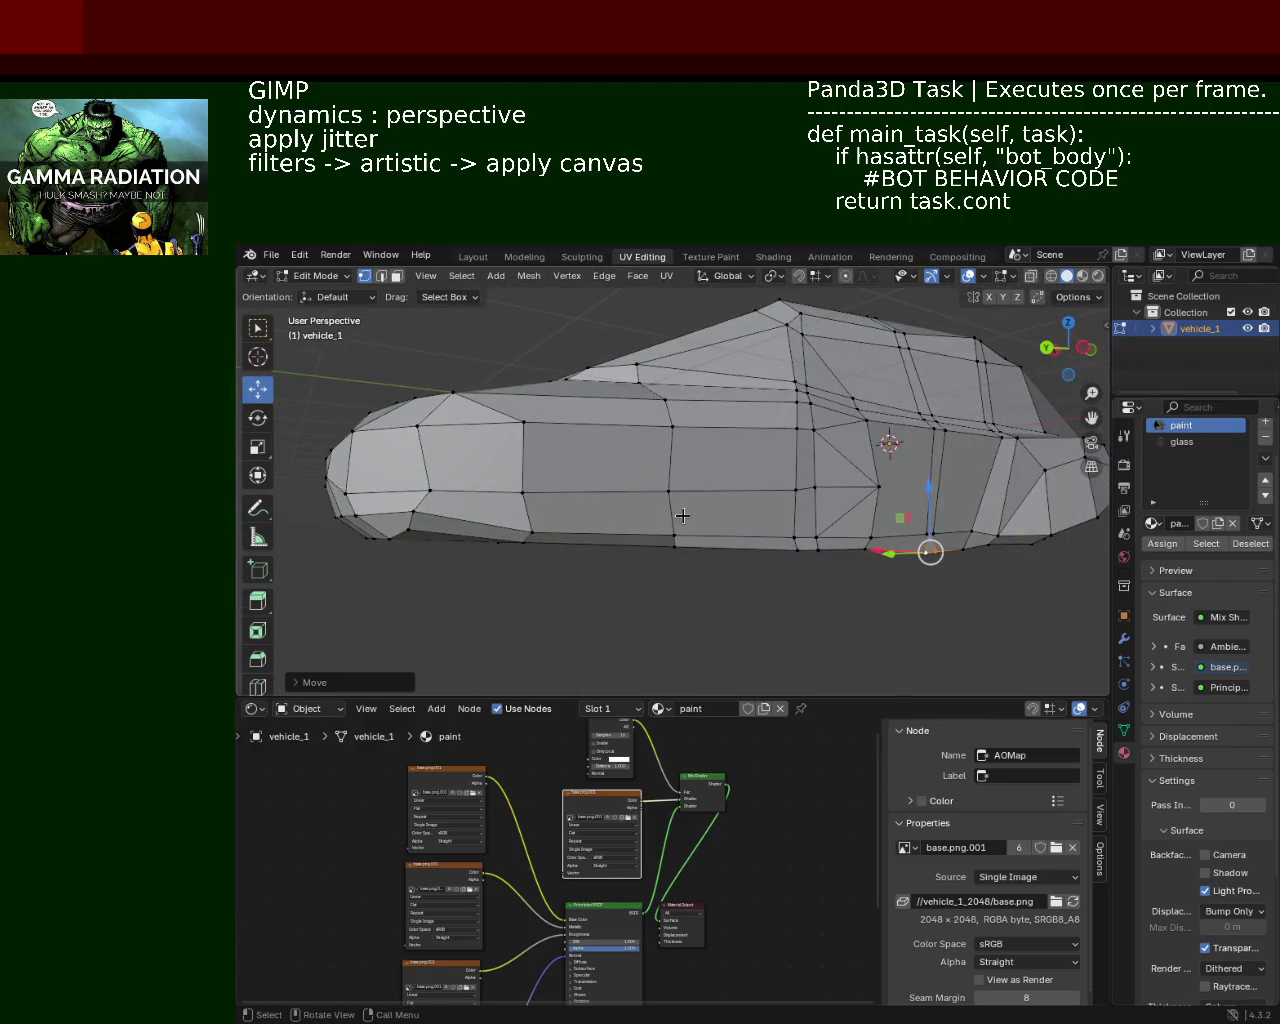
left_click(683, 515)
left_click(660, 500)
left_click(665, 490)
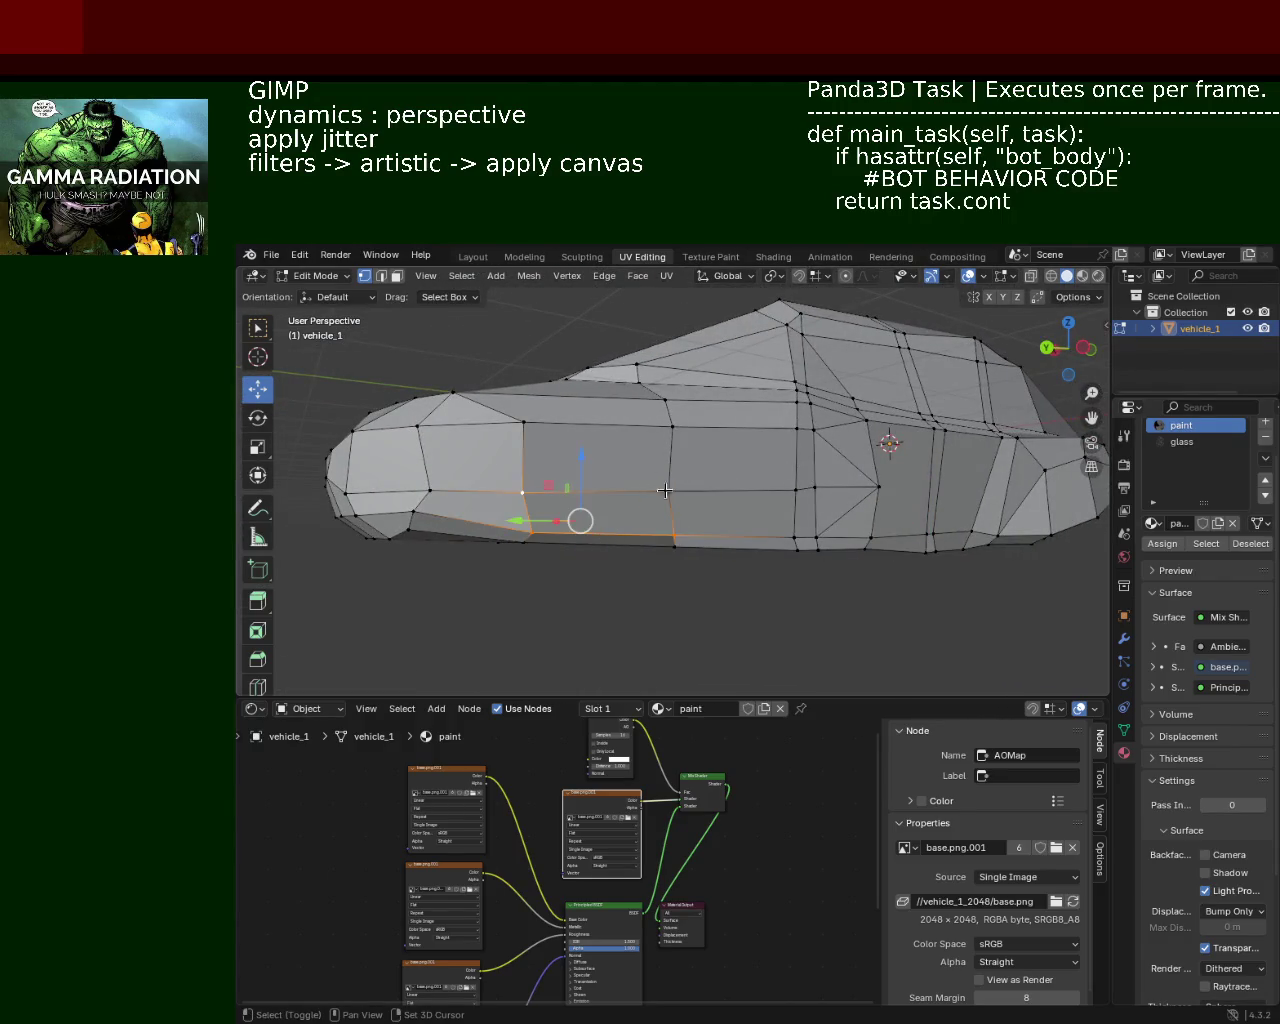
key("g")
key("z")
left_click(606, 437)
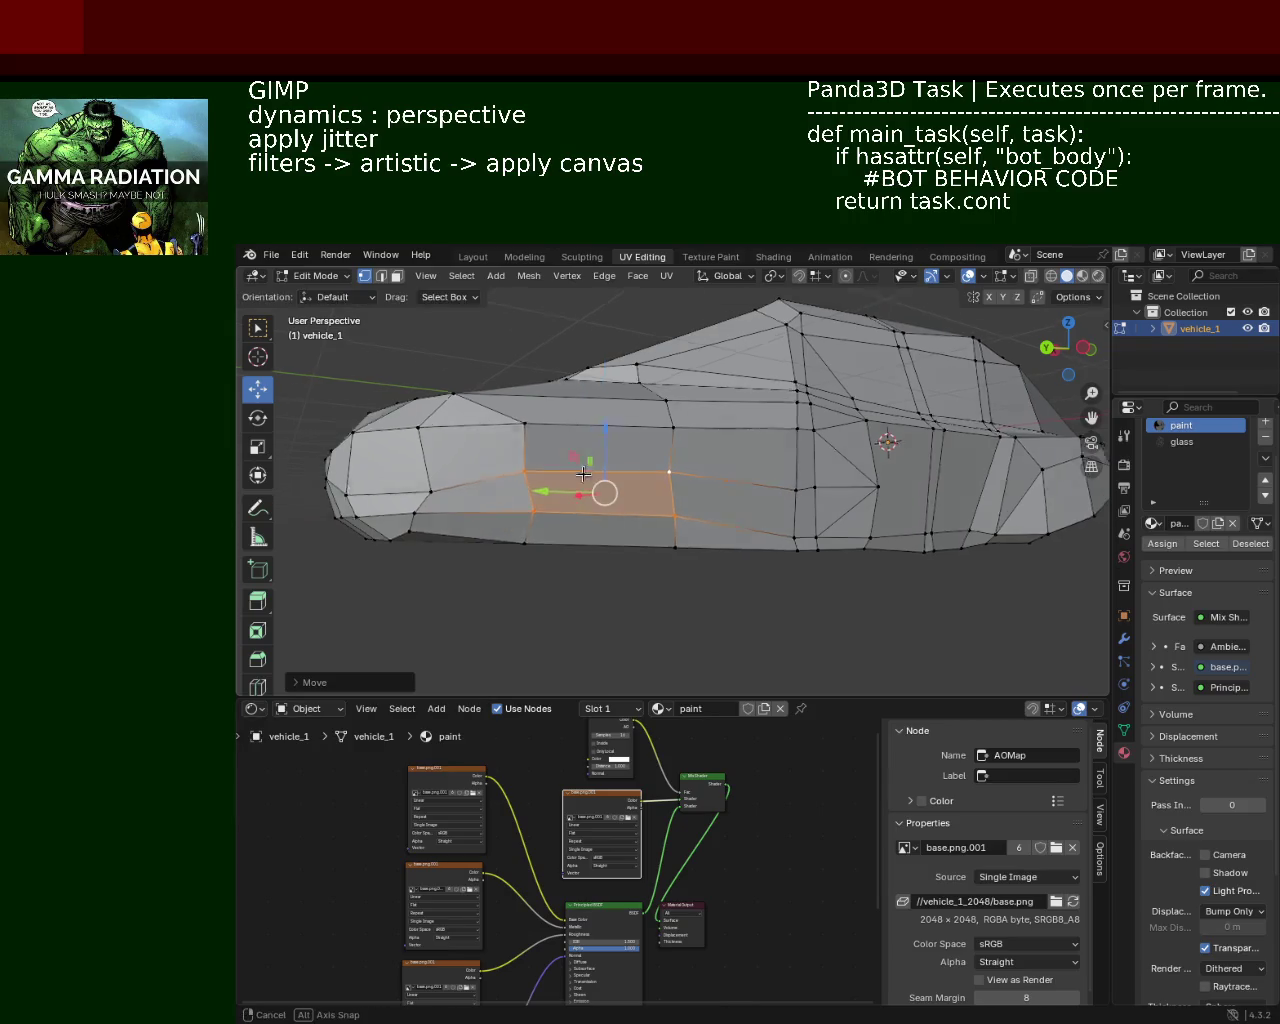
Step: Select the lower side edge loop and adjust its height along Z
left_click_drag(586, 466, 808, 529)
left_click(790, 538)
left_click(707, 590)
left_click(694, 574)
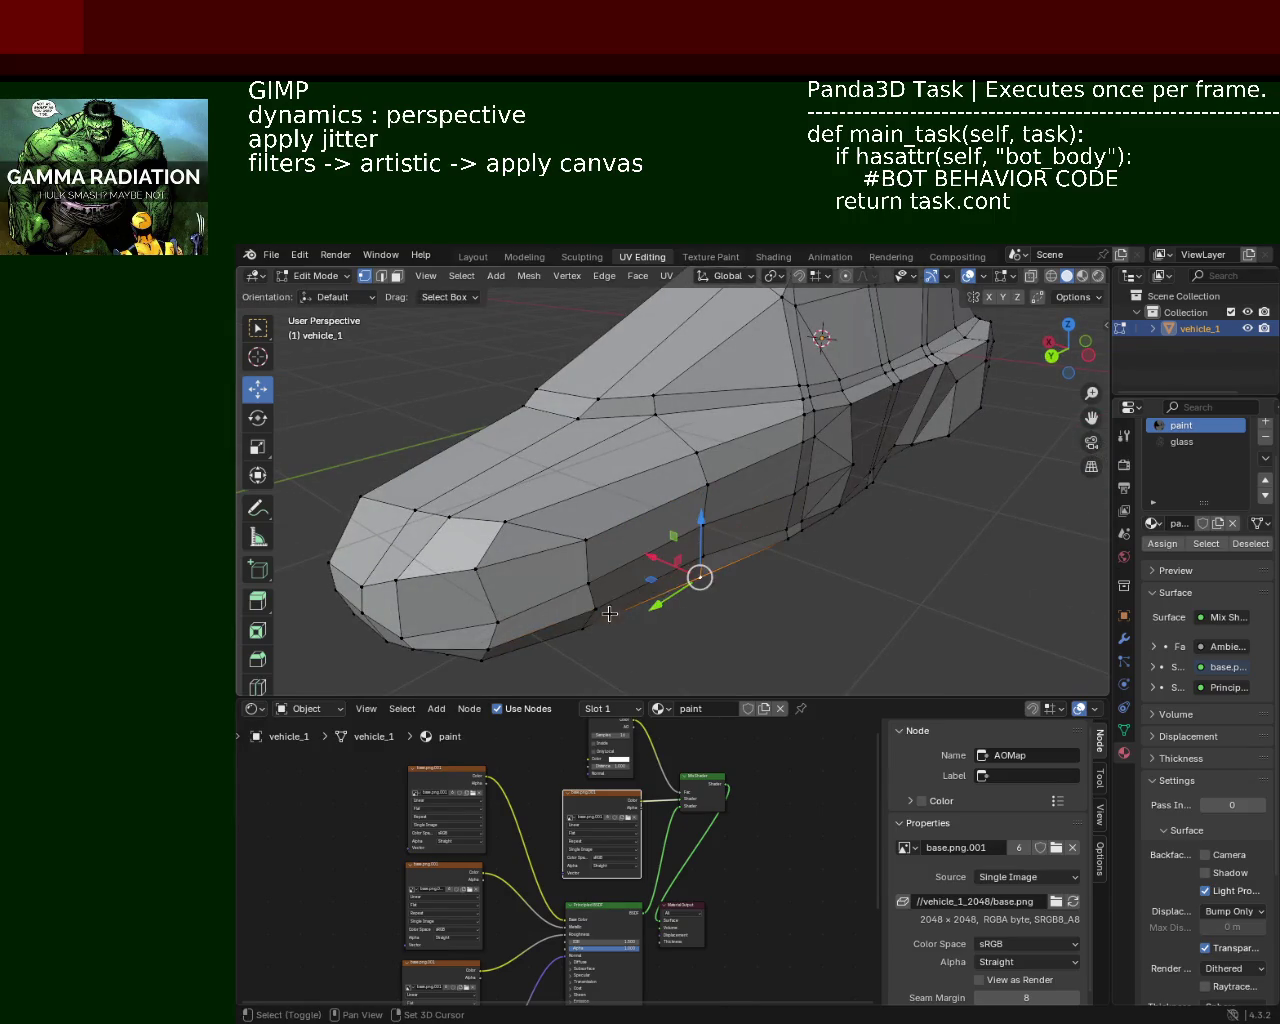
left_click(700, 578)
key("g")
key("z")
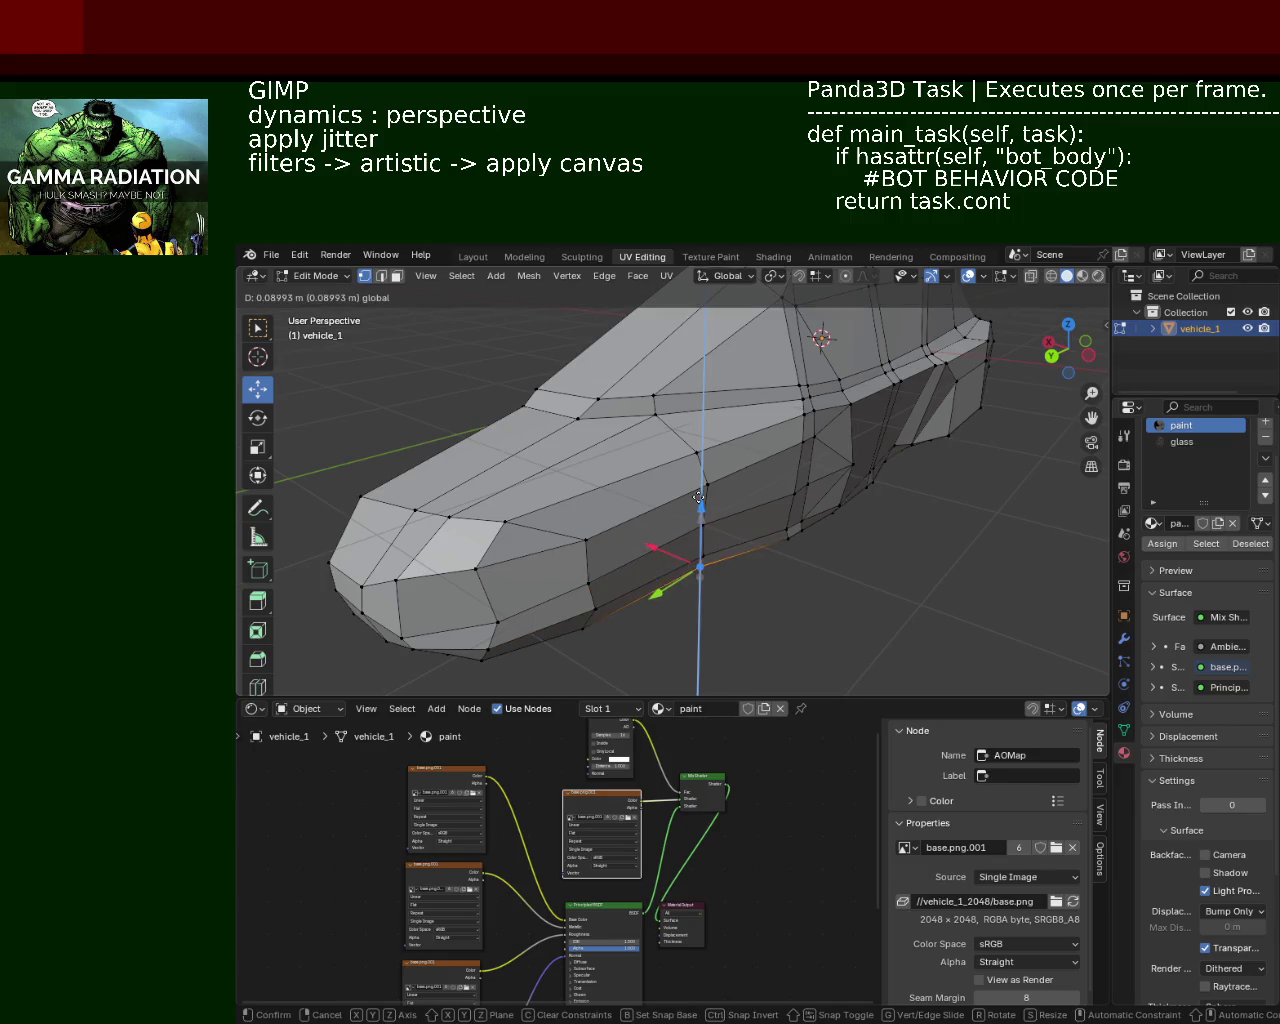
left_click(690, 550)
Step: Raise a vertex on the car's front end along Z
left_click_drag(690, 550, 656, 477)
left_click_drag(609, 541, 640, 500)
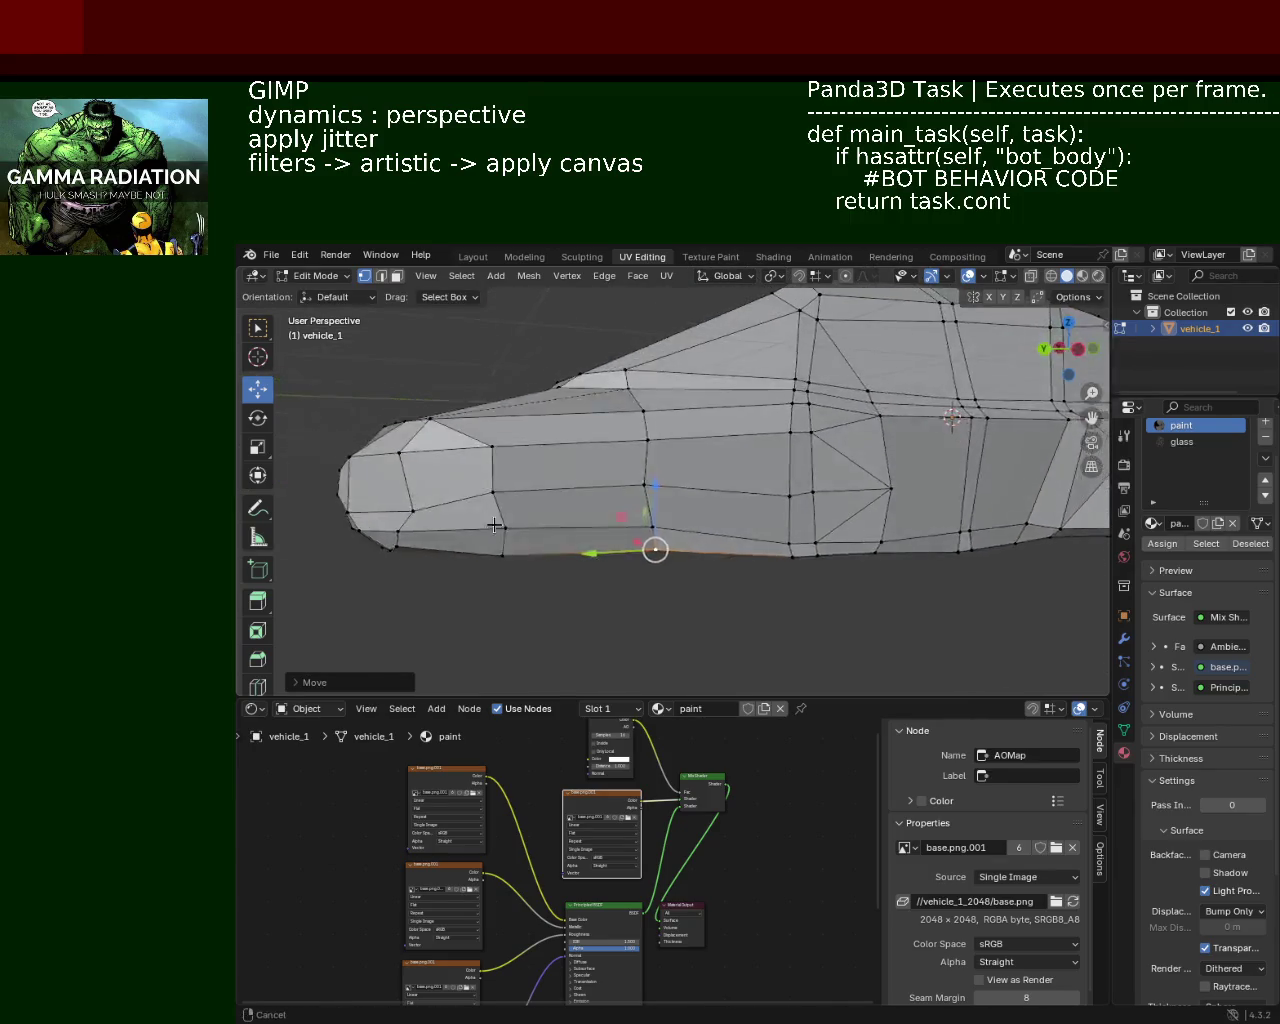
left_click(632, 479)
key("g")
key("z")
left_click(632, 422)
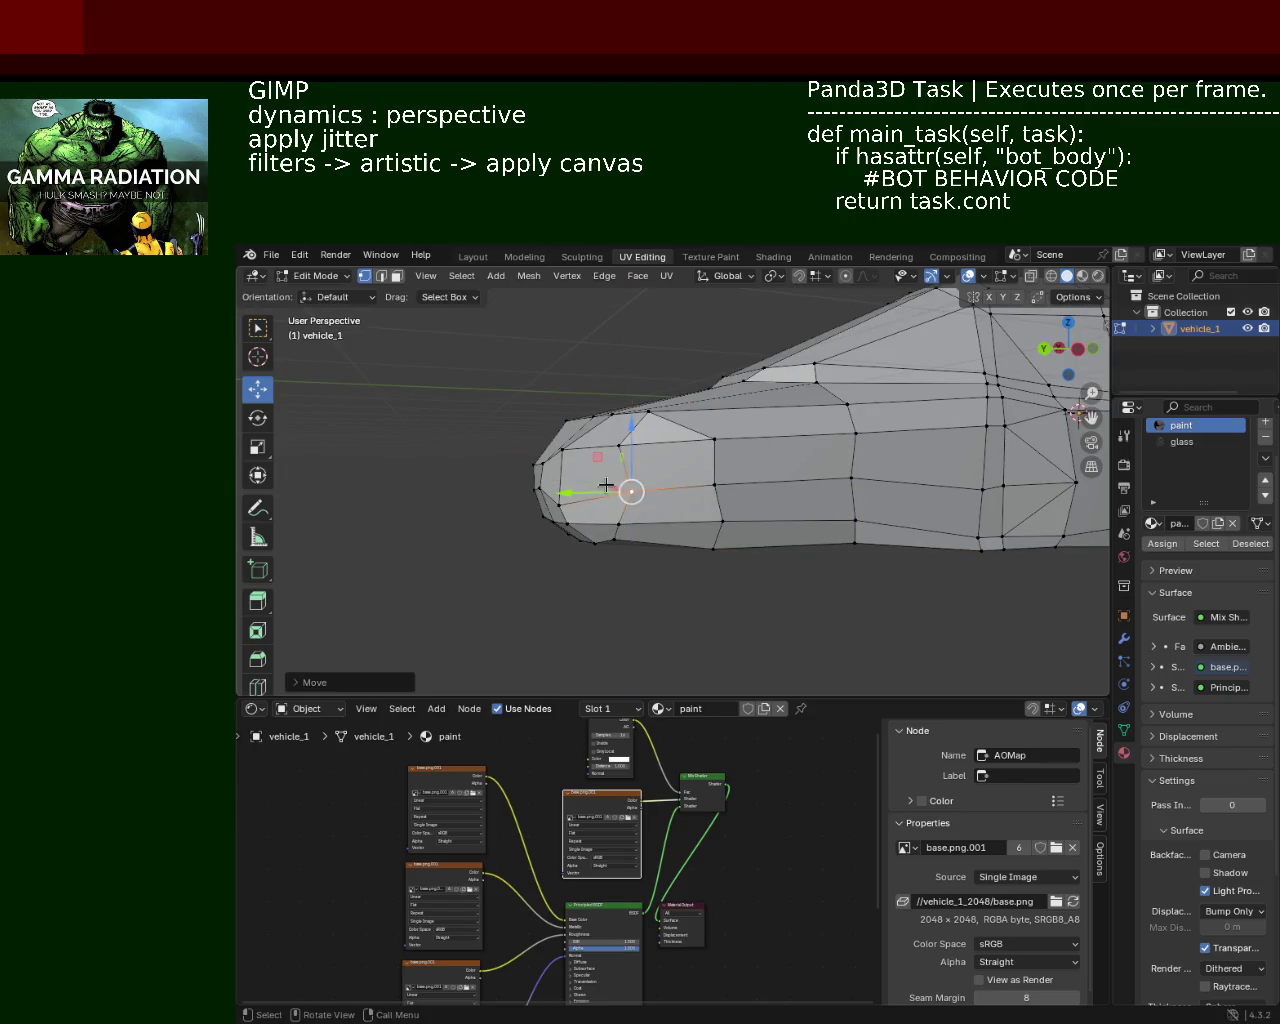
Step: Pull the front vertex along Y and in the XZ plane, then settle its final height
key("g")
key("y")
left_click(562, 502)
key("g")
key("shift+y")
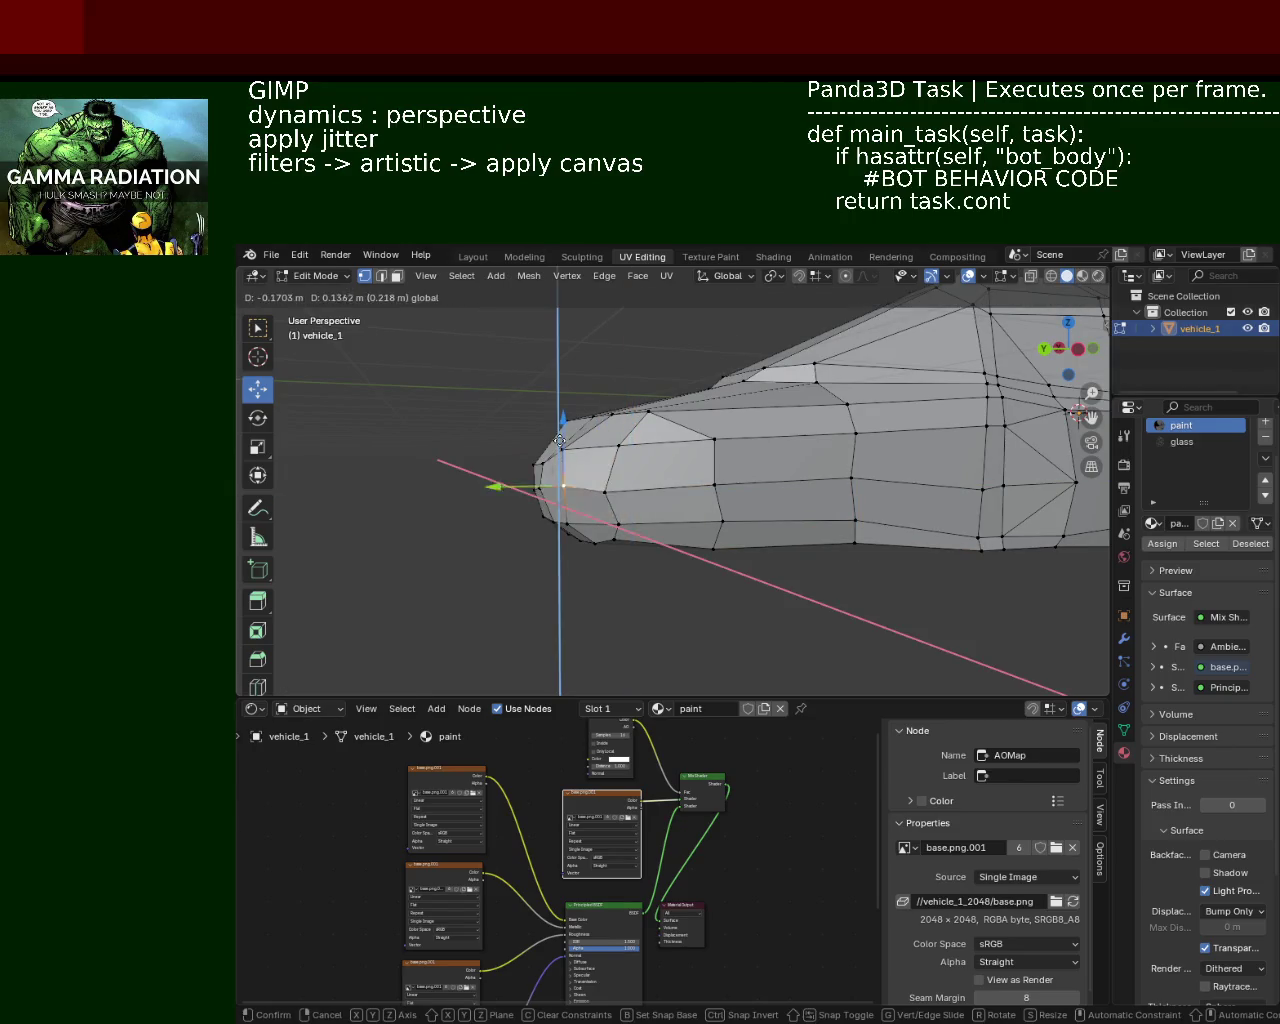
left_click(523, 474)
key("g")
key("z")
left_click(562, 434)
Step: Move a lower front vertex along X, then reposition it once more
left_click_drag(562, 434, 720, 468)
left_click(737, 470)
key("g")
key("x")
left_click(700, 470)
key("g")
left_click(748, 440)
Step: Slide another side vertex within the horizontal plane using Shift+Z
left_click(712, 512)
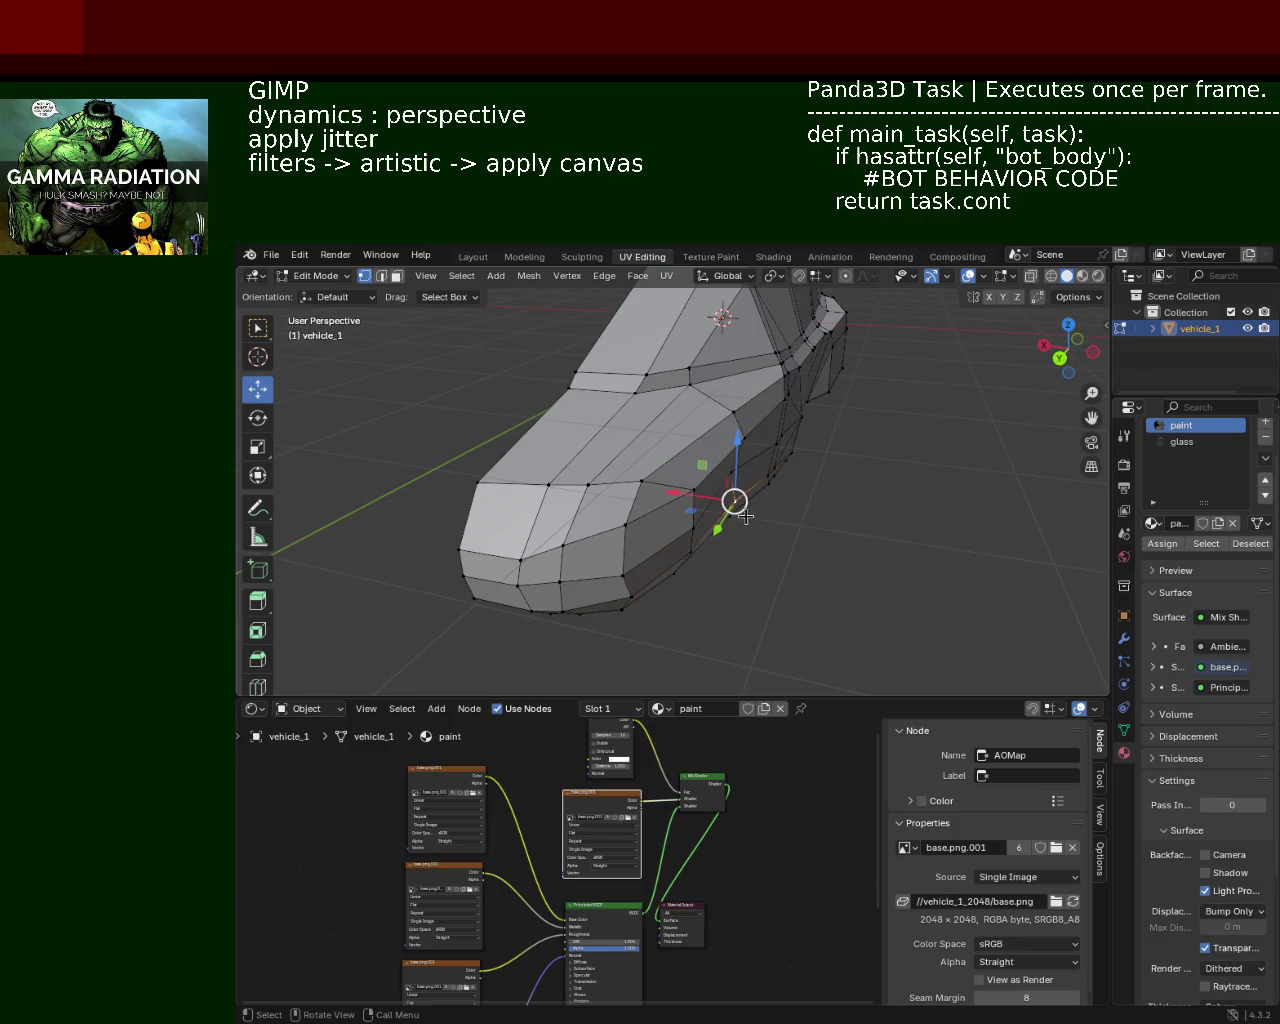
key("g")
key("shift+z")
left_click(690, 520)
Step: Move a lower side vertex along the X axis
left_click_drag(700, 525, 740, 556)
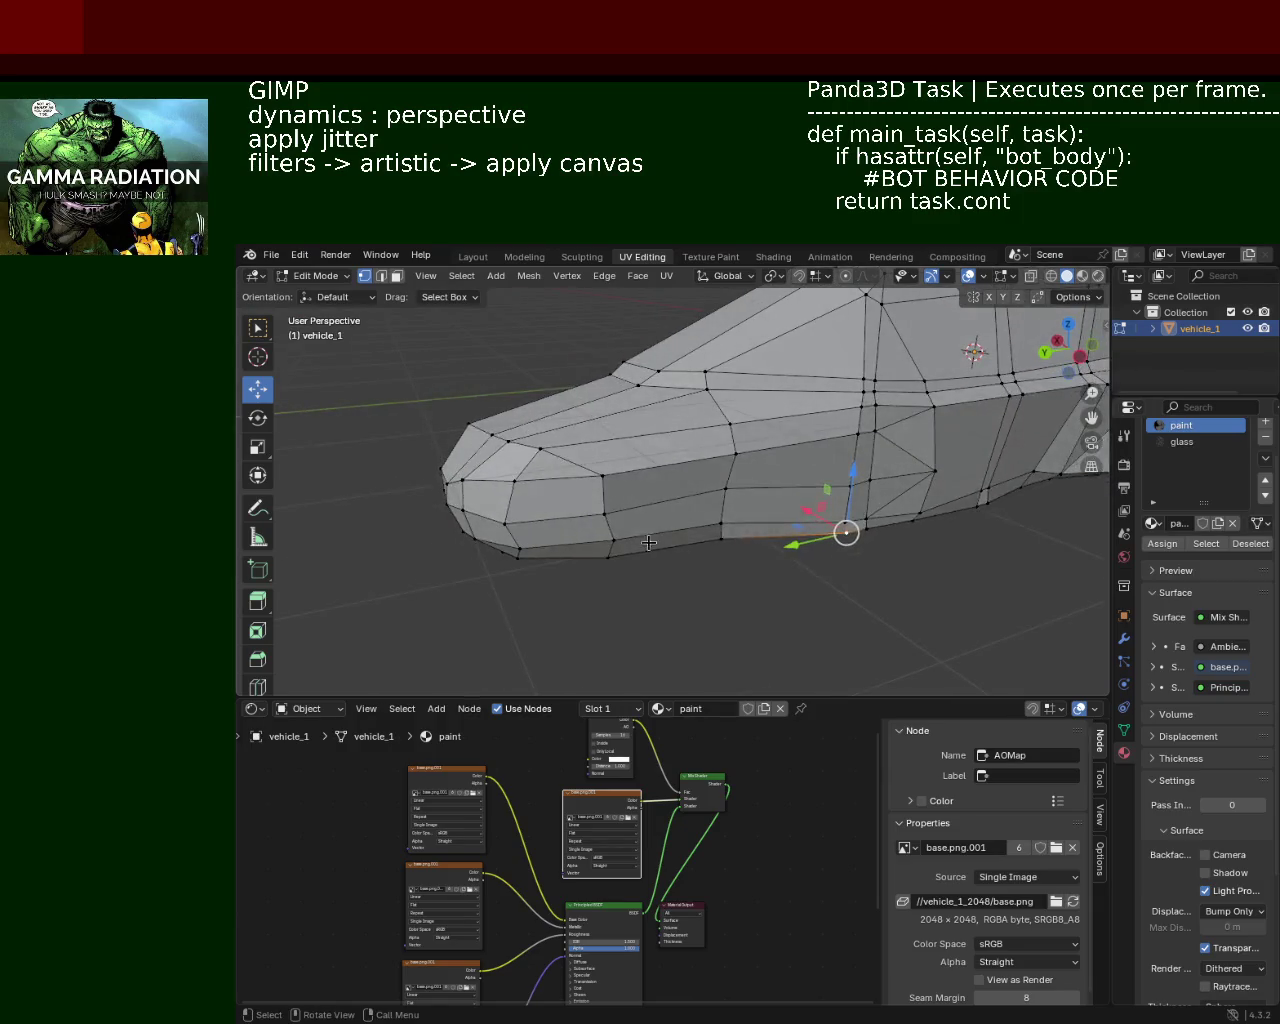
left_click(597, 527)
left_click_drag(595, 524, 663, 563)
key("g")
key("Escape")
key("g")
key("x")
left_click(634, 559)
Step: Nudge a lower side vertex along the Y axis
left_click_drag(634, 559, 583, 449)
left_click(736, 421)
left_click(710, 510)
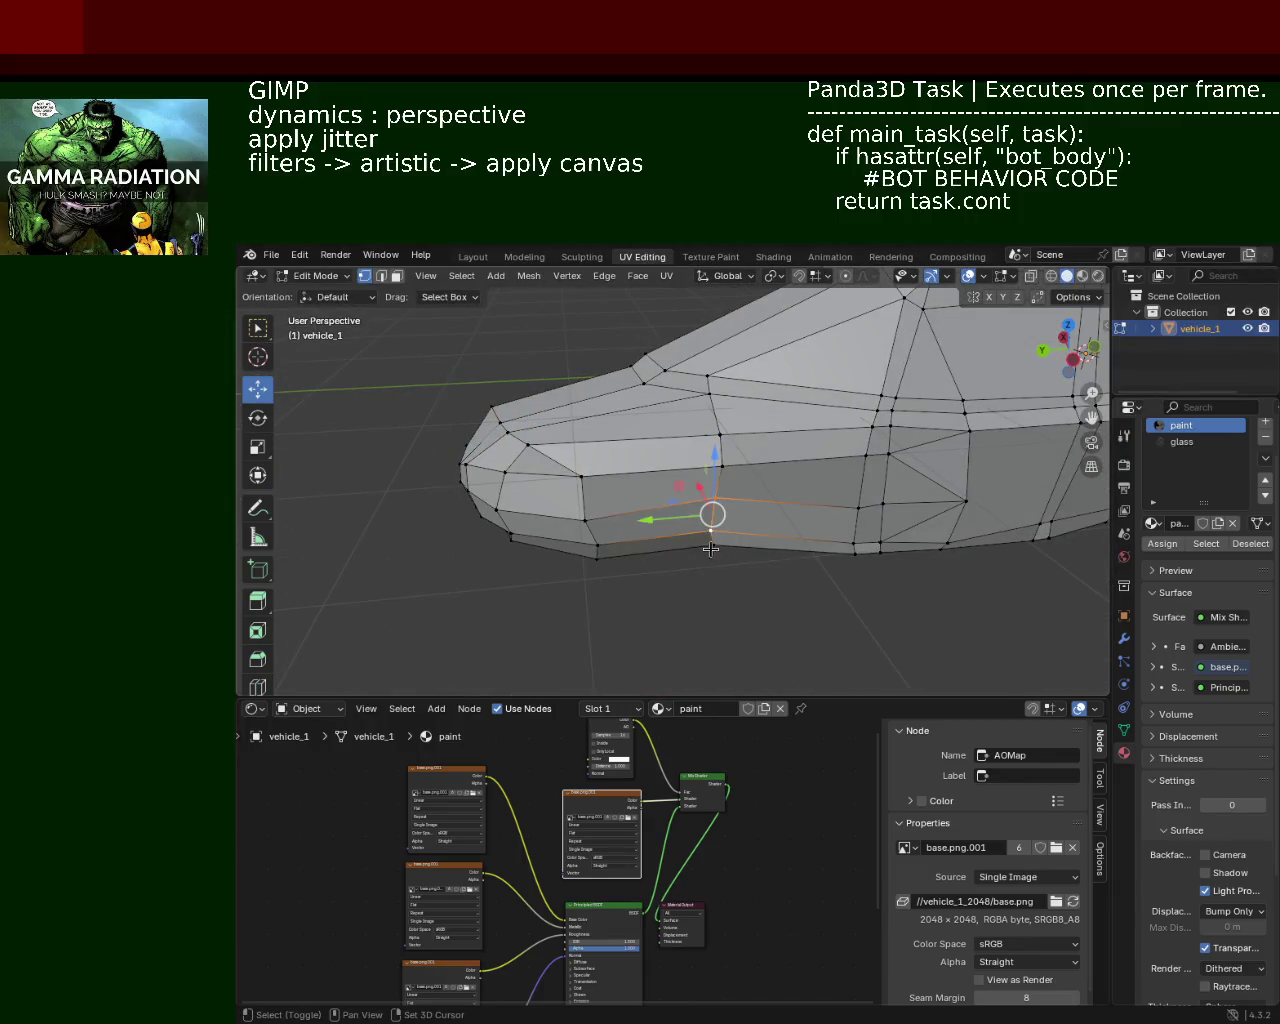
left_click_drag(662, 528, 688, 529)
Step: Select two side-edge vertices and slide them together along the side
left_click(688, 529)
left_click(716, 465)
left_click(710, 530)
left_click_drag(716, 498, 737, 506)
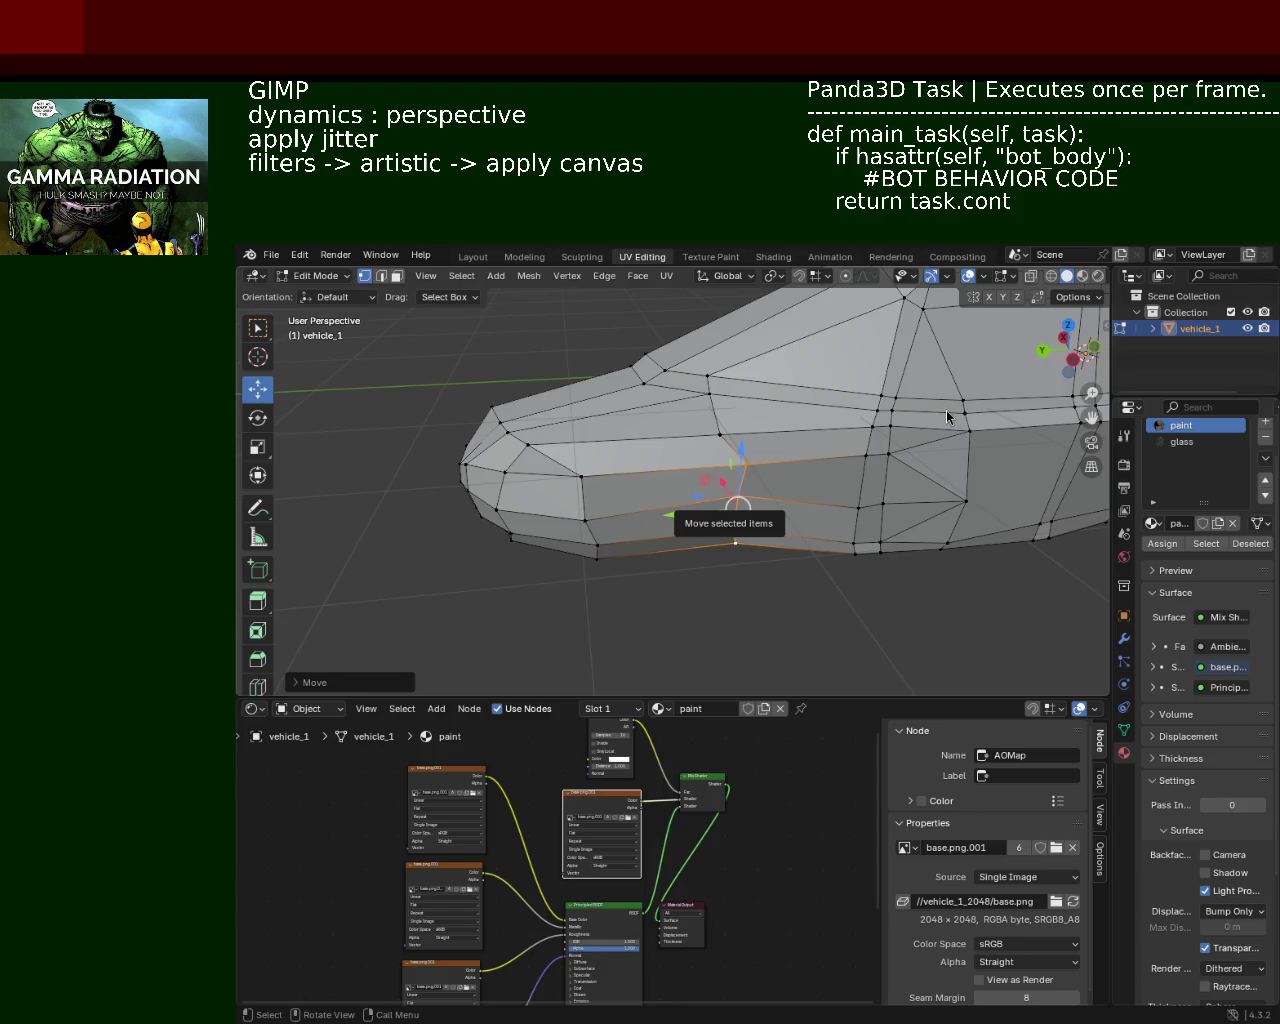
left_click_drag(528, 464, 680, 491)
Step: Drag a body-edge vertex, then move another vertex twice along Y
left_click(549, 627)
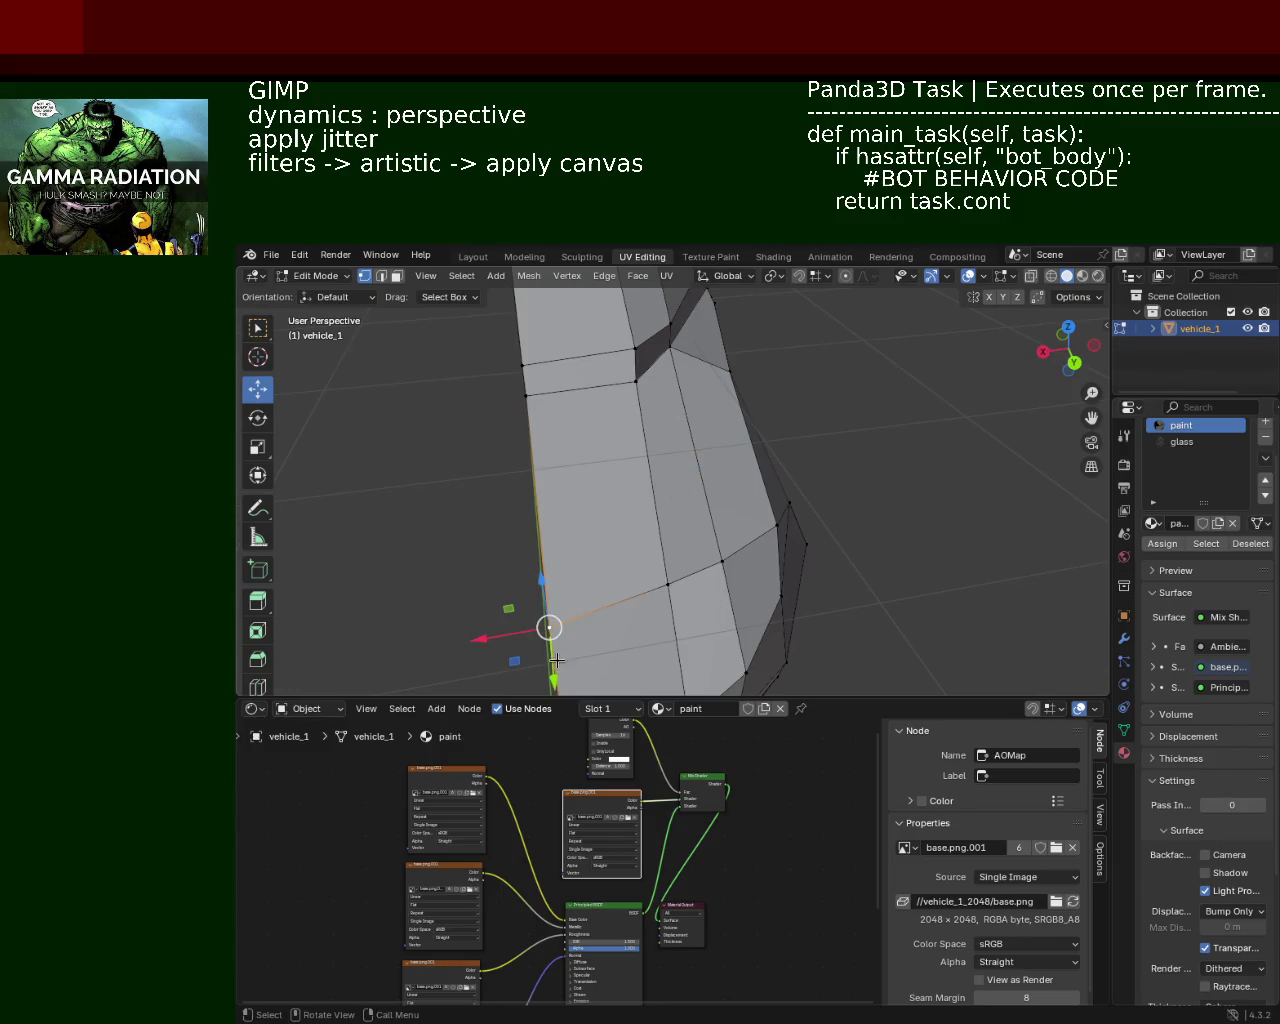
left_click_drag(556, 660, 626, 543)
left_click_drag(626, 543, 700, 470)
left_click(777, 437)
key("g")
key("y")
left_click(757, 487)
key("g")
key("y")
left_click(727, 492)
Step: Lower a front corner vertex slightly along Z
left_click_drag(727, 492, 700, 489)
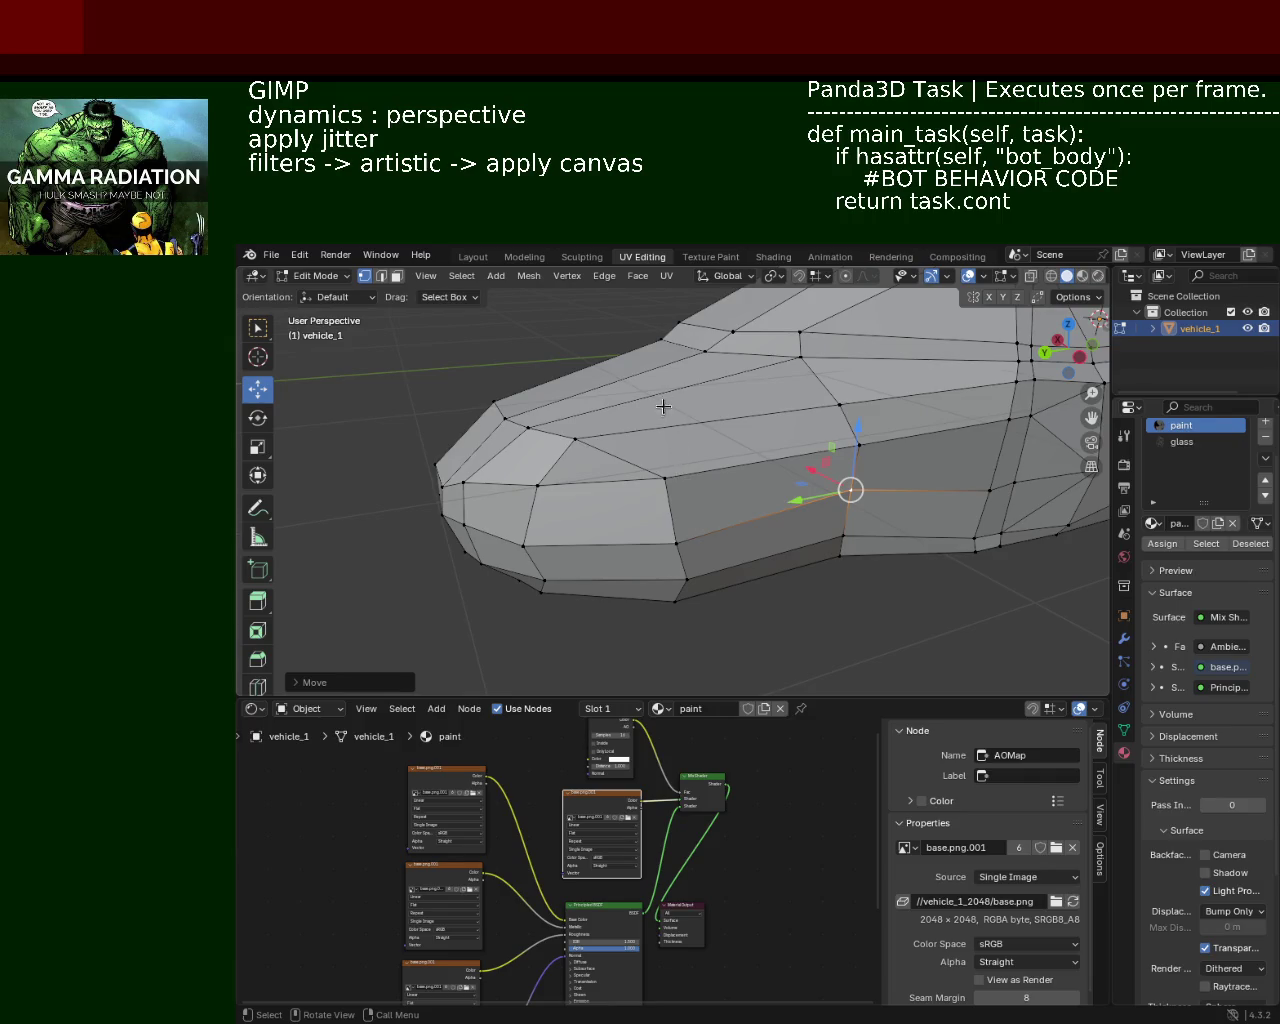
left_click_drag(673, 411, 680, 462)
left_click_drag(569, 488, 675, 460)
left_click(448, 504)
key("g")
key("z")
left_click(448, 495)
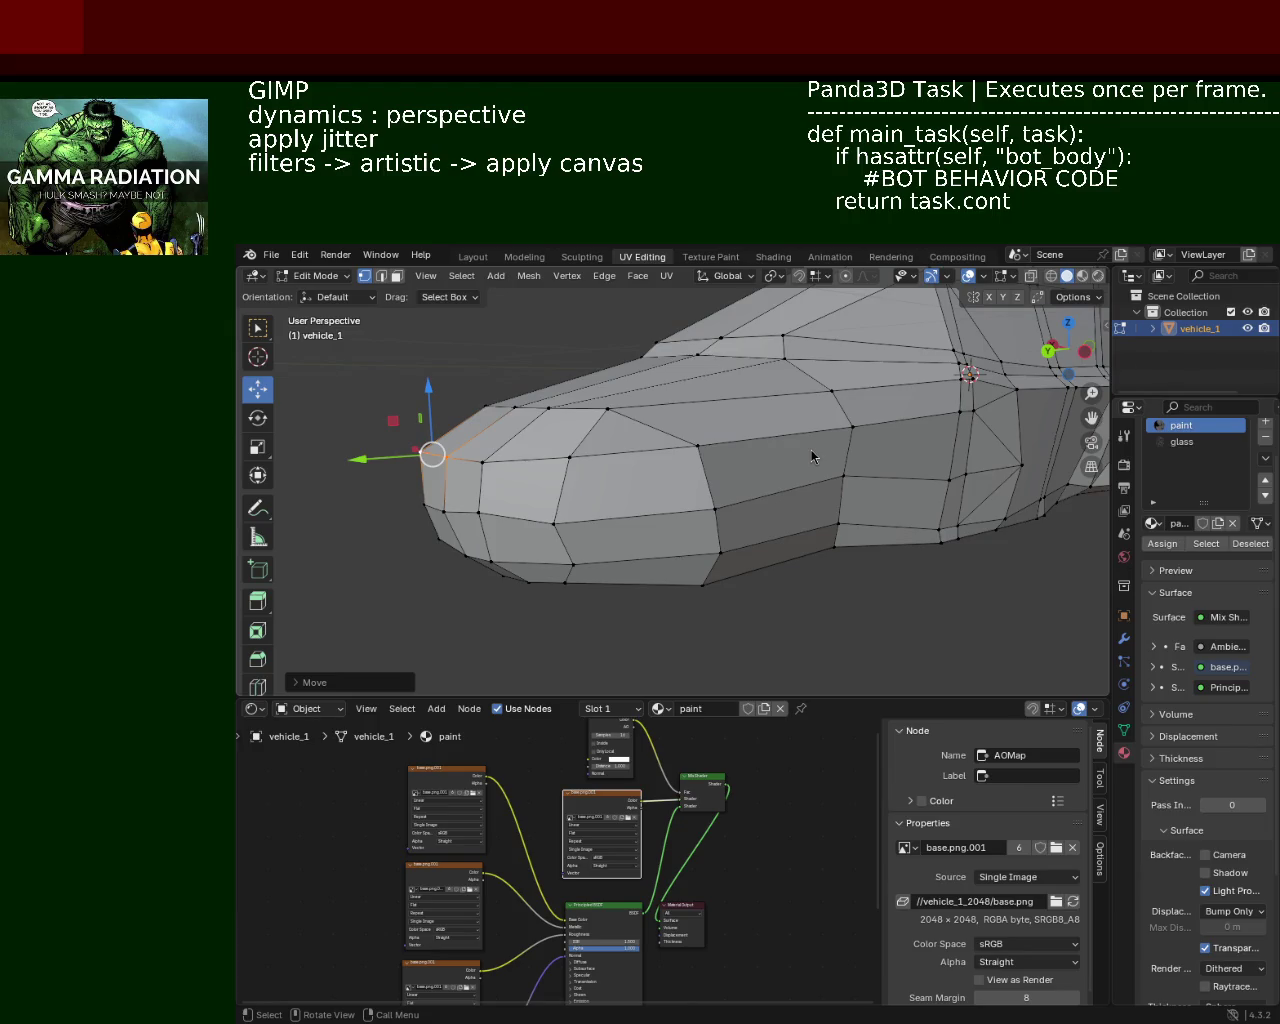
Step: Box-select the lower side vertices and shift them sideways along X
left_click_drag(588, 423, 833, 464)
left_click_drag(855, 618, 832, 452)
left_click_drag(843, 595, 817, 513)
key("g")
key("z")
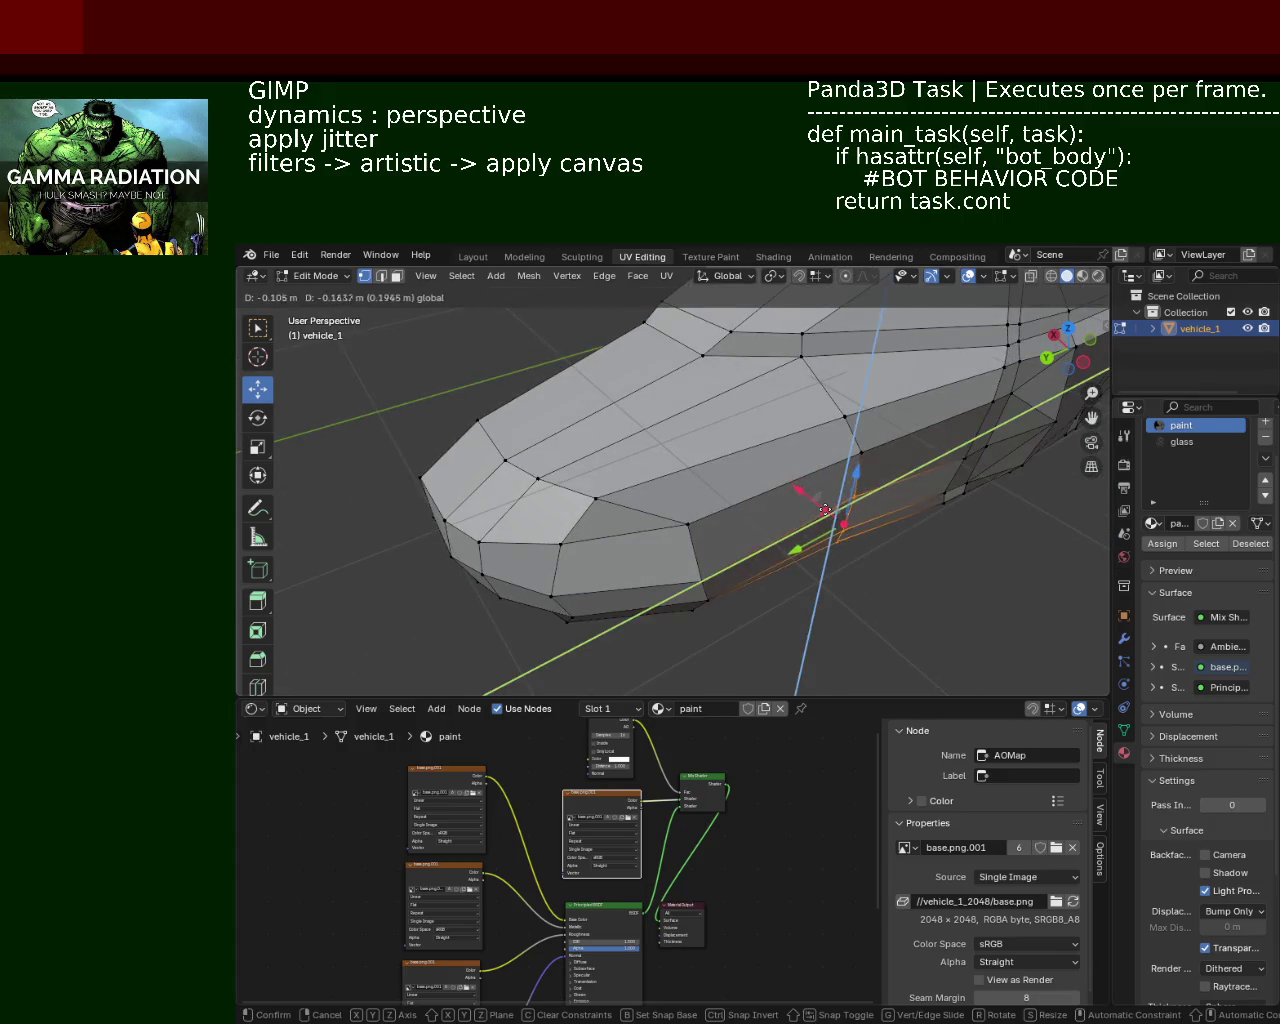
key("Escape")
key("g")
key("x")
left_click(817, 491)
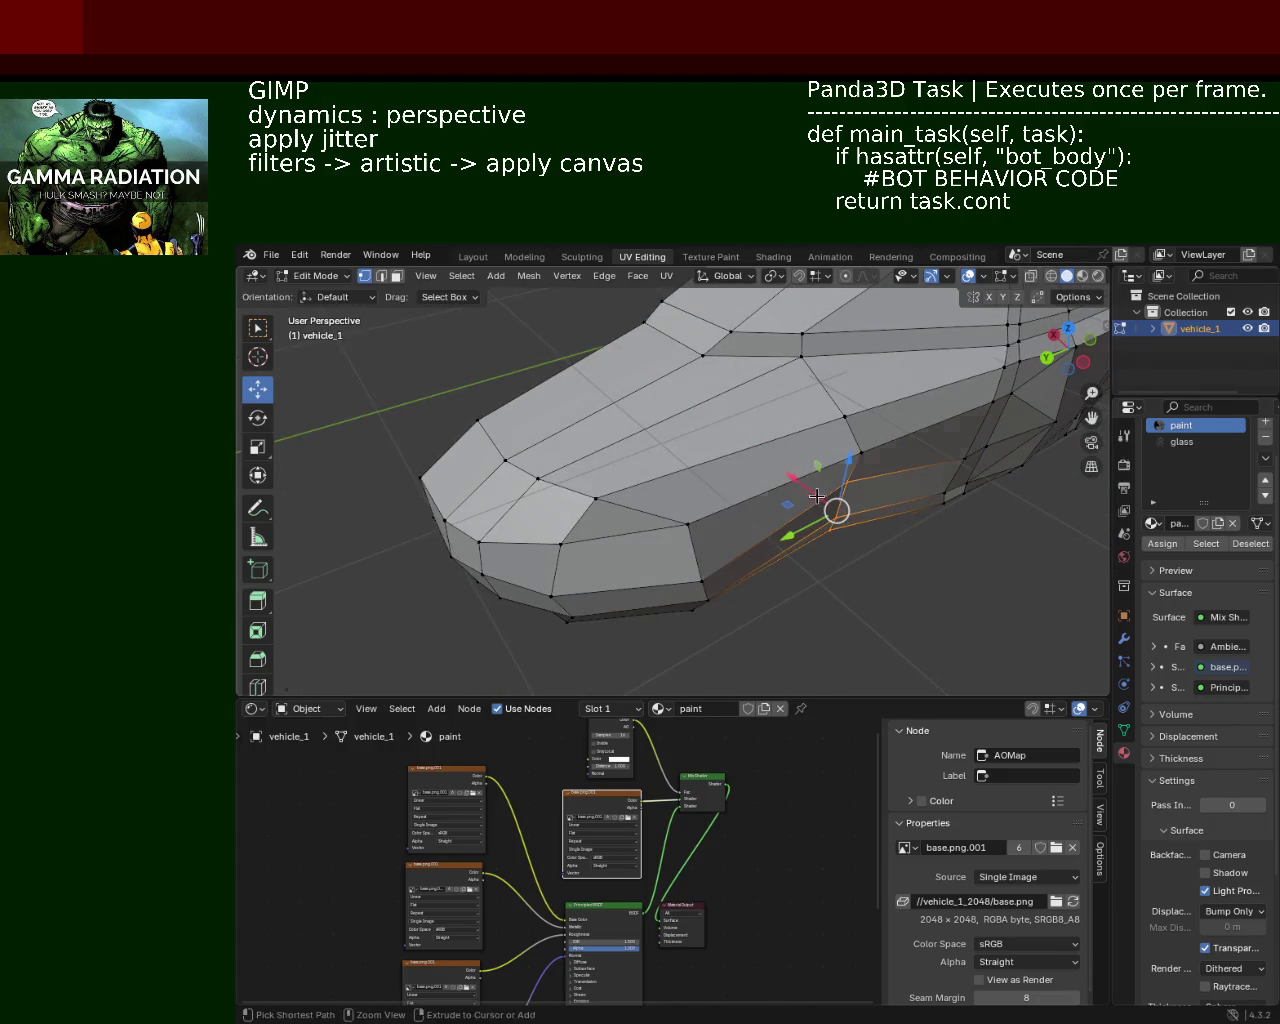
Step: Nudge a bottom-edge vertex slightly upward
left_click_drag(817, 491, 687, 398)
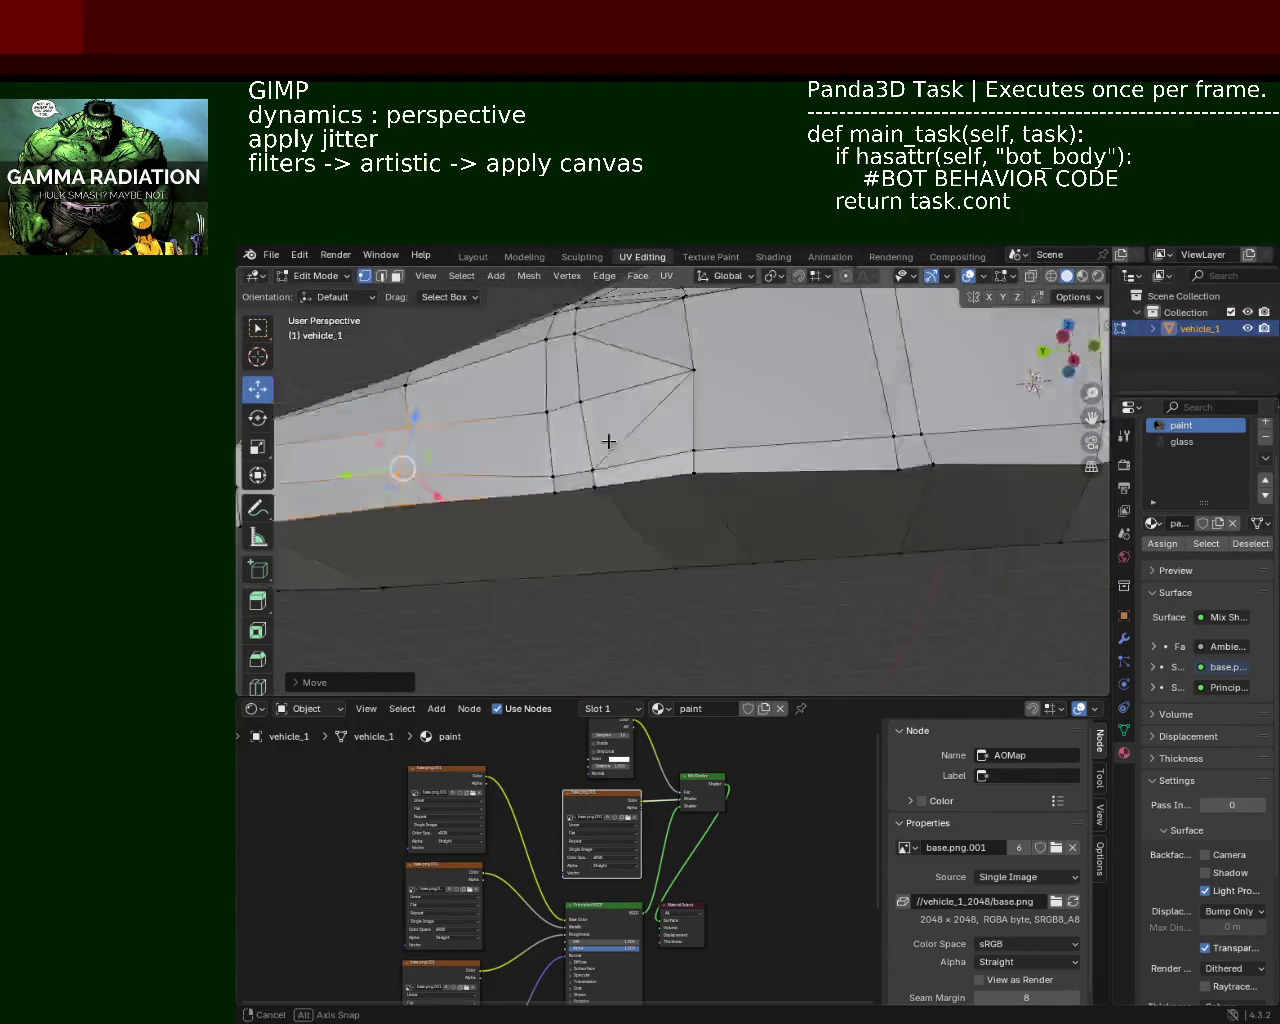
left_click_drag(687, 398, 726, 573)
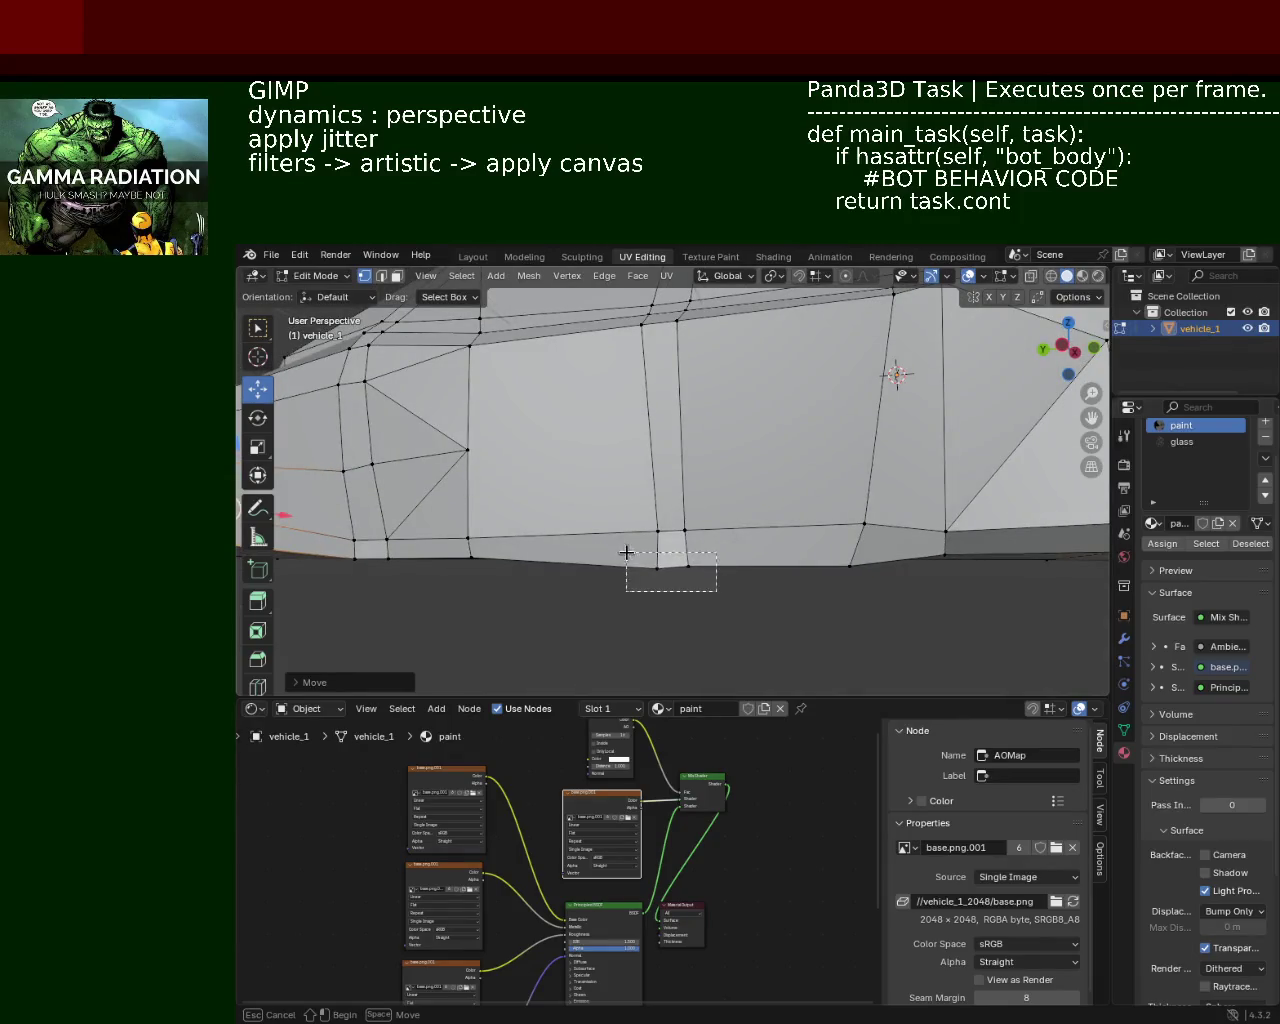
left_click(657, 566)
left_click_drag(657, 530, 657, 511)
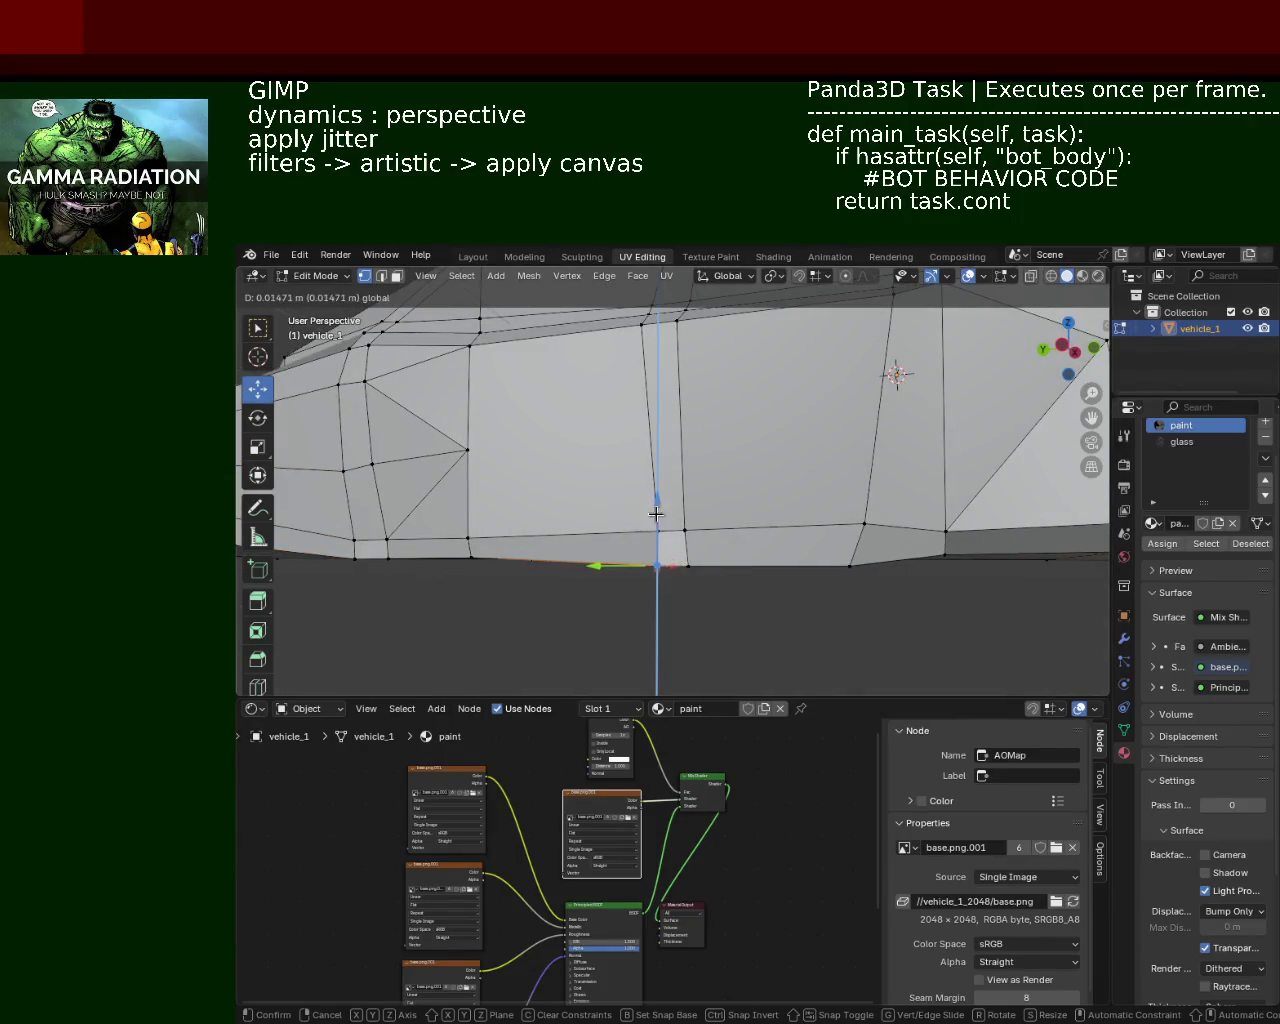
left_click(657, 511)
Step: Save the vehicle_1 file and select another flank vertex for adjustment
left_click_drag(797, 500, 855, 498)
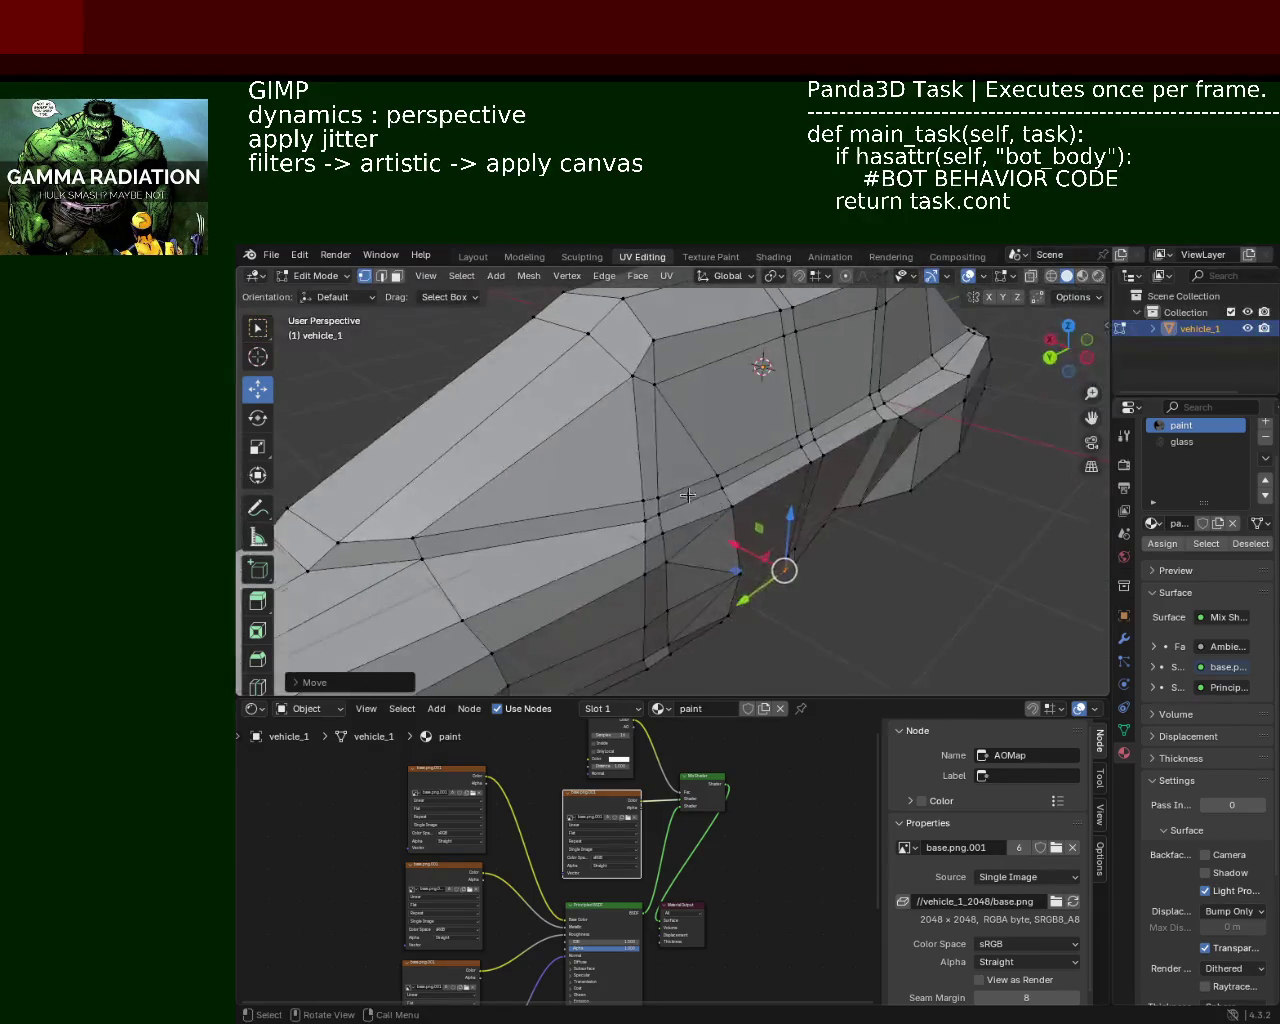
key("ctrl+s")
scroll("down", 3)
left_click_drag(717, 469, 846, 498)
left_click_drag(771, 476, 716, 483)
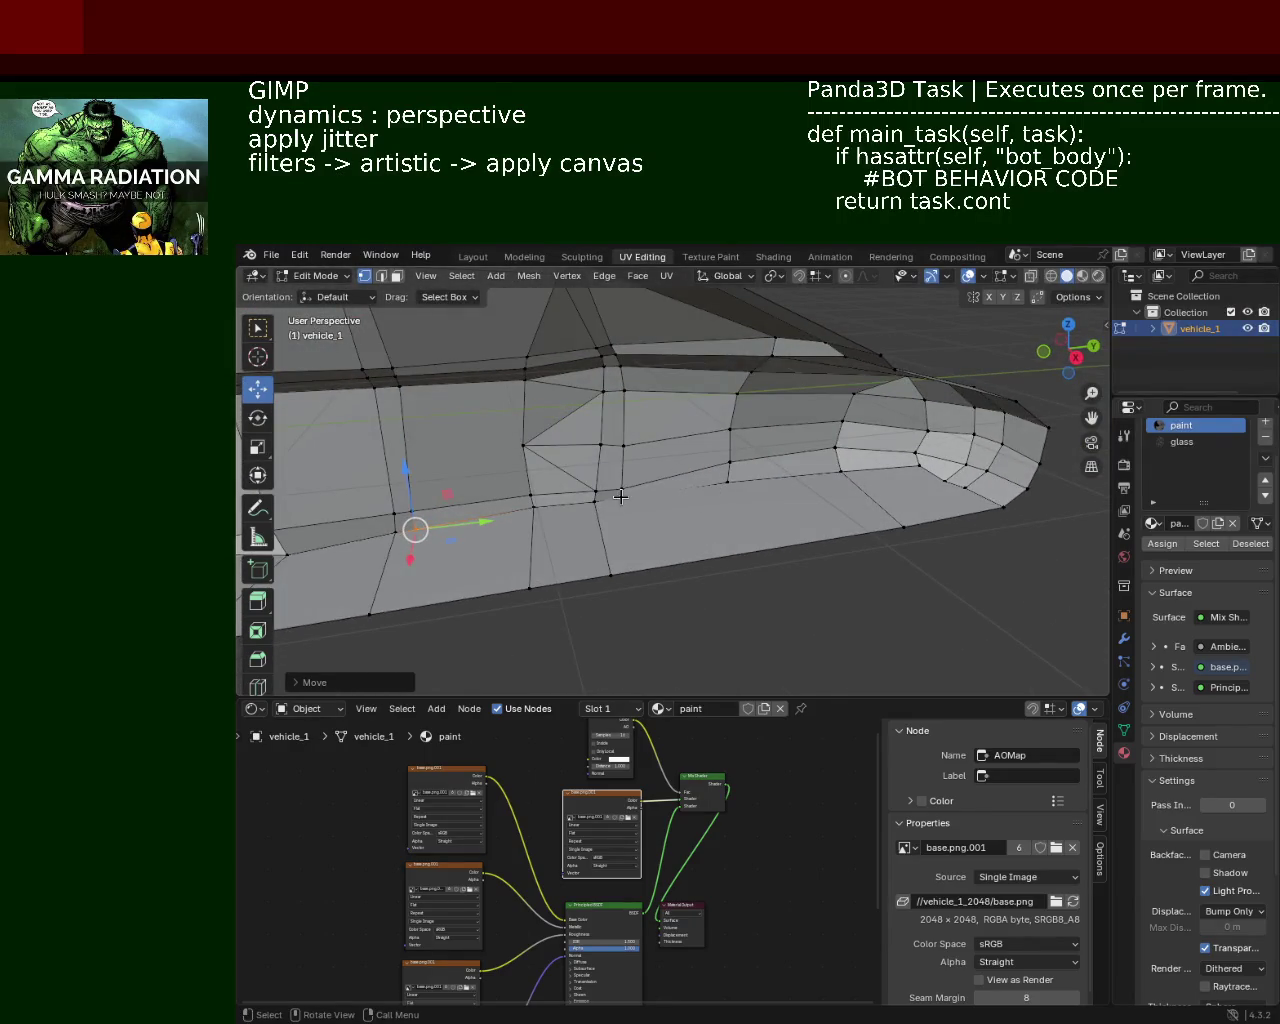
left_click(620, 496)
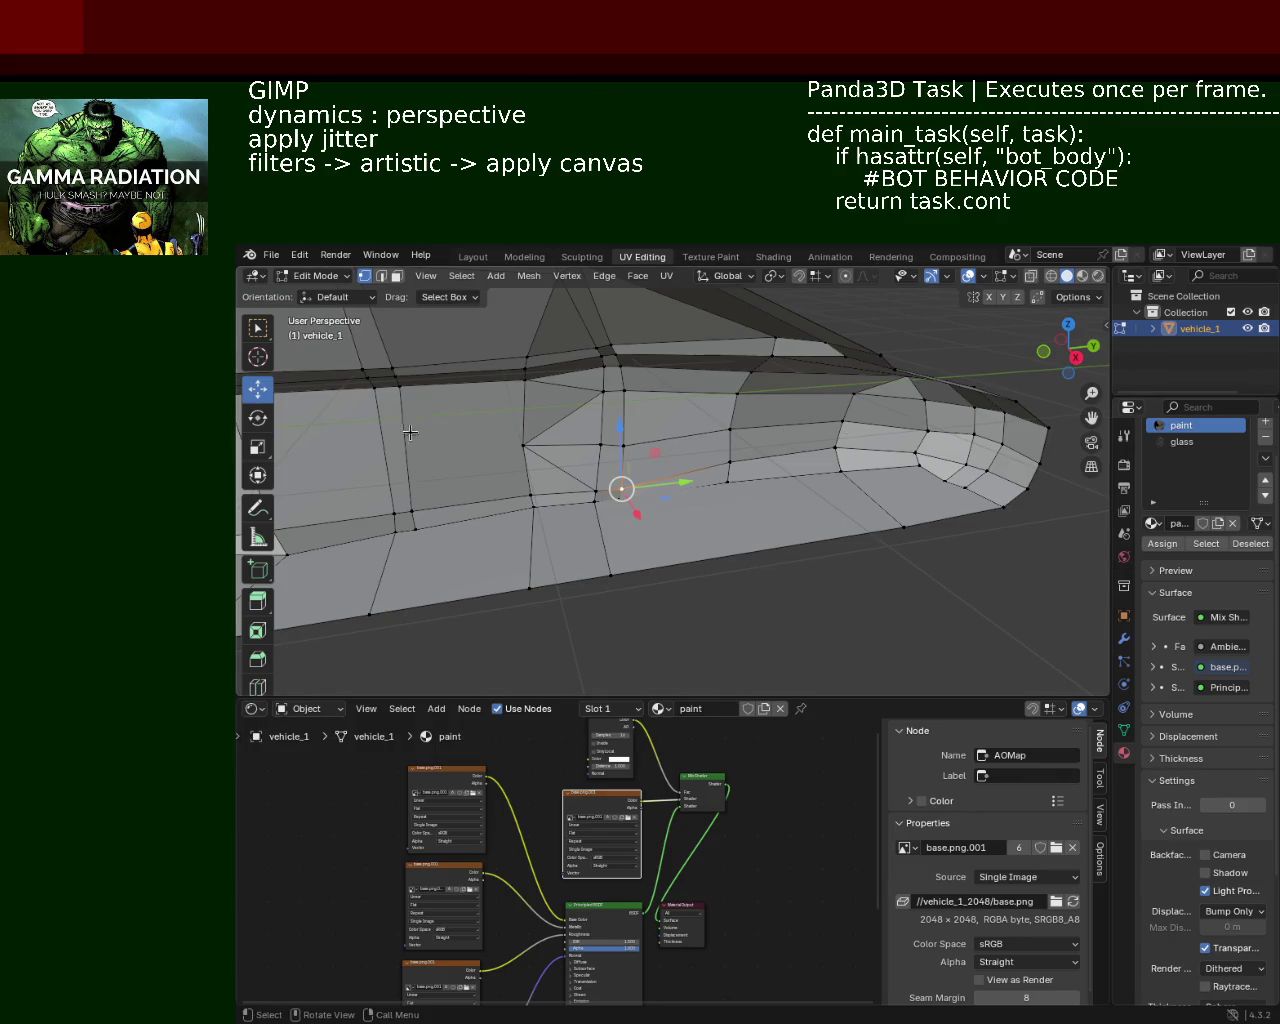
scroll("down", 3)
scroll("down", 3)
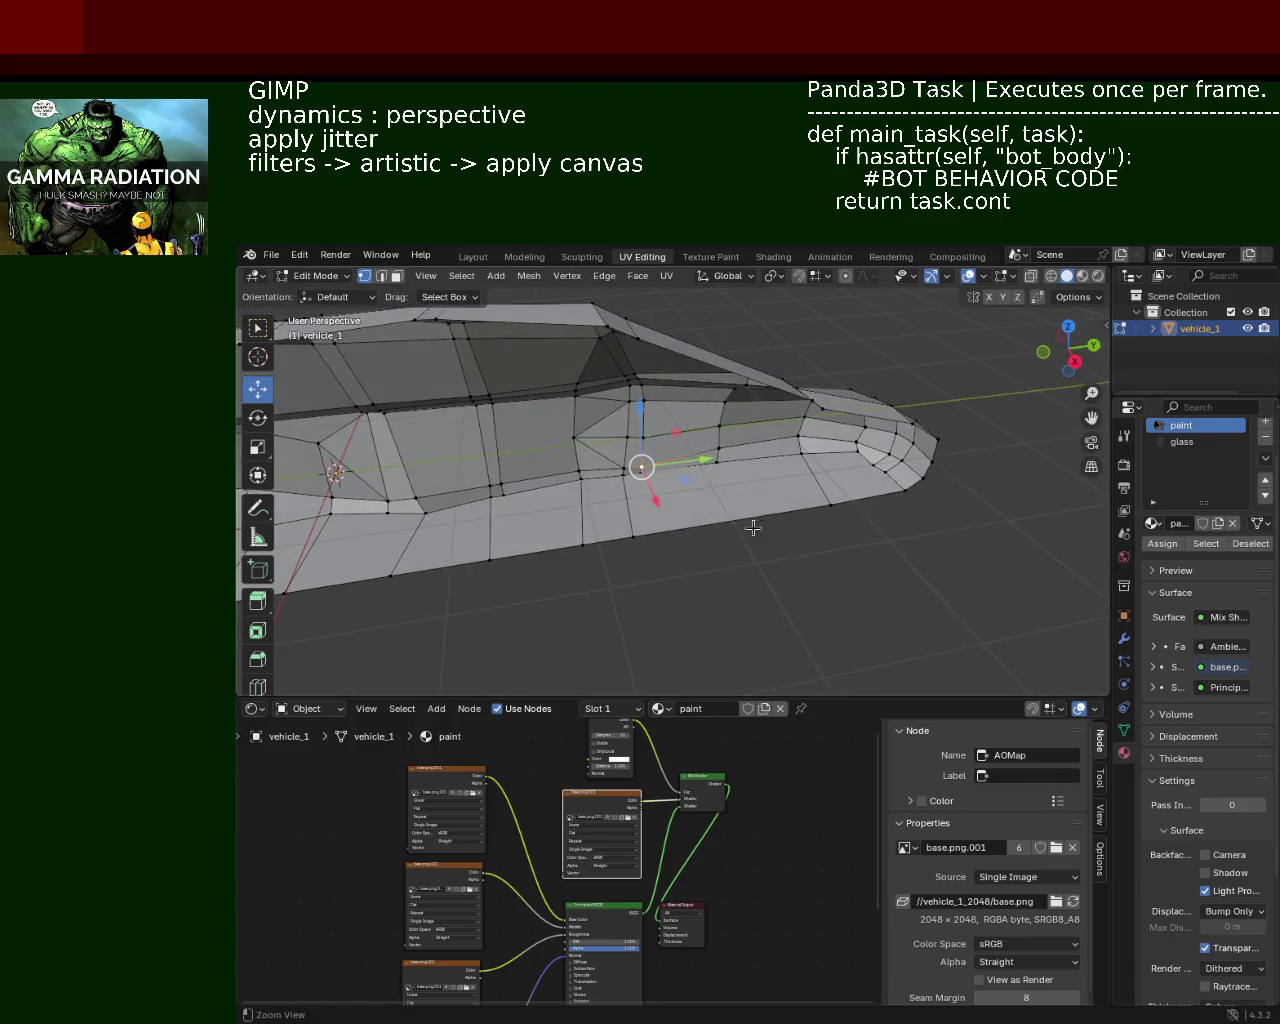
scroll("up", 3)
left_click(612, 568)
left_click(912, 518)
key("ctrl+e")
left_click(797, 547)
left_click(797, 547)
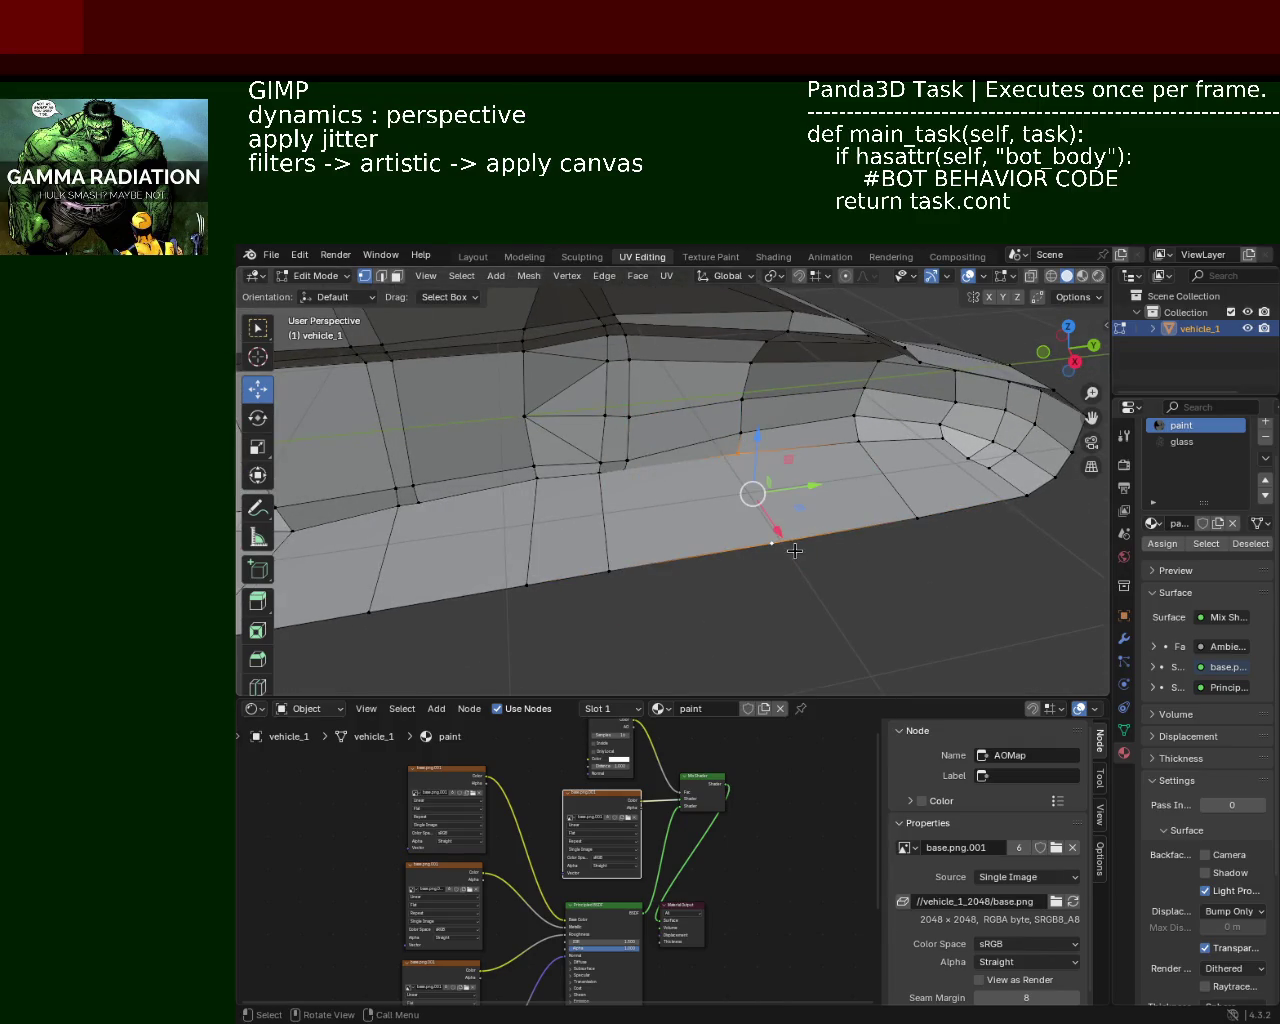
left_click_drag(620, 523, 721, 455)
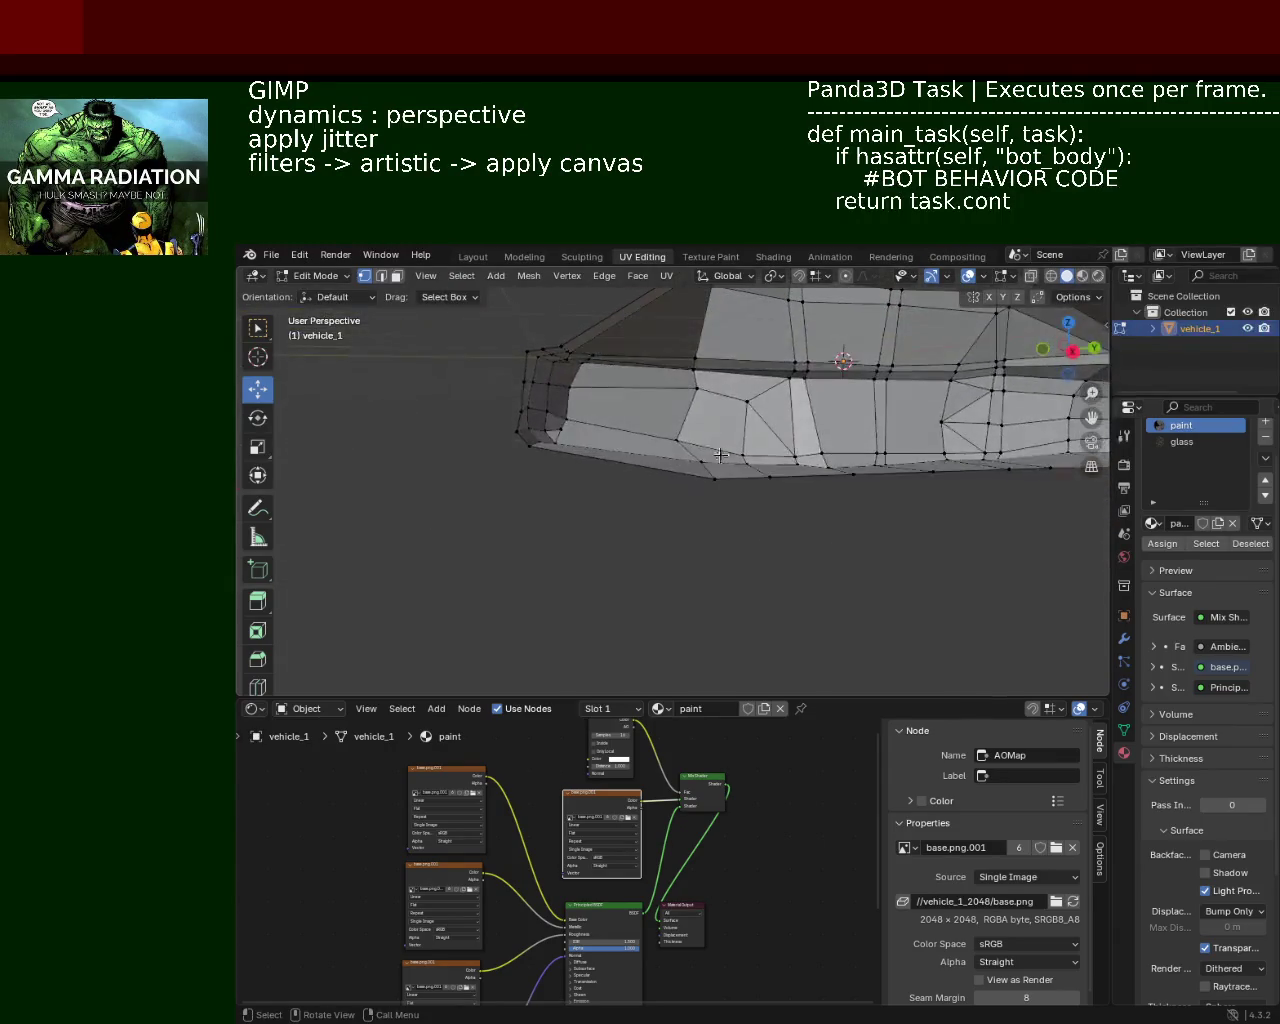
left_click_drag(519, 470, 626, 412)
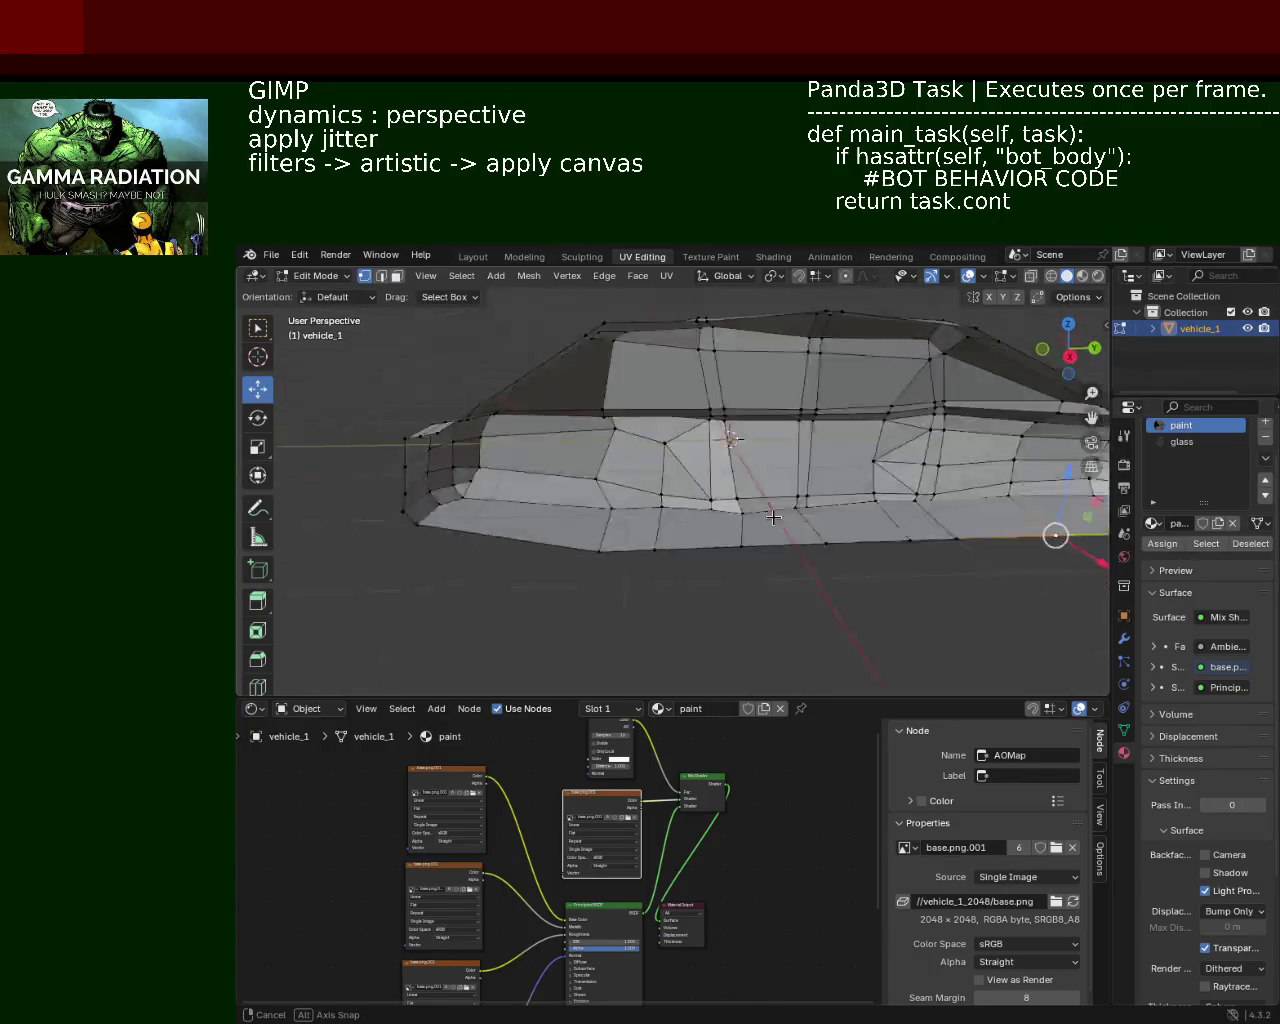
left_click_drag(539, 469, 801, 399)
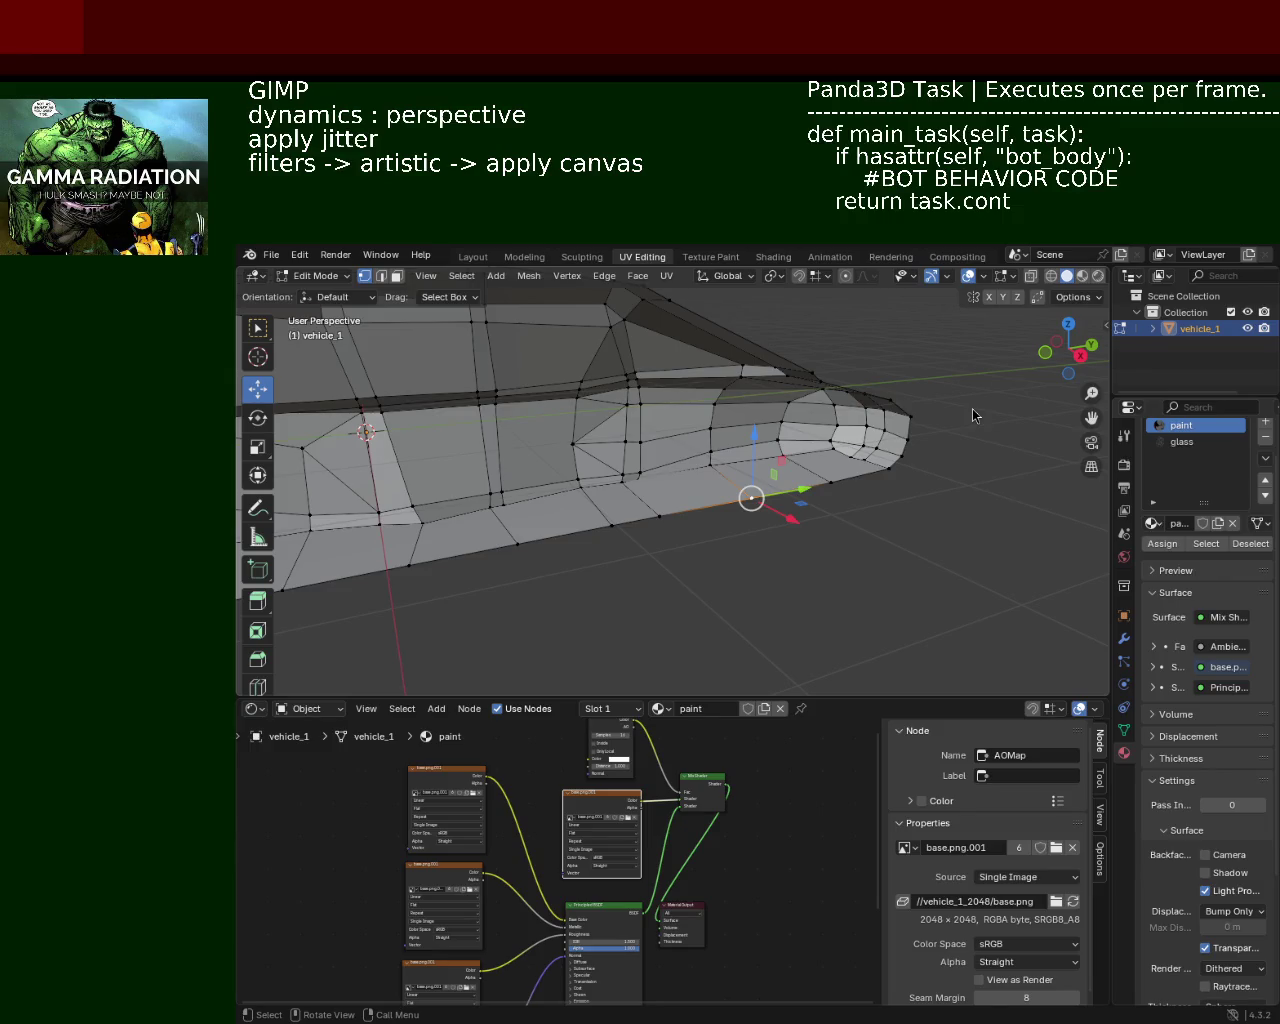
scroll("up", 3)
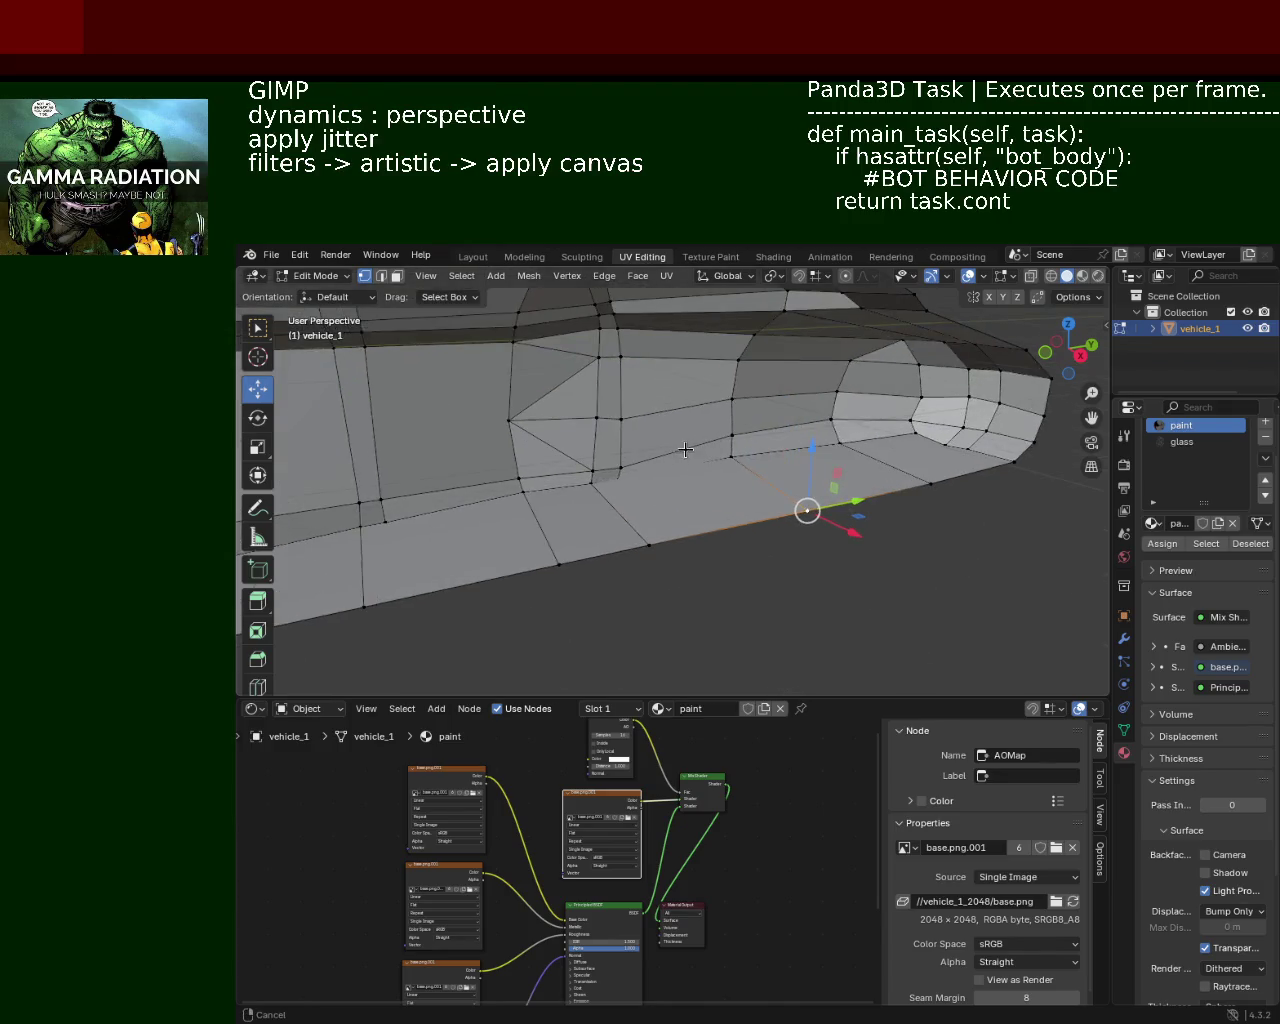
Step: Adjust the height of two lower side vertices with vertical-only moves
scroll("up", 3)
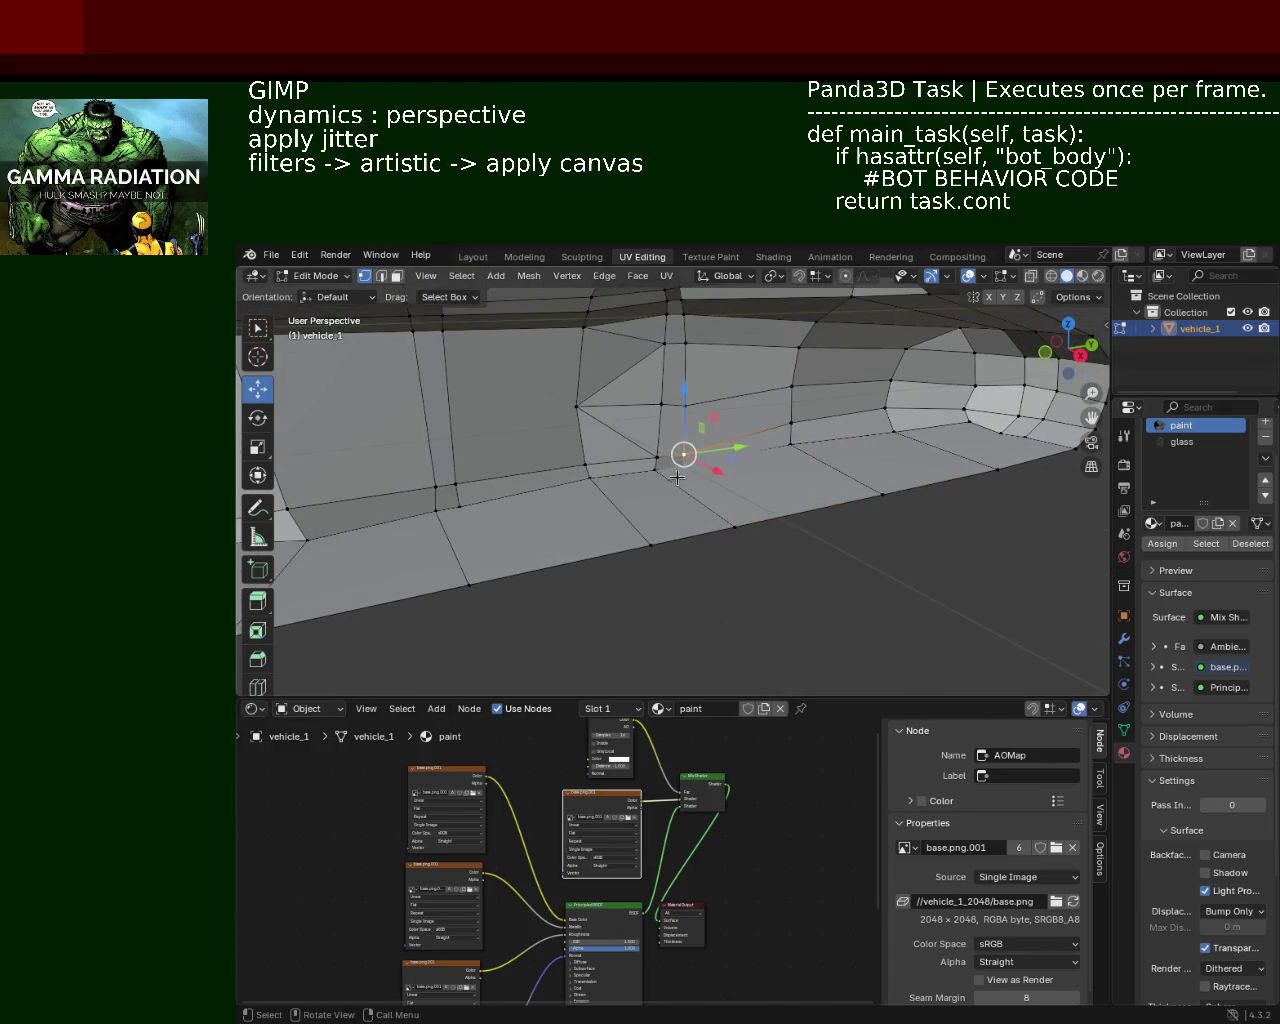
scroll("down", 3)
left_click_drag(626, 494, 640, 463)
key("g")
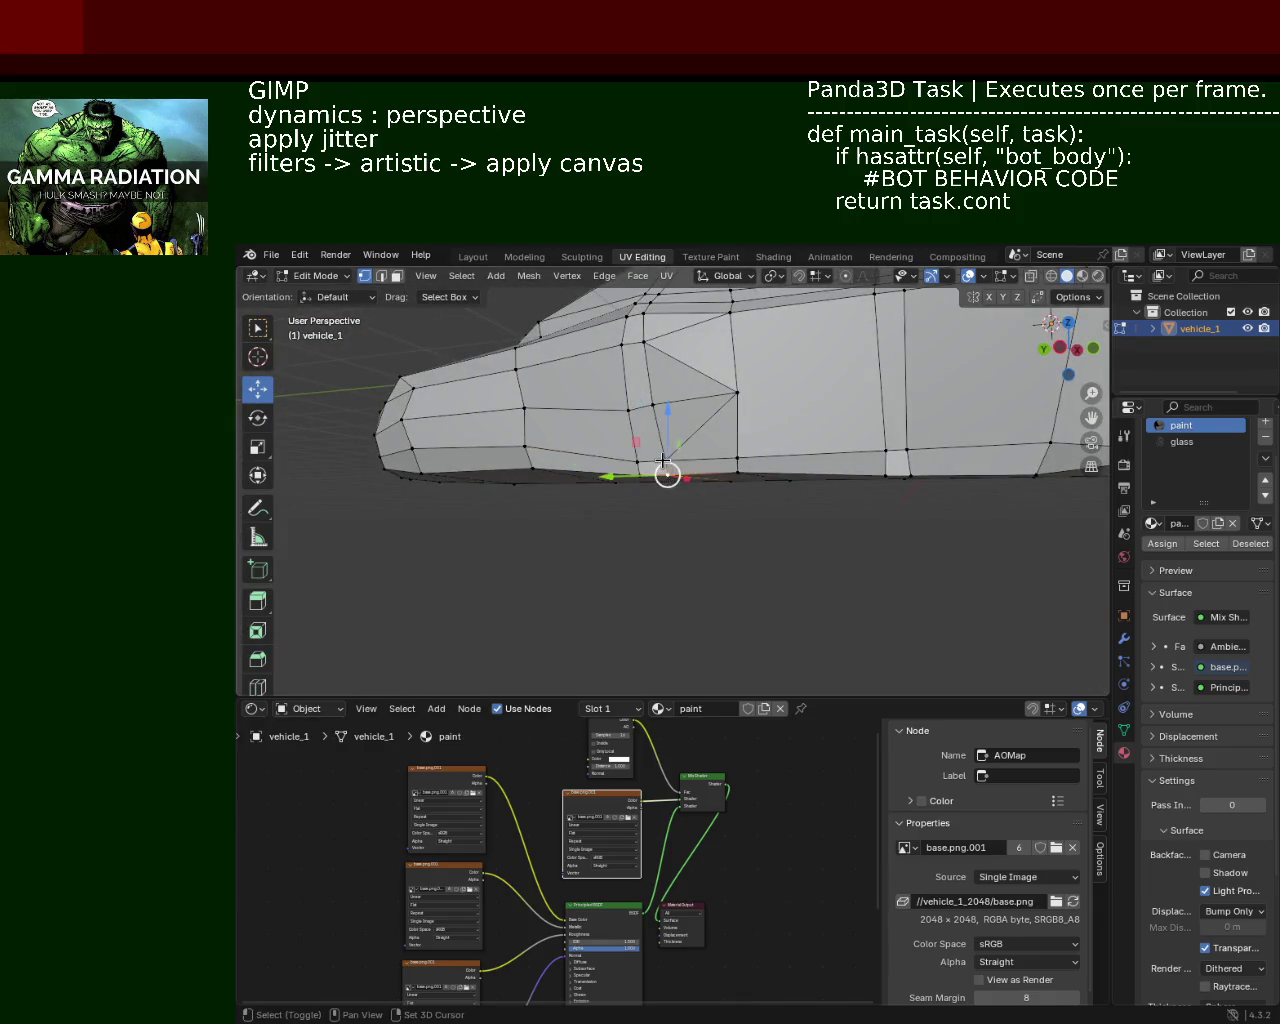
key("z")
left_click(667, 399)
scroll("up", 3)
left_click_drag(640, 463, 623, 491)
left_click(630, 468)
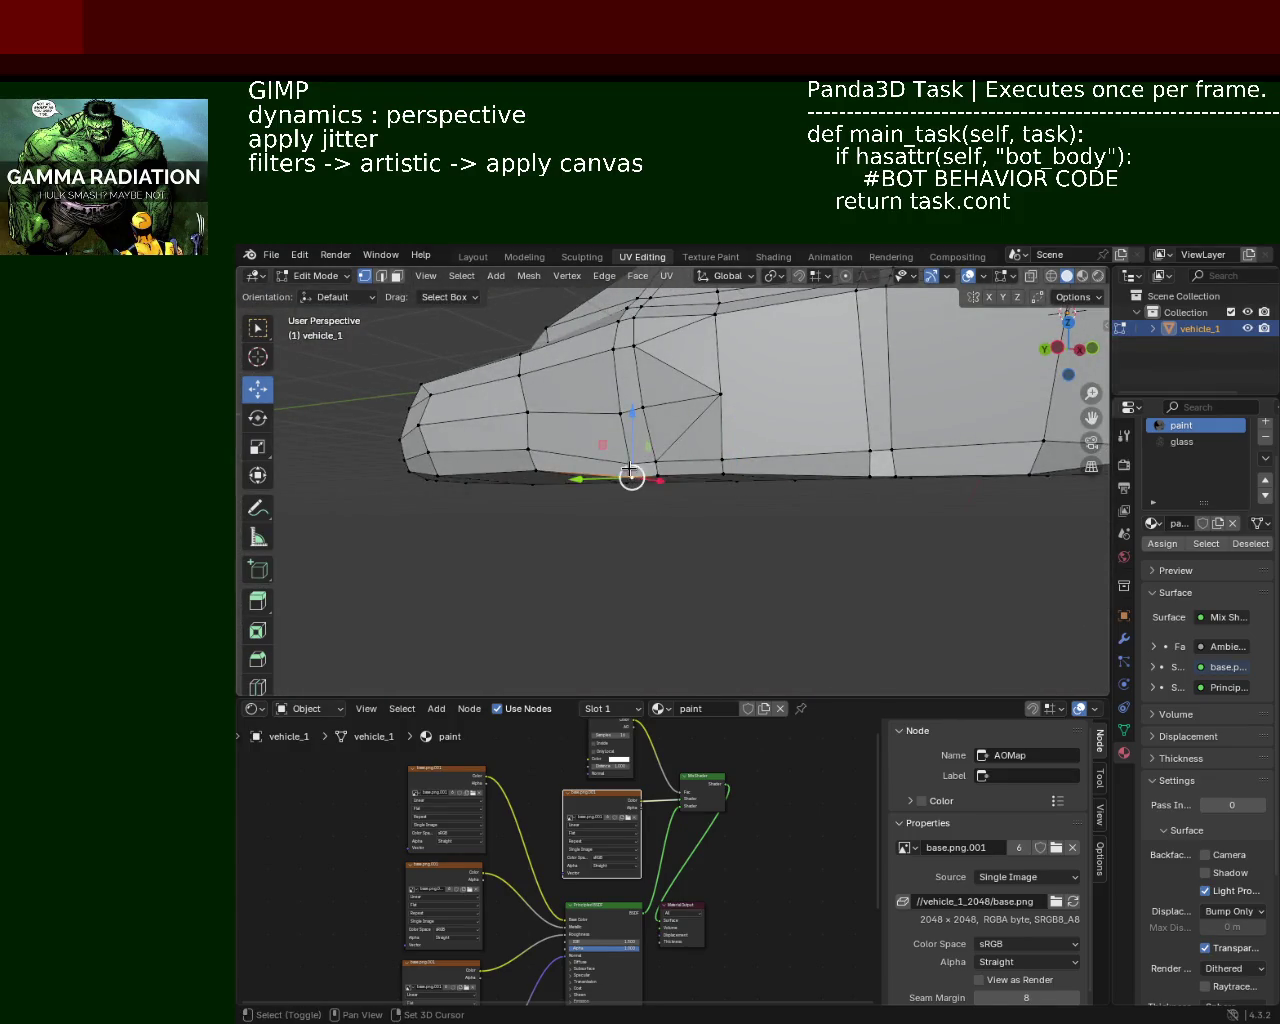
key("g")
key("z")
left_click(629, 413)
Step: Slide a bottom-edge vertex along the edge using Vertex Slide
scroll("up", 3)
left_click_drag(717, 449, 734, 550)
left_click(866, 532)
left_click(765, 539)
key("ctrl+e")
left_click(703, 463)
left_click(767, 540)
key("shift+v")
left_click(703, 558)
left_click(704, 462)
Step: Slide another bottom vertex along the lower edge to even out the panel spacing
left_click_drag(648, 519, 743, 489)
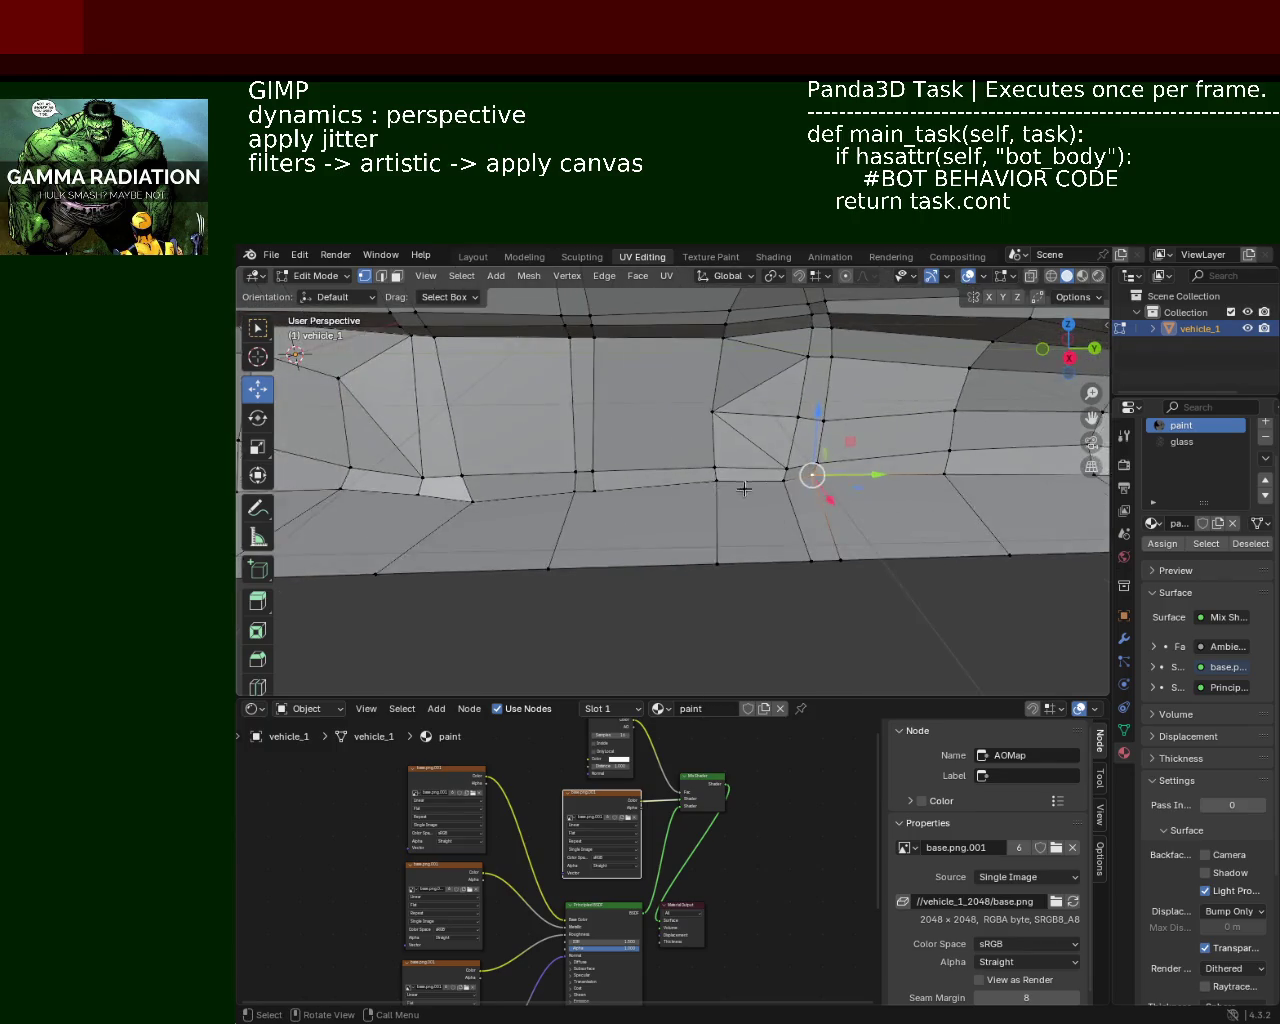
left_click_drag(640, 494, 763, 491)
left_click(828, 562)
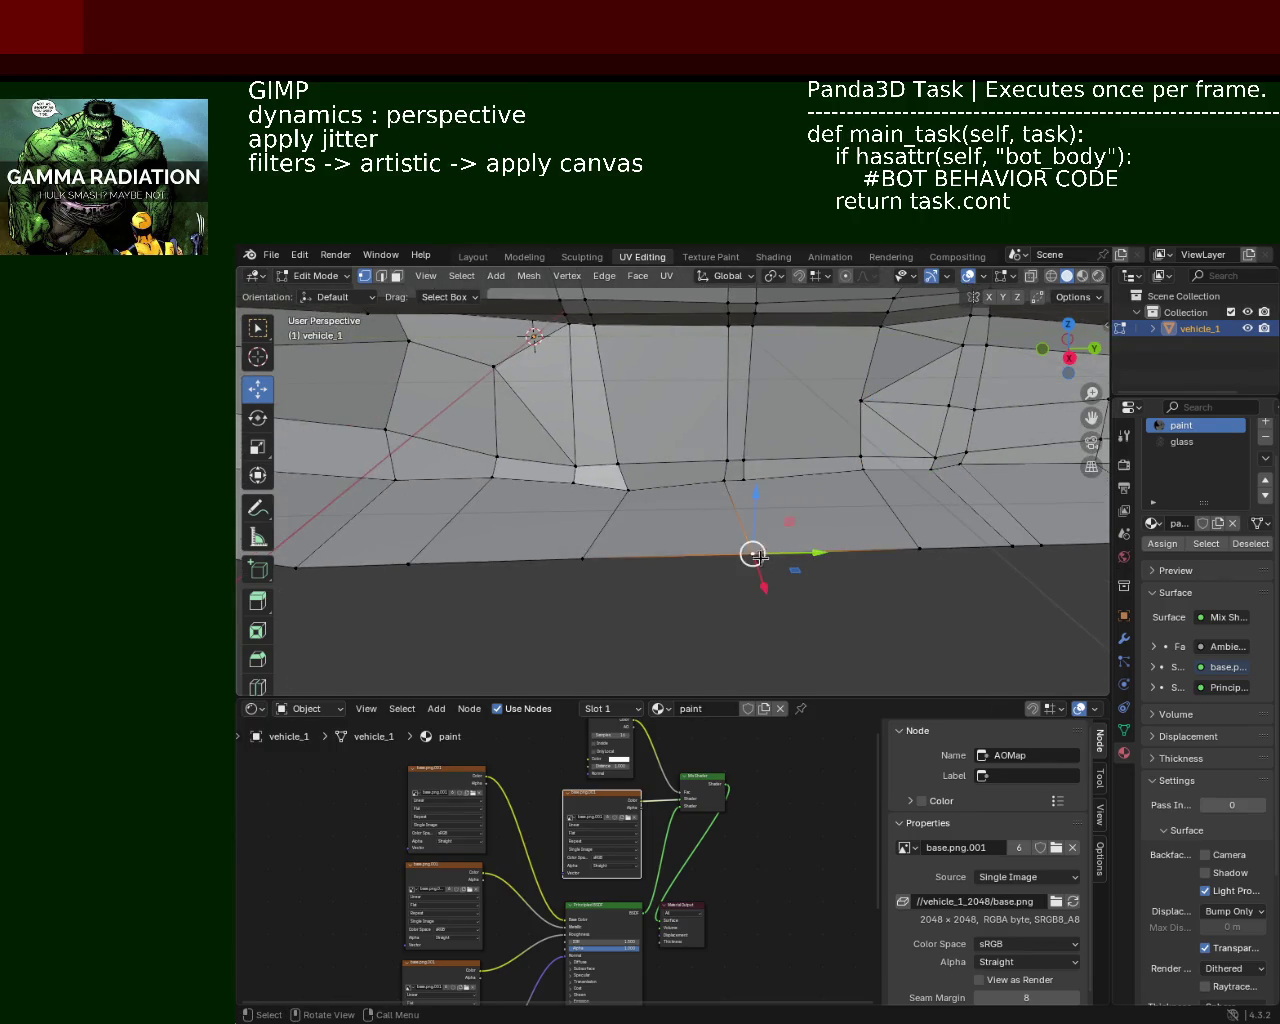
left_click(905, 548)
left_click(770, 552)
key("ctrl+e")
key("shift+v")
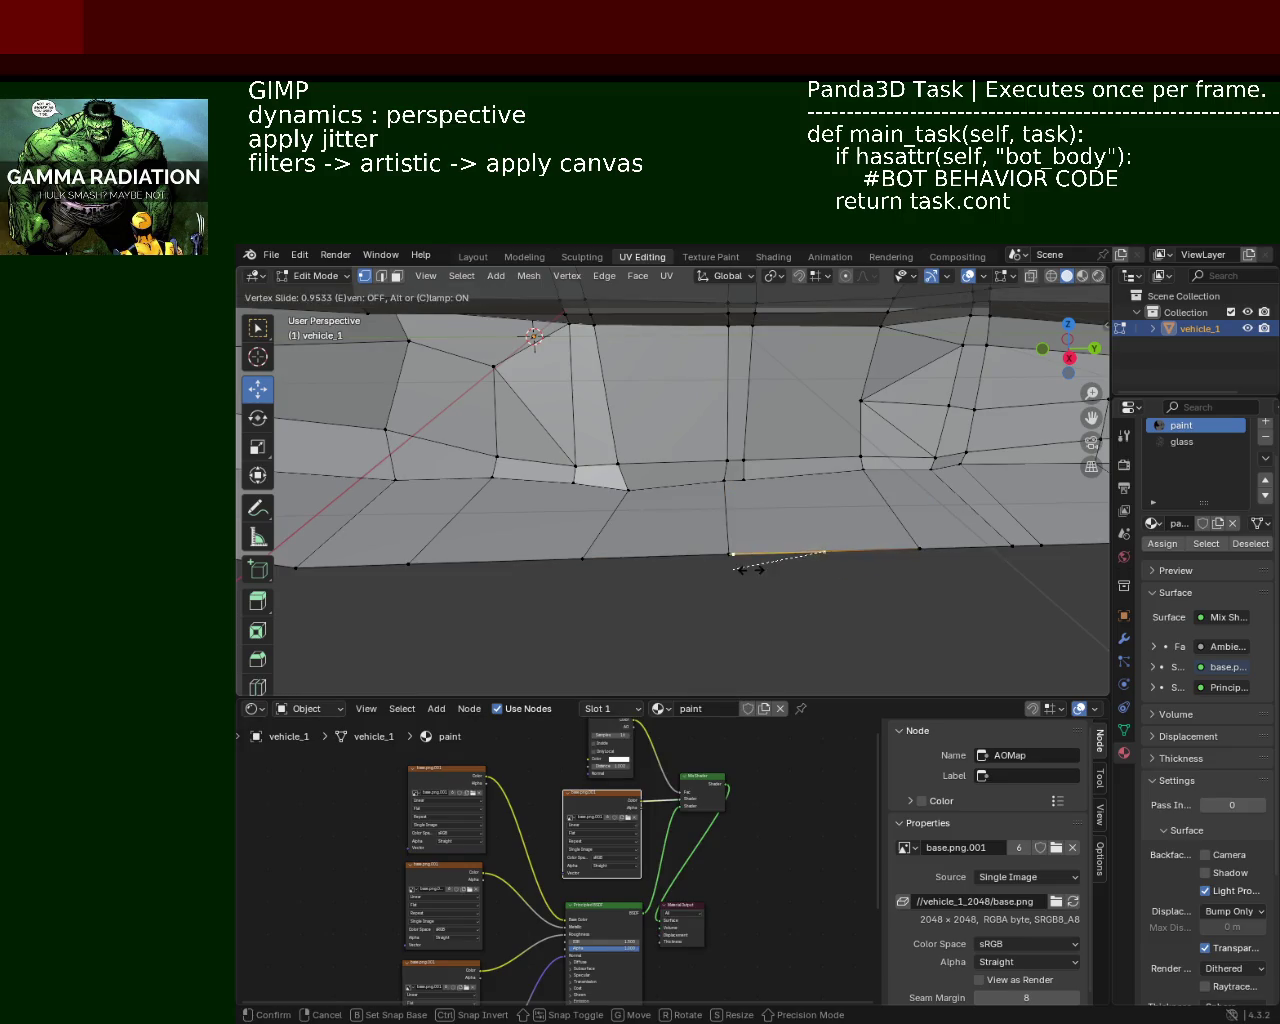
left_click(777, 568)
left_click(746, 481)
left_click(746, 481)
left_click_drag(746, 481, 572, 510)
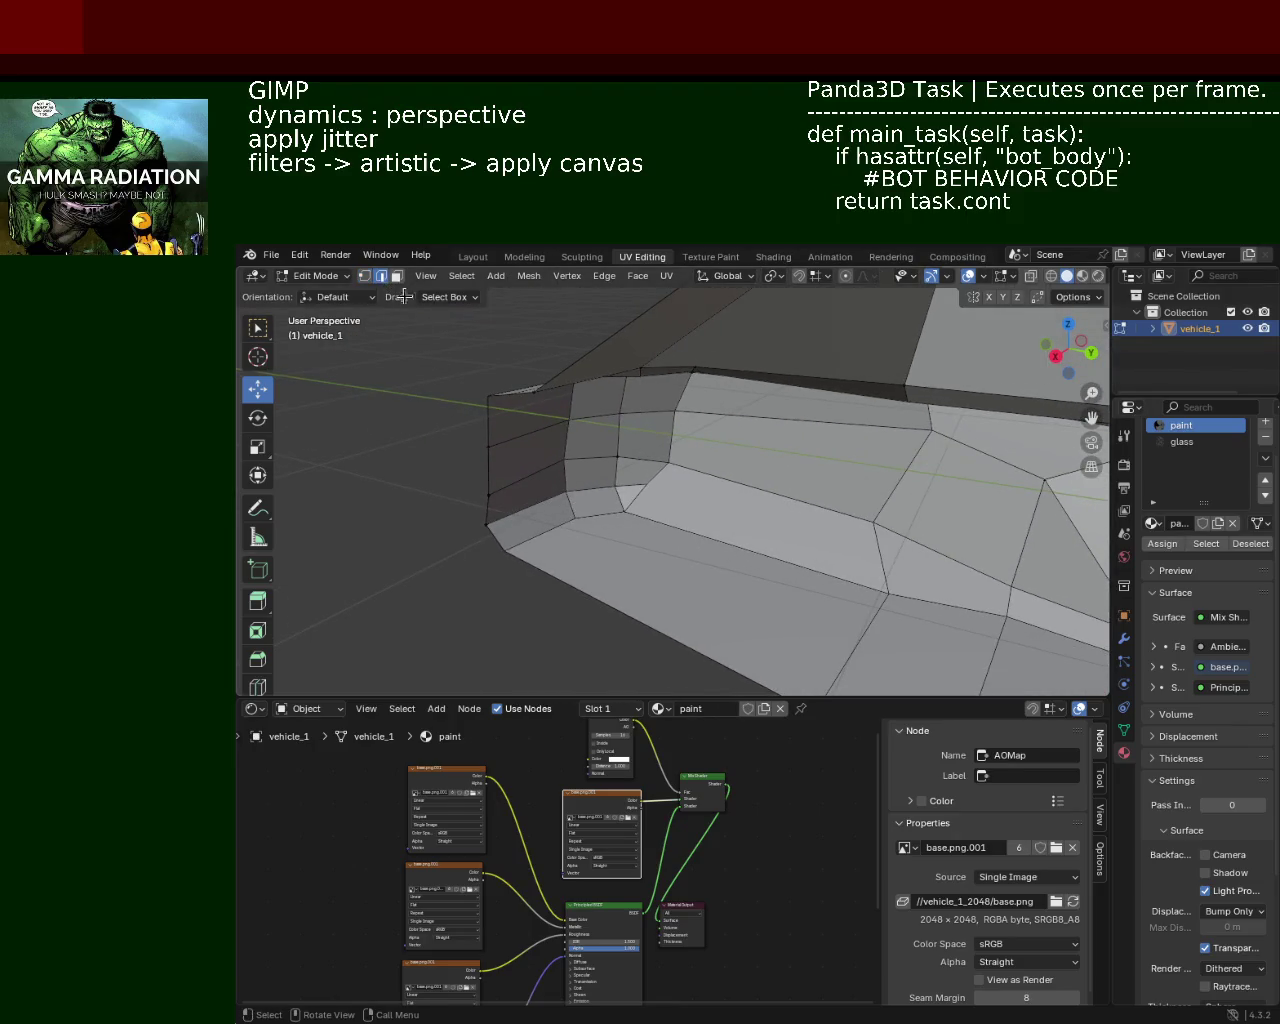
Step: Dissolve the extra edge near the car's end cap
left_click(623, 478)
key("x")
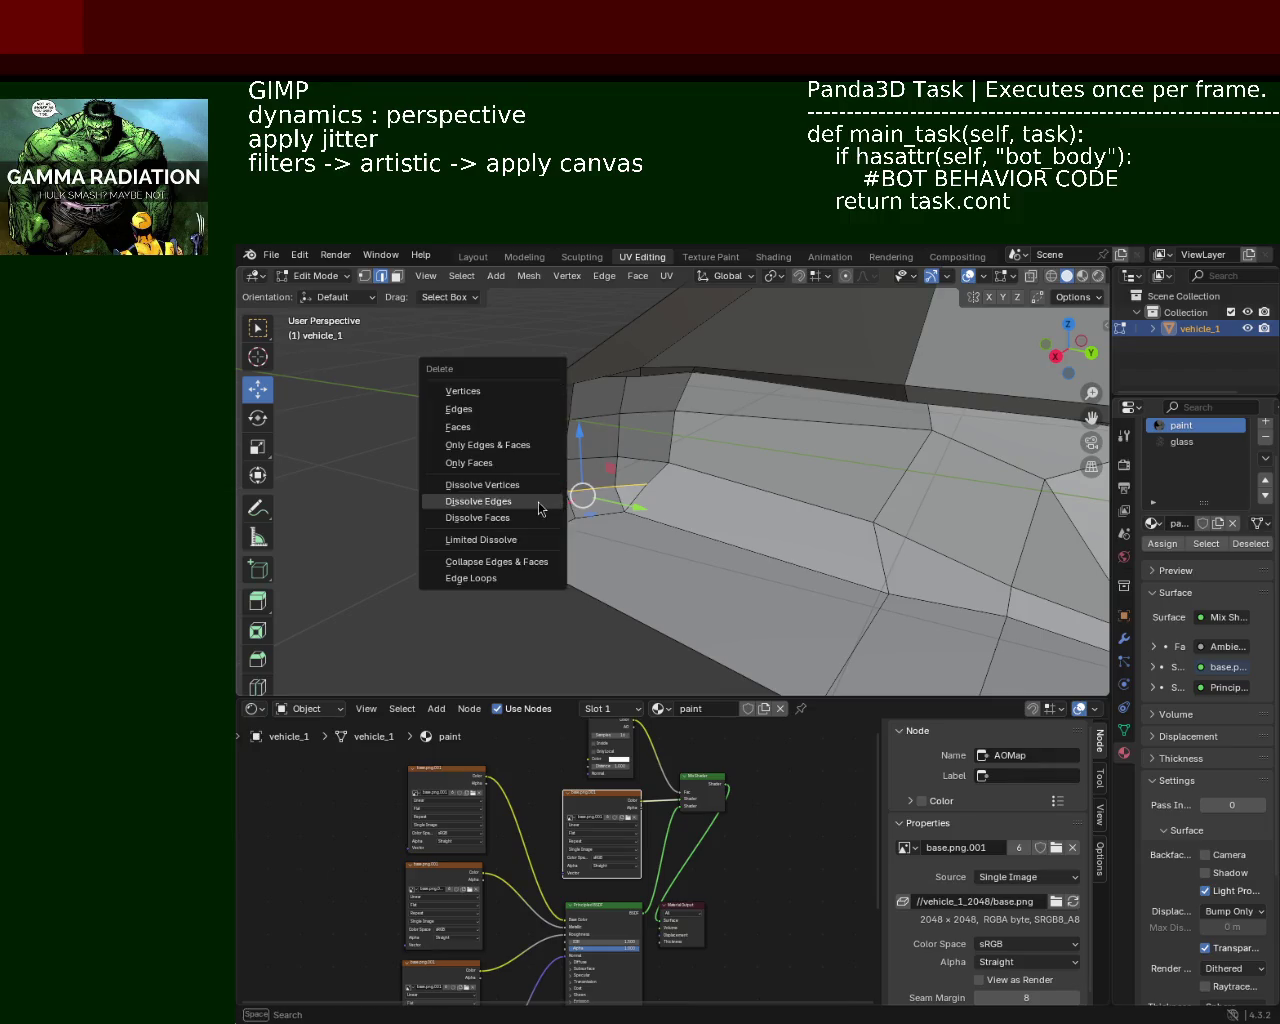
left_click(540, 509)
scroll("down", 3)
left_click_drag(528, 514, 700, 450)
Step: In vertex mode, lower the four end-face vertices slightly, then drop one end vertex straight down
left_click(364, 276)
left_click(886, 456)
left_click(887, 410)
left_click(786, 410)
left_click(787, 458)
key("g")
left_click(759, 428)
left_click(735, 449)
left_click_drag(737, 380, 781, 427)
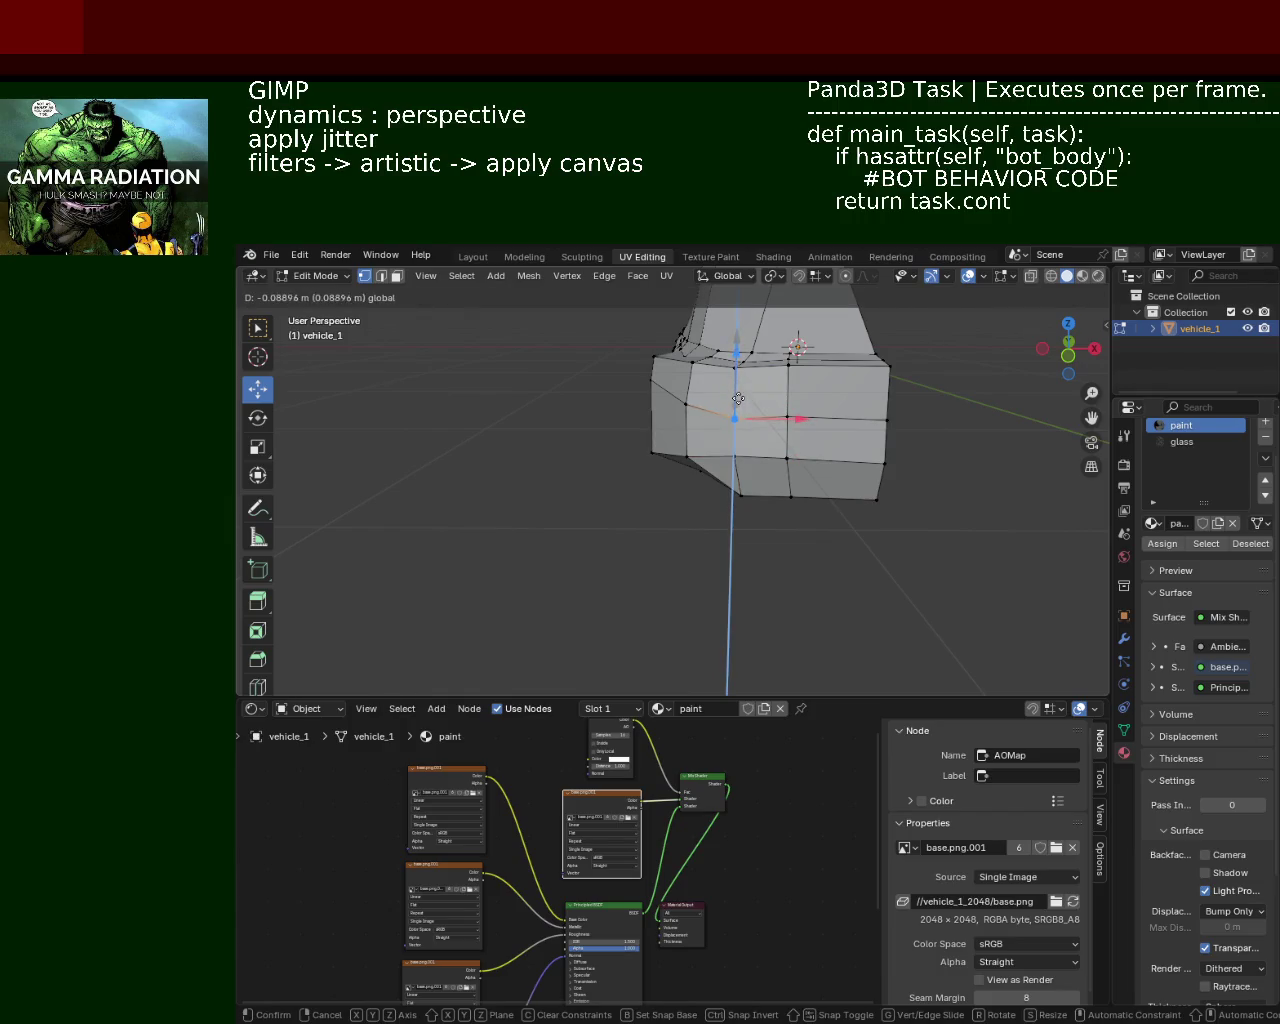
Step: Push the end vertices along the car's length, moving the lower-end selection along Y
left_click_drag(781, 427, 726, 503)
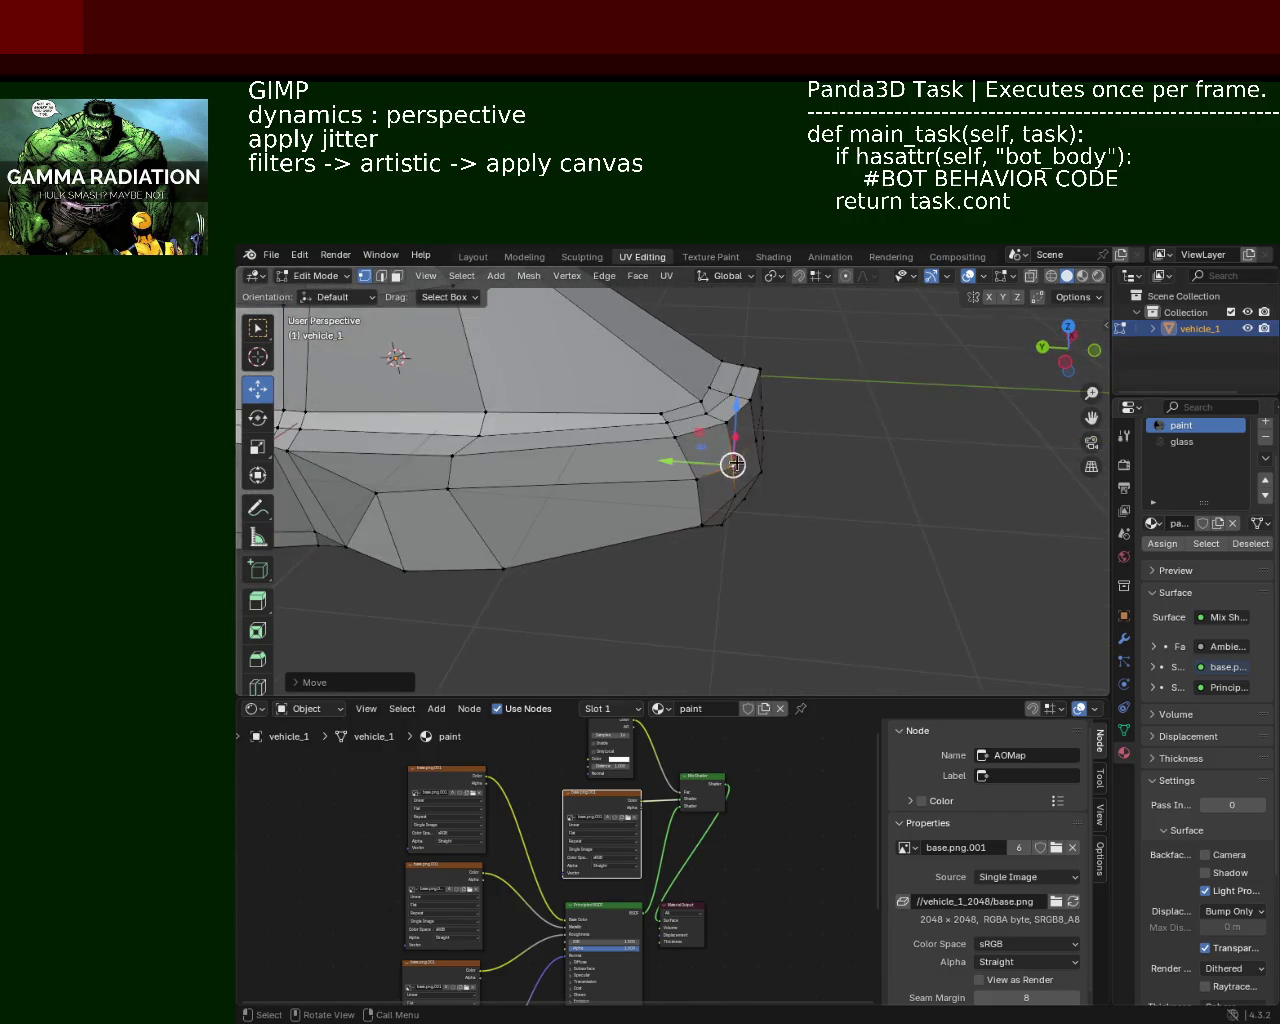
left_click_drag(665, 462, 723, 478)
left_click_drag(723, 478, 744, 465)
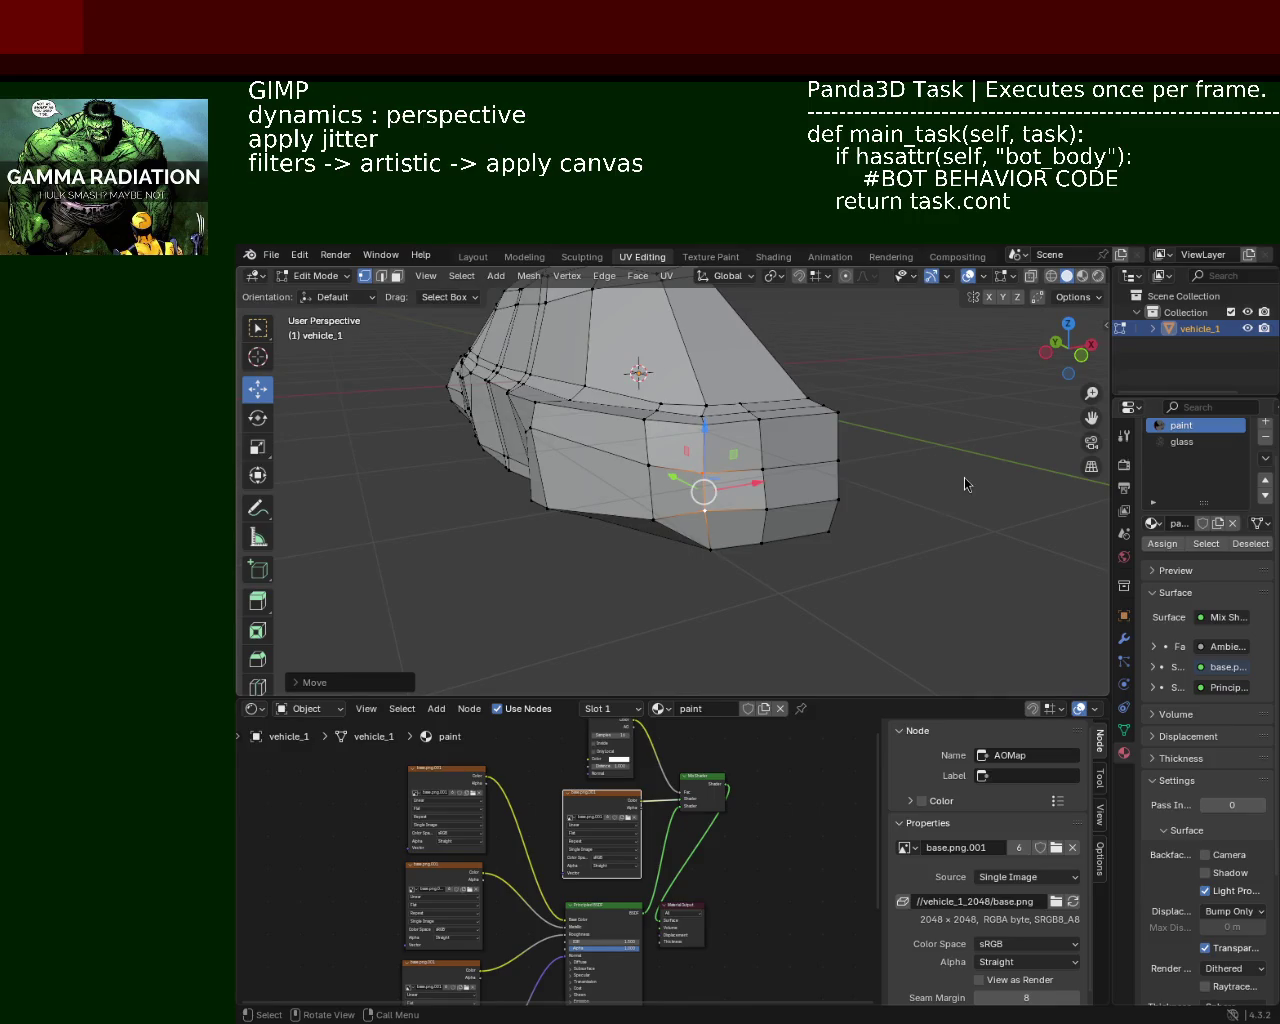
left_click_drag(687, 466, 672, 446)
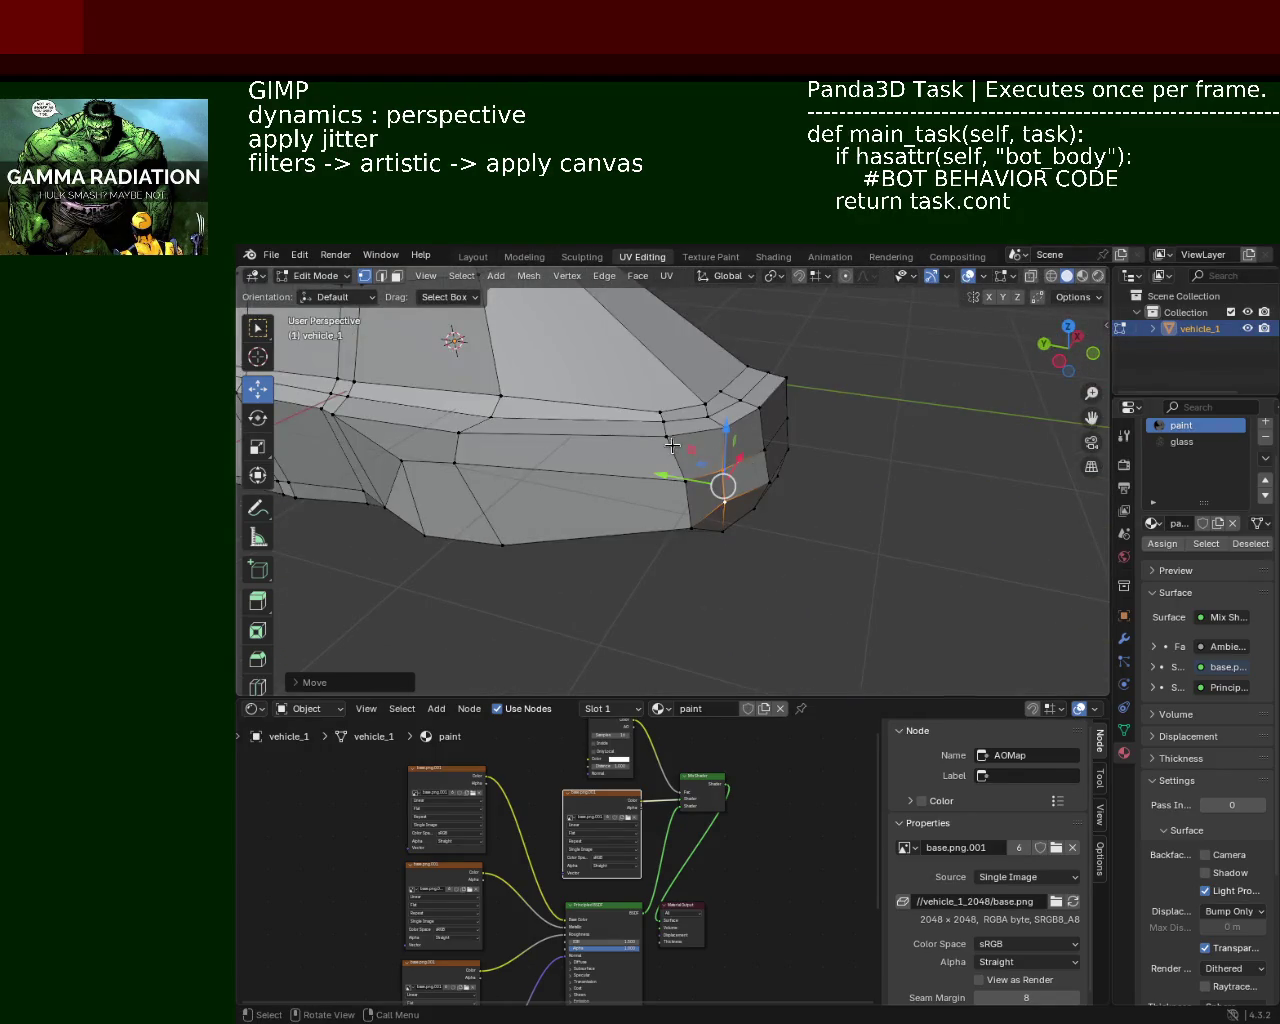
left_click(672, 446)
key("g")
key("y")
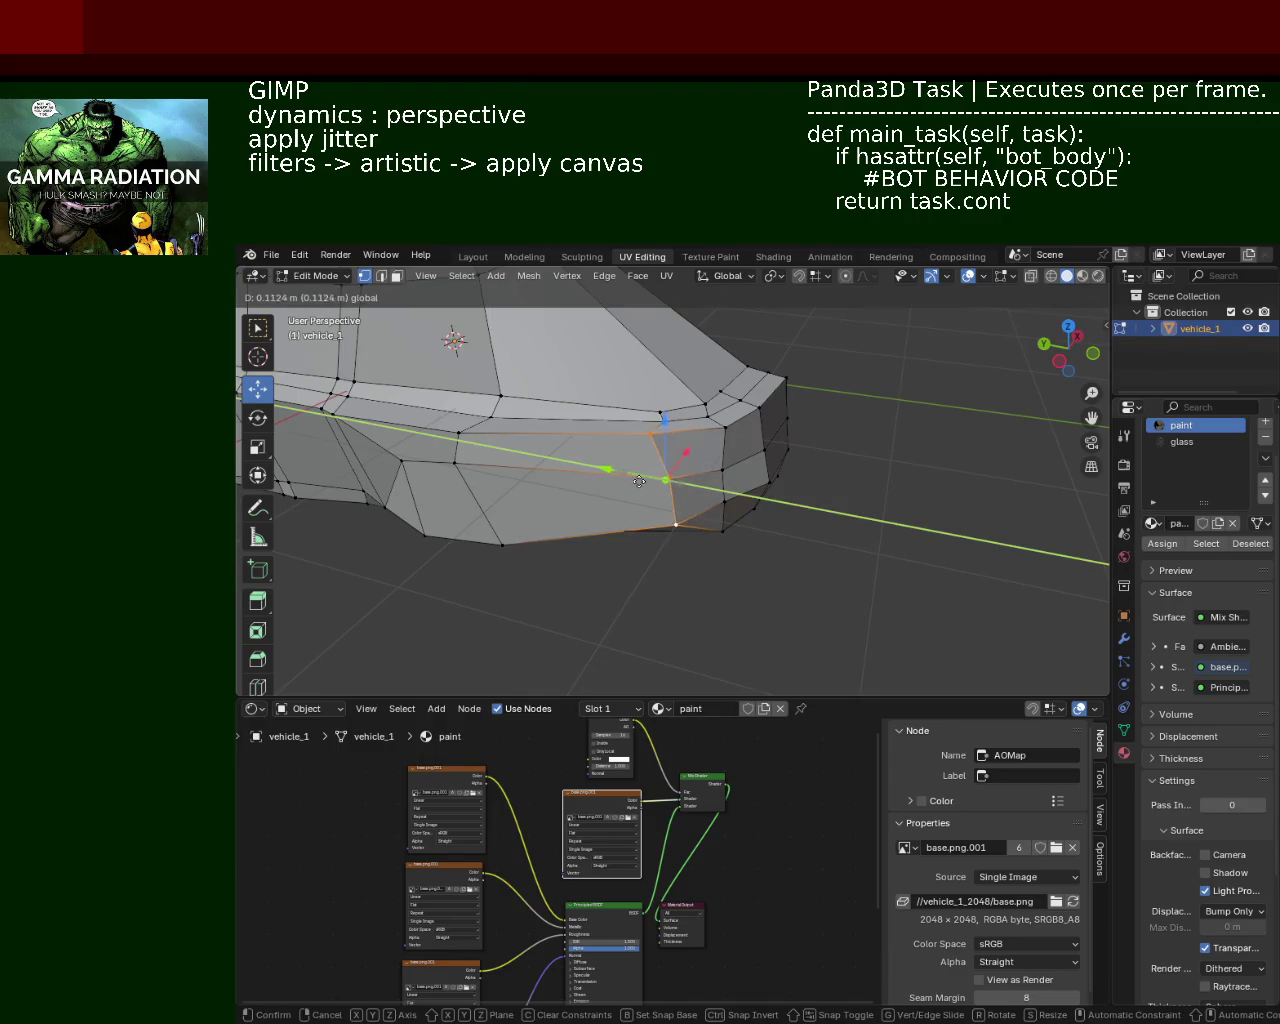
left_click(639, 481)
Step: Change the height of two end-cap vertices with Z-locked moves
left_click_drag(639, 481, 705, 421)
left_click(705, 421)
key("g")
key("z")
left_click(708, 382)
left_click(735, 424)
key("g")
key("z")
left_click(815, 436)
Step: Select two end vertices and bring up the delete options
left_click_drag(815, 436, 697, 455)
left_click(708, 449)
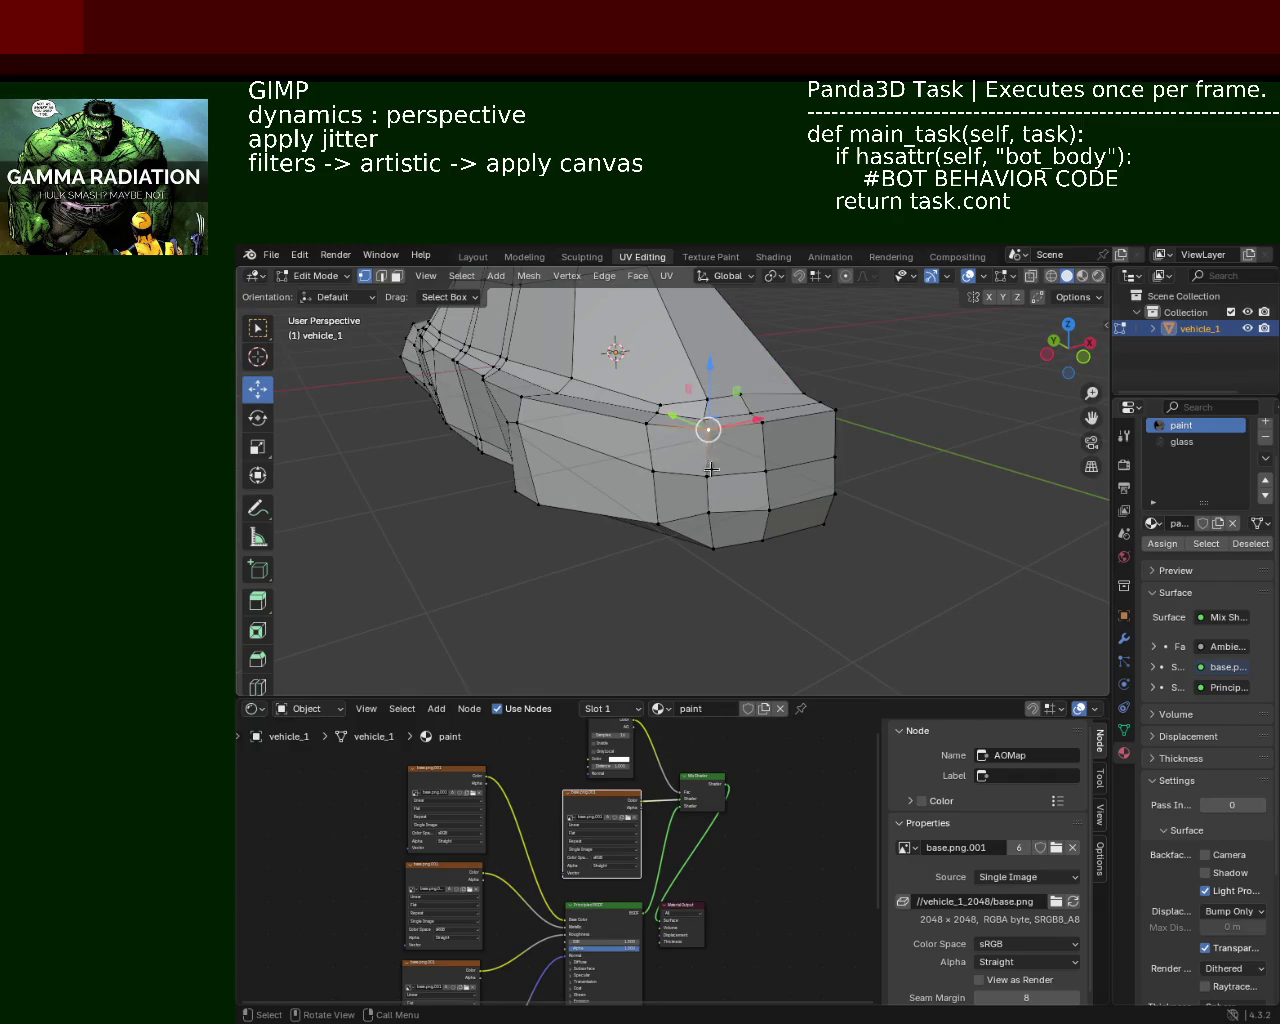
left_click_drag(479, 319, 517, 341)
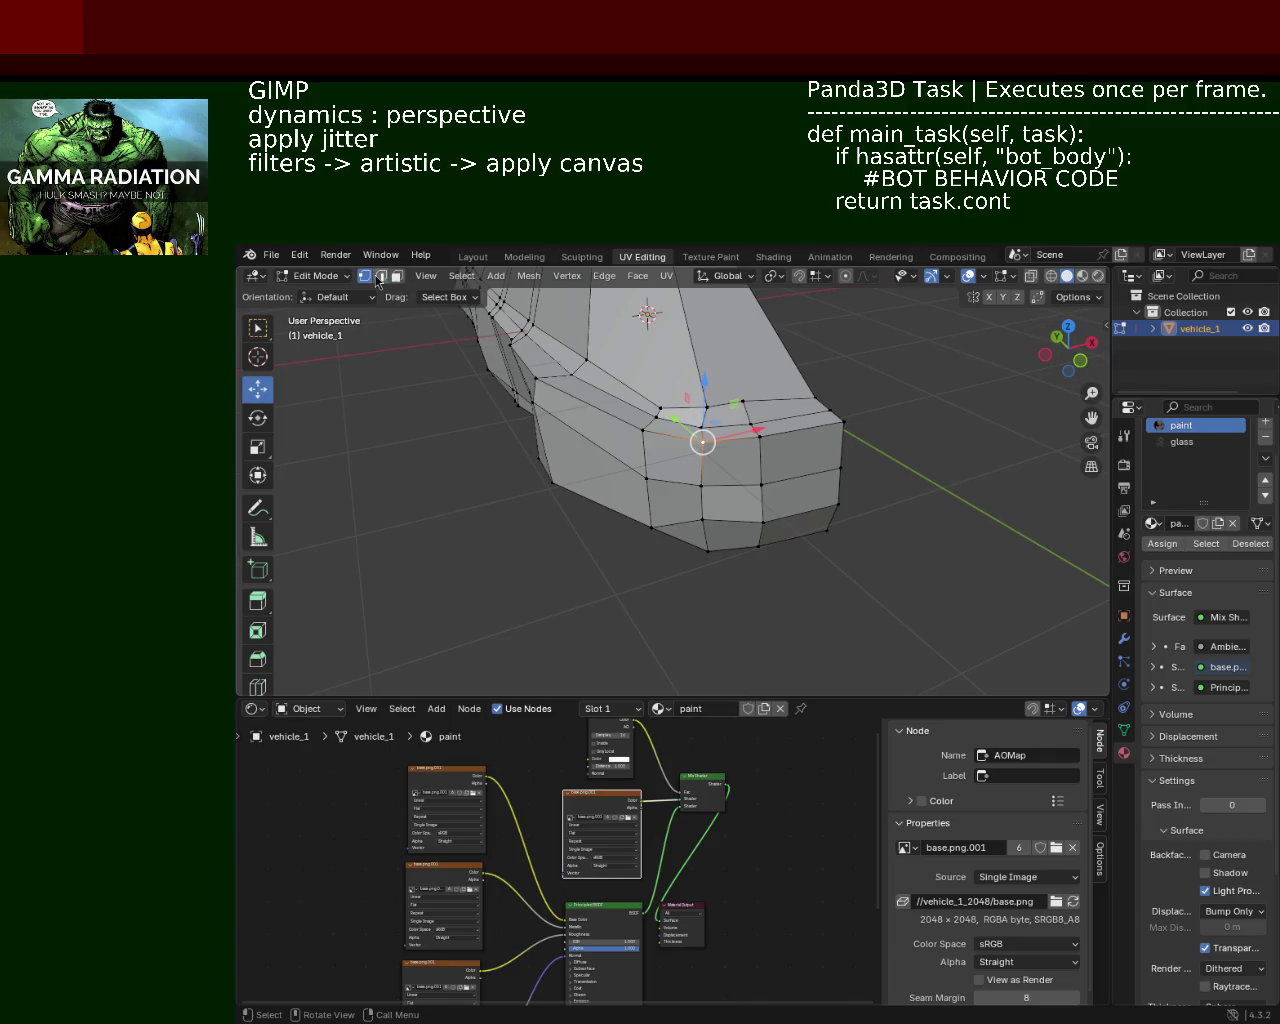
left_click(705, 429)
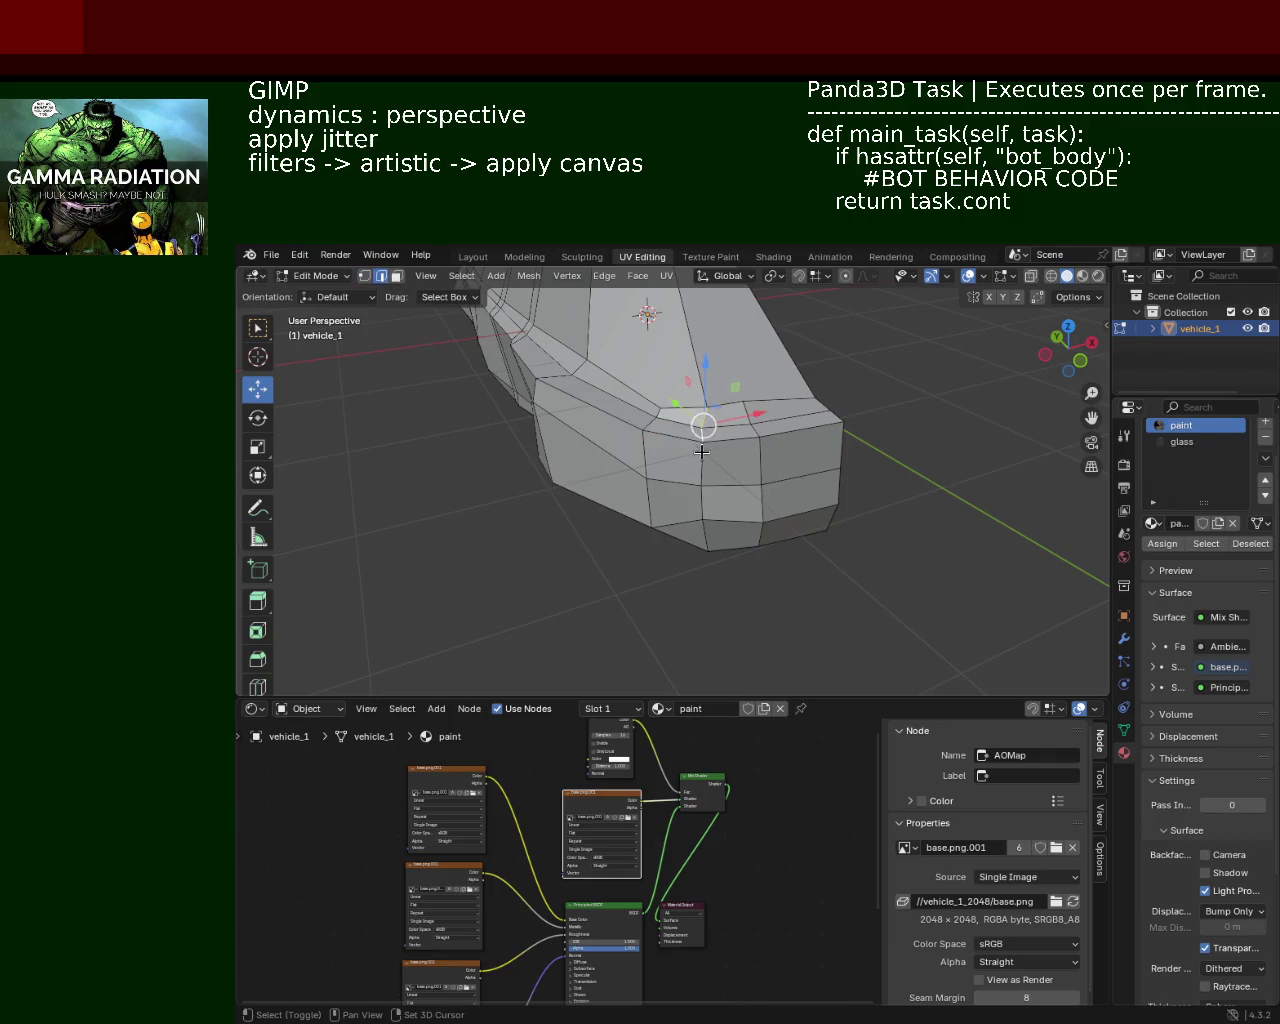
key("x")
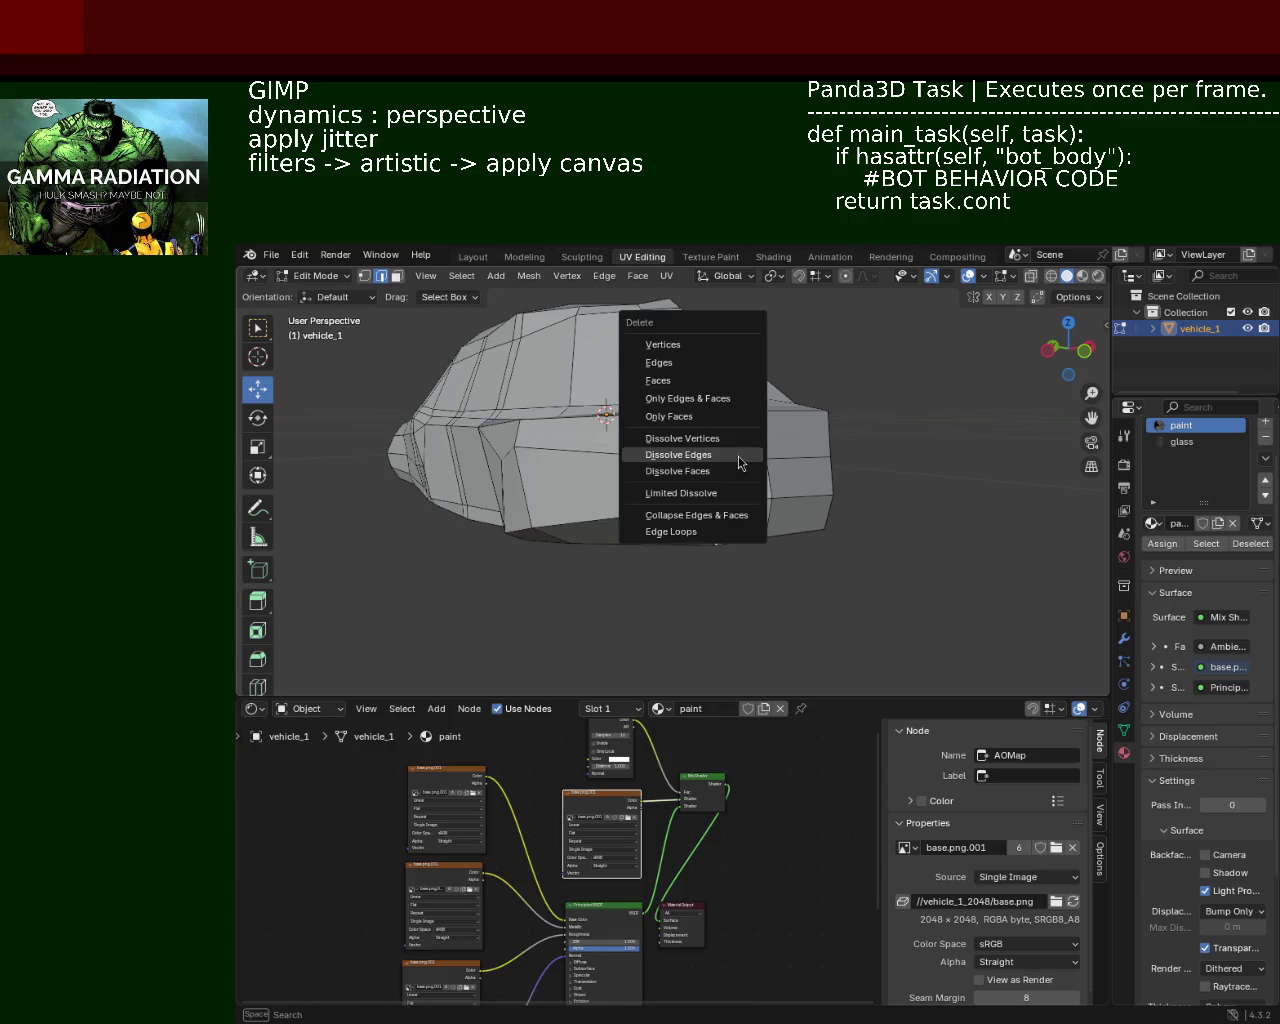